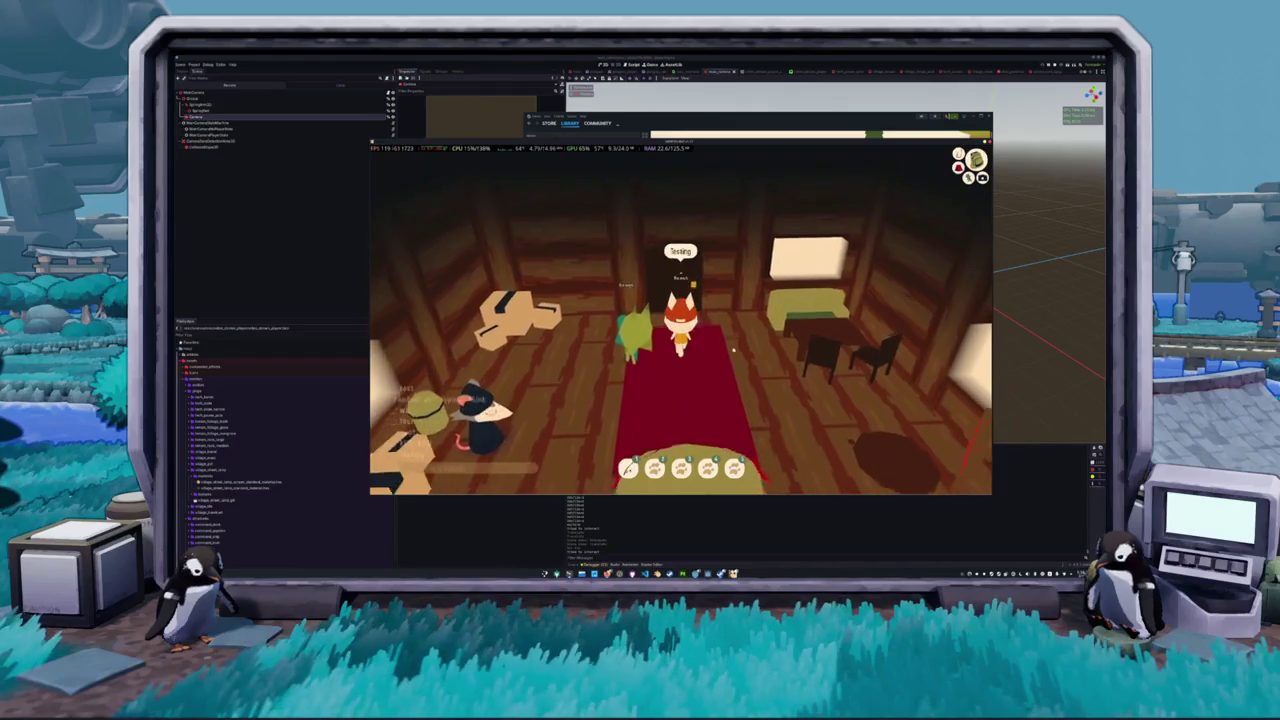
# - Leave the building and walk the cat toward the tree and benches
pyautogui.press('e')
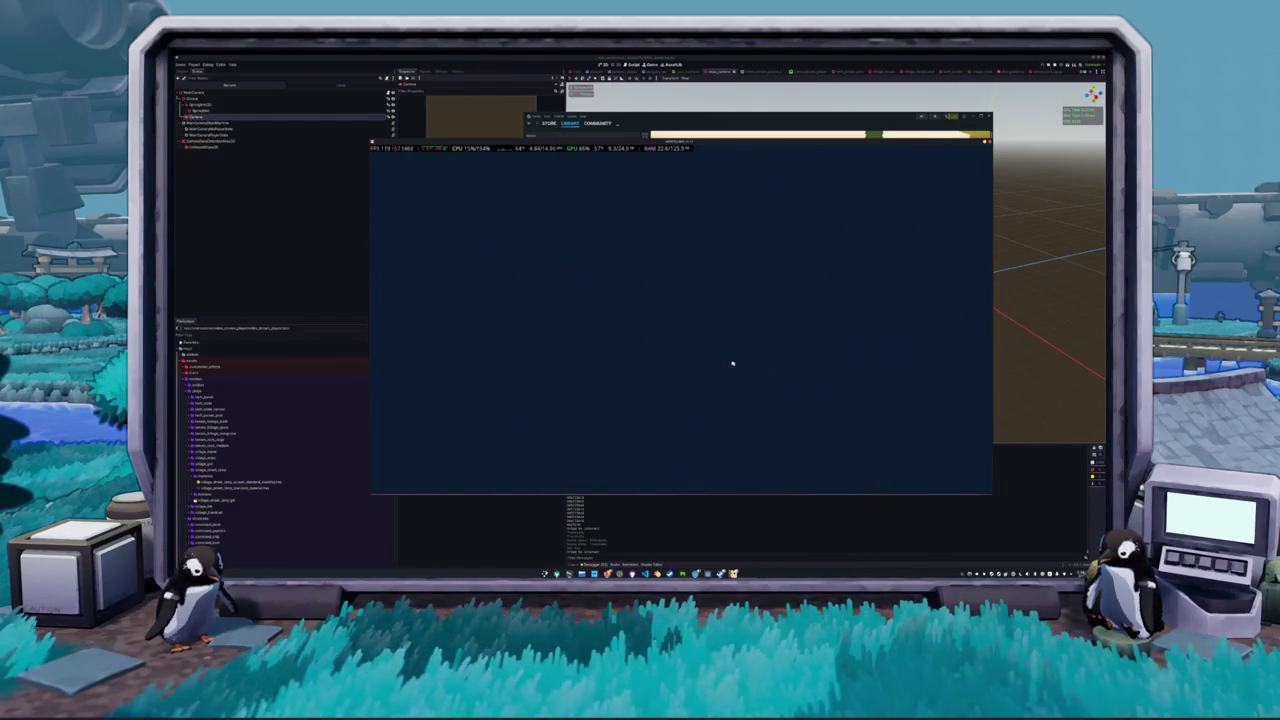
pyautogui.press('w')
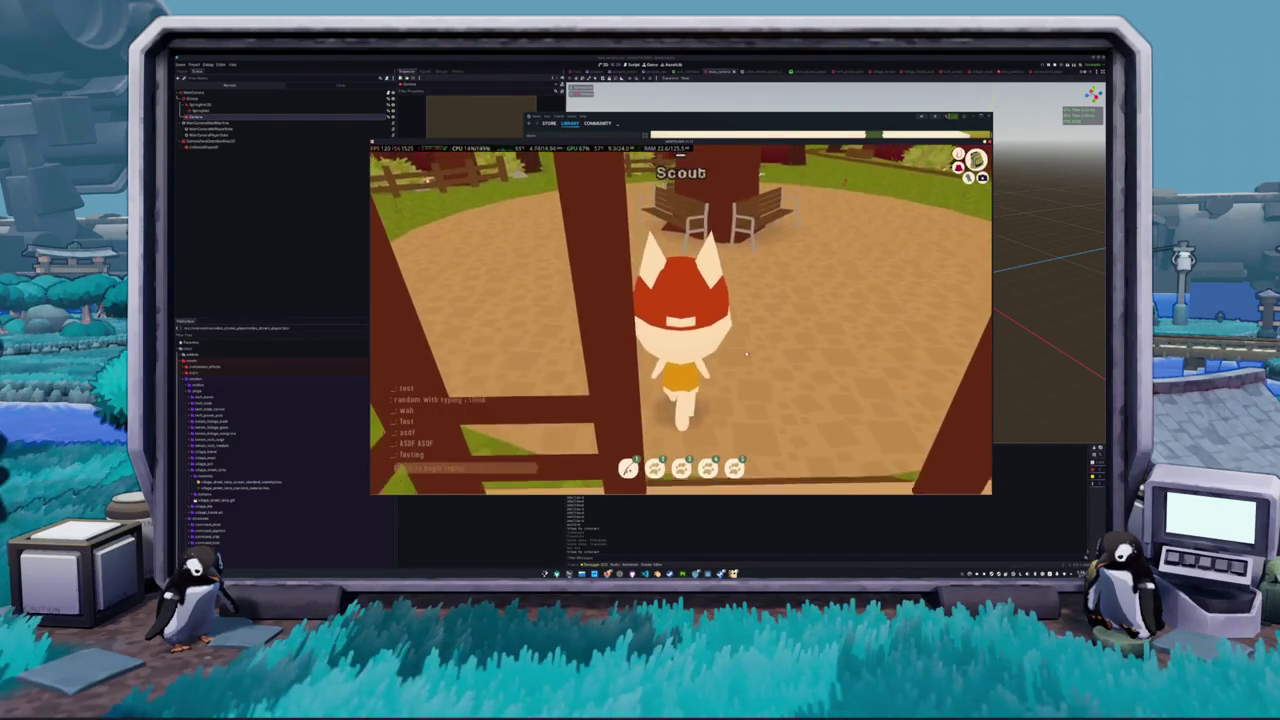
pyautogui.press('w')
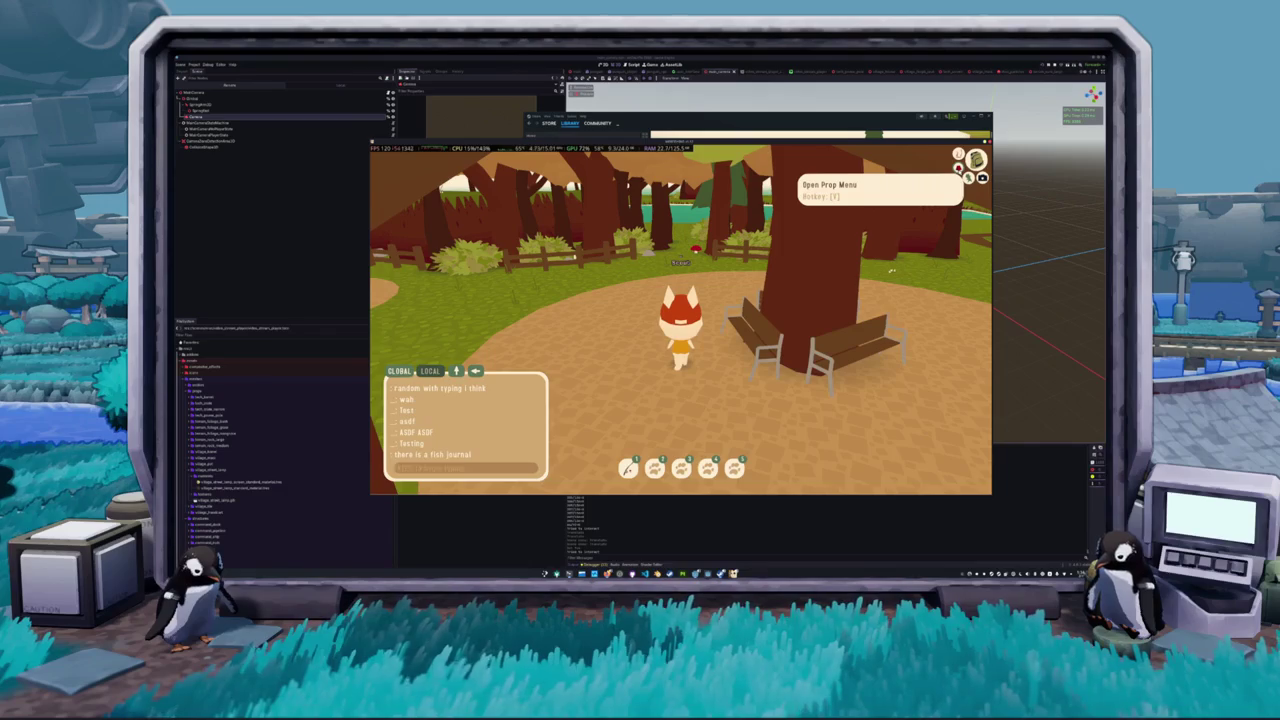
pyautogui.press('w')
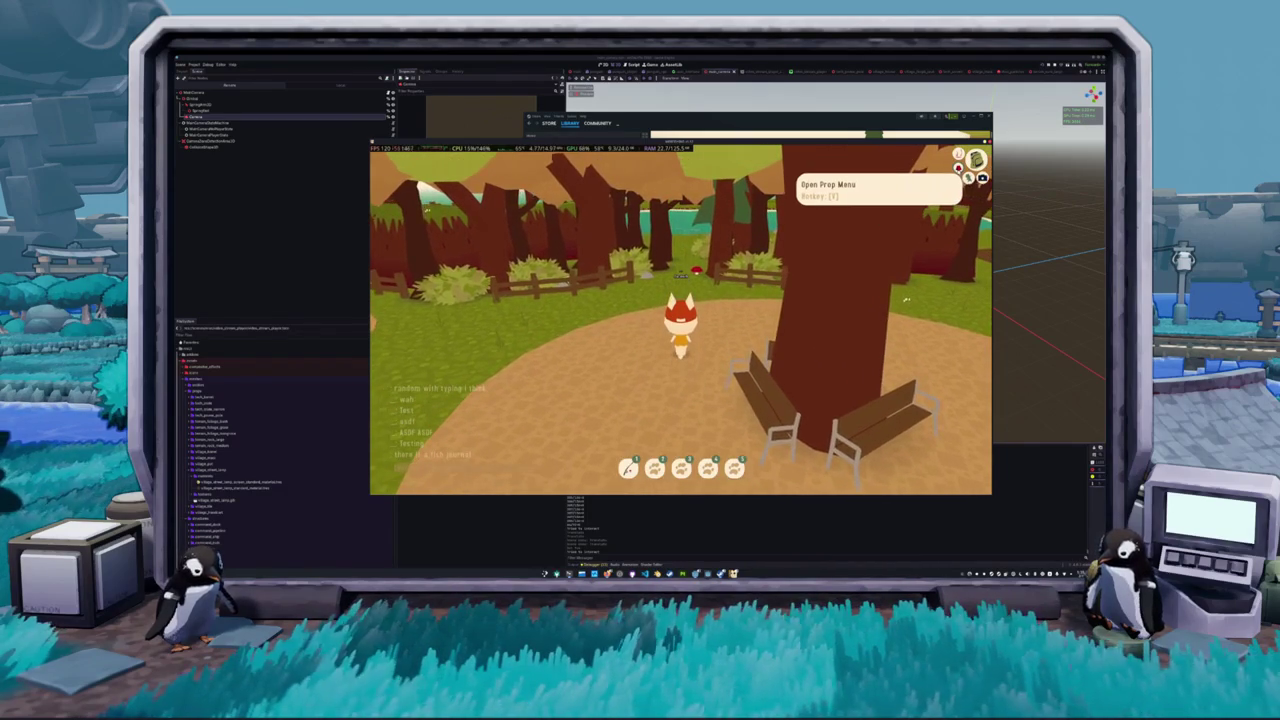
# - Play an emote from the emote grid, then bring up the character outfit menu
pyautogui.press('x')
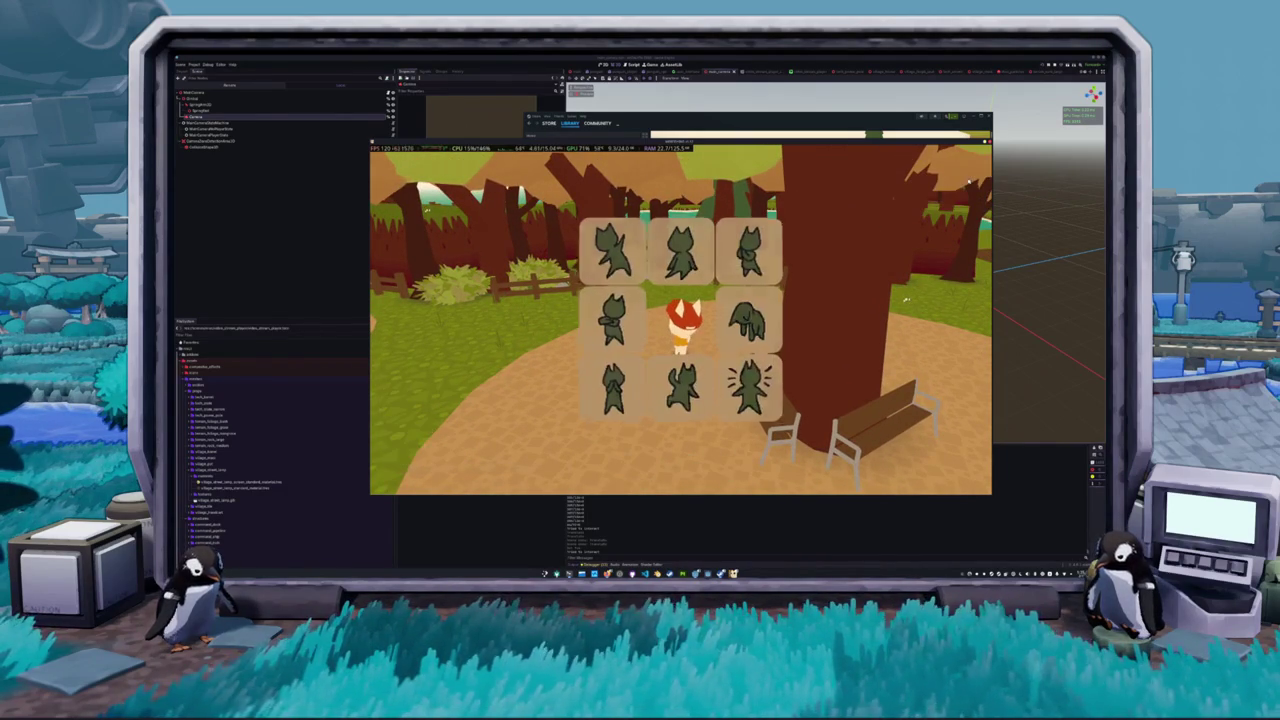
pyautogui.click(750, 320)
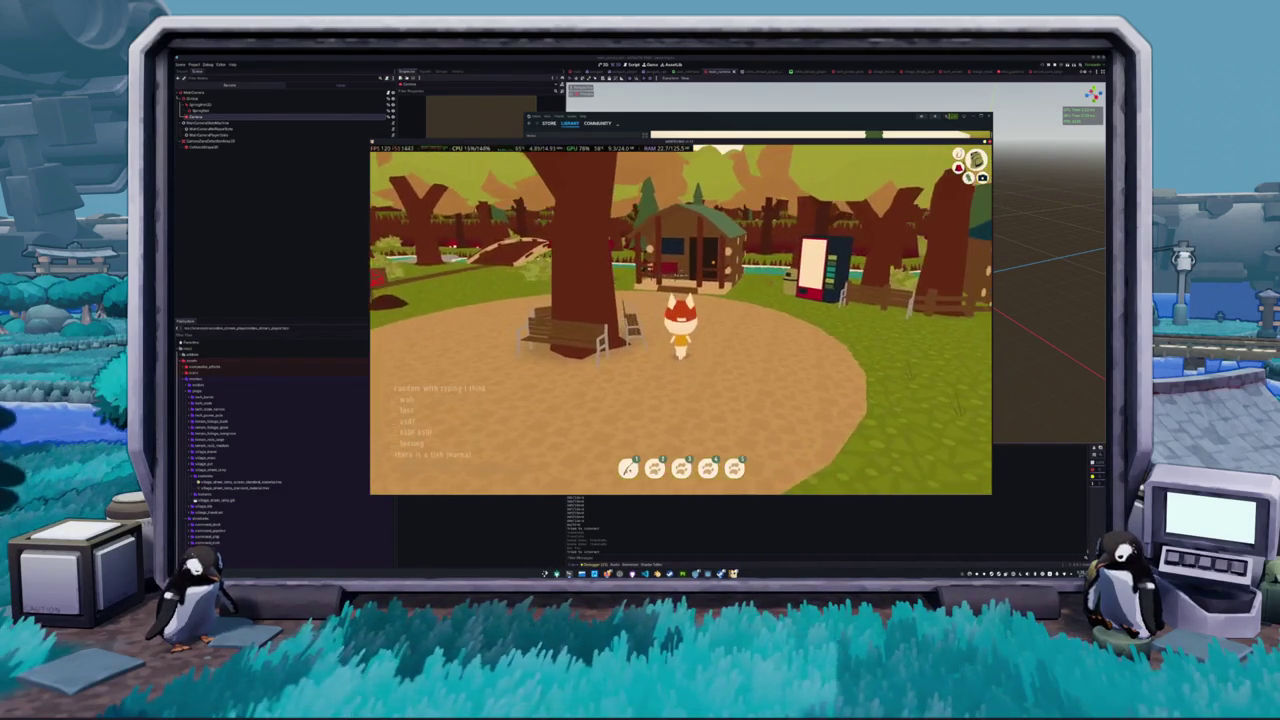
pyautogui.press('w')
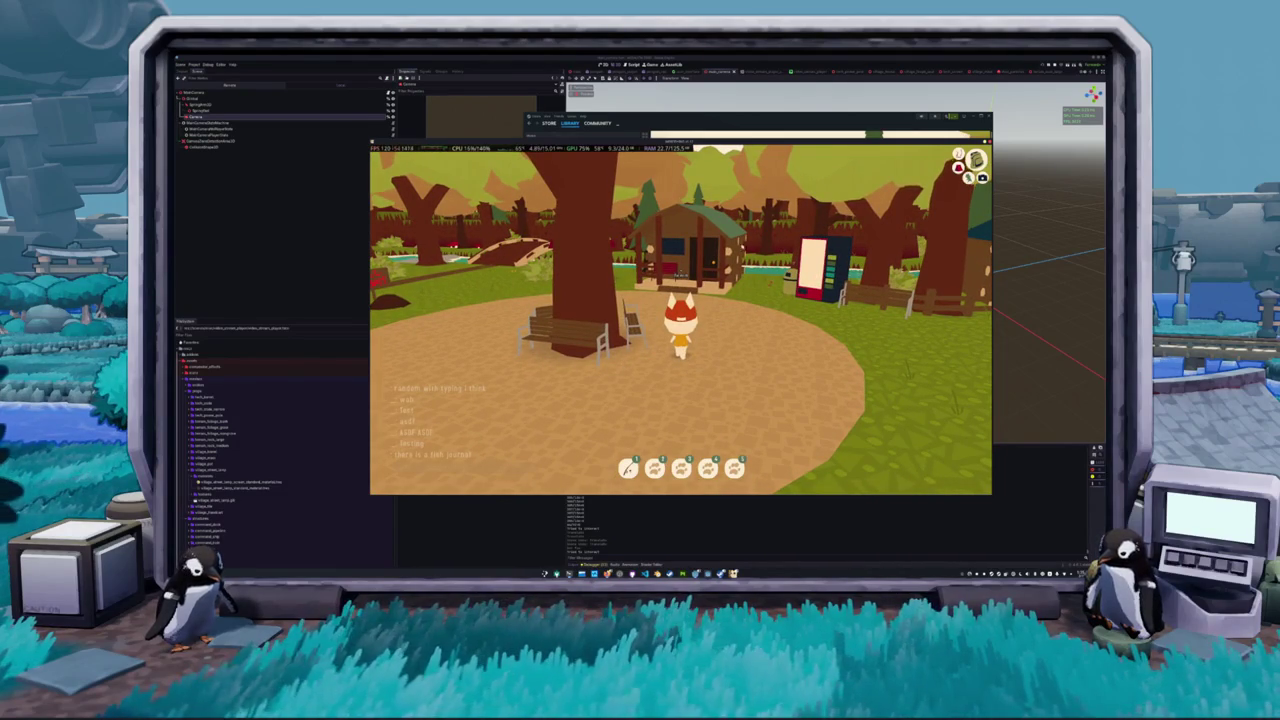
pyautogui.press('e')
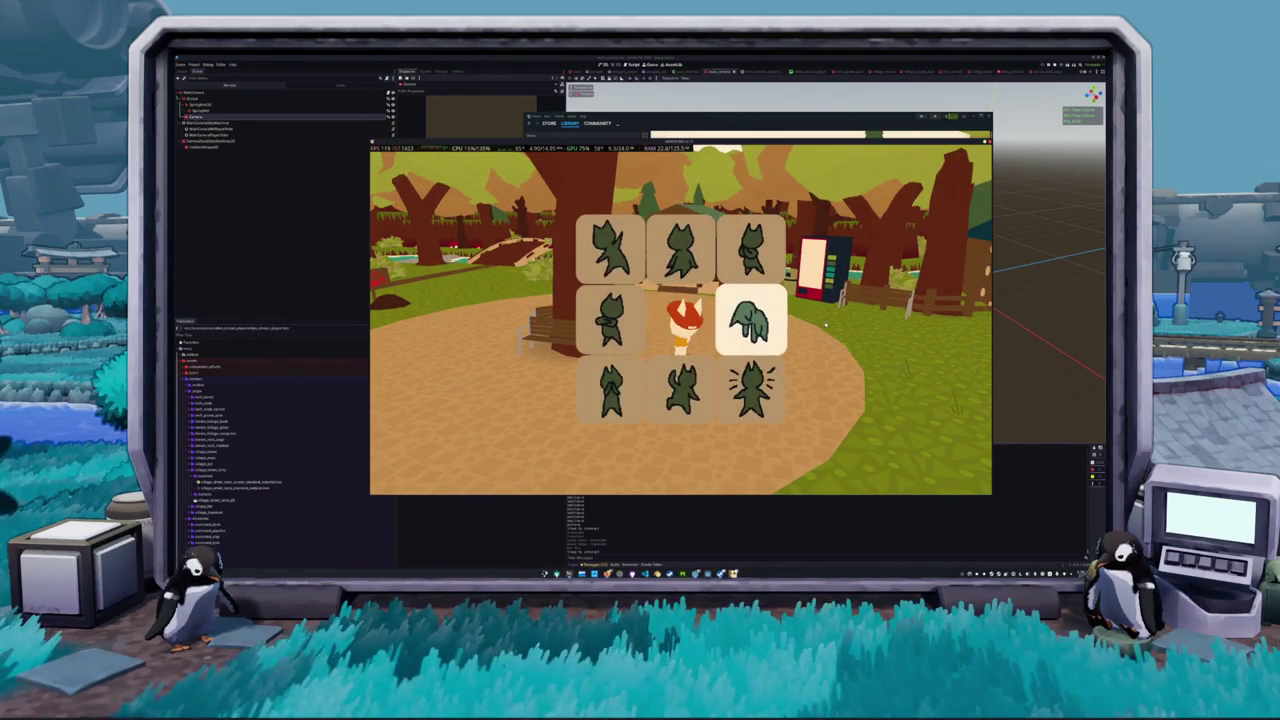
pyautogui.press('e')
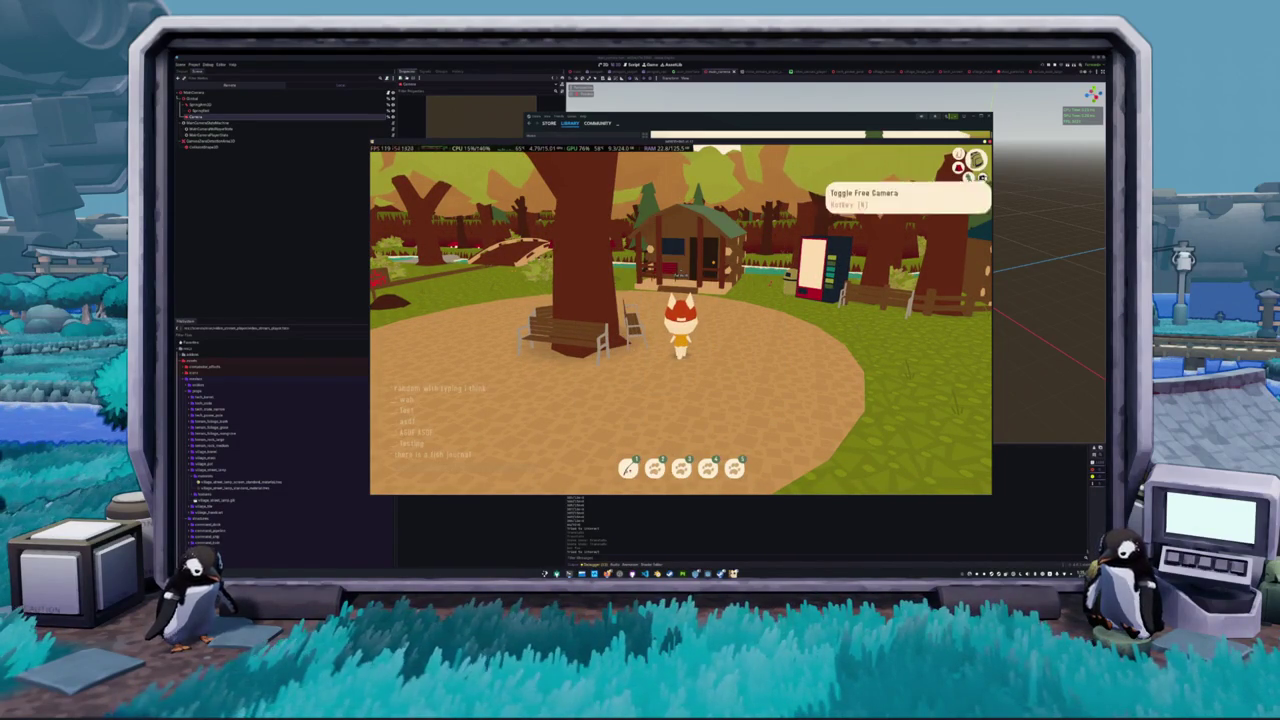
pyautogui.press('Tab')
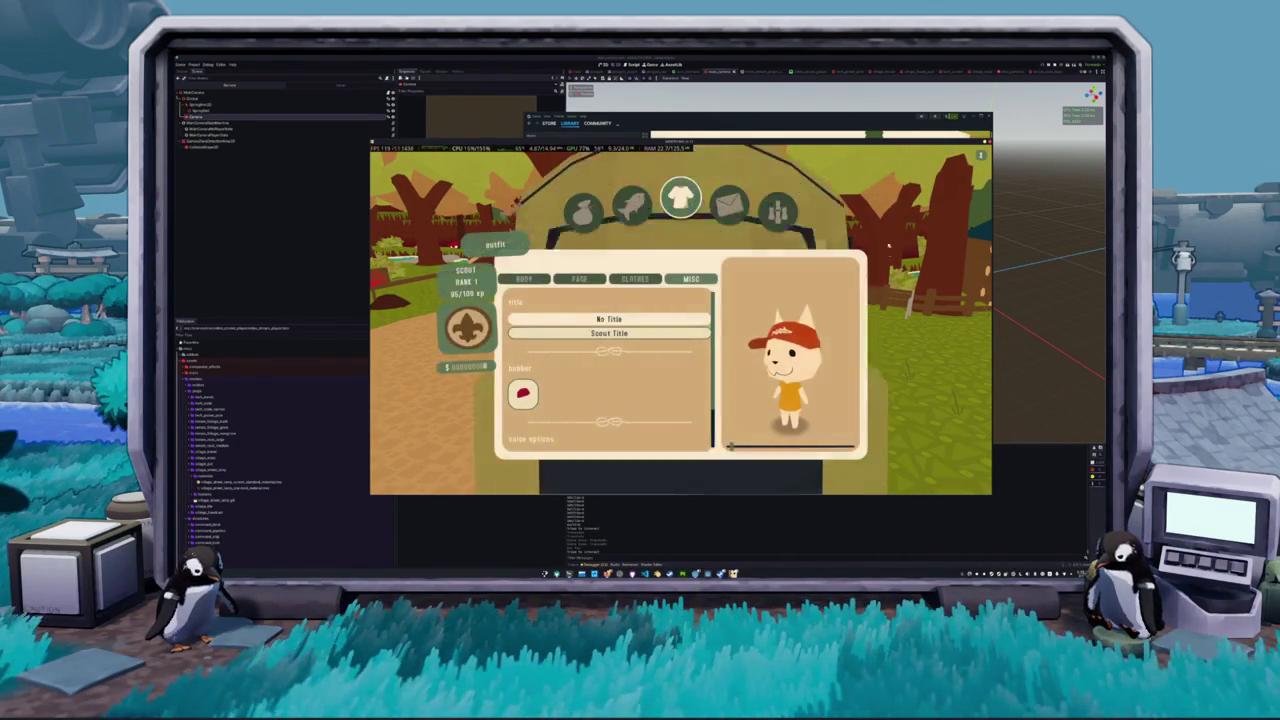
# - Close the character outfit menu to return to the village
pyautogui.press('Tab')
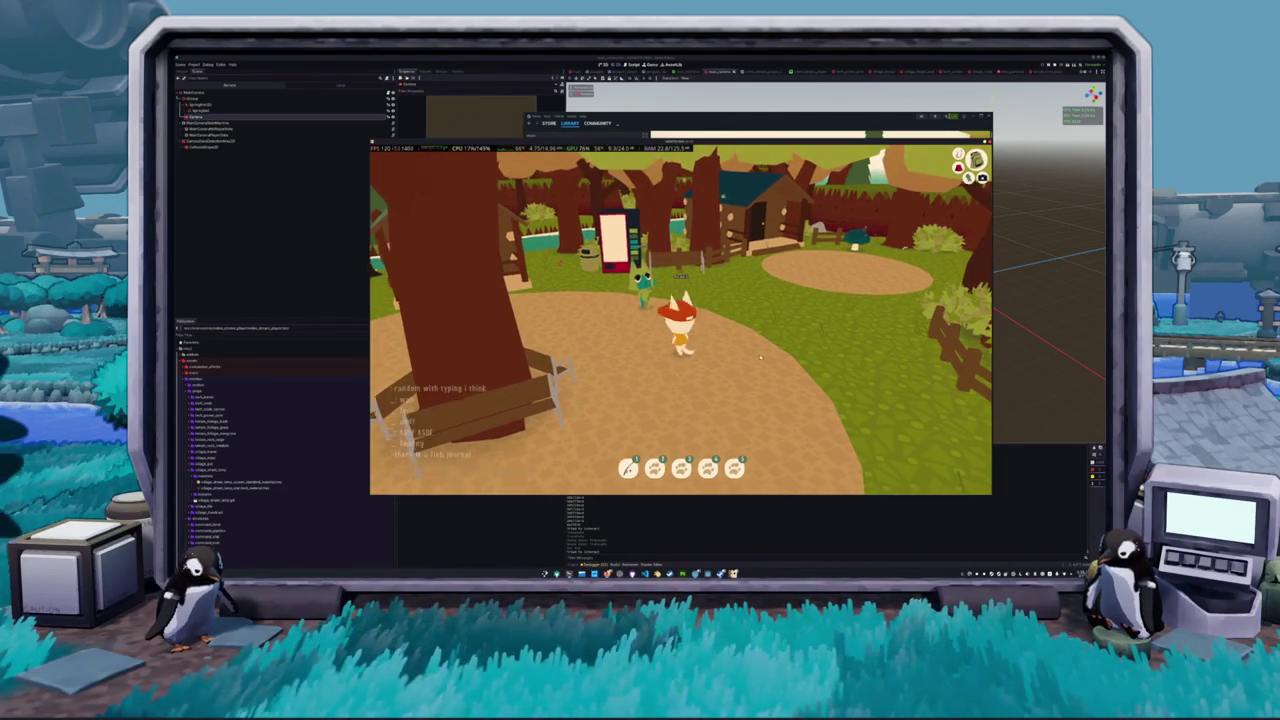
# - Greet the green player with the last emote, walk around them, and dive forward
pyautogui.press('e')
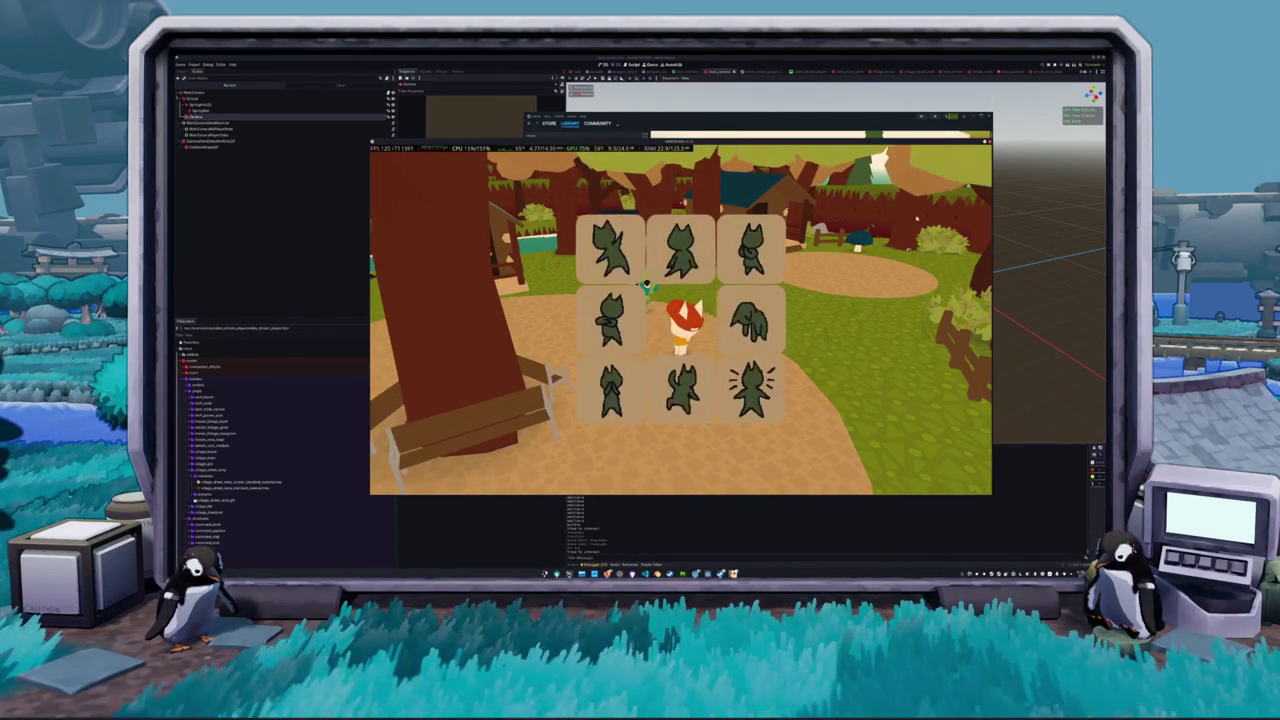
pyautogui.click(778, 375)
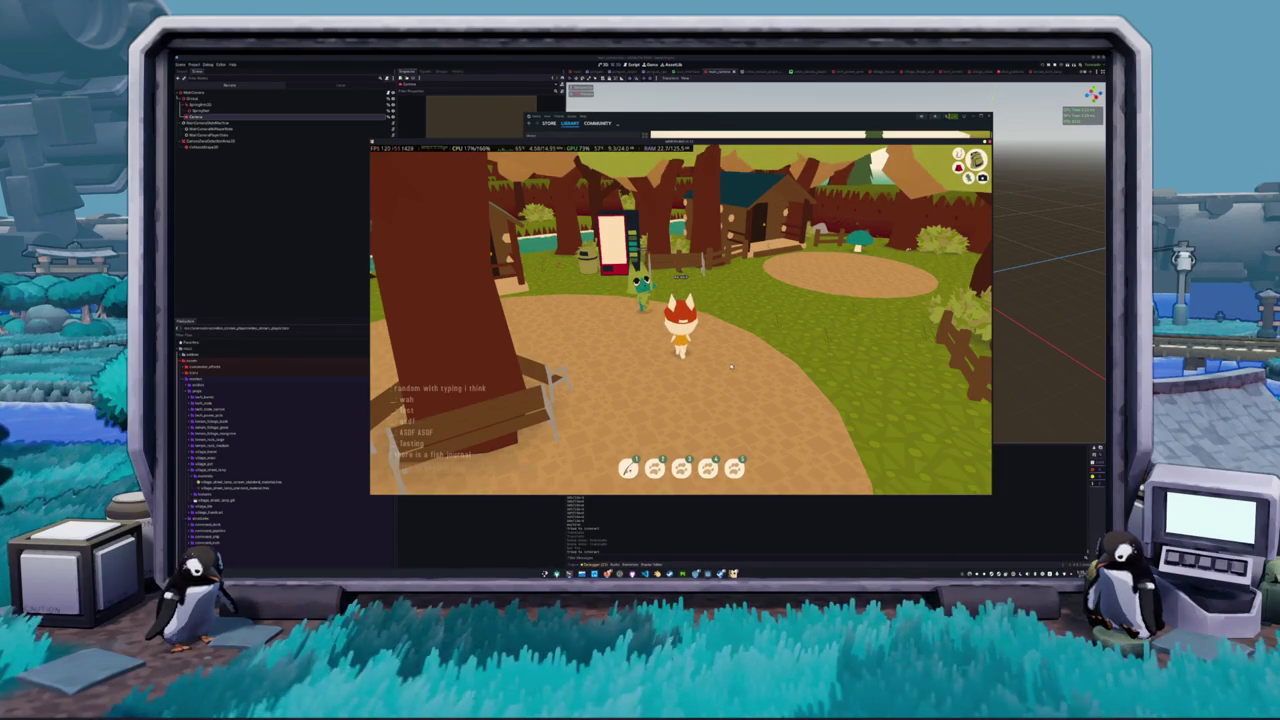
pyautogui.press('a')
pyautogui.press('s')
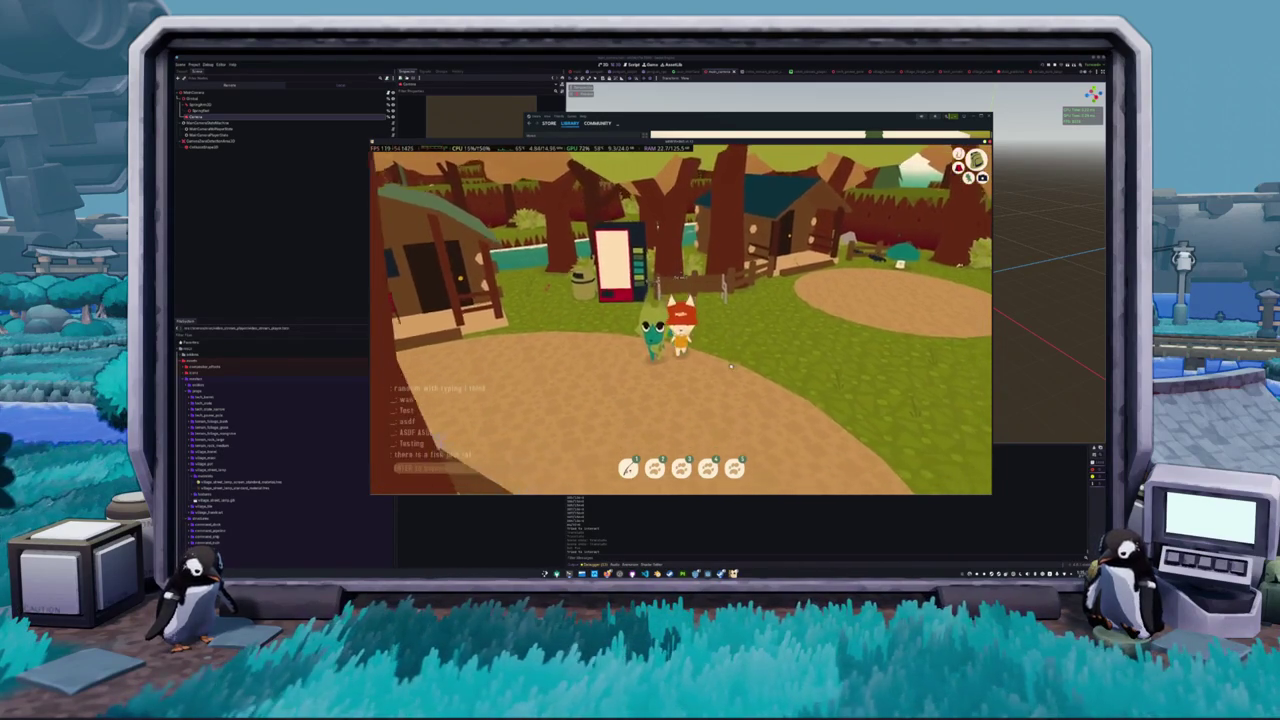
pyautogui.click(730, 367)
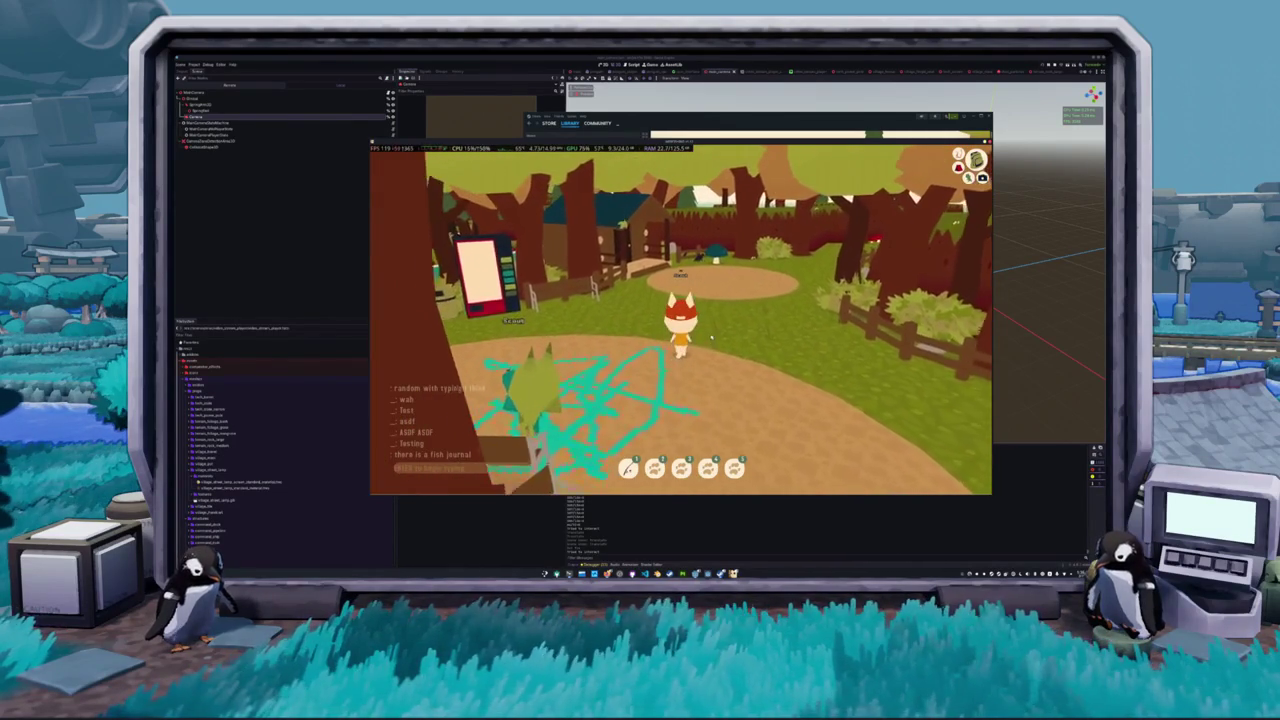
# - Reply 'yeah' in chat, then close the dialog for the newly caught Large Goldfish
pyautogui.write('yeah')
pyautogui.press('Return')
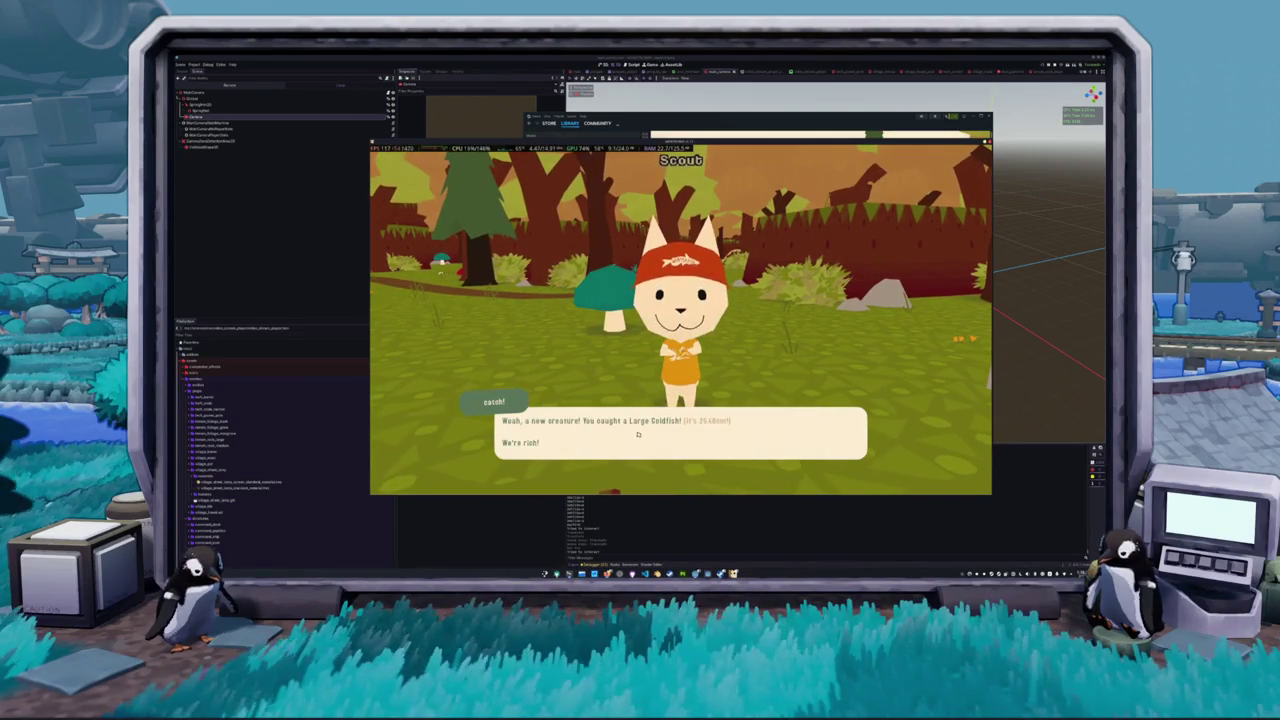
pyautogui.click(638, 434)
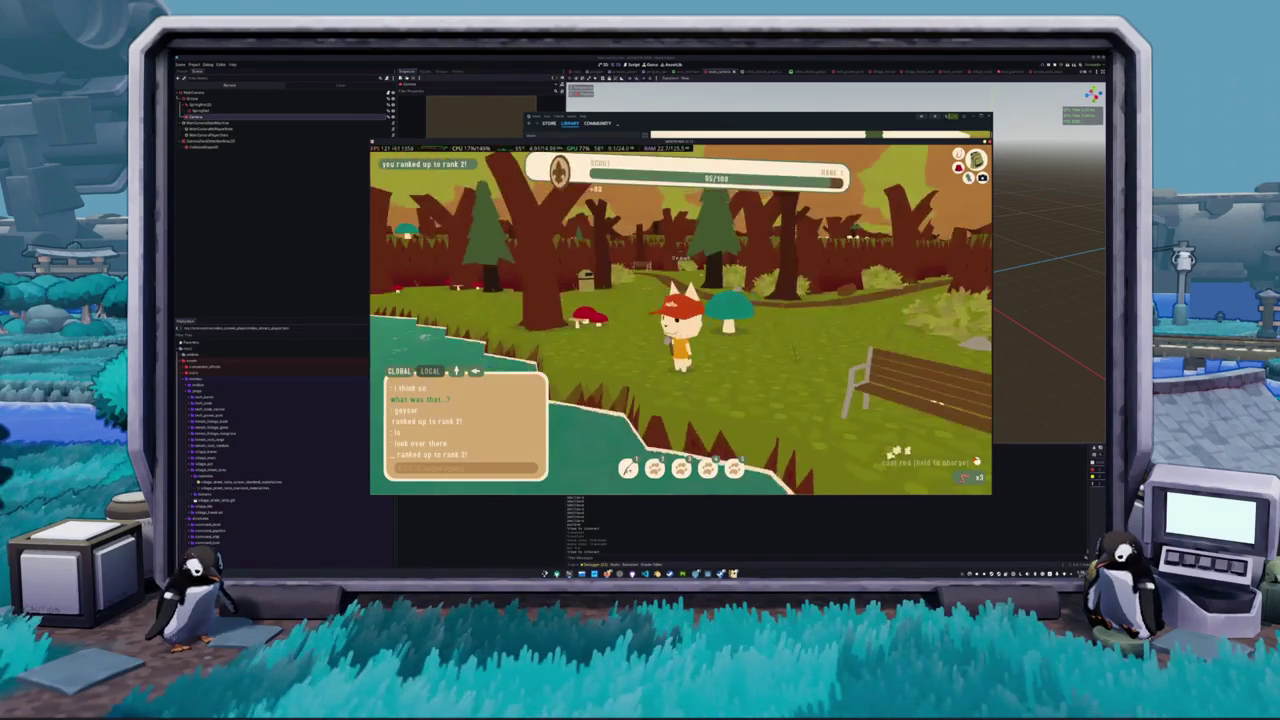
# - Walk toward the big mushroom, turn the view around the lake, and run toward the trees
pyautogui.press('w')
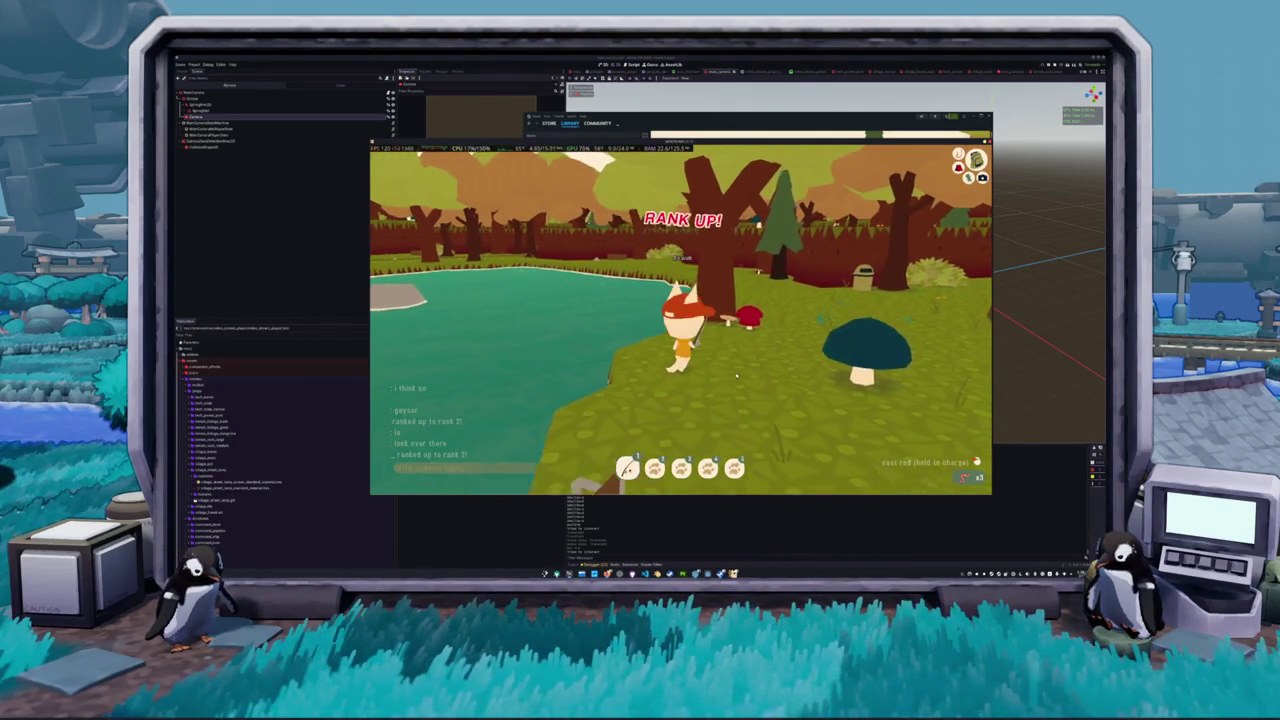
pyautogui.press('a')
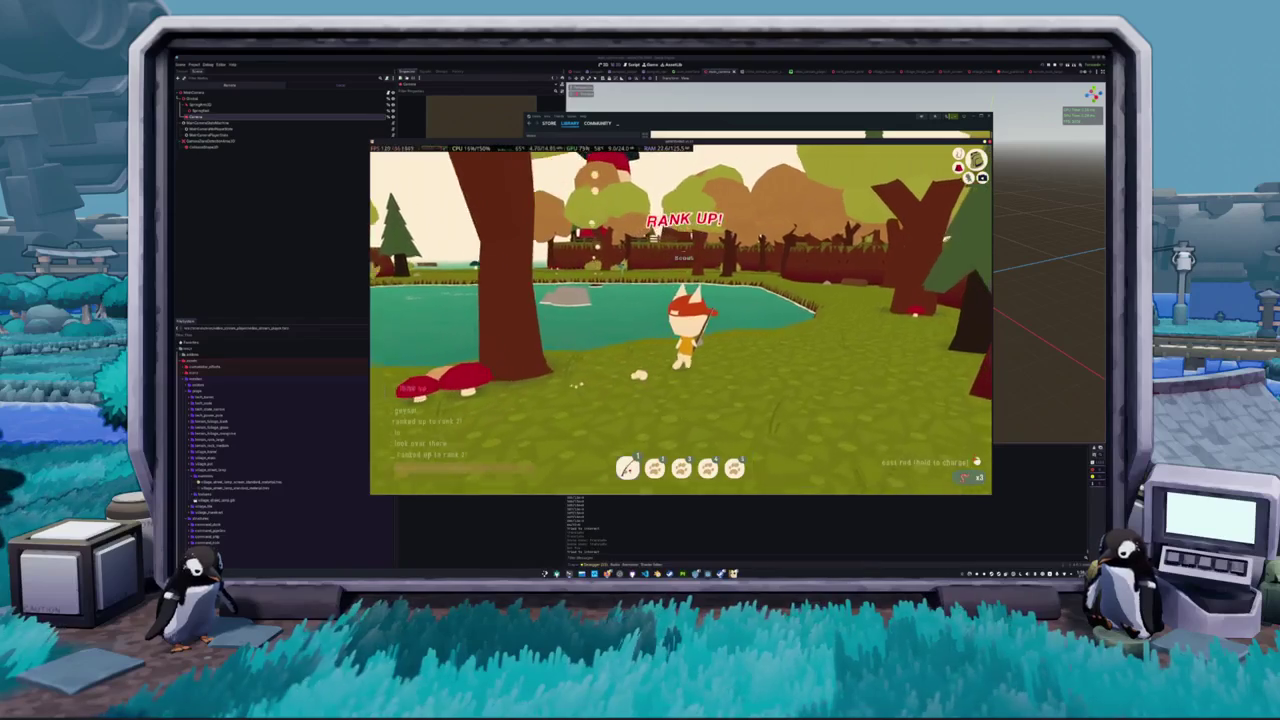
pyautogui.press('a')
pyautogui.press('a')
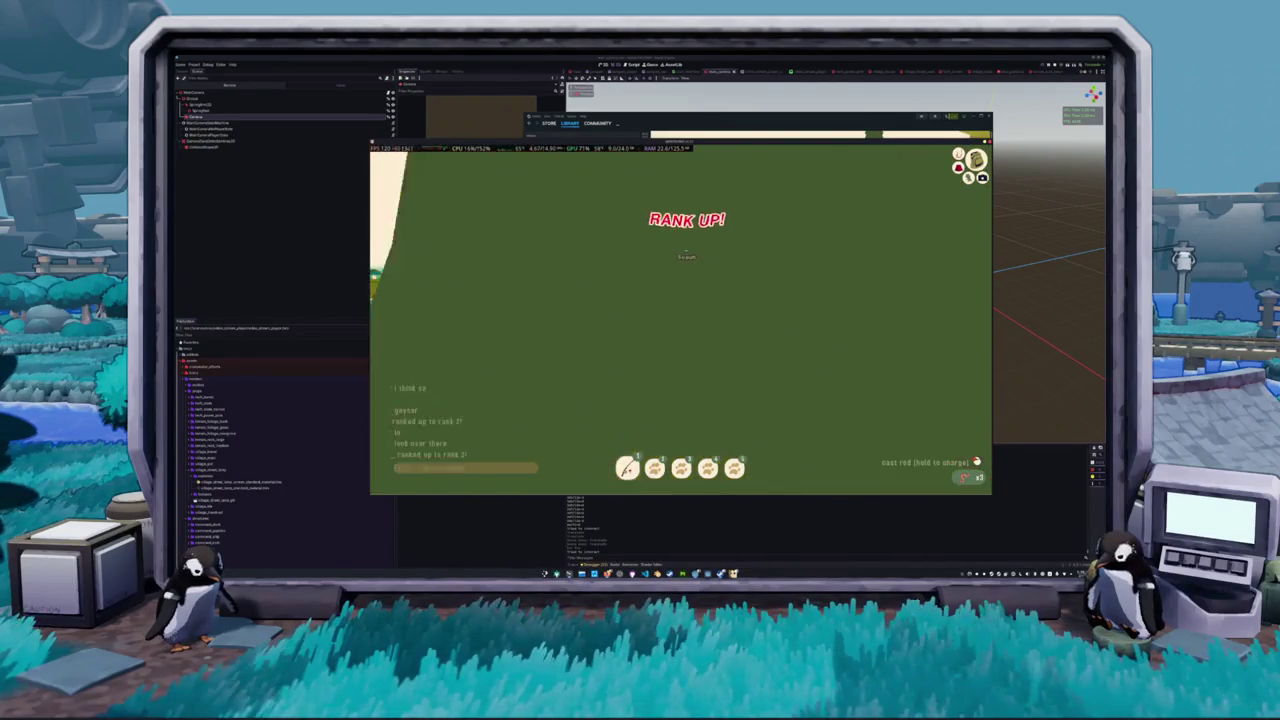
pyautogui.press('w')
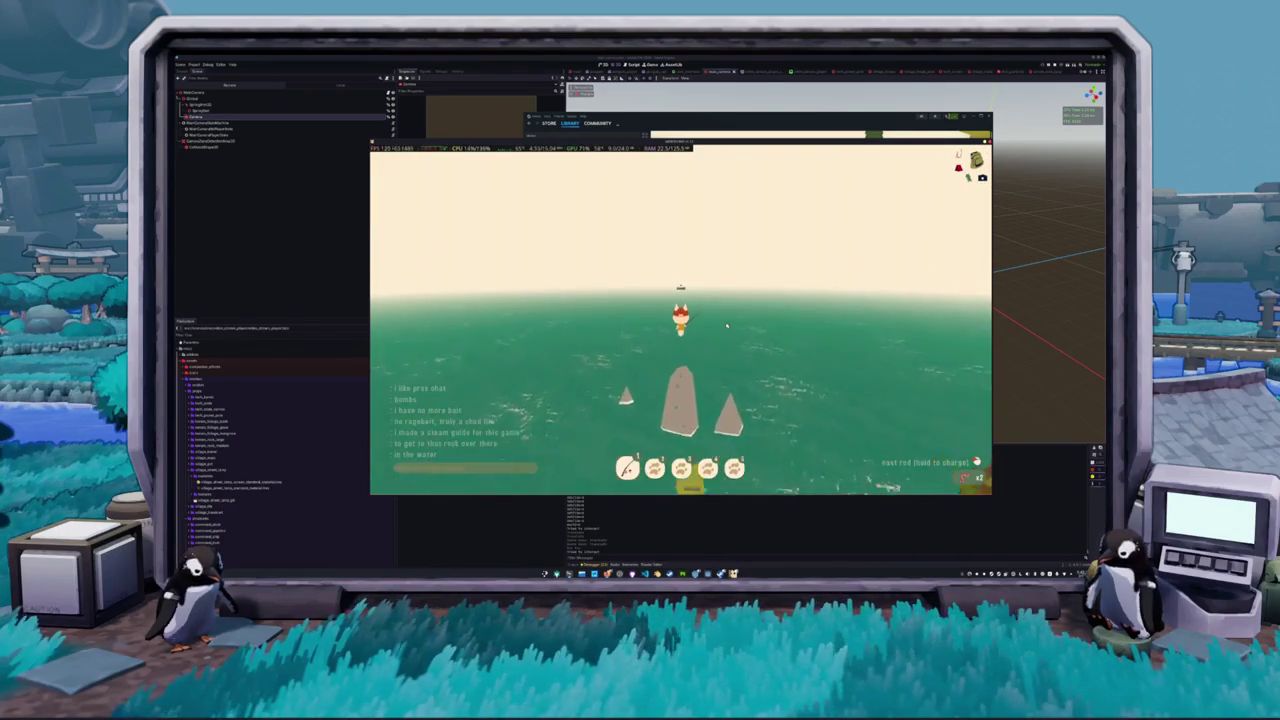
# - Cast the fishing line into the water from the shore
pyautogui.click(727, 325)
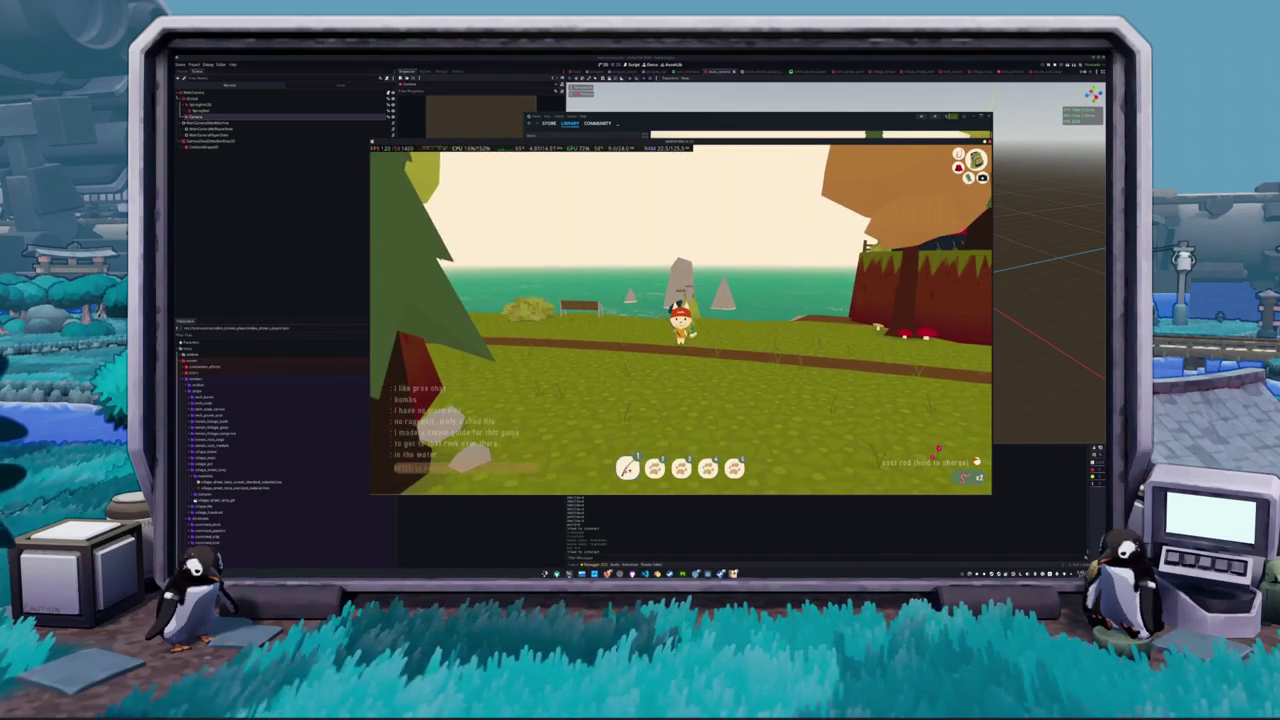
# - Repeatedly walk the cat from the path and beach out over the sea toward the offshore rock
pyautogui.press('w')
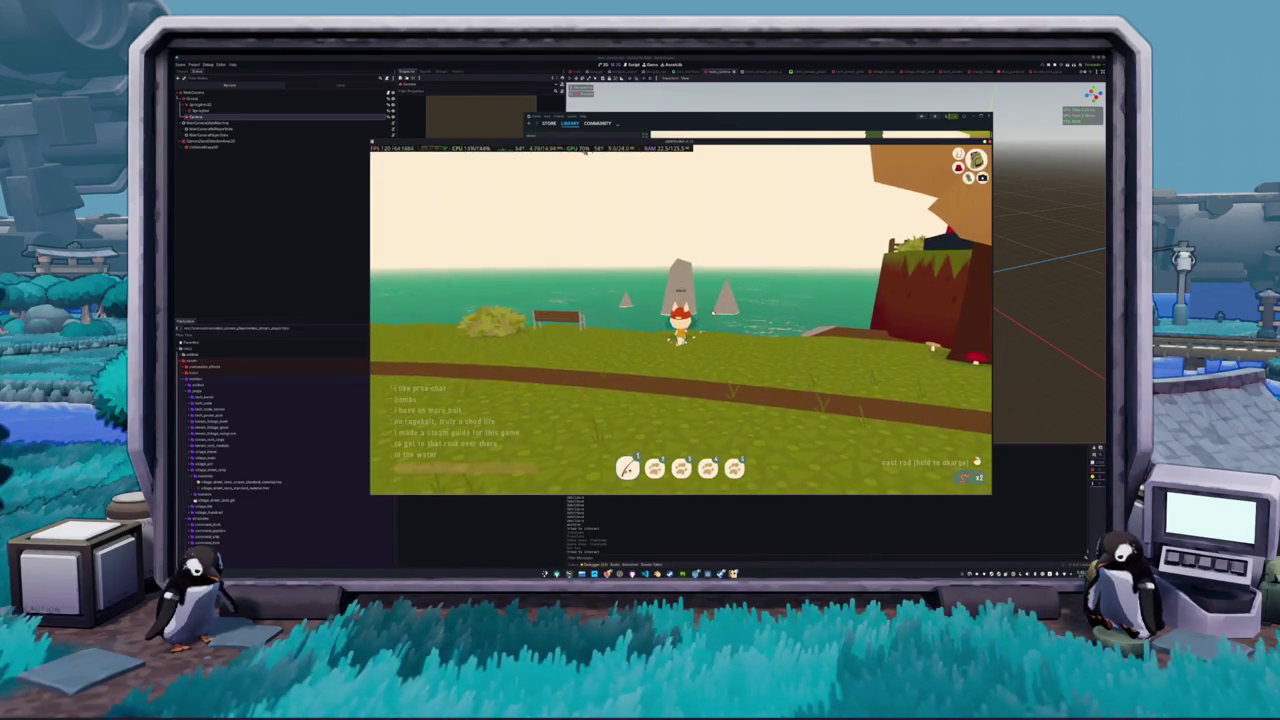
pyautogui.press('w')
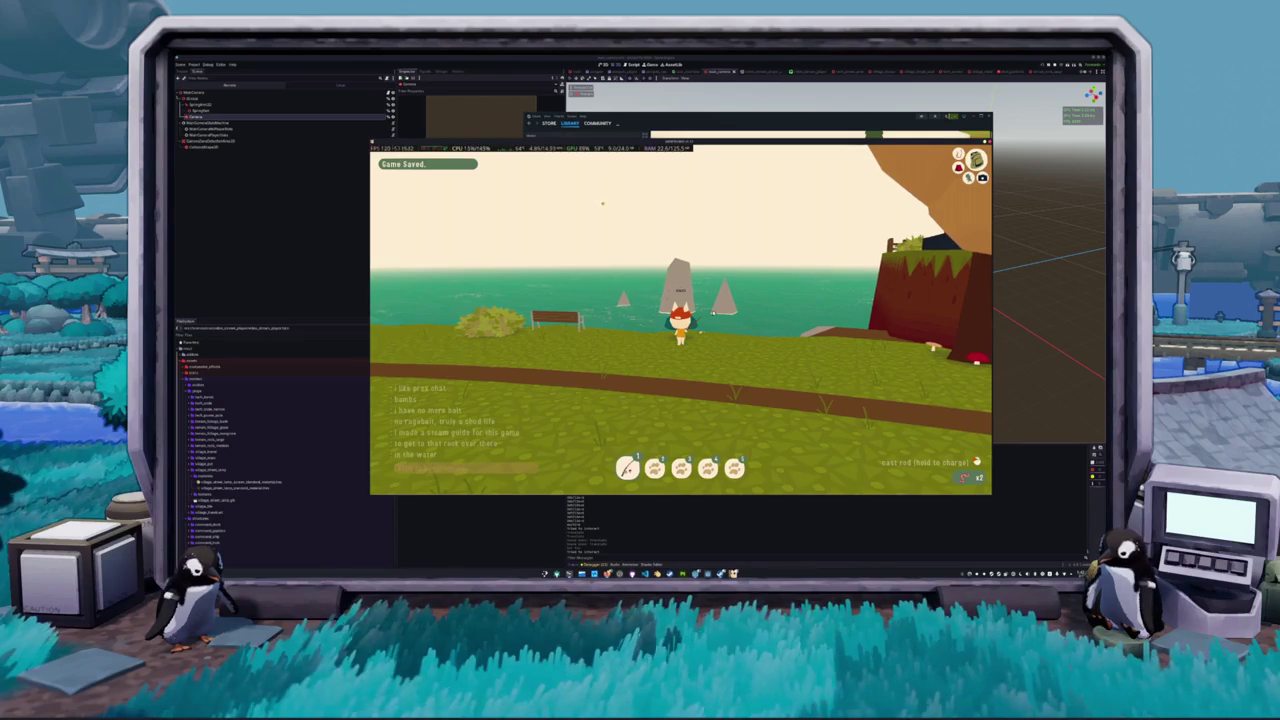
pyautogui.press('w')
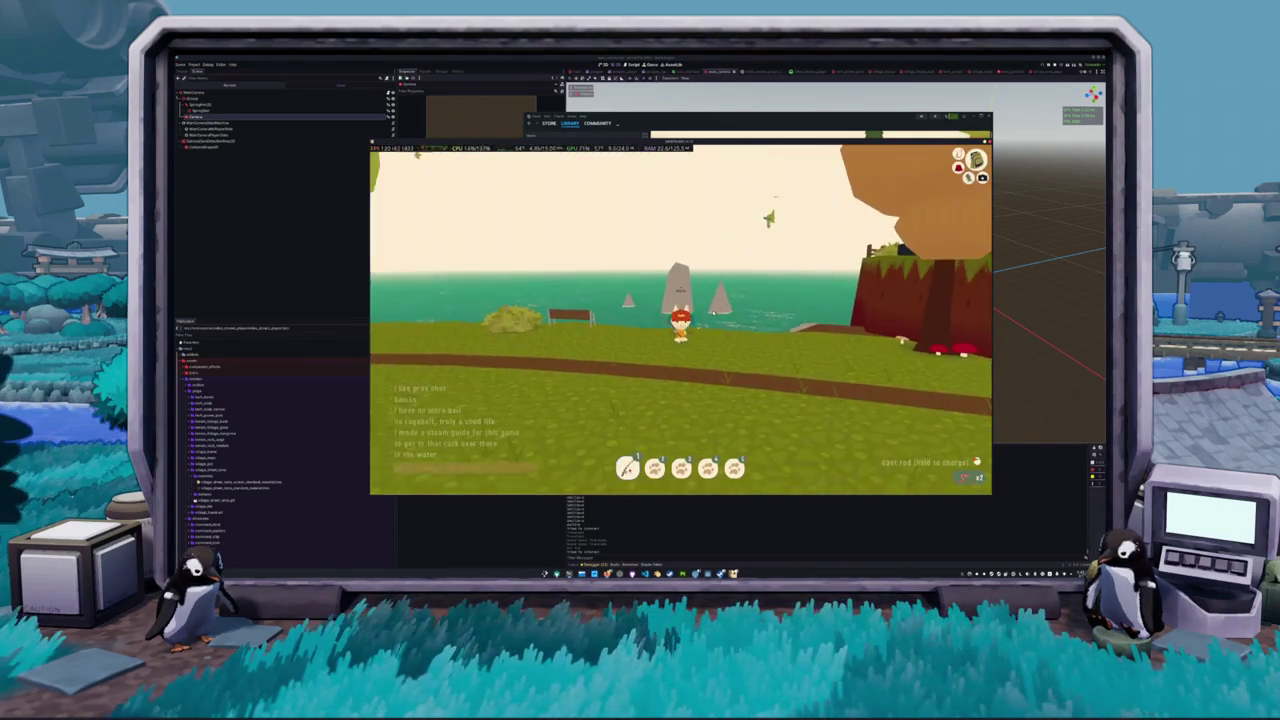
pyautogui.press('w')
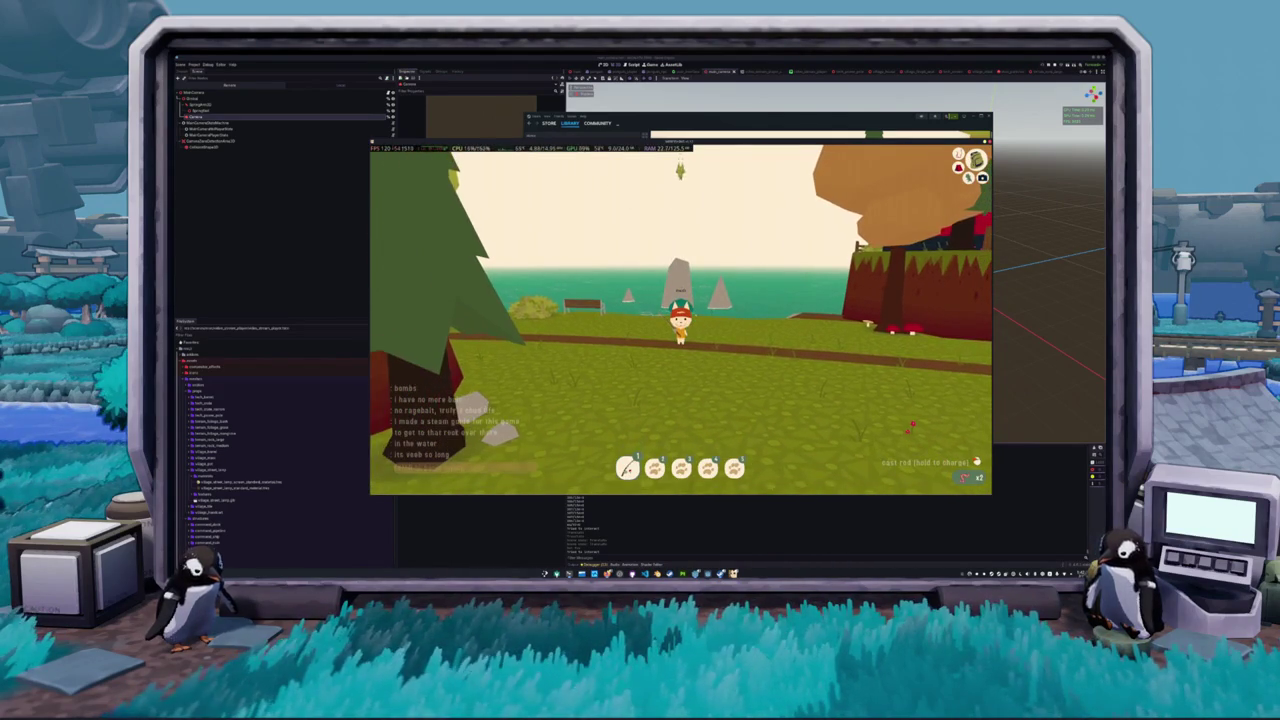
pyautogui.press('w')
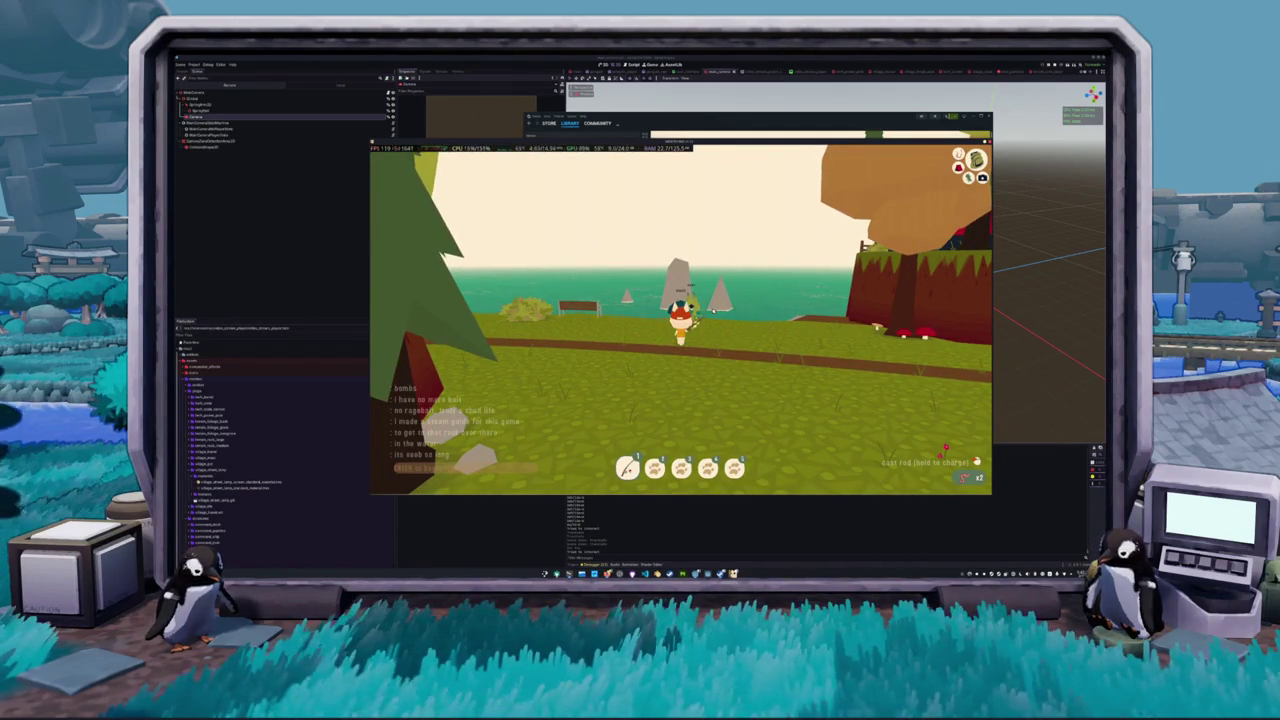
pyautogui.press('w')
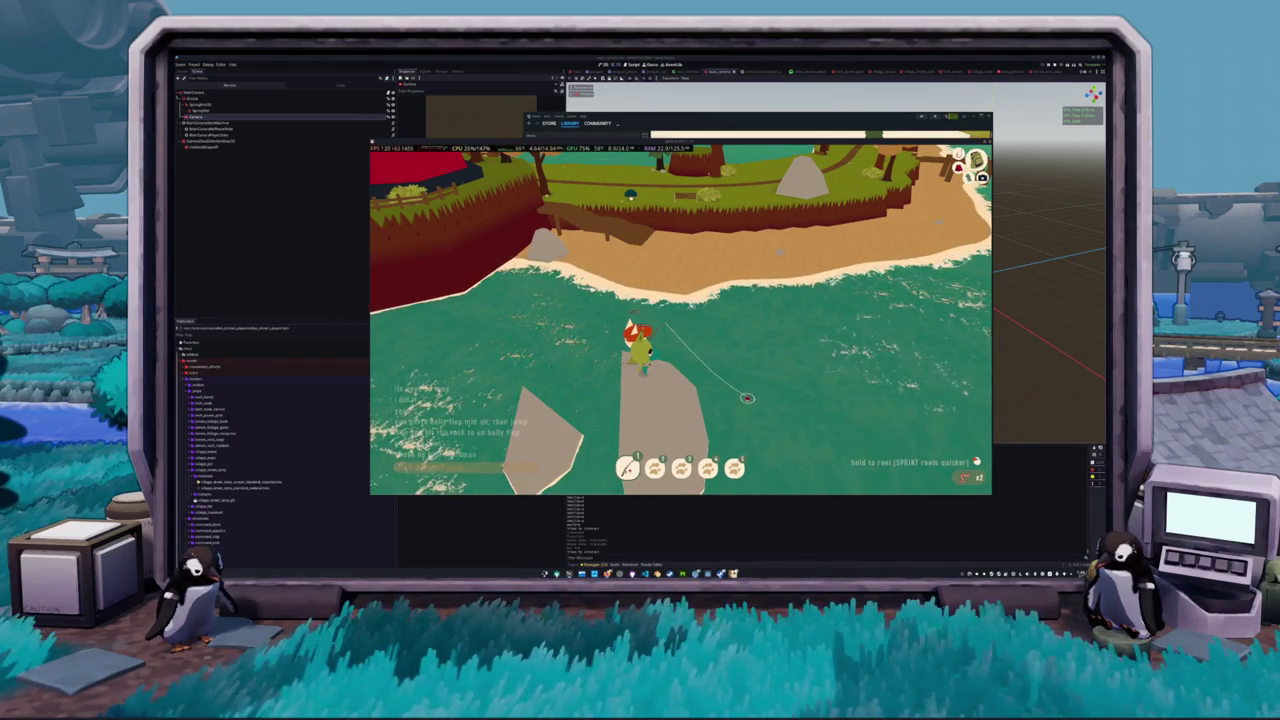
# - Open and close the chat without sending, then dismiss the Small Krill catch message
pyautogui.press('Return')
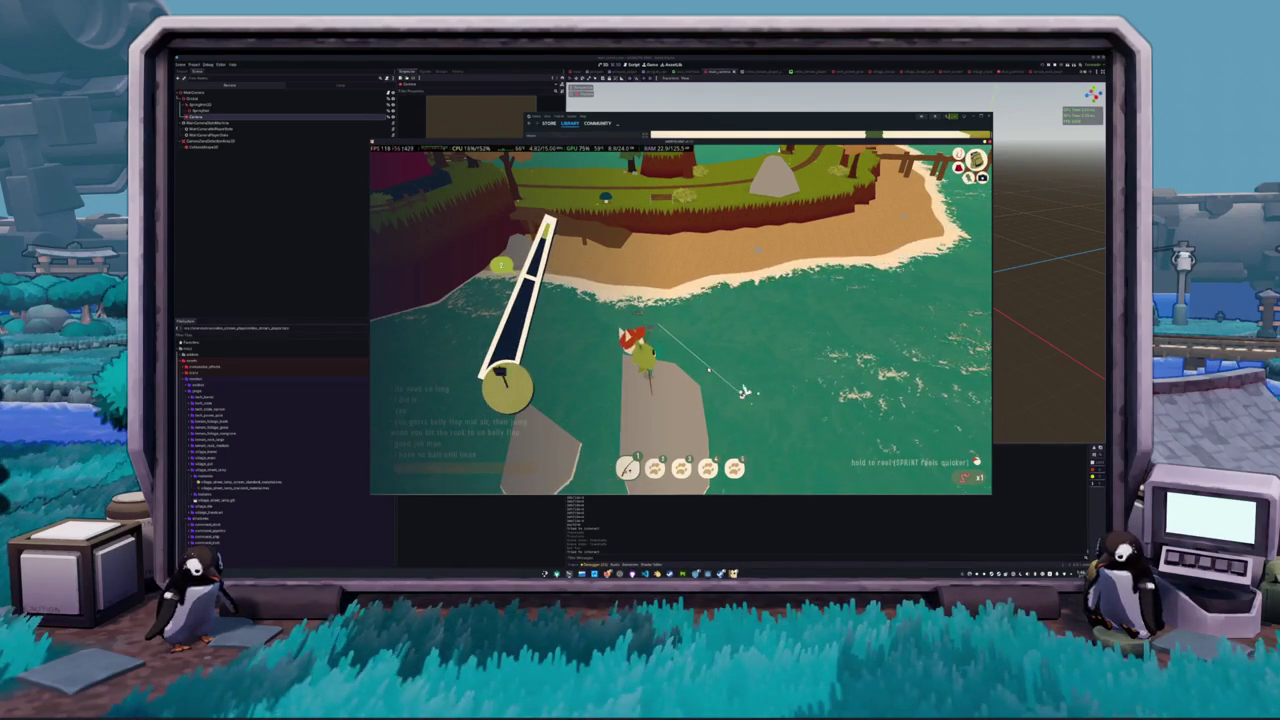
pyautogui.press('Return')
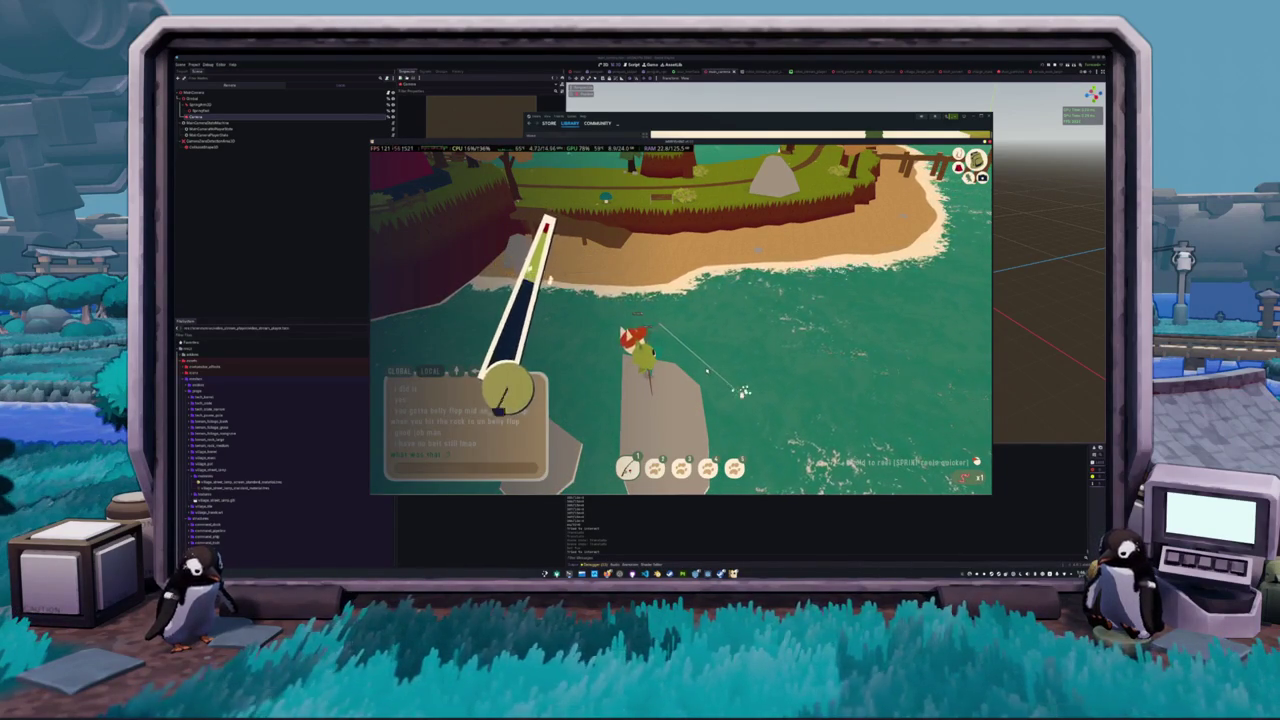
pyautogui.press('Escape')
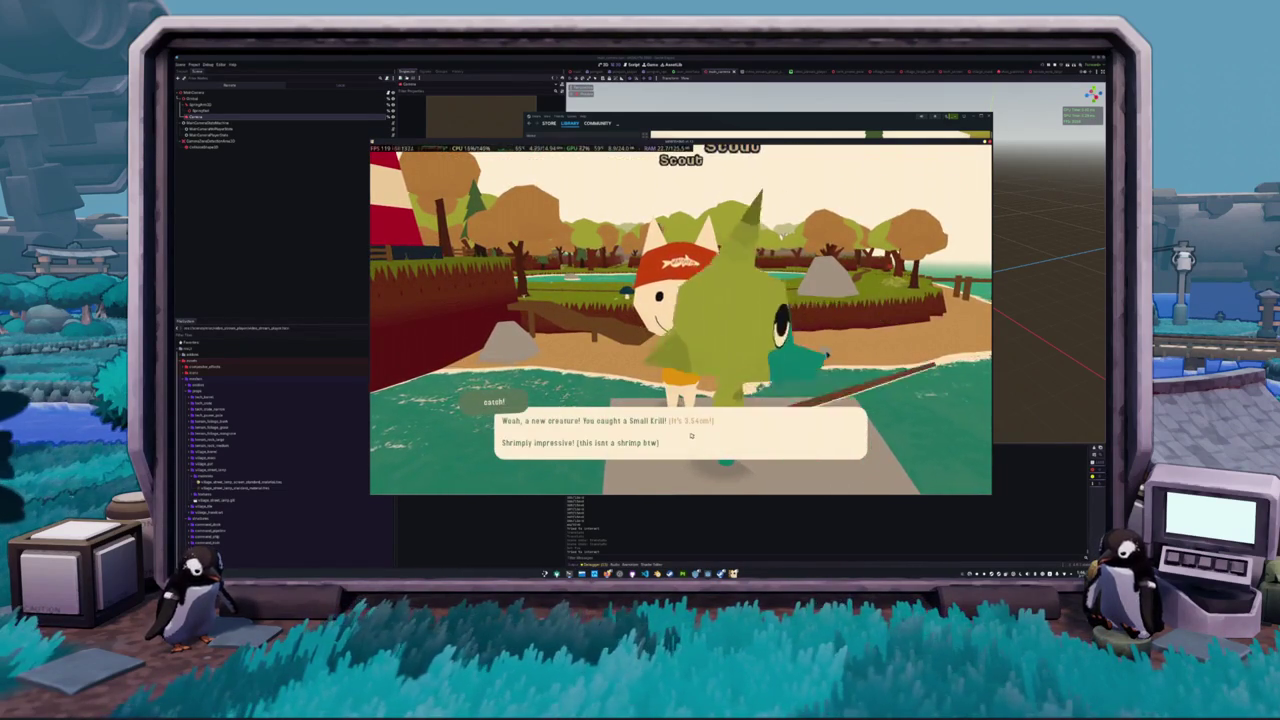
pyautogui.click(691, 437)
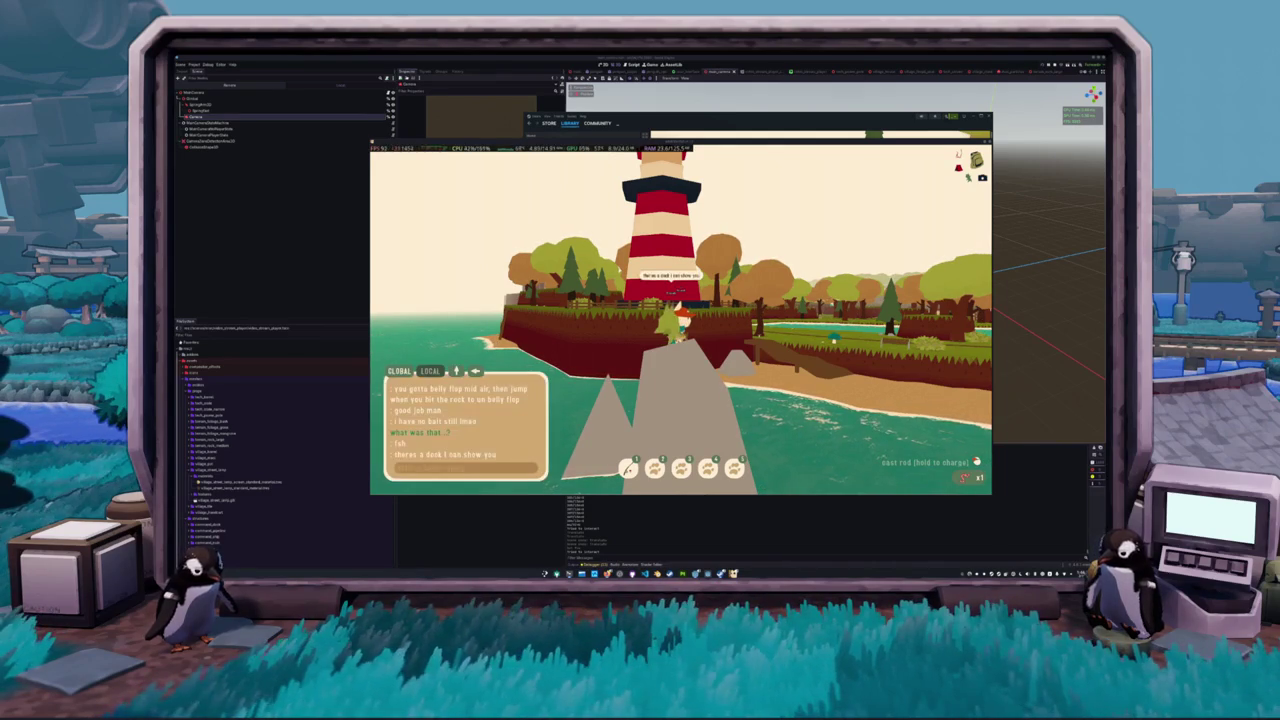
# - Bring up the Notion Short TODO notes over the game
pyautogui.hotkey('alt', 'Tab')
# - Open the Tasks board, scroll through its Structure, Prop, Systems and Todo columns, then return to the game
pyautogui.scroll(-5, 692, 334)
pyautogui.scroll(5, 650, 370)
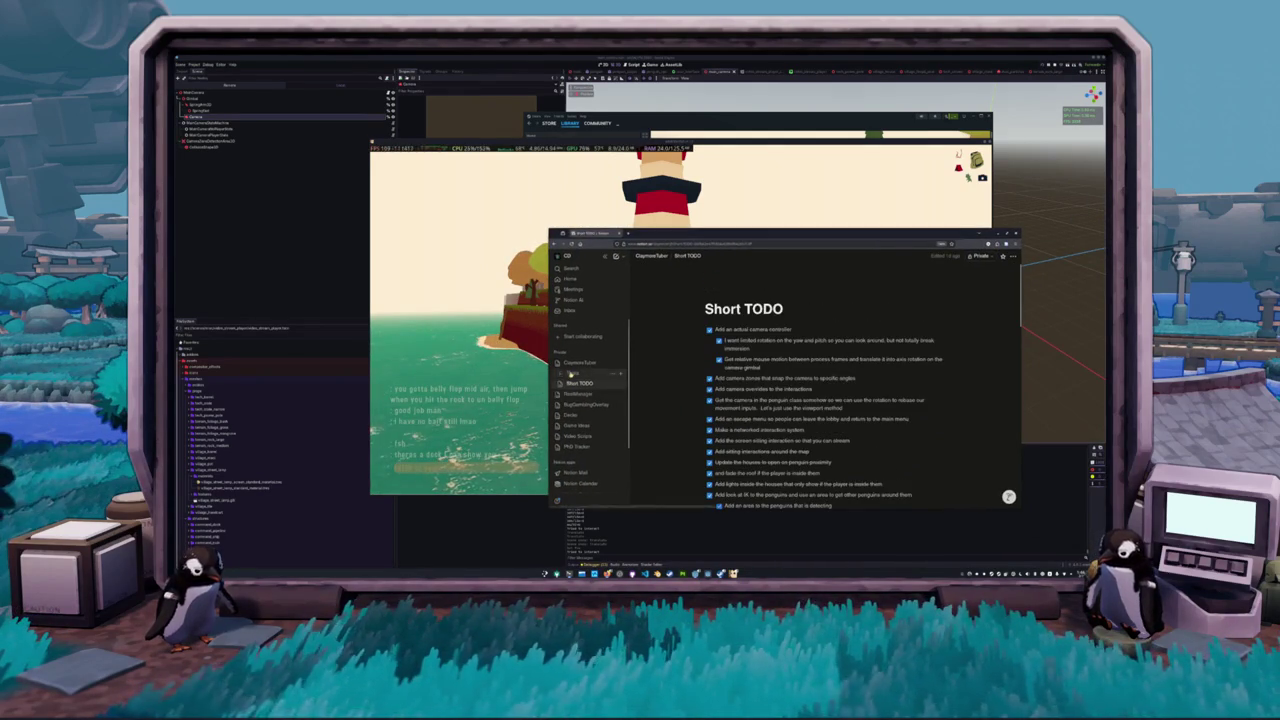
pyautogui.click(571, 373)
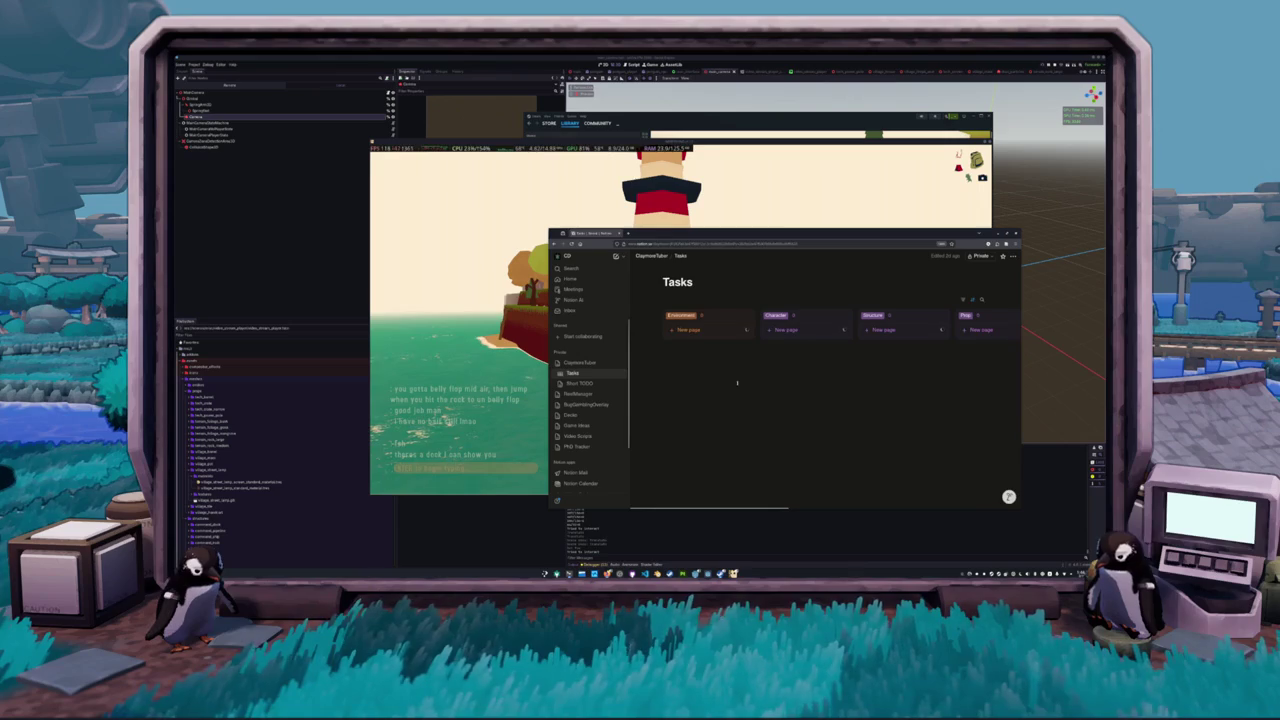
pyautogui.hscroll(3, 737, 382)
pyautogui.scroll(-3, 727, 367)
pyautogui.scroll(-5, 727, 365)
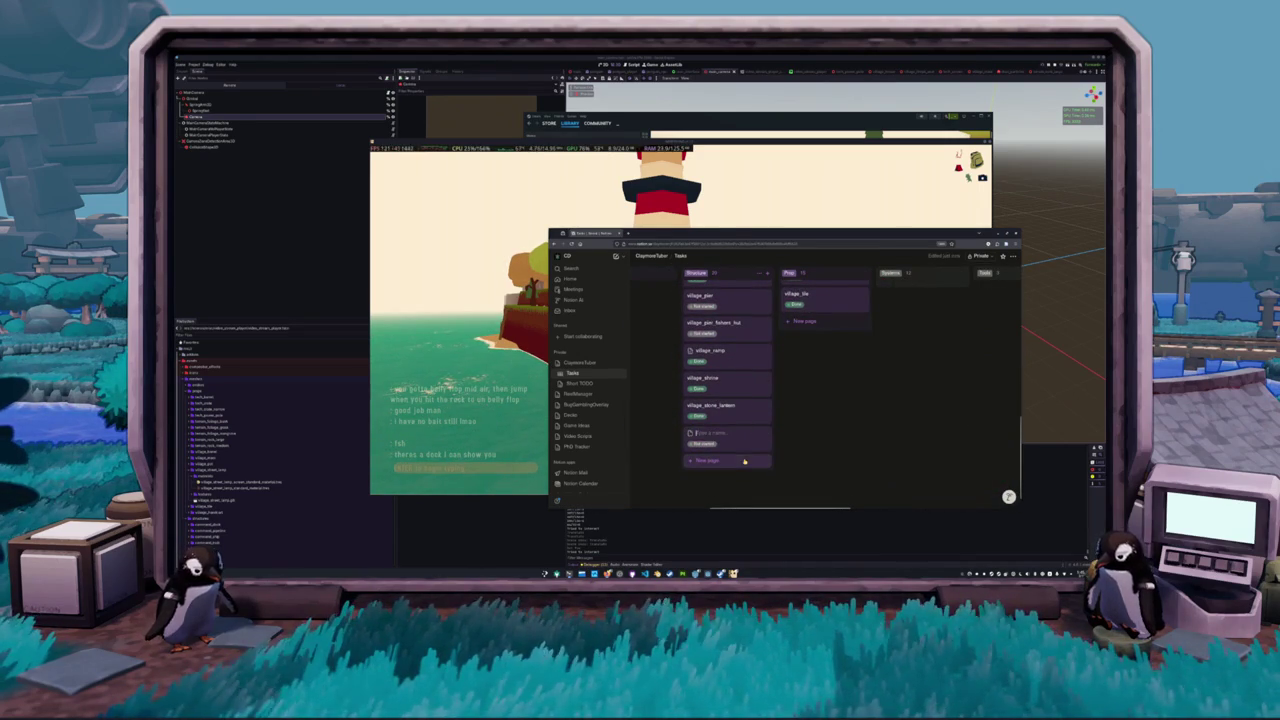
pyautogui.scroll(5, 780, 380)
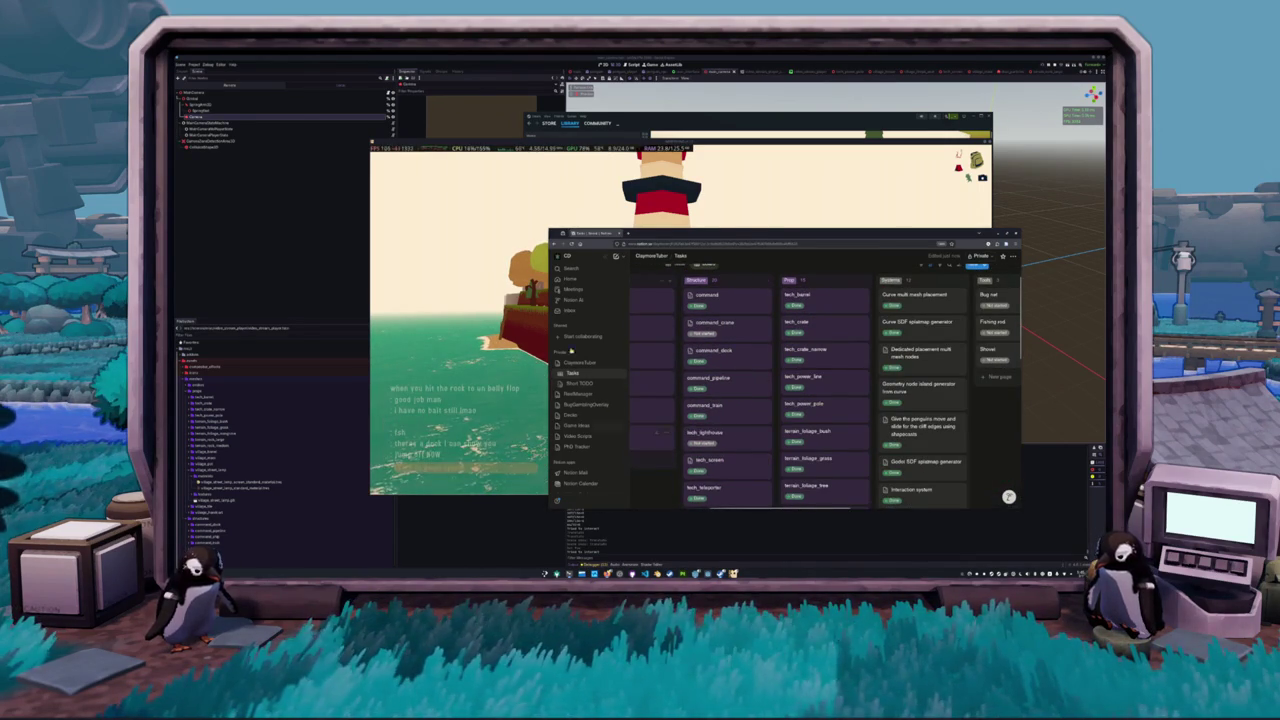
pyautogui.hotkey('alt', 'Tab')
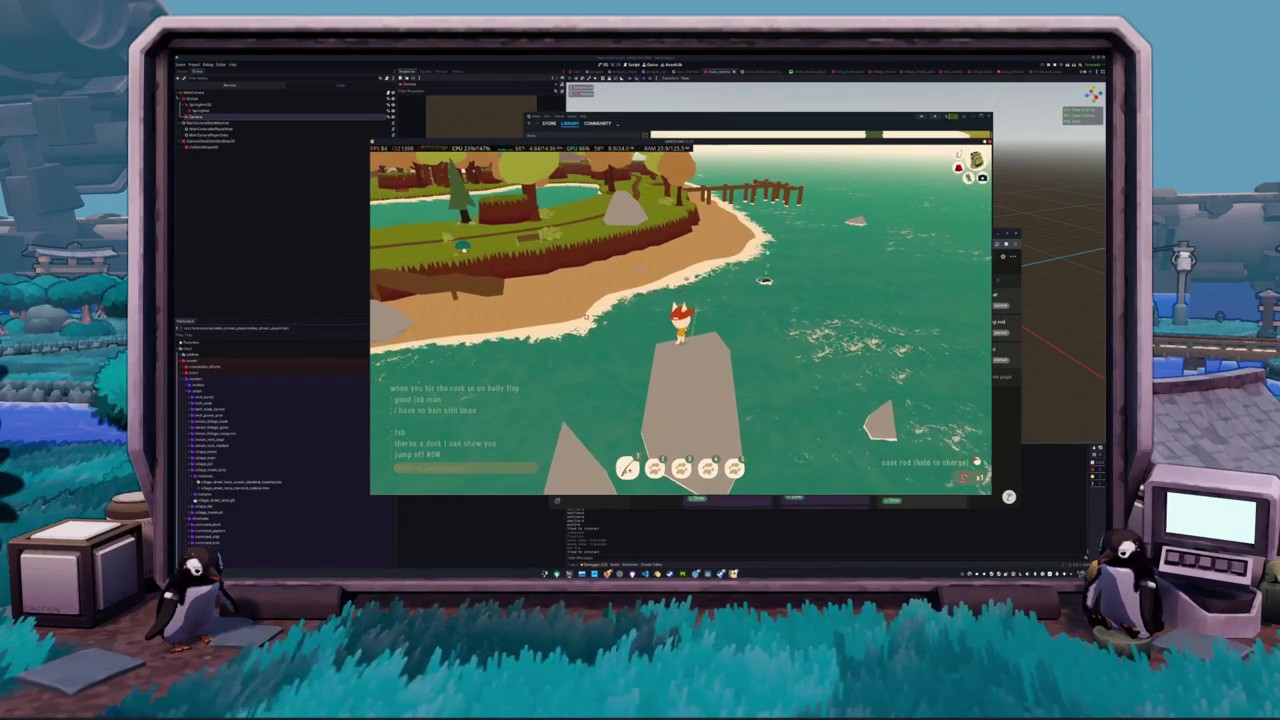
# - Jump off the rock, travel to the forest fox and open its bait + sell depot
pyautogui.press('space')
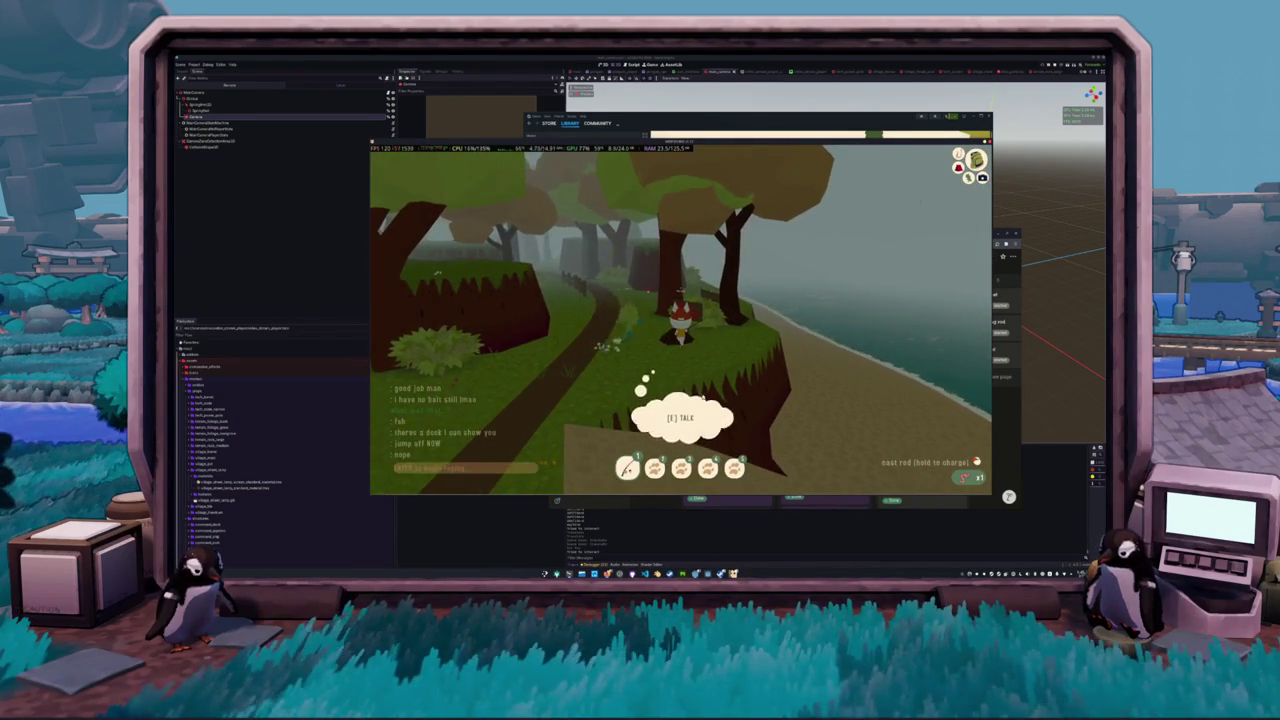
pyautogui.press('e')
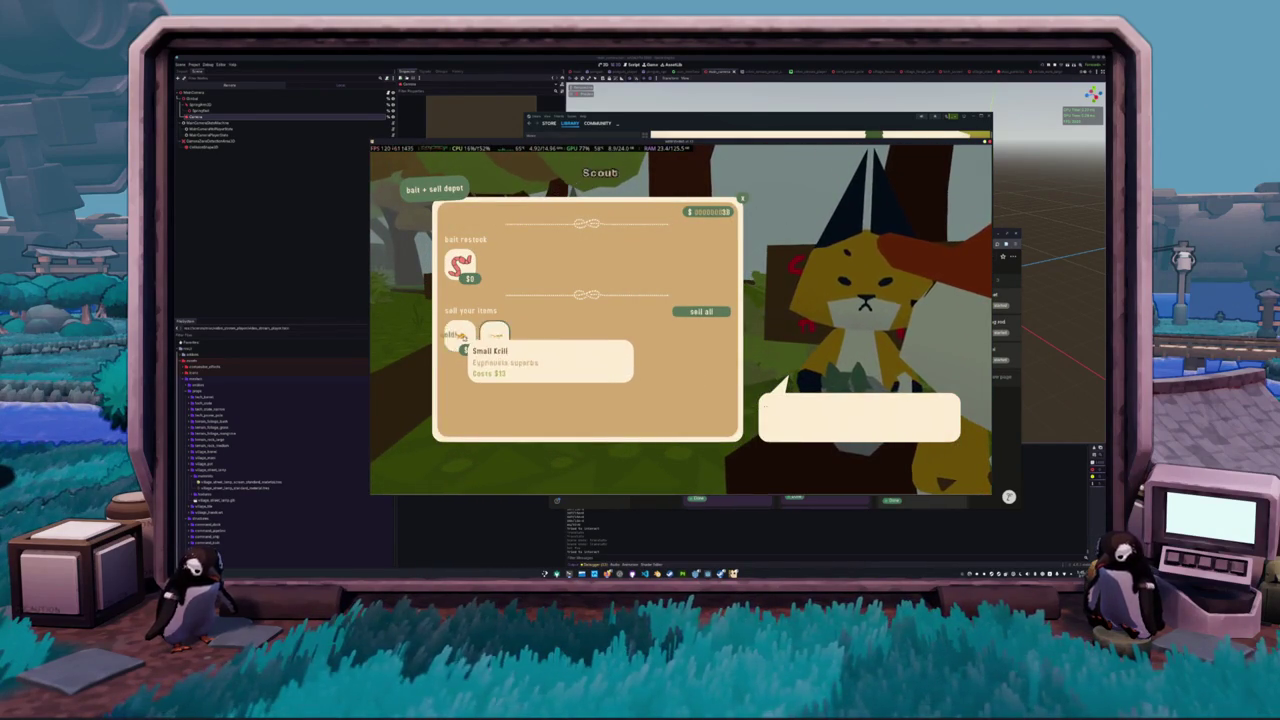
# - Reopen the bait + sell depot to refill the worm bait, then close it
pyautogui.press('Escape')
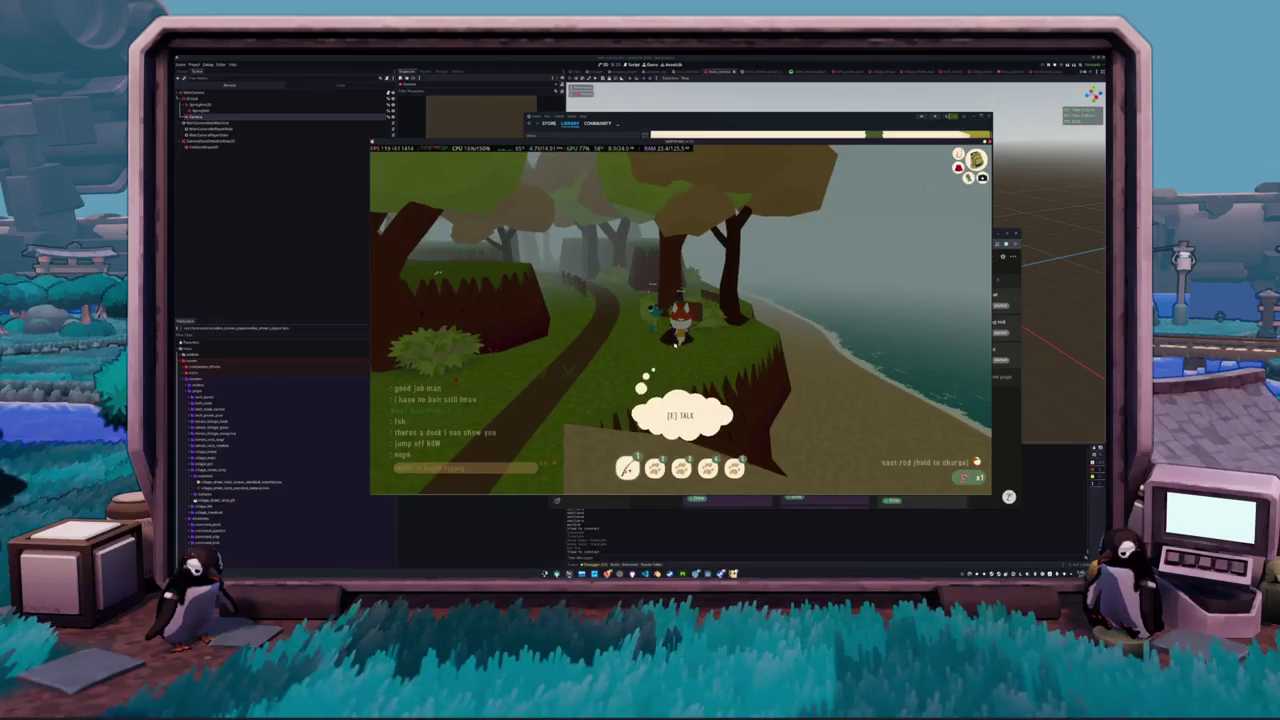
pyautogui.press('e')
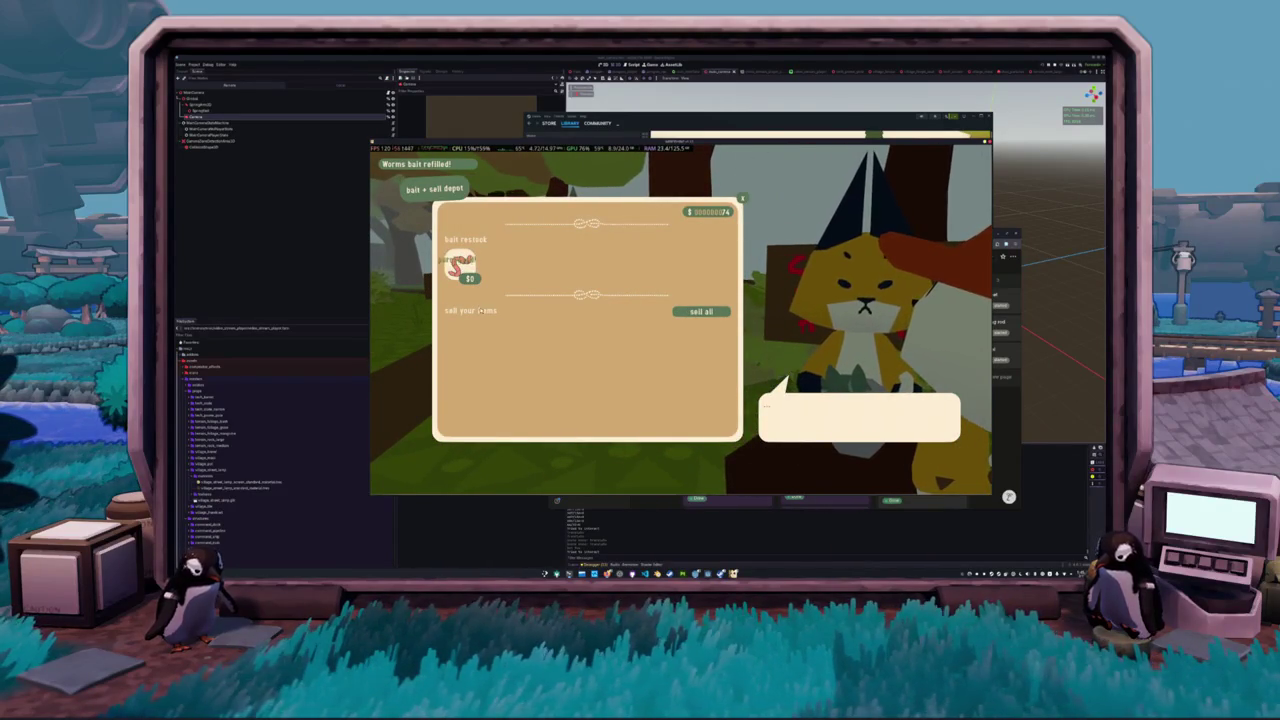
pyautogui.press('Escape')
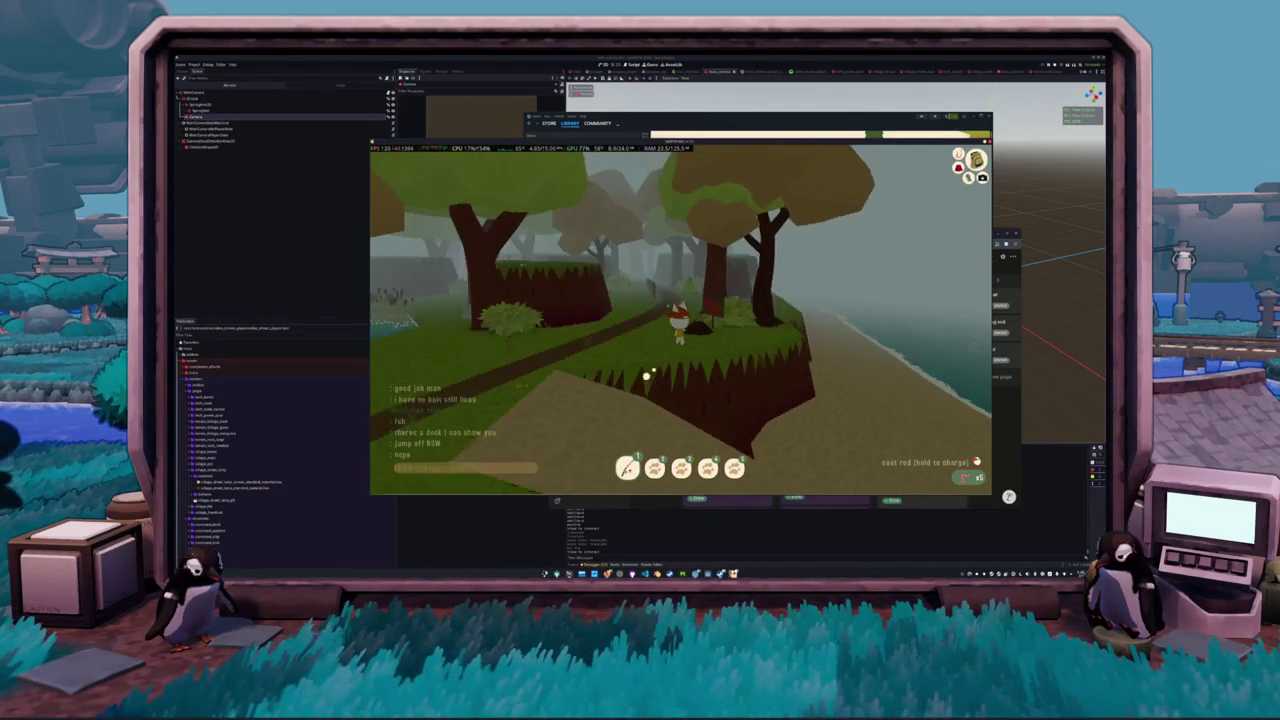
# - Run through the forest past the pond and down the cliff to the beach by the pier
pyautogui.press('w')
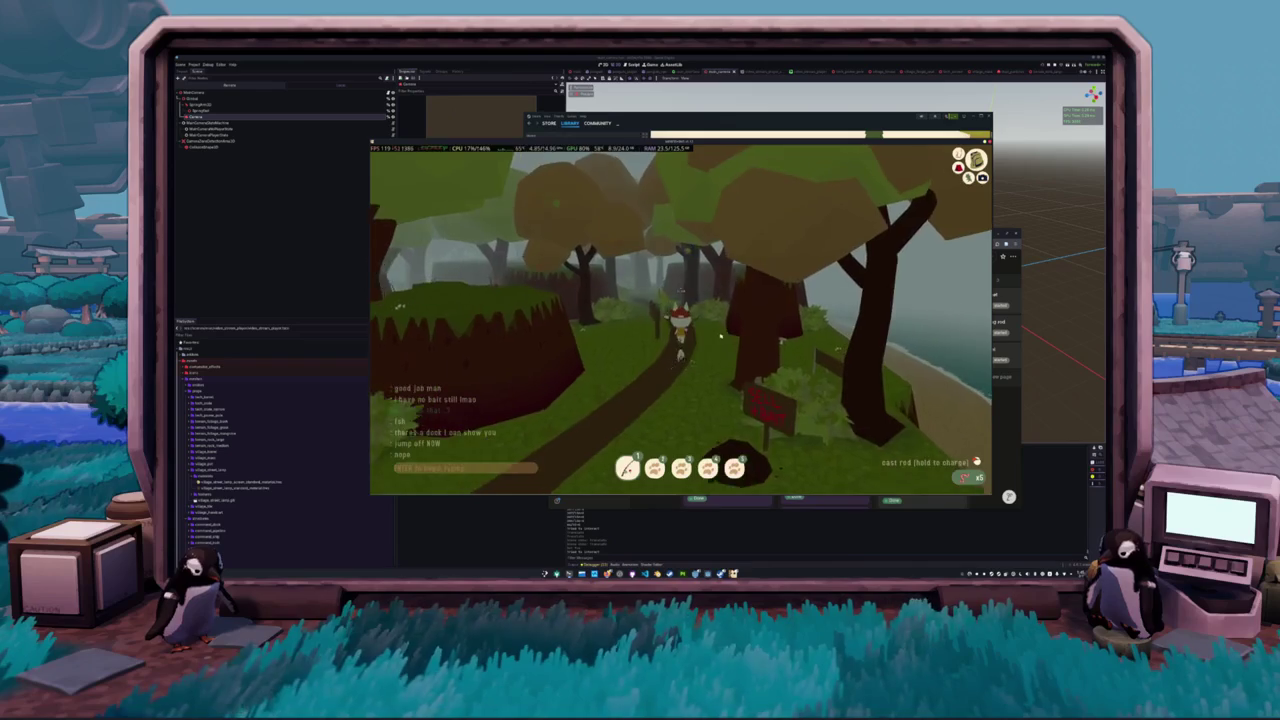
pyautogui.press('w')
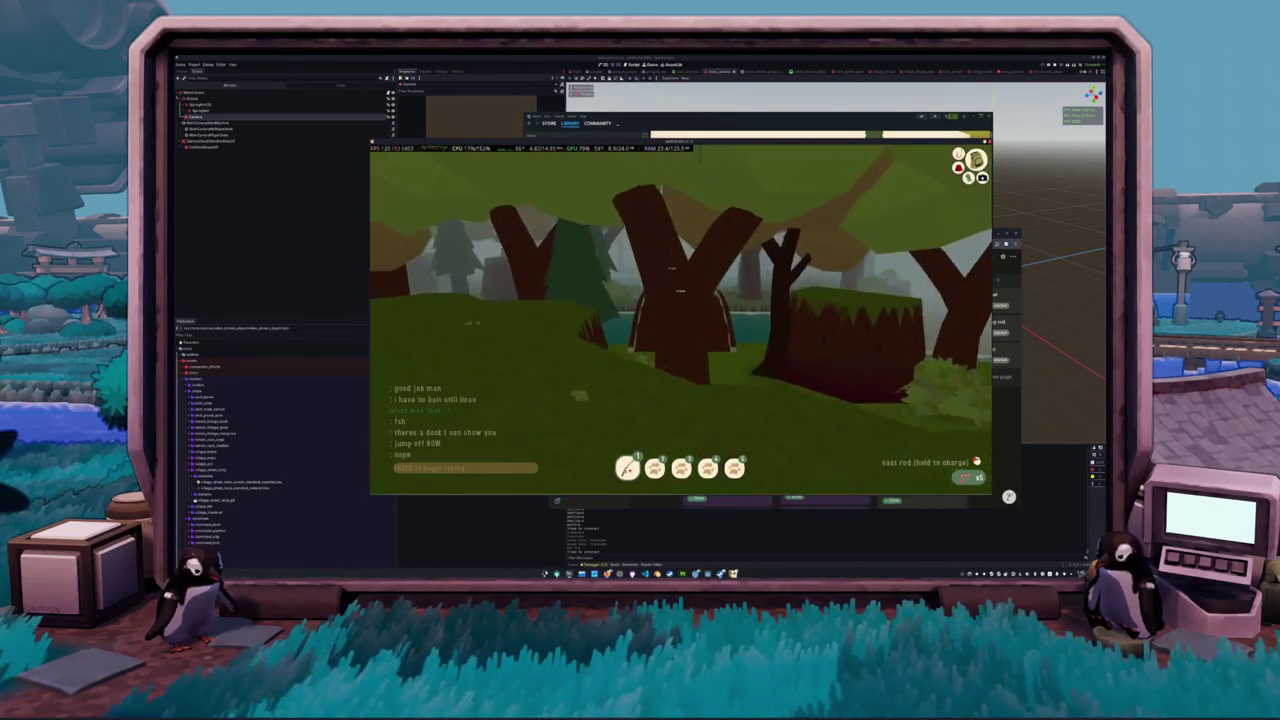
pyautogui.press('w')
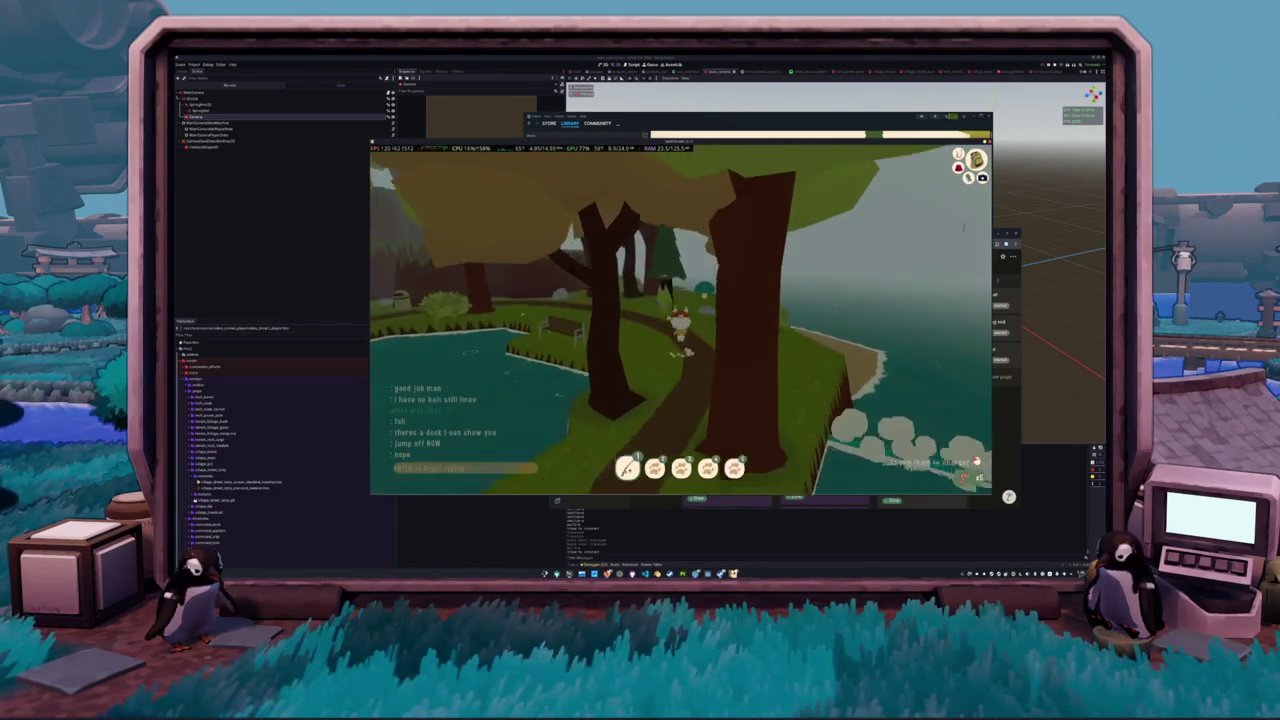
pyautogui.moveTo(680, 320)
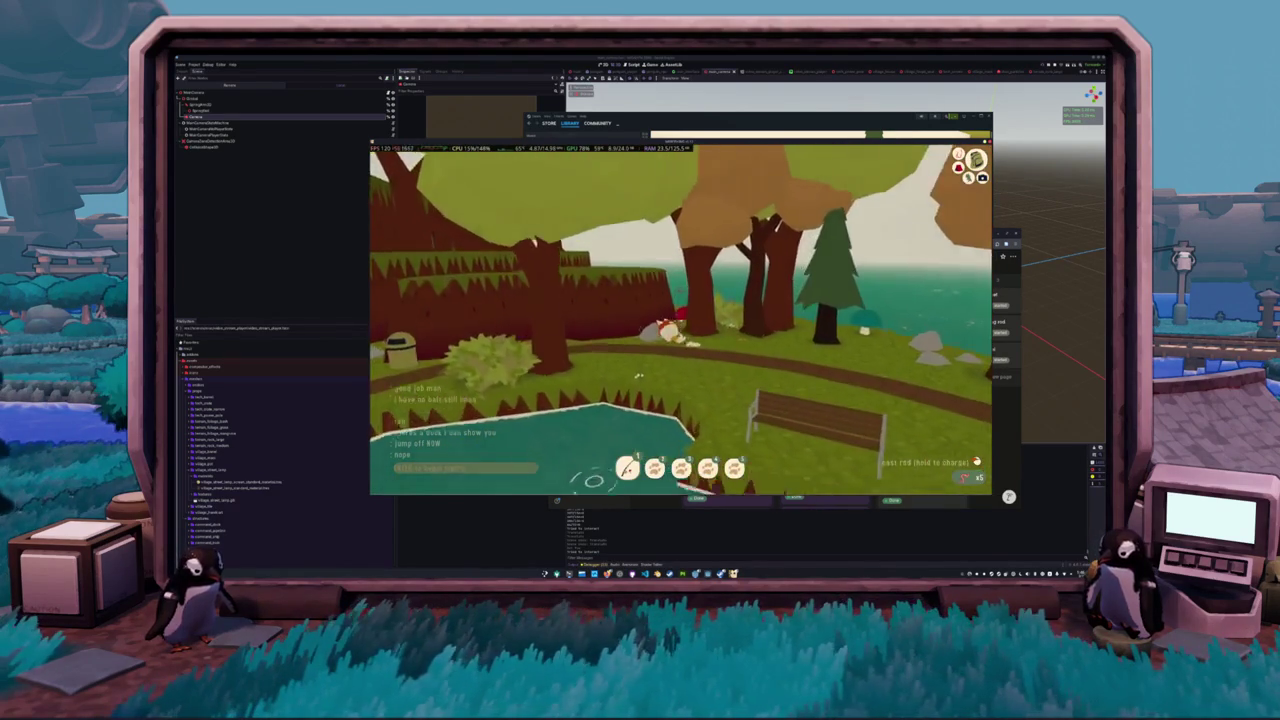
pyautogui.press('w')
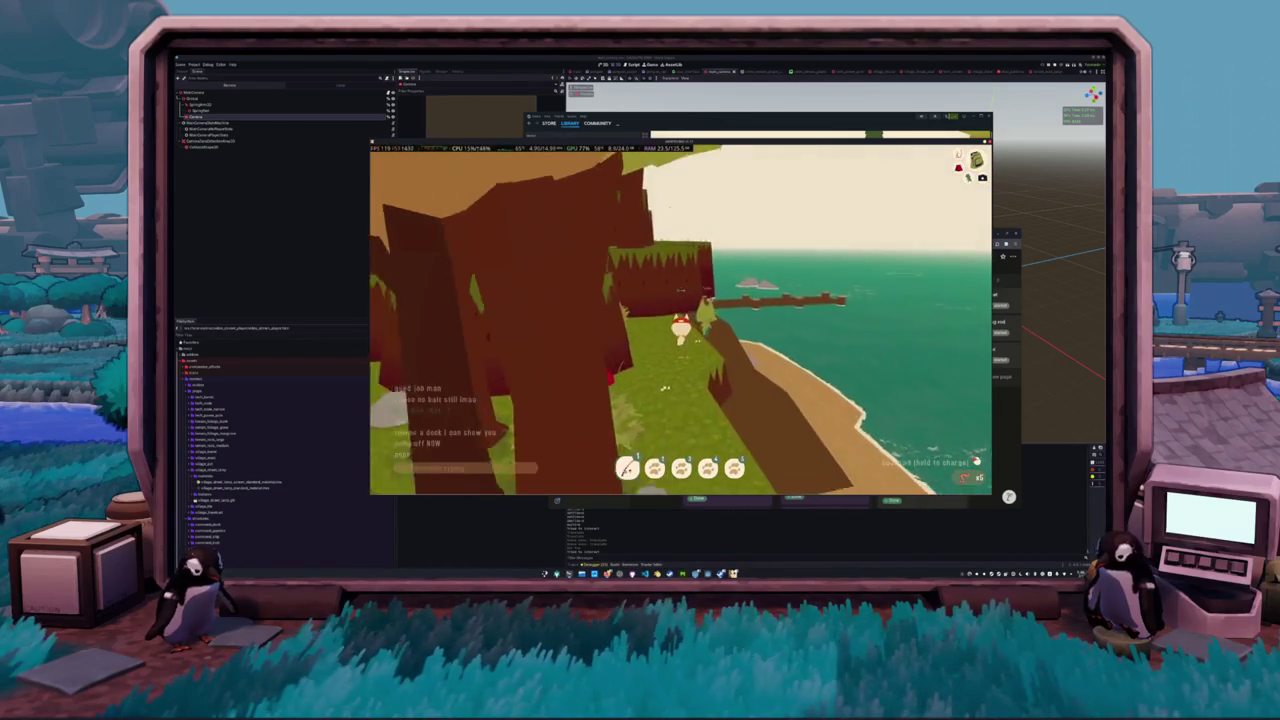
pyautogui.press('w')
pyautogui.press('w')
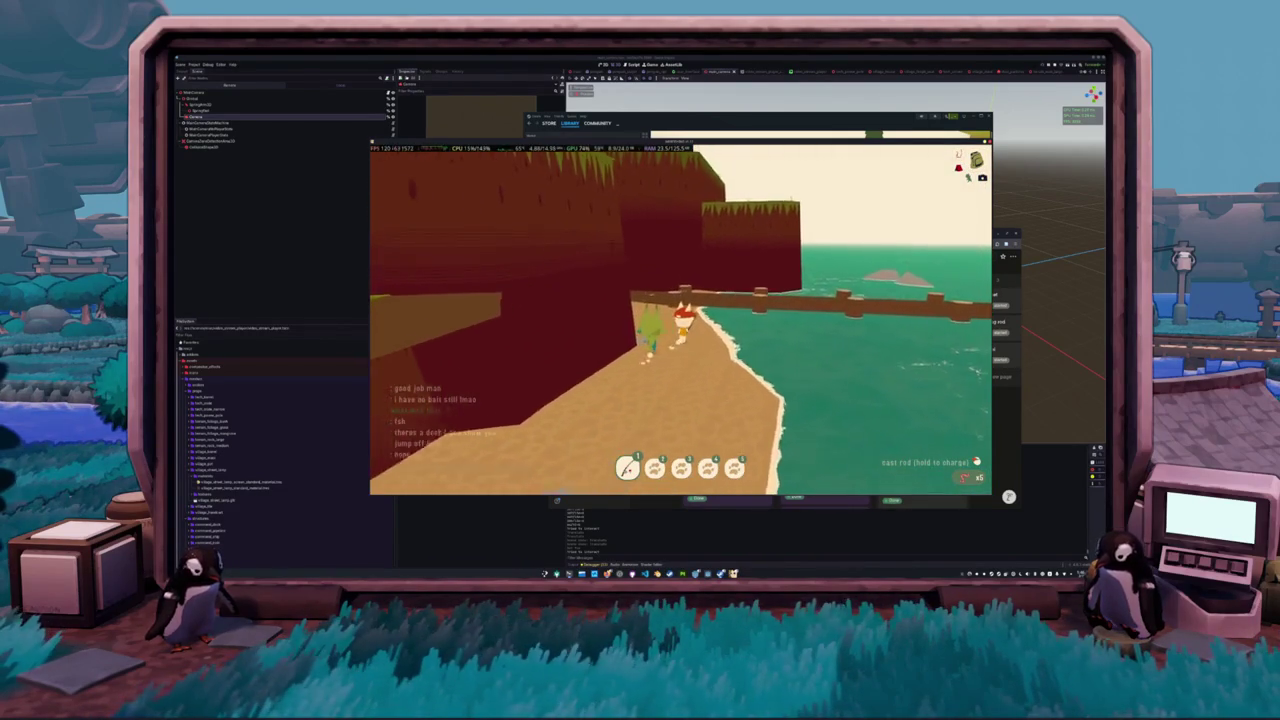
pyautogui.hotkey('alt', 'Tab')
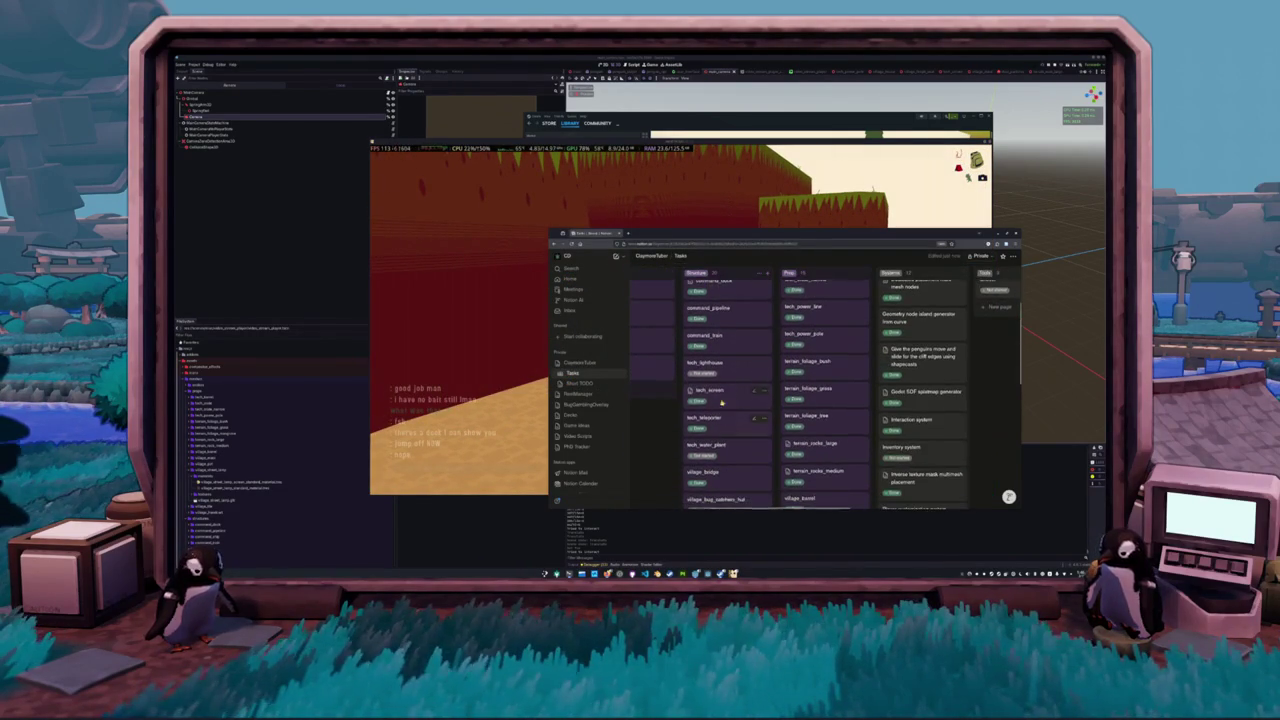
pyautogui.scroll(5, 806, 441)
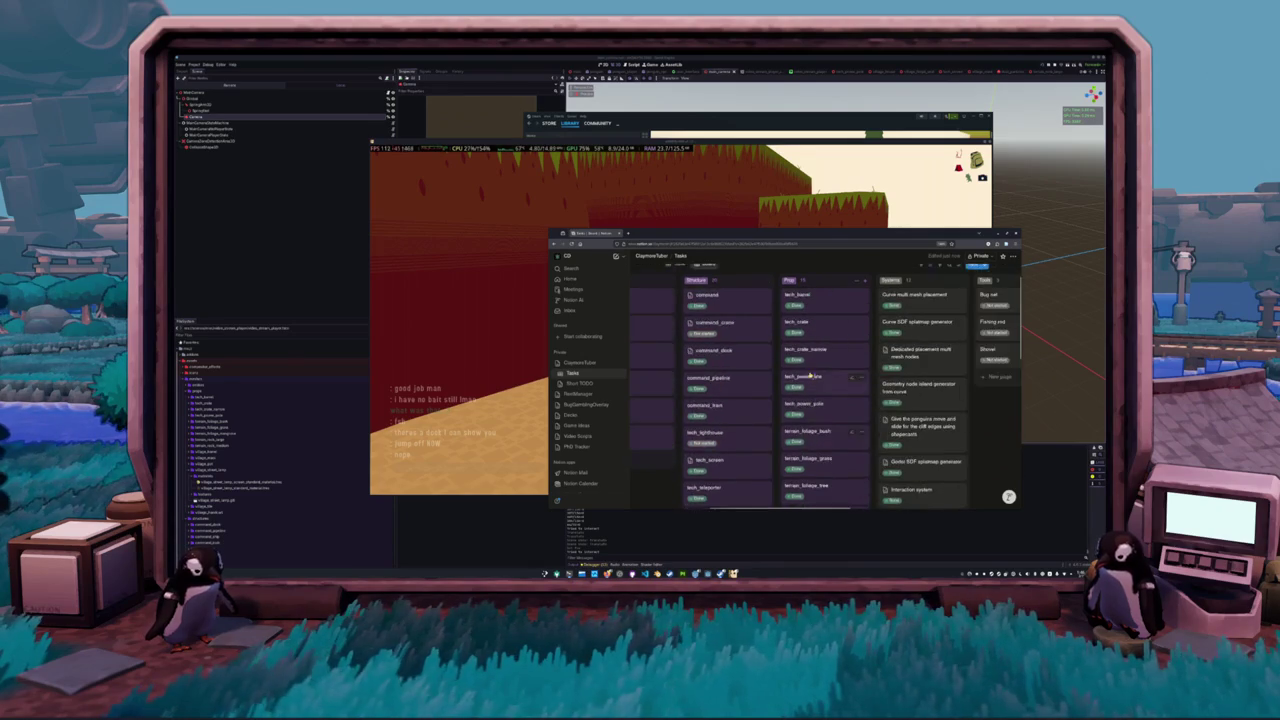
pyautogui.scroll(-5, 806, 420)
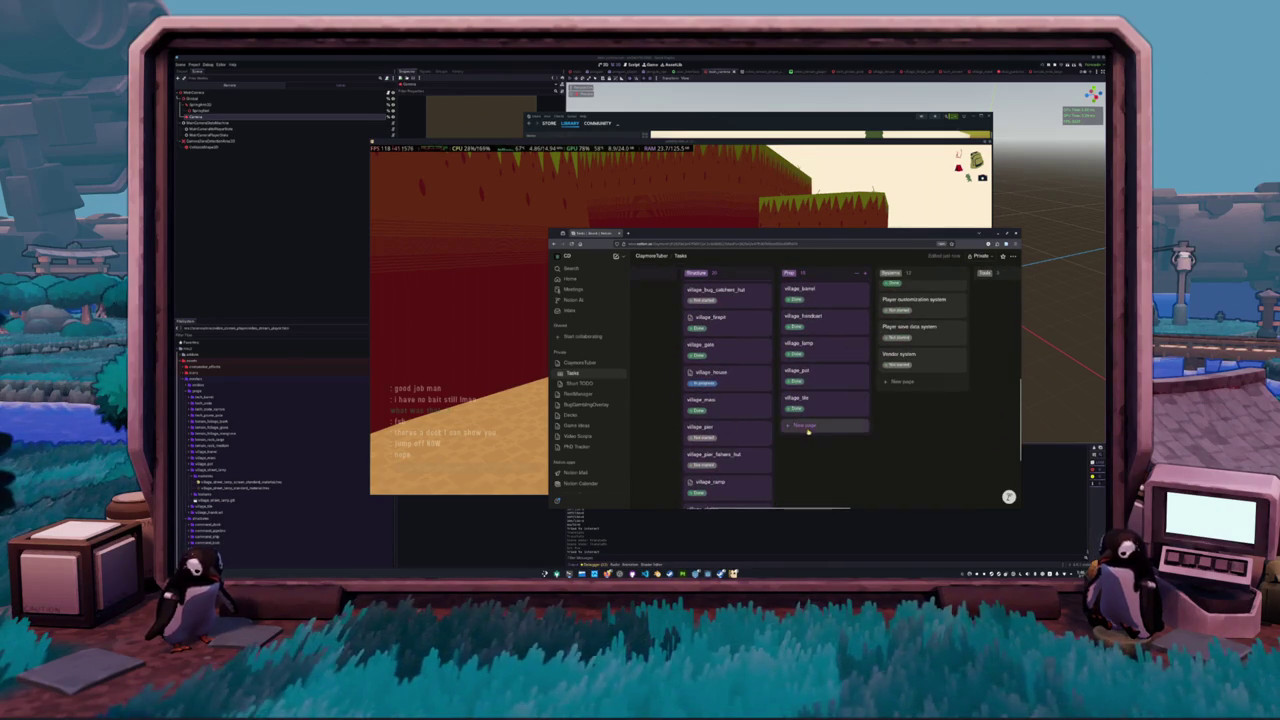
pyautogui.scroll(5, 810, 433)
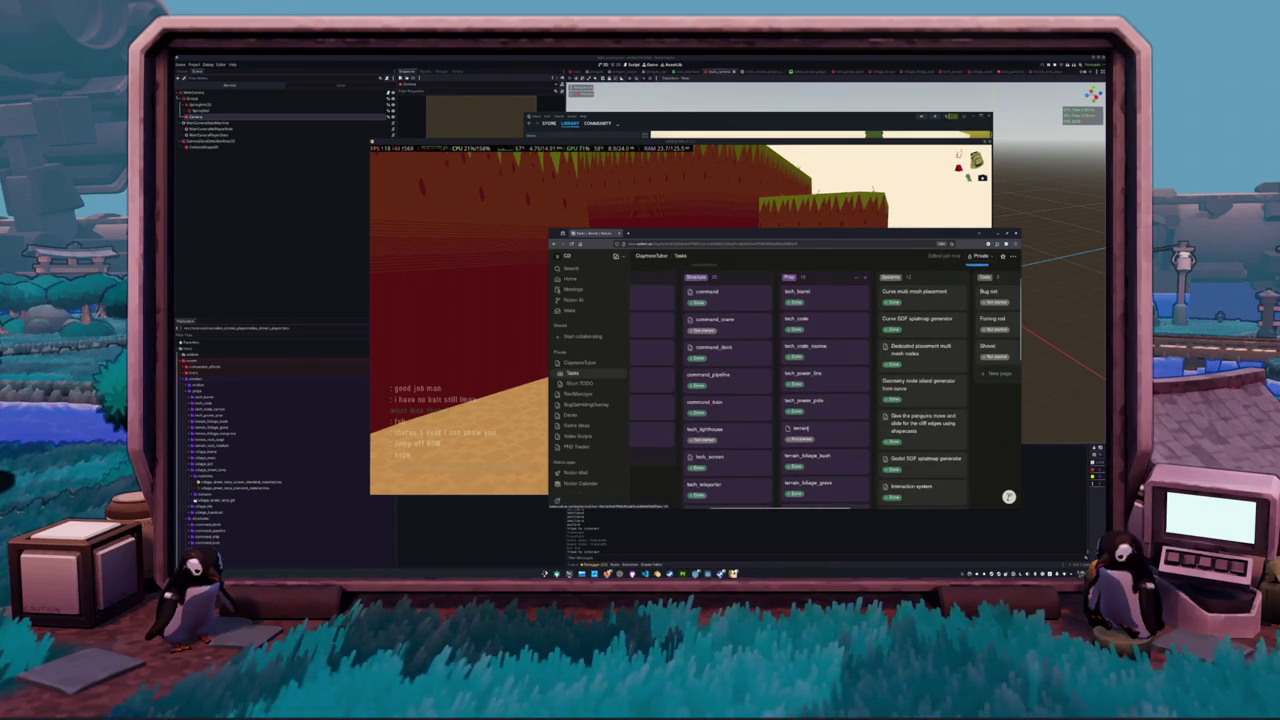
pyautogui.scroll(-2, 817, 386)
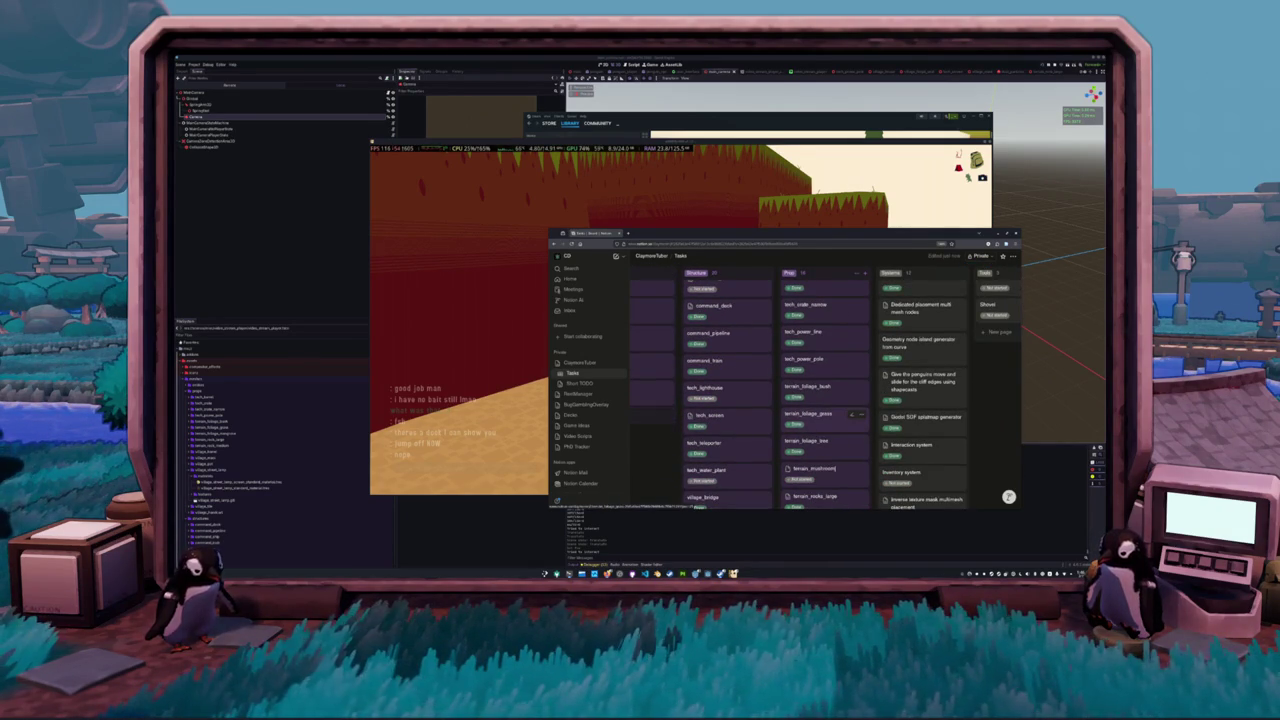
pyautogui.hotkey('alt', 'Tab')
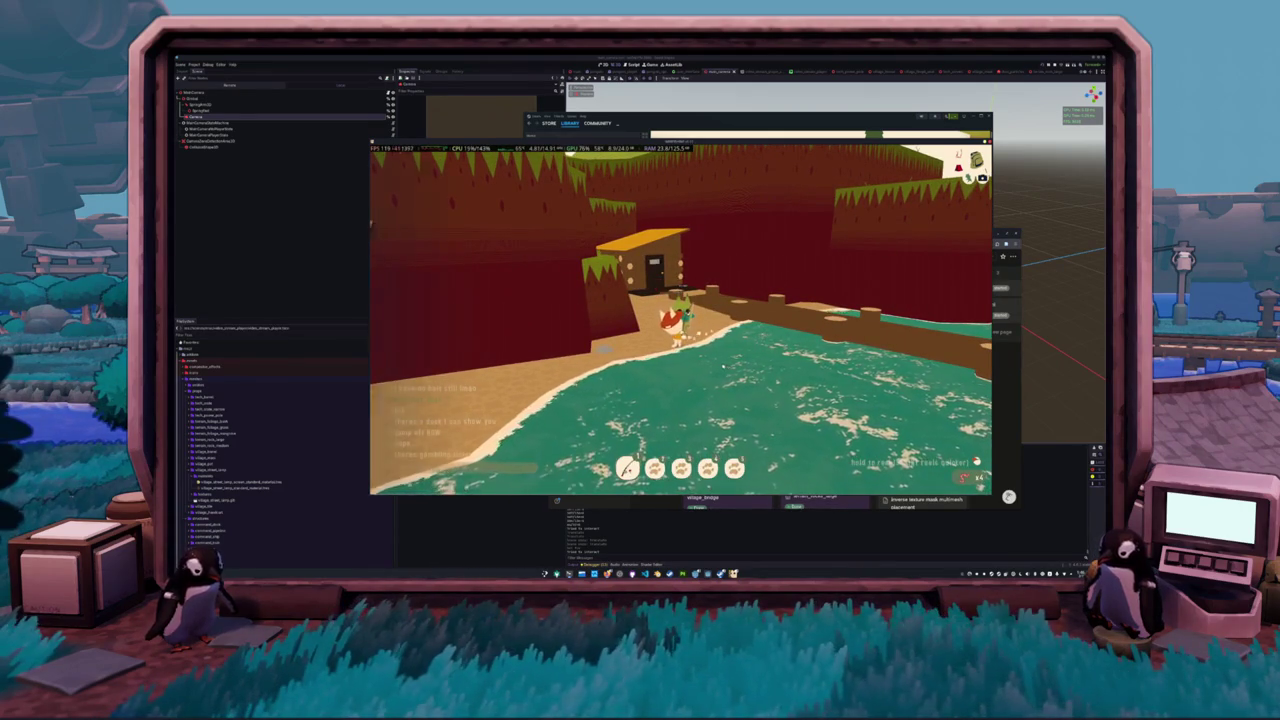
# - Catch a Small Oyster from the beach, then walk to the hut and open the dock shop
pyautogui.click(710, 368)
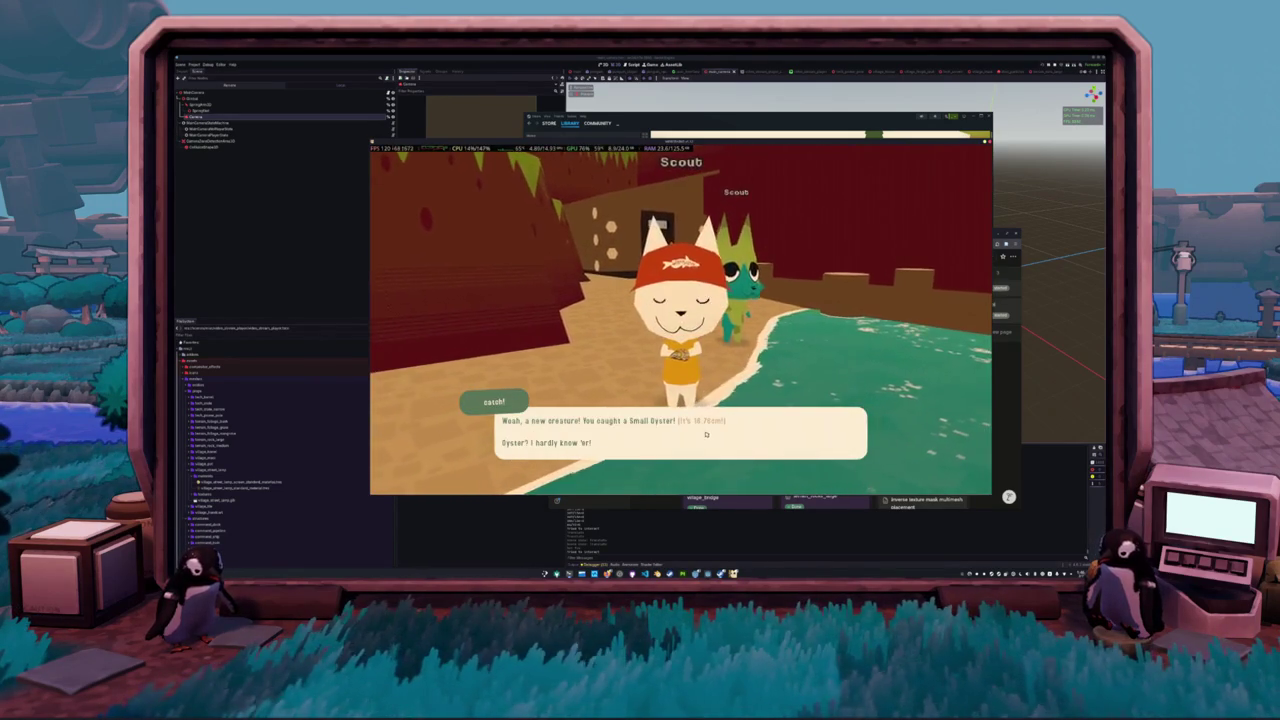
pyautogui.click(706, 434)
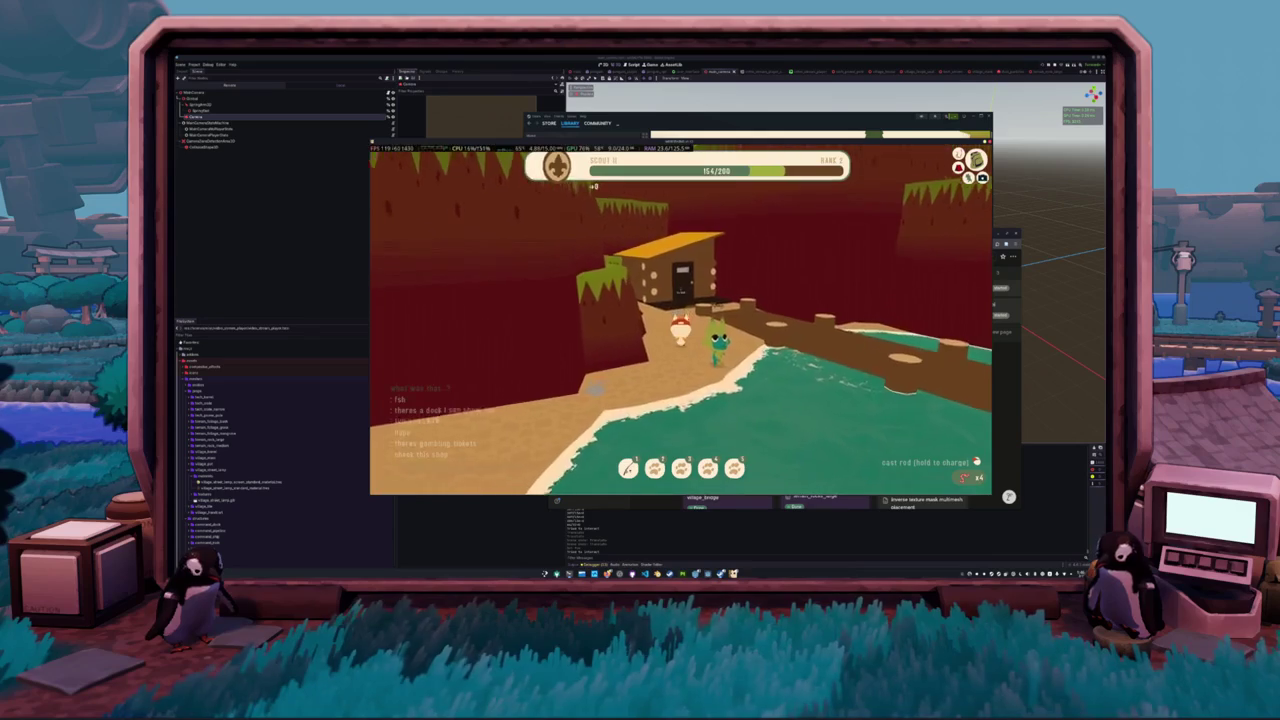
pyautogui.press('w')
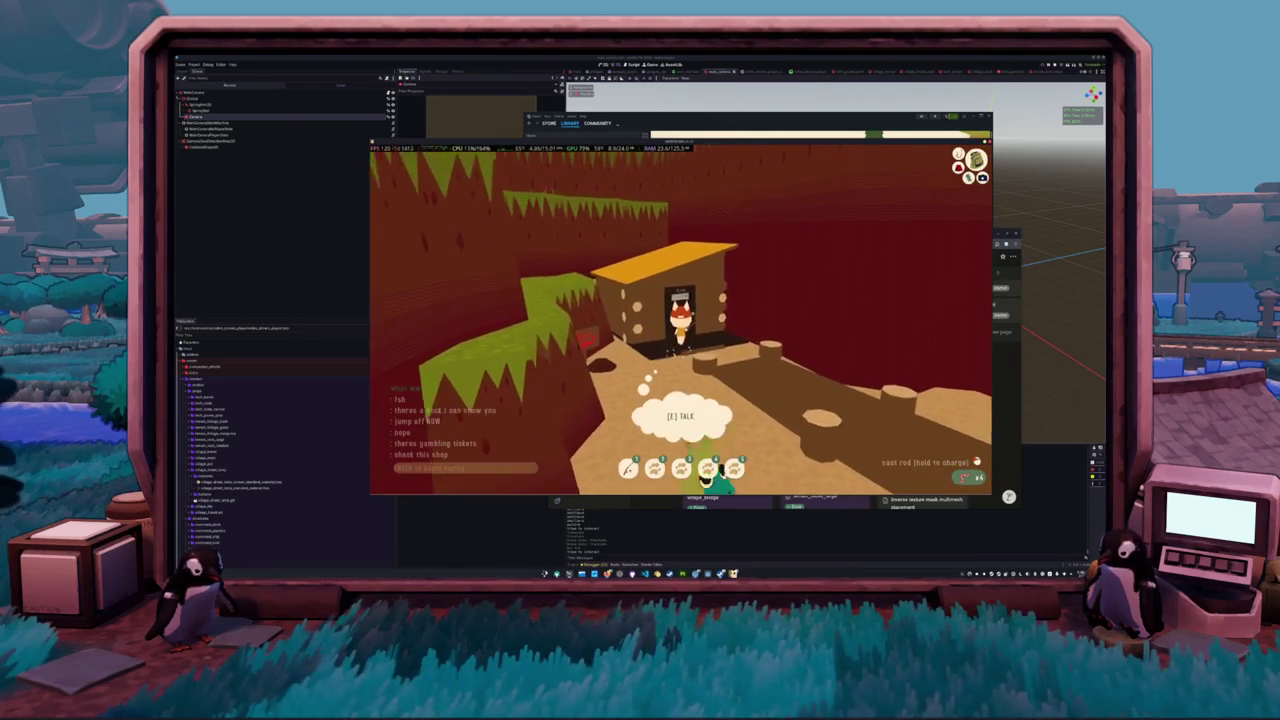
pyautogui.press('e')
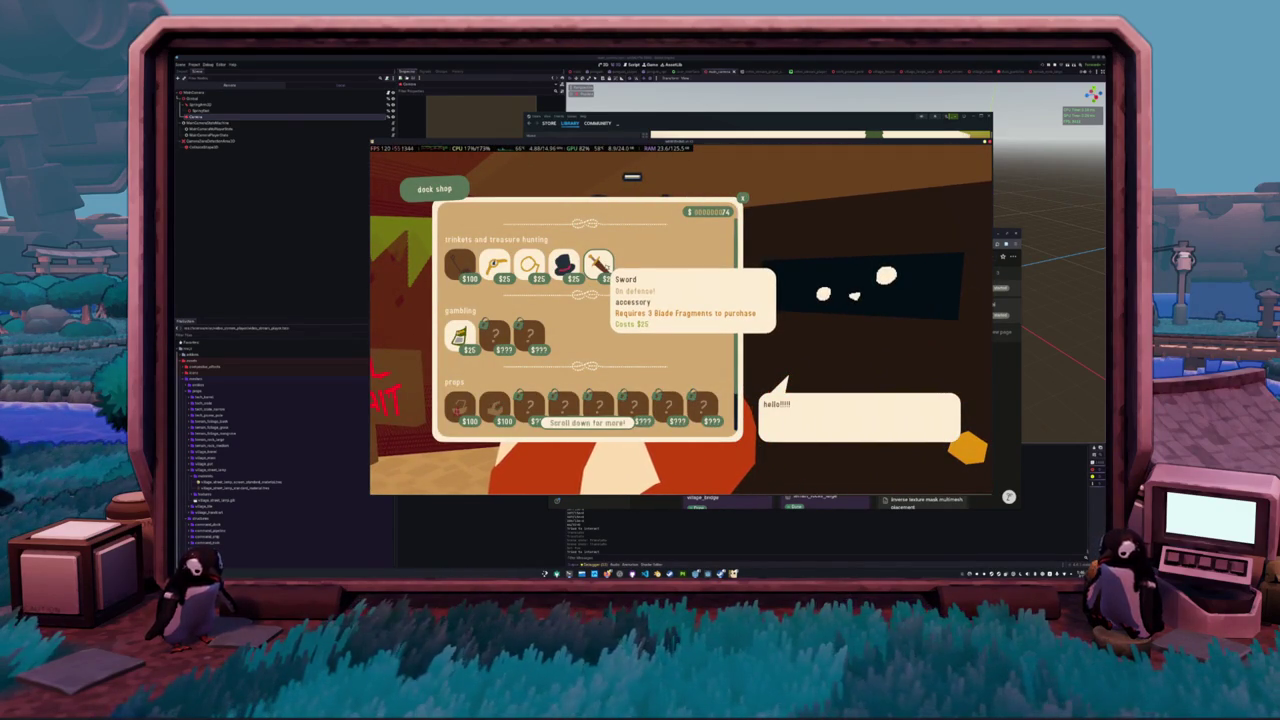
# - Buy a Scratch Off ticket at the dock shop, check the inventory, and close the menus
pyautogui.moveTo(494, 262)
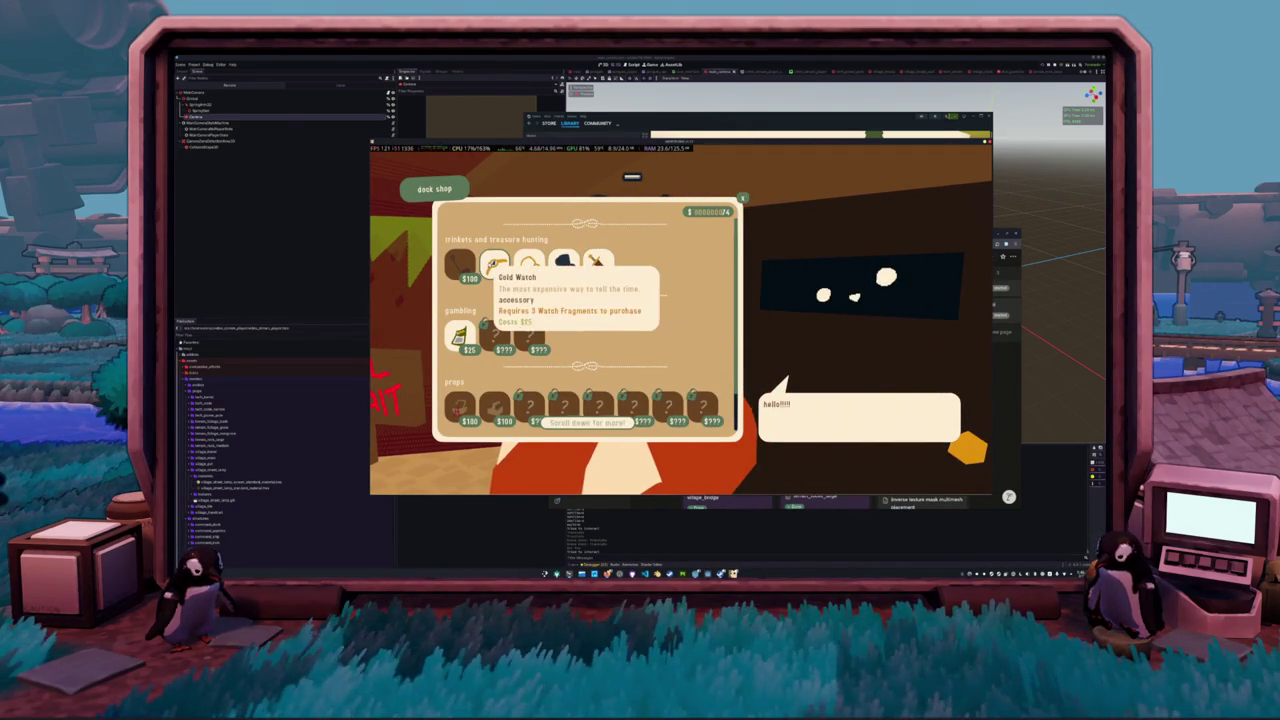
pyautogui.moveTo(459, 335)
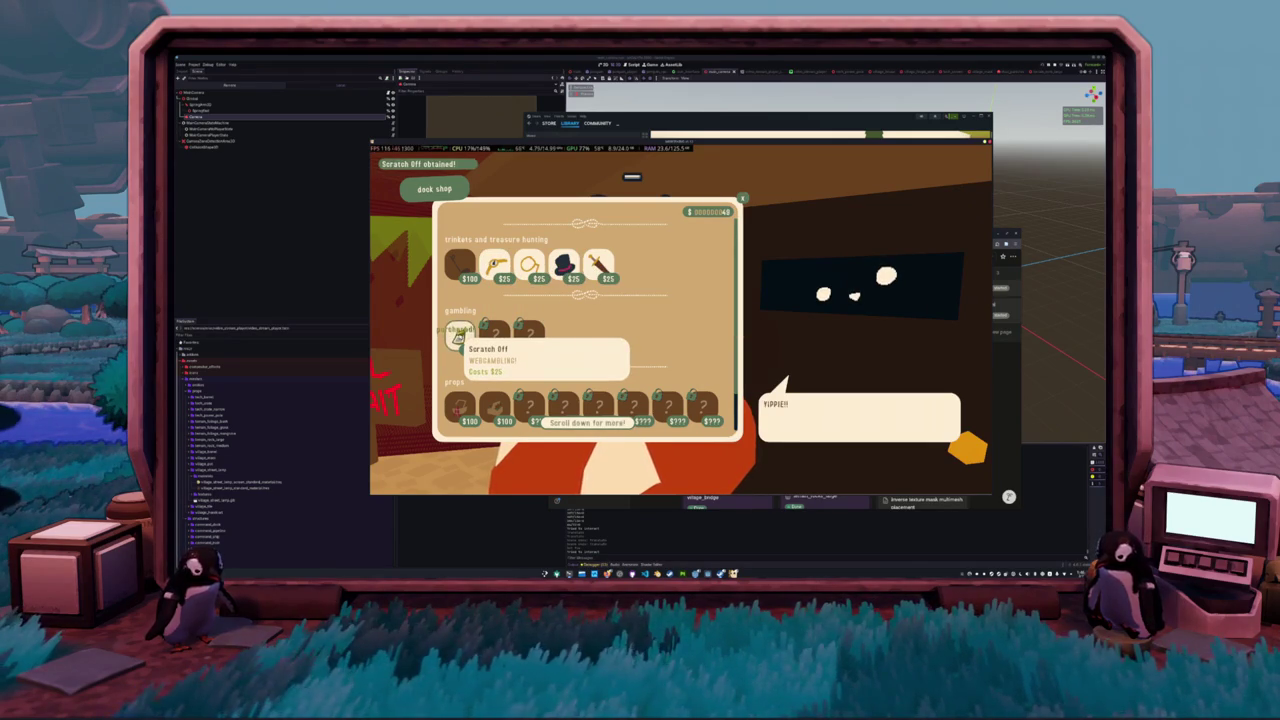
pyautogui.click(459, 336)
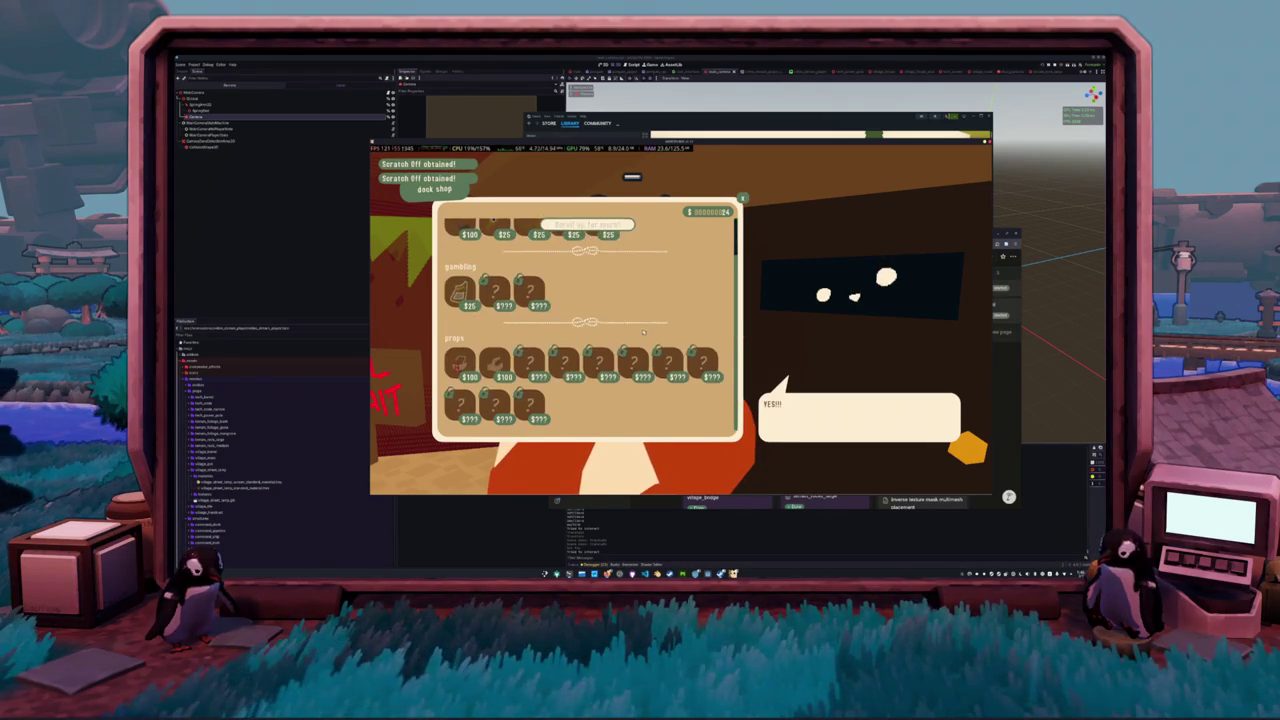
pyautogui.press('Escape')
pyautogui.press('Escape')
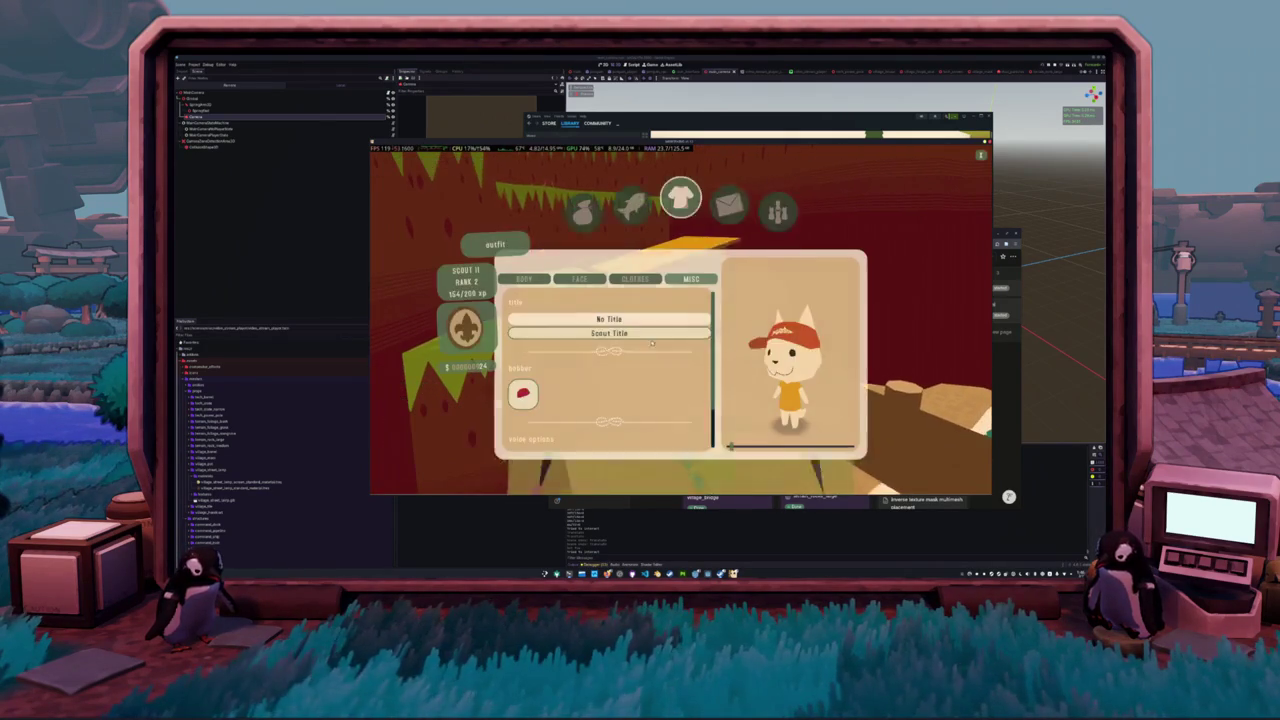
pyautogui.click(583, 225)
pyautogui.press('Escape')
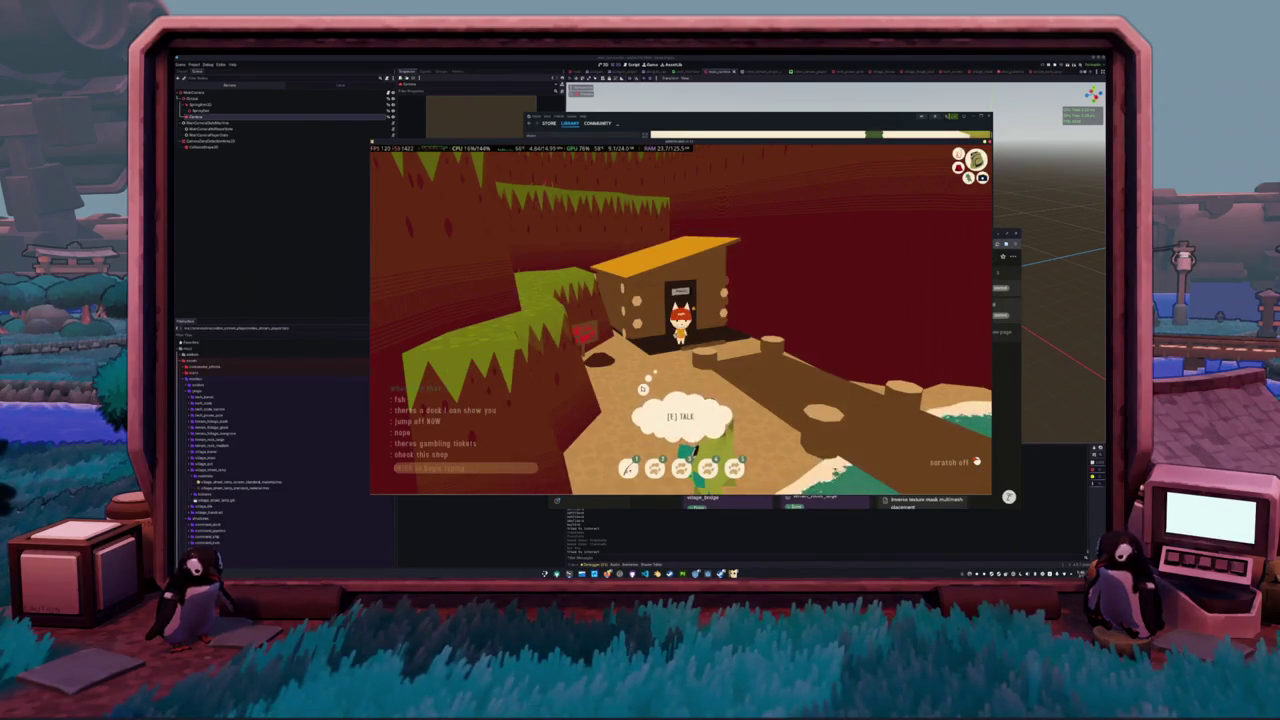
pyautogui.press('w')
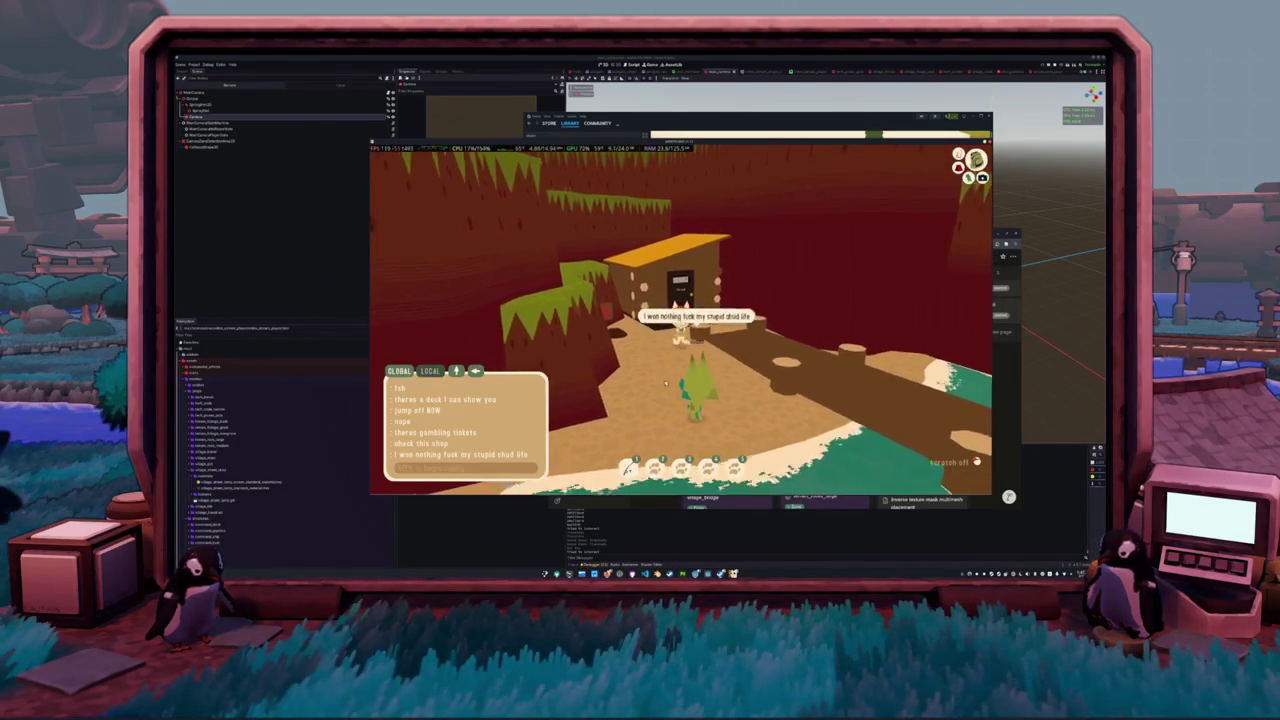
# - Scratch a Fishillionaire ticket fully clean for a $25 win and close it
pyautogui.click(688, 345)
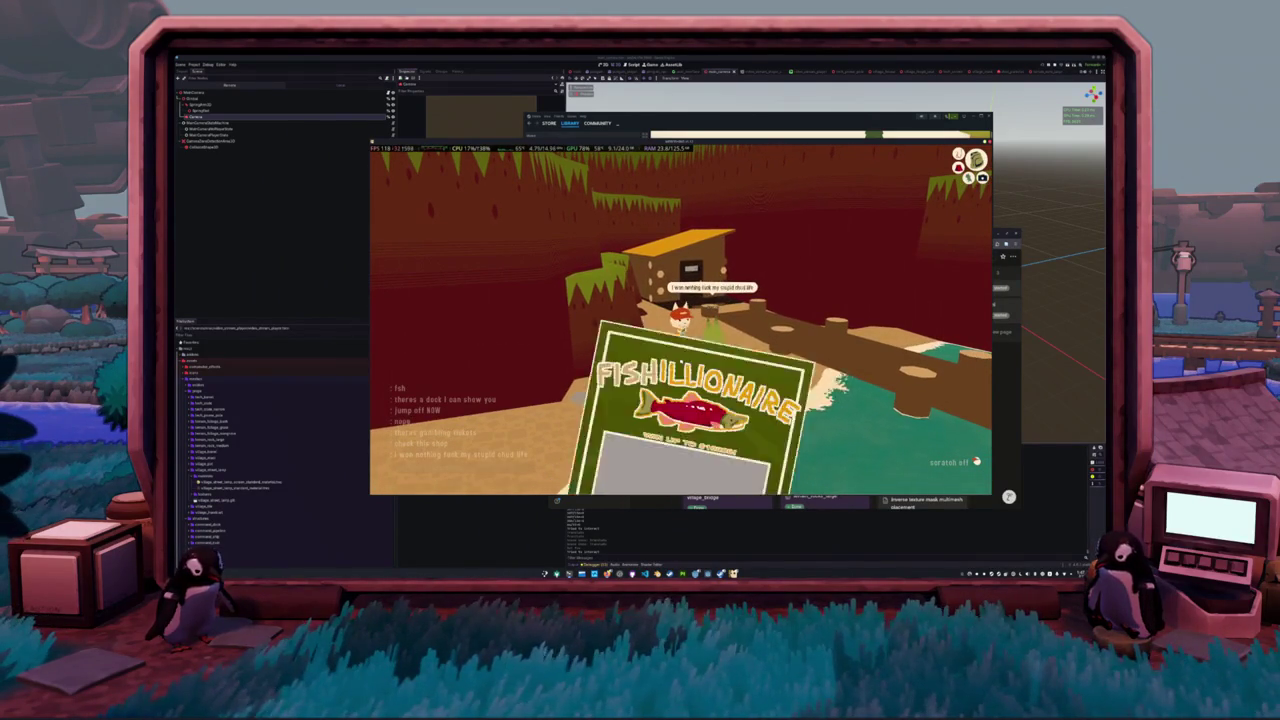
pyautogui.moveTo(680, 314)
pyautogui.mouseDown()
pyautogui.moveTo(620, 340)
pyautogui.moveTo(762, 332)
pyautogui.moveTo(600, 312)
pyautogui.moveTo(764, 296)
pyautogui.moveTo(700, 290)
pyautogui.mouseUp()
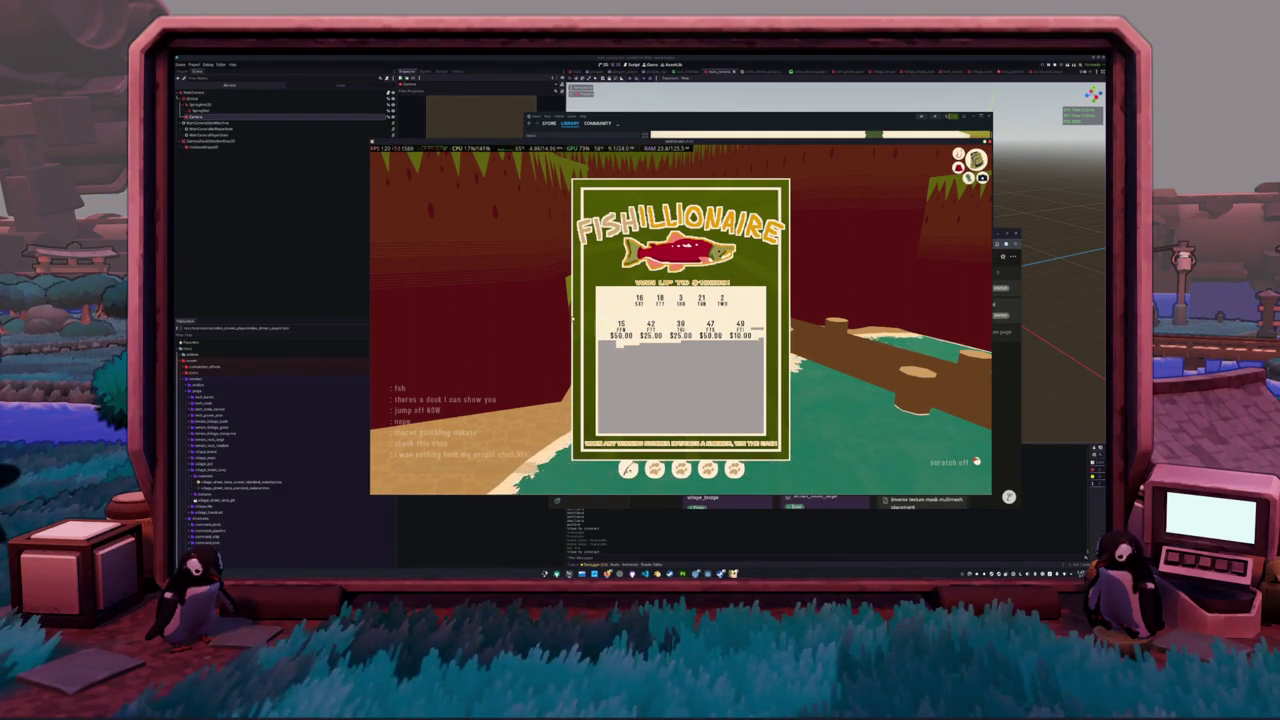
pyautogui.moveTo(762, 328)
pyautogui.mouseDown()
pyautogui.moveTo(795, 337)
pyautogui.moveTo(600, 362)
pyautogui.moveTo(756, 365)
pyautogui.mouseUp()
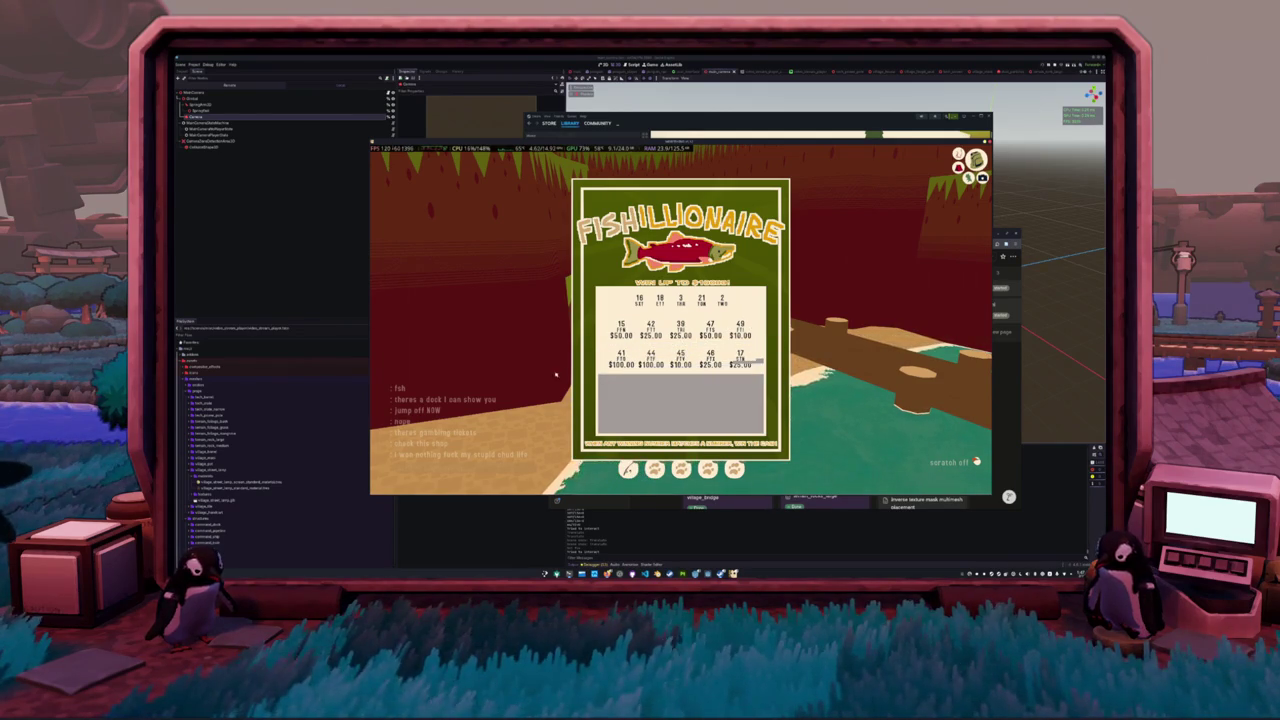
pyautogui.moveTo(600, 384)
pyautogui.mouseDown()
pyautogui.moveTo(773, 397)
pyautogui.moveTo(610, 404)
pyautogui.moveTo(760, 412)
pyautogui.moveTo(612, 416)
pyautogui.moveTo(710, 415)
pyautogui.mouseUp()
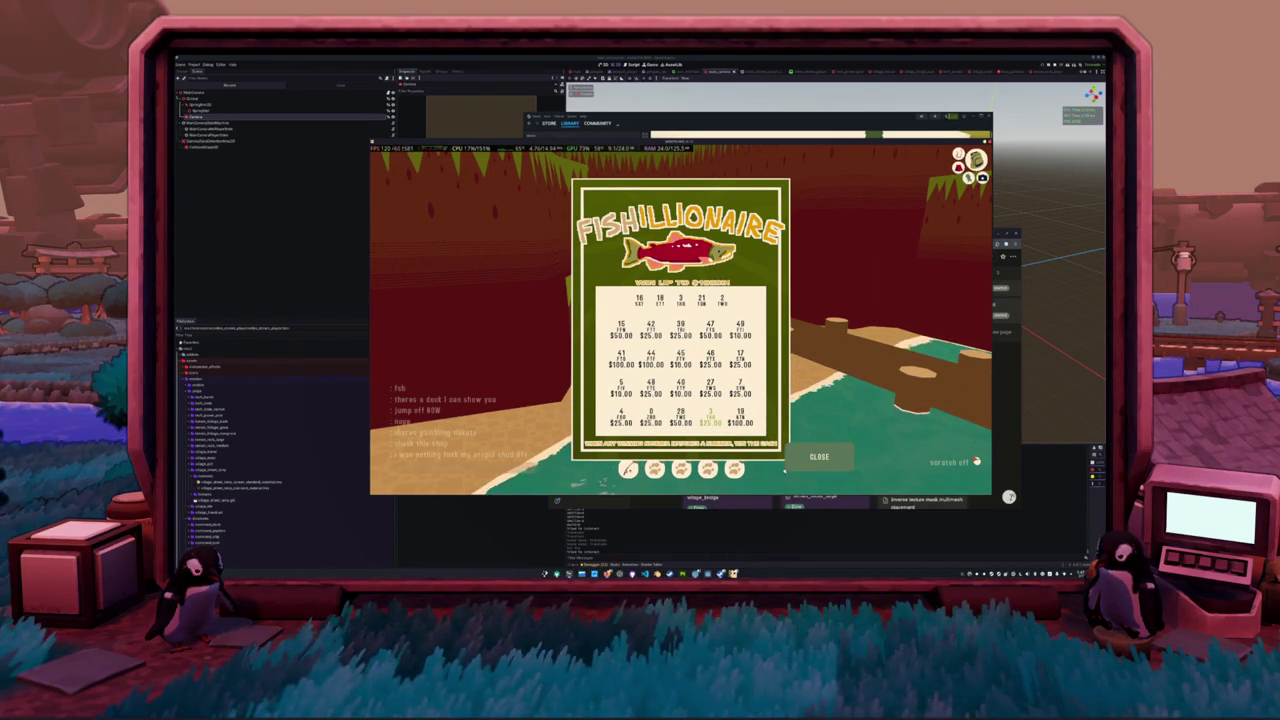
pyautogui.click(818, 456)
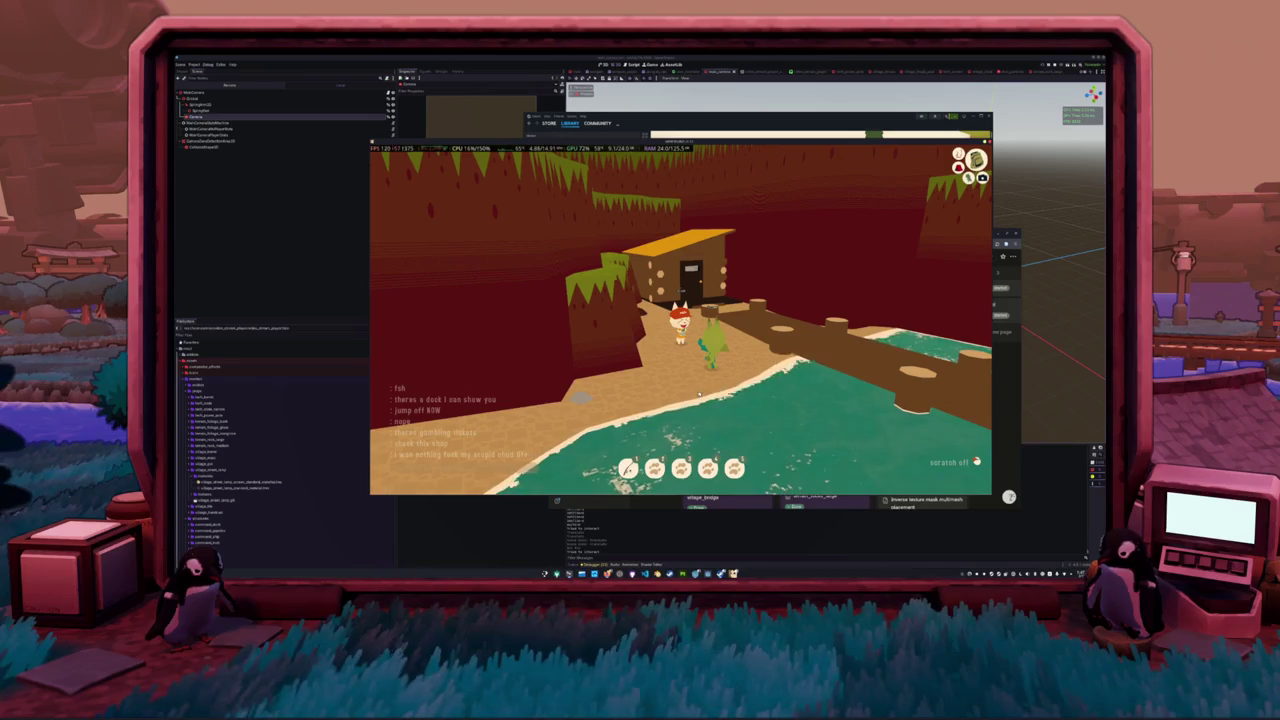
# - Scratch a second Fishillionaire ticket clean, close it, and open the inventory
pyautogui.click(672, 362)
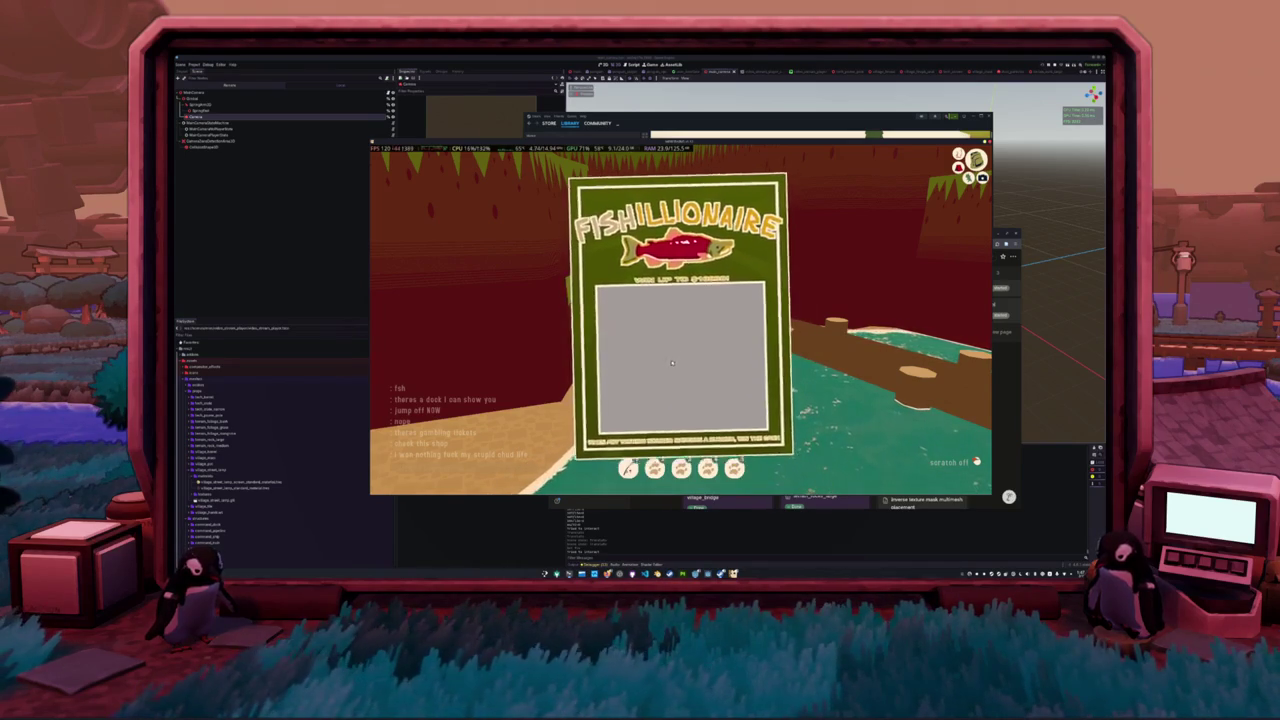
pyautogui.moveTo(613, 314)
pyautogui.mouseDown()
pyautogui.moveTo(690, 292)
pyautogui.moveTo(794, 302)
pyautogui.moveTo(752, 360)
pyautogui.moveTo(740, 426)
pyautogui.moveTo(632, 410)
pyautogui.mouseUp()
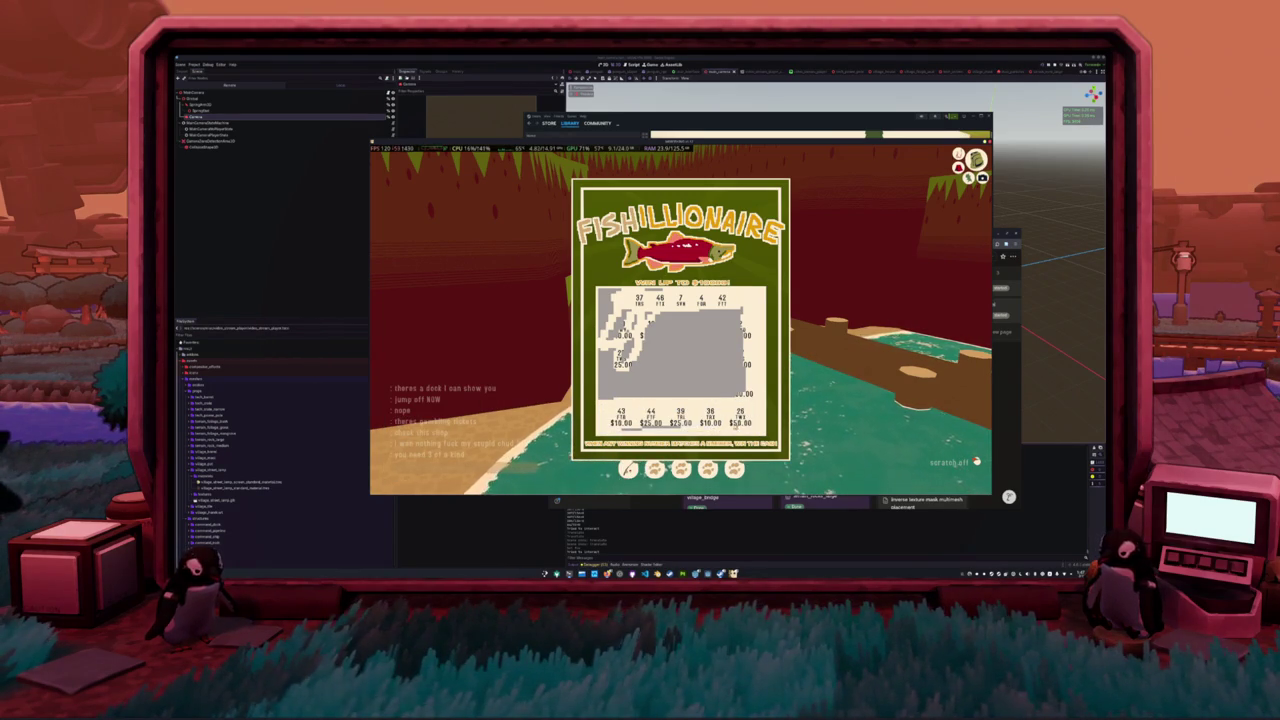
pyautogui.moveTo(745, 386)
pyautogui.mouseDown()
pyautogui.moveTo(593, 388)
pyautogui.moveTo(745, 360)
pyautogui.moveTo(636, 350)
pyautogui.moveTo(745, 330)
pyautogui.mouseUp()
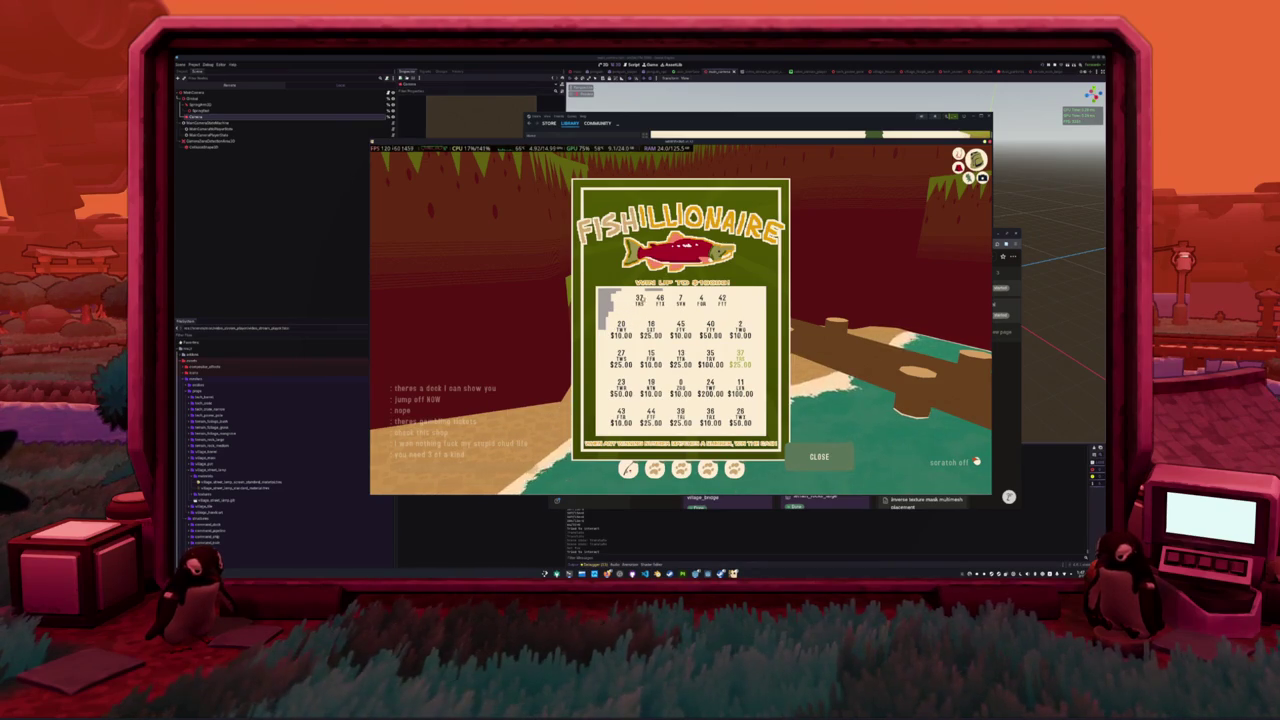
pyautogui.moveTo(632, 292)
pyautogui.mouseDown()
pyautogui.moveTo(606, 296)
pyautogui.moveTo(600, 328)
pyautogui.mouseUp()
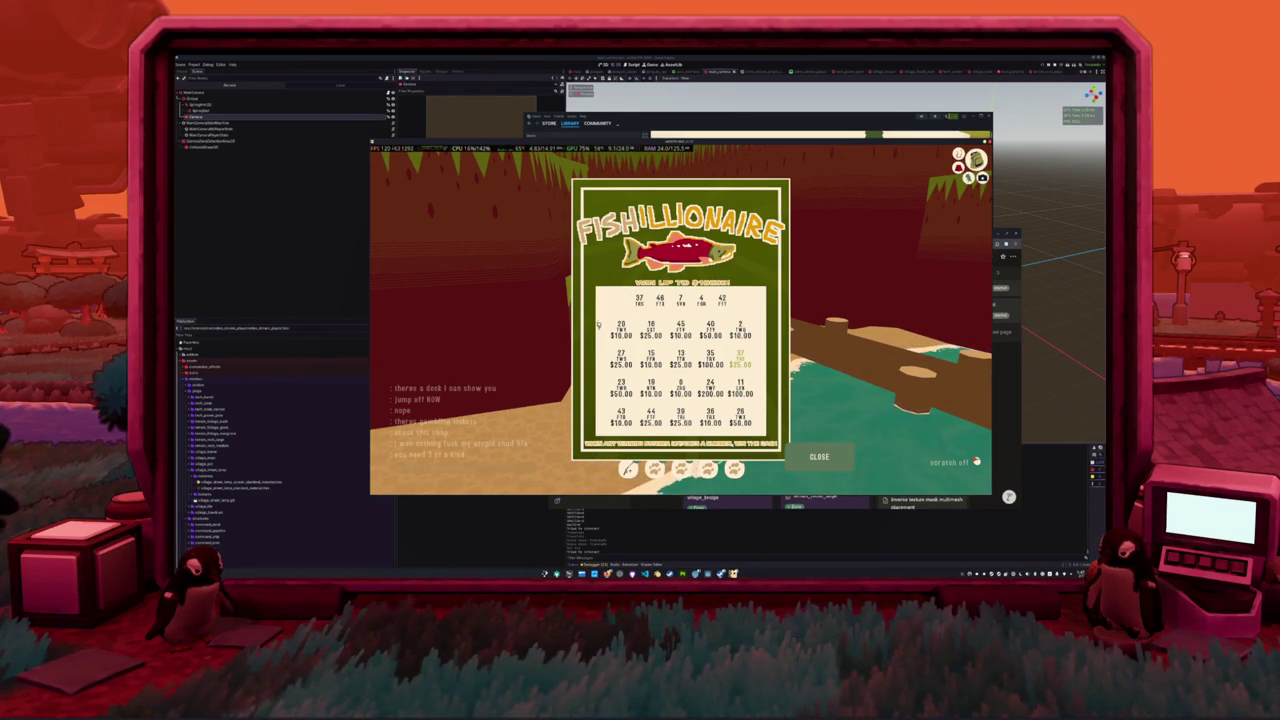
pyautogui.click(819, 456)
pyautogui.press('Tab')
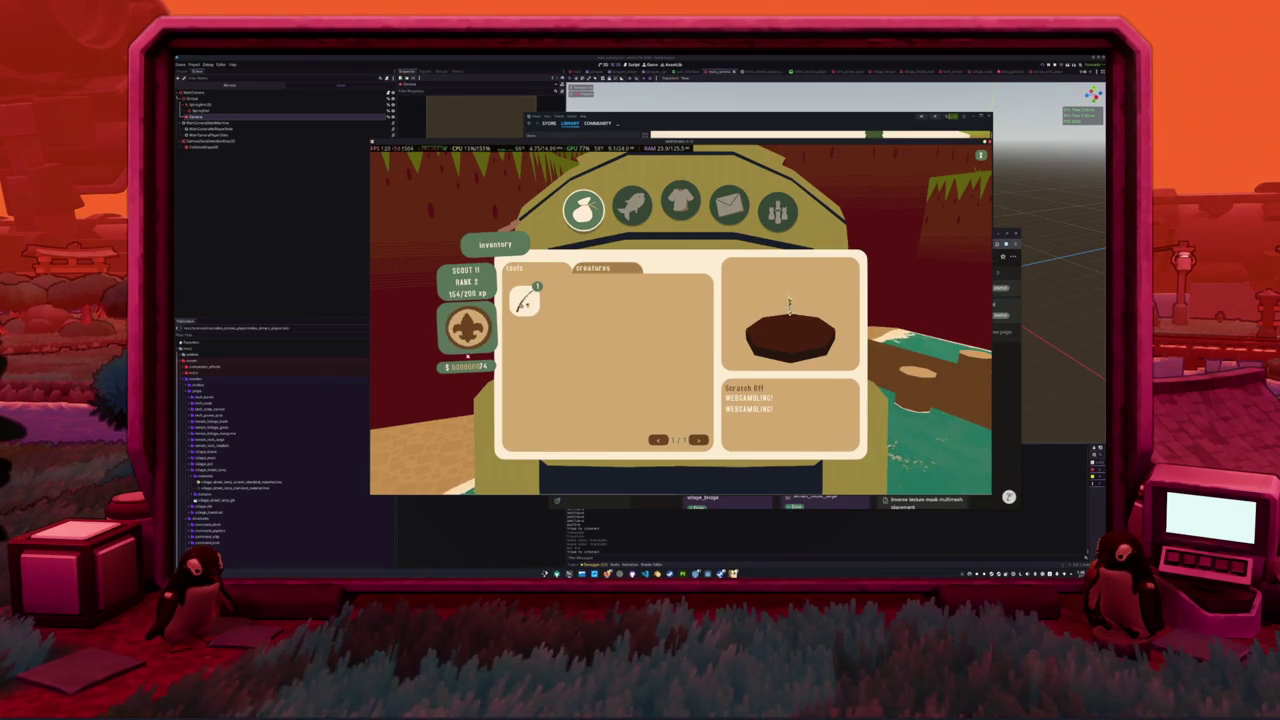
# - Walk to the dock shopkeeper and buy two more Scratch Off tickets
pyautogui.press('Tab')
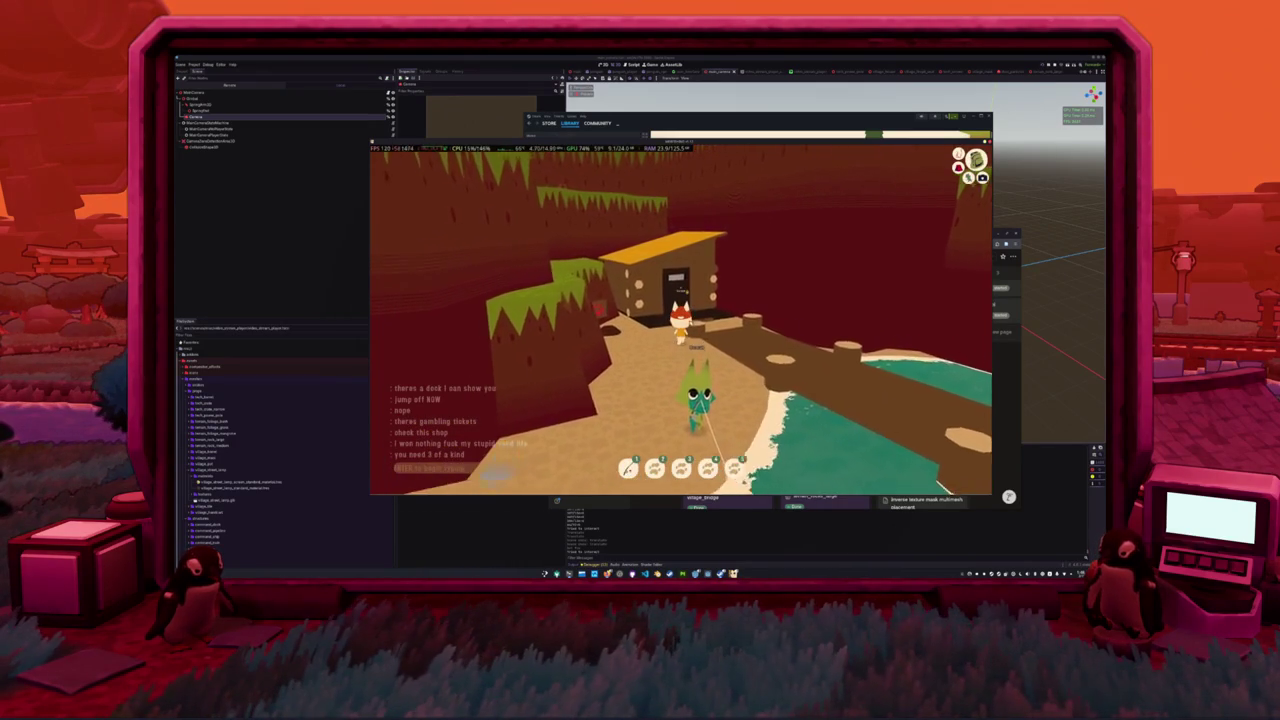
pyautogui.press('w')
pyautogui.press('e')
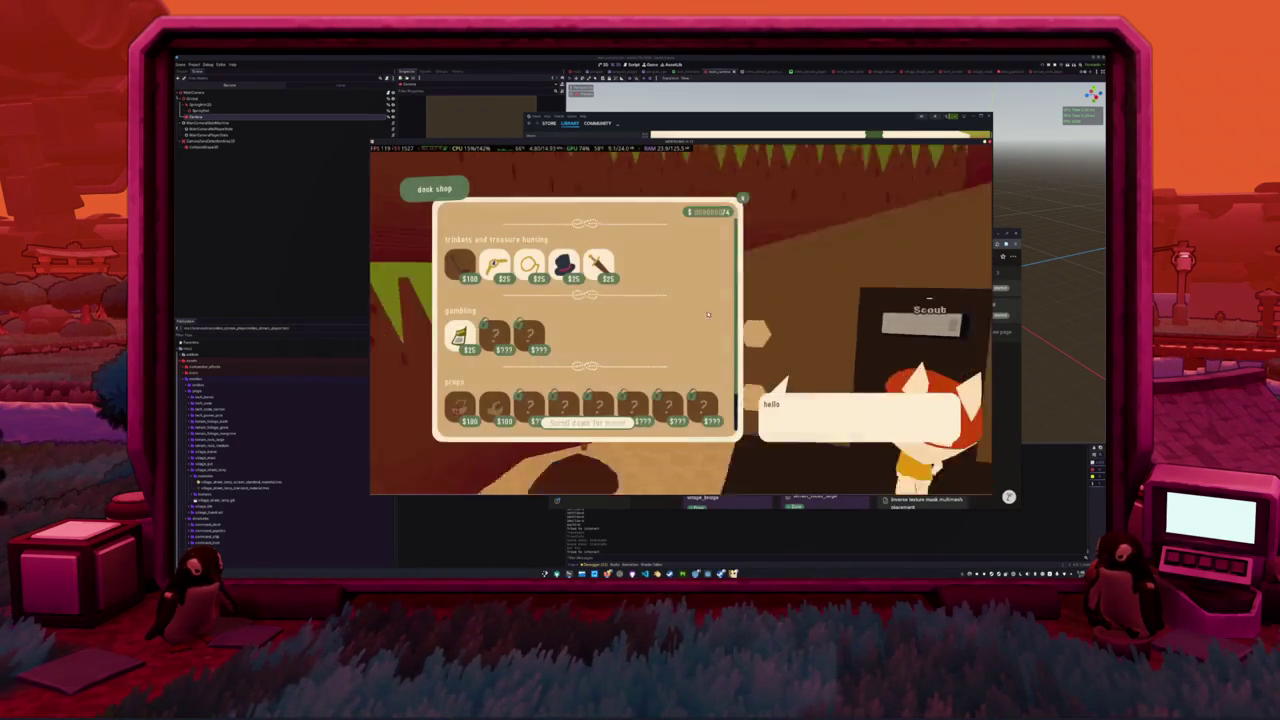
pyautogui.click(460, 335)
pyautogui.click(460, 335)
pyautogui.press('Escape')
# - Use a Scratch Off ticket from the inventory and uncover its top rows
pyautogui.press('Tab')
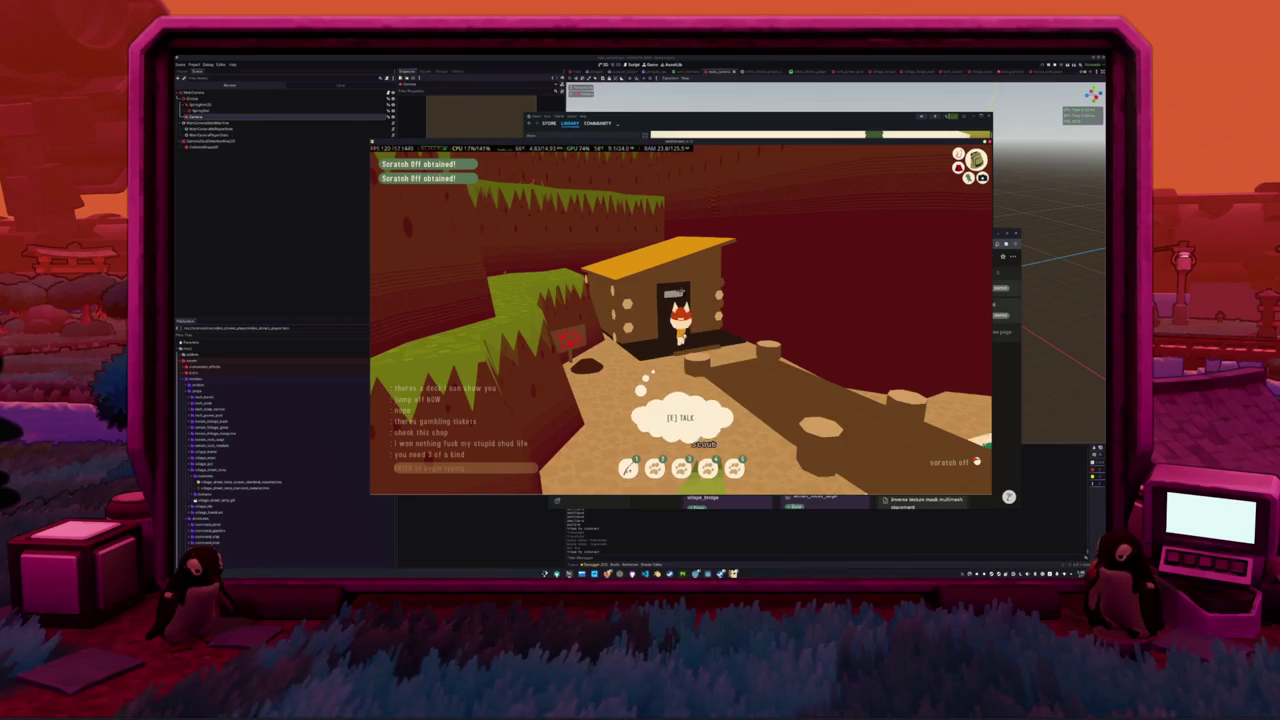
pyautogui.click(681, 320)
pyautogui.moveTo(660, 355)
pyautogui.mouseDown()
pyautogui.moveTo(714, 323)
pyautogui.moveTo(605, 368)
pyautogui.moveTo(600, 342)
pyautogui.moveTo(760, 336)
pyautogui.moveTo(600, 330)
pyautogui.moveTo(700, 322)
pyautogui.moveTo(764, 298)
pyautogui.moveTo(600, 296)
pyautogui.mouseUp()
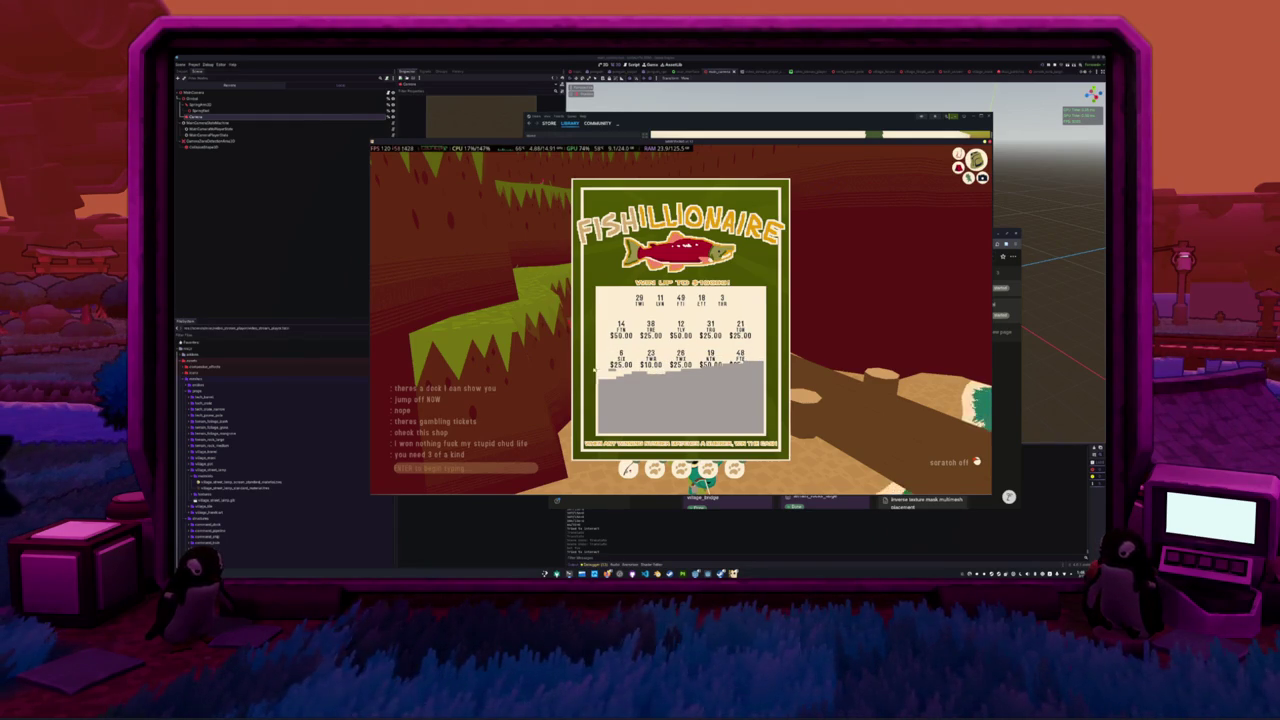
# - Finish scratching the third Fishillionaire card's bottom row and close the losing ticket
pyautogui.moveTo(758, 380); pyautogui.dragTo(614, 388)
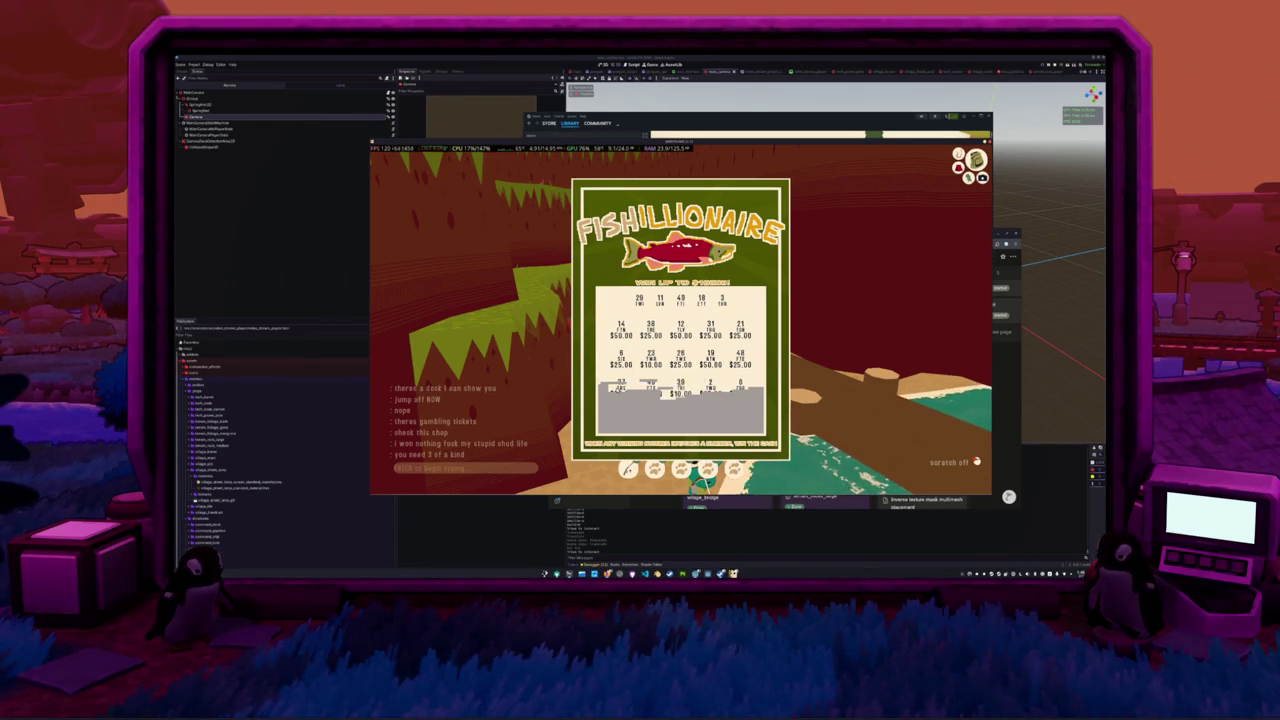
pyautogui.moveTo(736, 398)
pyautogui.mouseDown()
pyautogui.moveTo(596, 406)
pyautogui.moveTo(736, 412)
pyautogui.moveTo(600, 420)
pyautogui.moveTo(665, 411)
pyautogui.mouseUp()
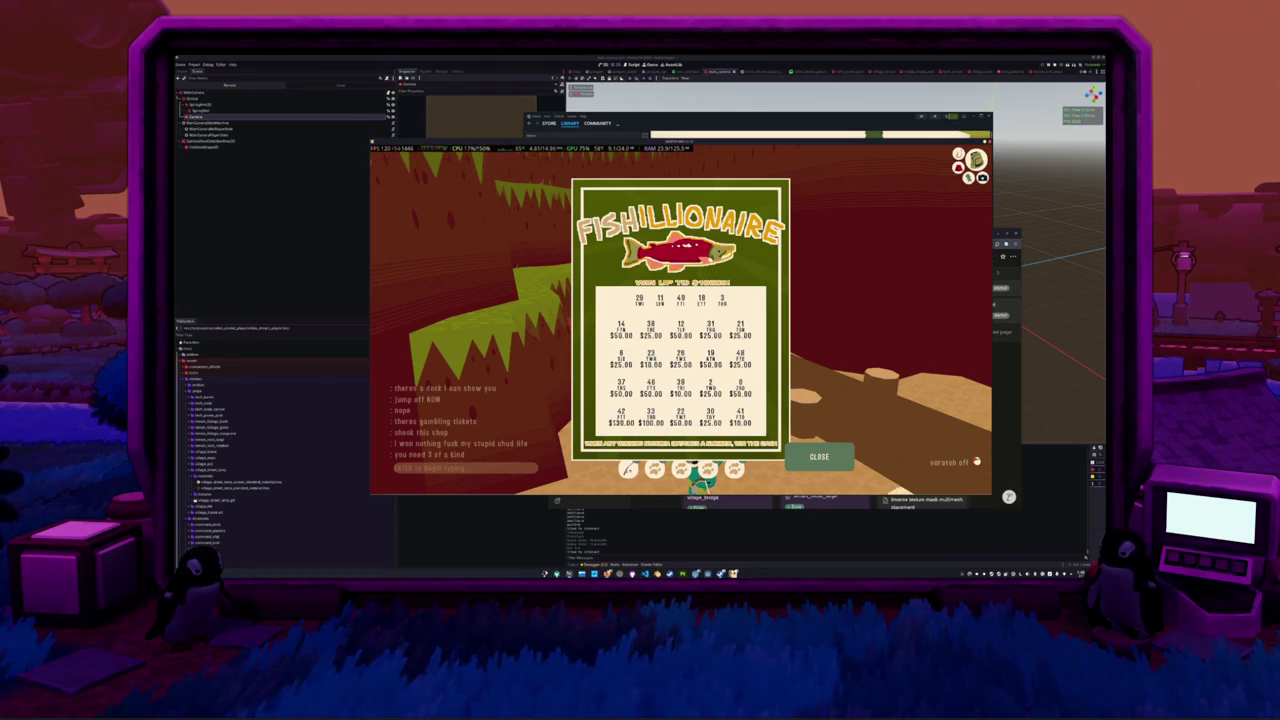
pyautogui.click(817, 452)
# - Scratch another Fishillionaire ticket clean, winning $100 and $50, and close it
pyautogui.click(660, 386)
pyautogui.moveTo(612, 355)
pyautogui.mouseDown()
pyautogui.moveTo(750, 325)
pyautogui.moveTo(597, 371)
pyautogui.moveTo(750, 310)
pyautogui.moveTo(600, 320)
pyautogui.moveTo(605, 295)
pyautogui.moveTo(789, 305)
pyautogui.mouseUp()
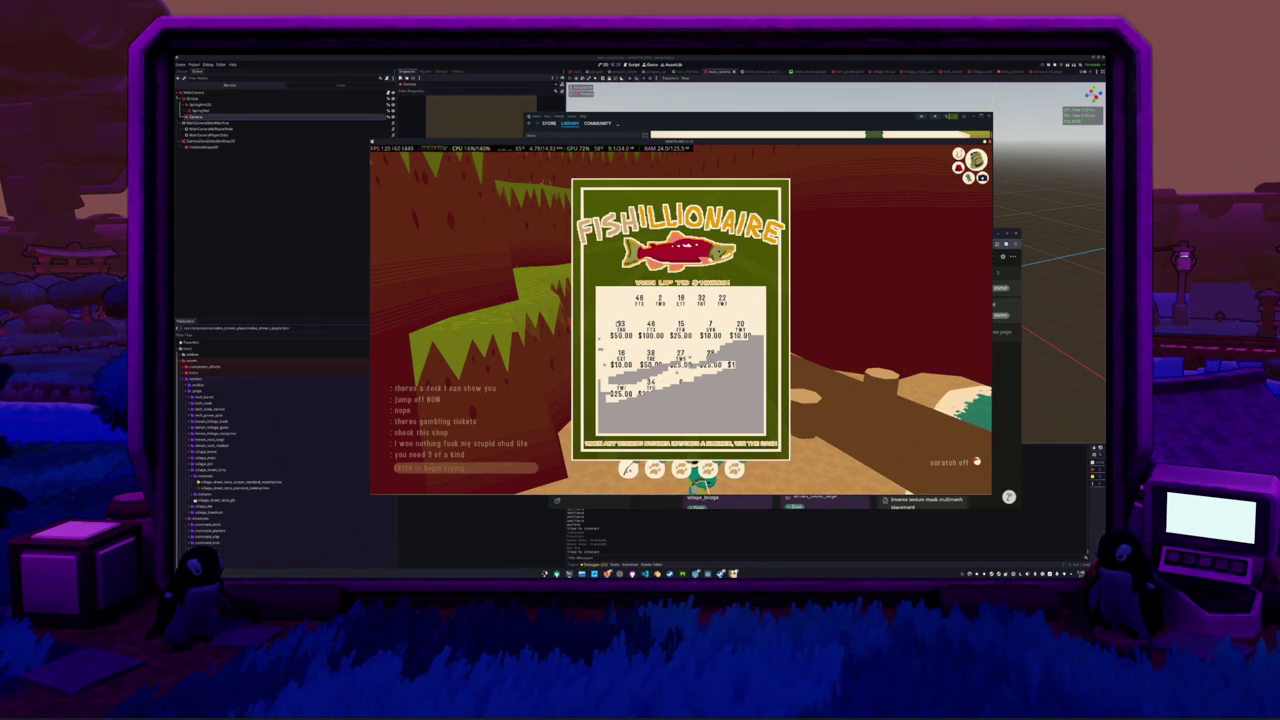
pyautogui.moveTo(740, 345); pyautogui.dragTo(655, 375)
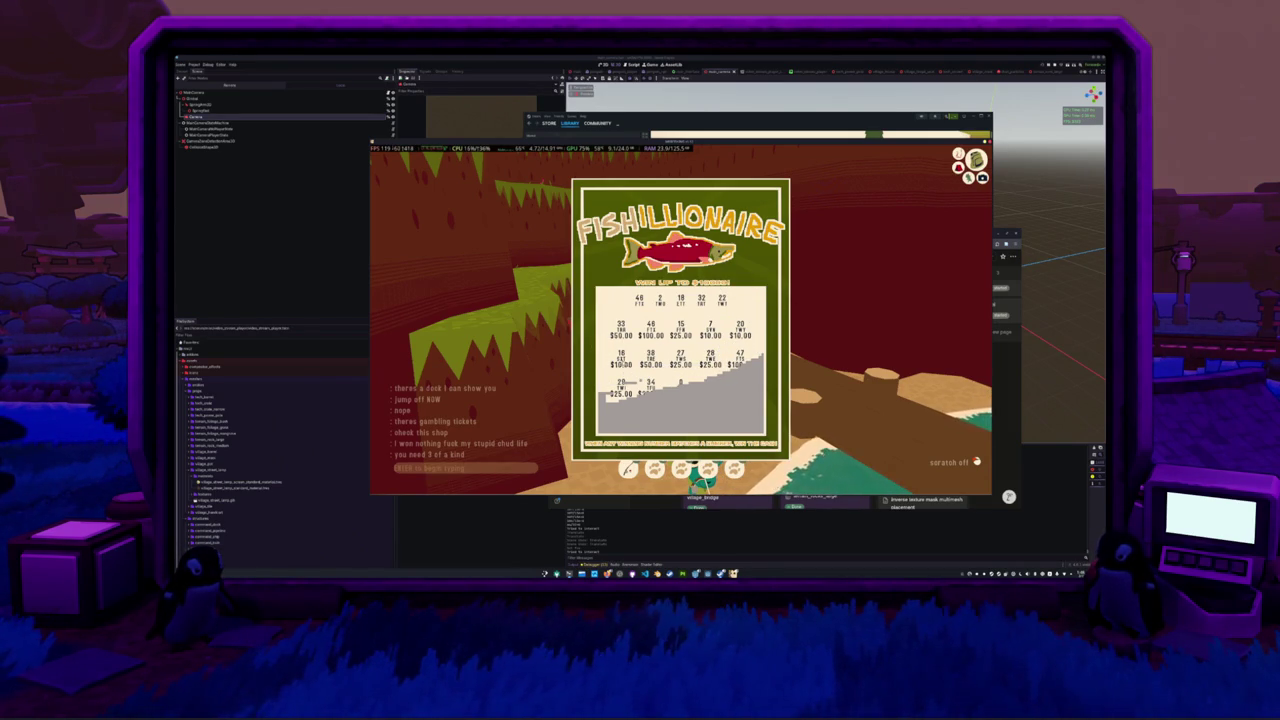
pyautogui.moveTo(678, 382); pyautogui.dragTo(580, 438)
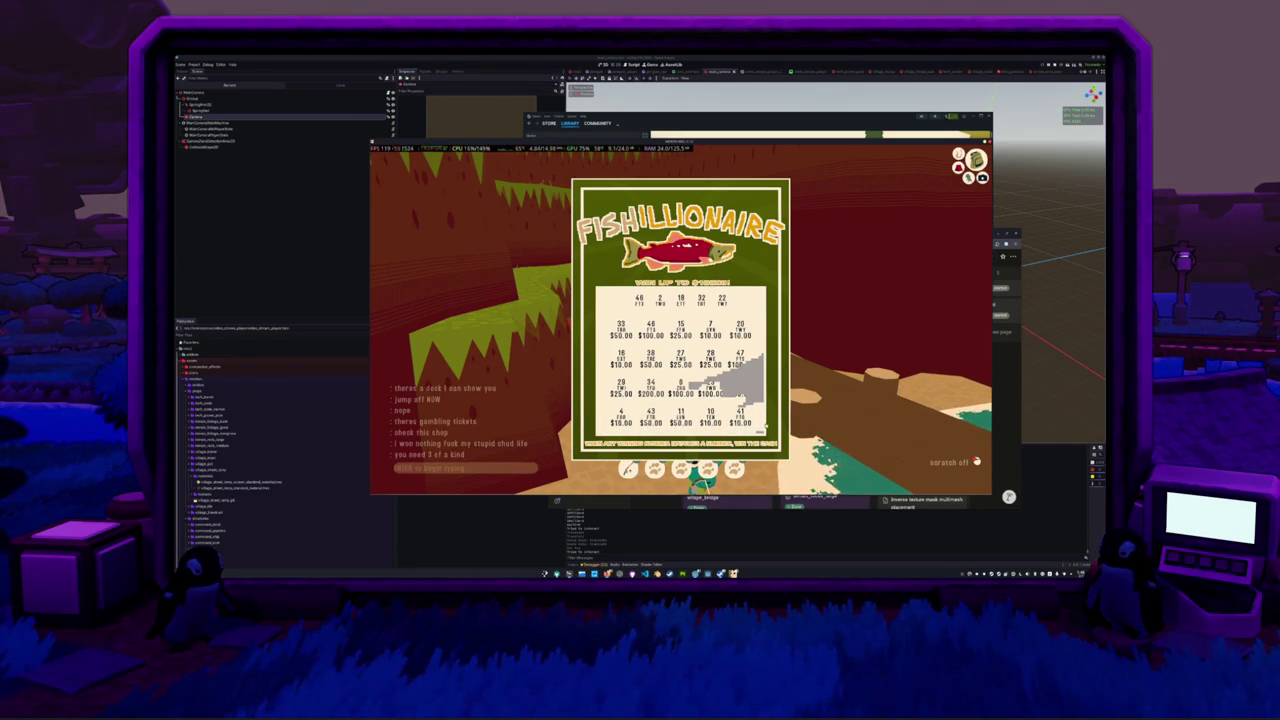
pyautogui.moveTo(760, 411); pyautogui.dragTo(735, 388)
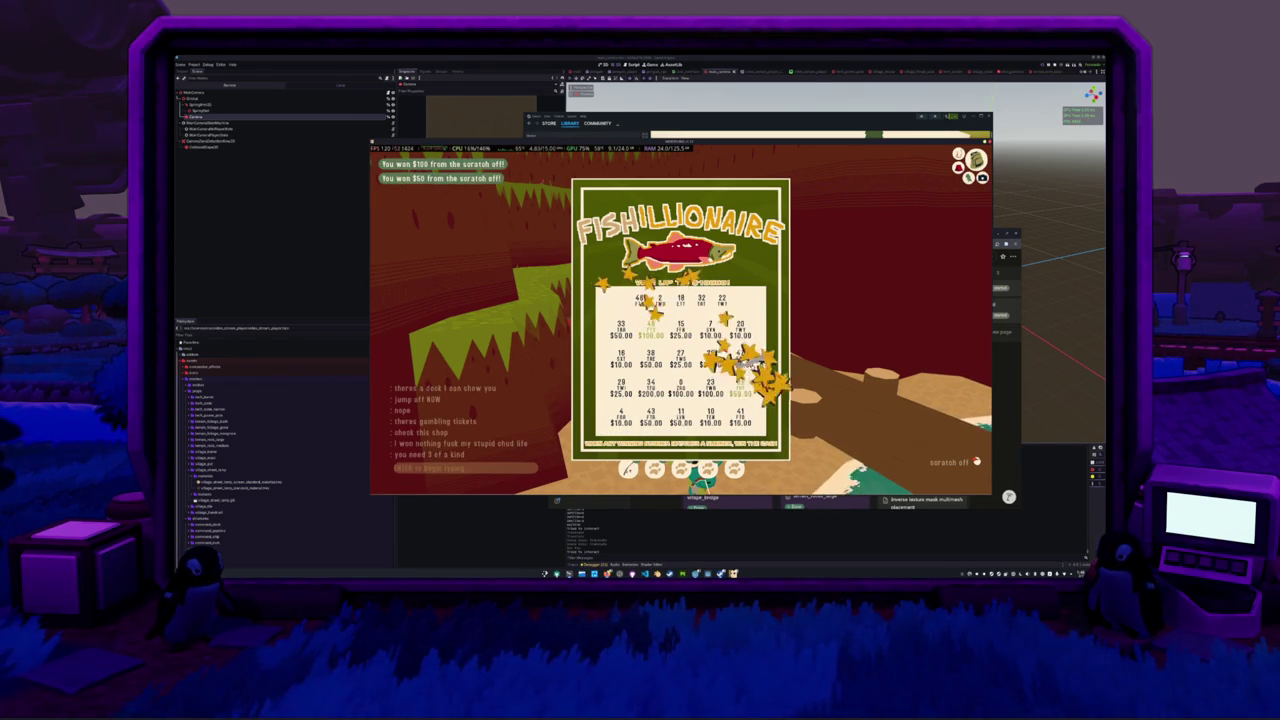
pyautogui.click(815, 452)
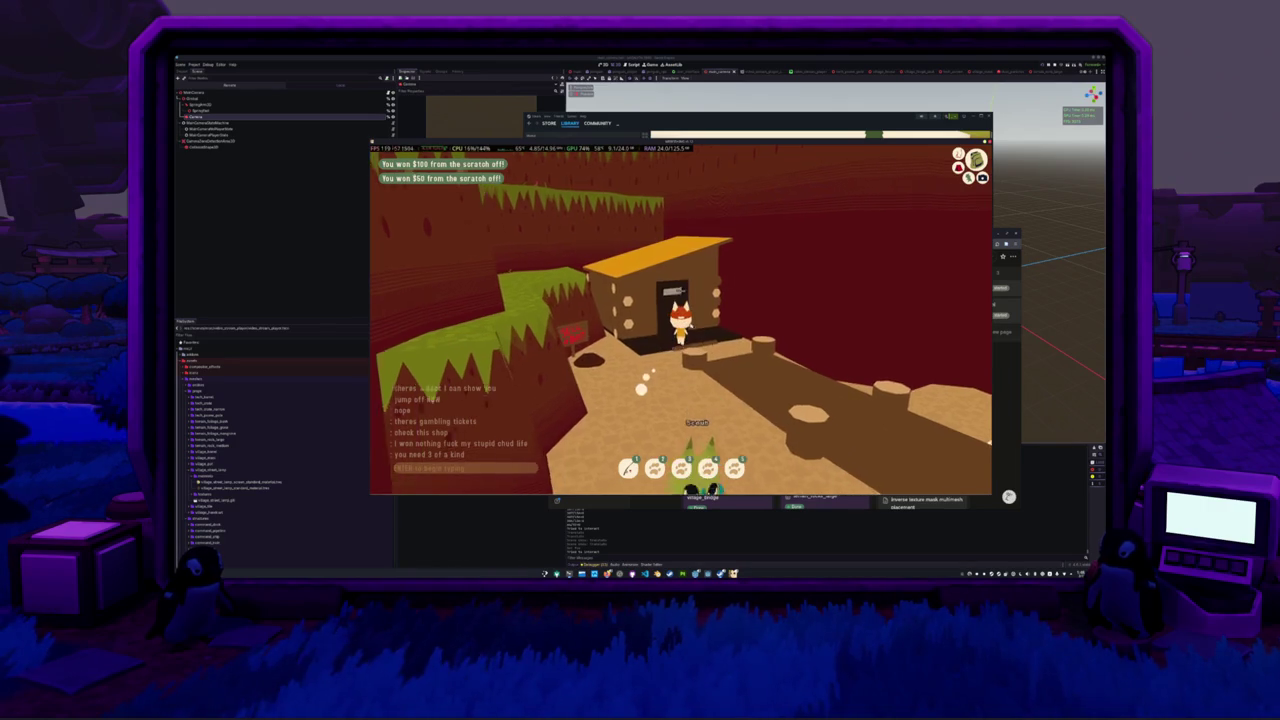
# - Buy several more Scratch Off tickets at the dock shop and open the inventory
pyautogui.press('e')
pyautogui.click(458, 333)
pyautogui.click(458, 333)
pyautogui.click(458, 333)
pyautogui.click(458, 333)
pyautogui.click(458, 333)
pyautogui.click(458, 333)
pyautogui.press('Escape')
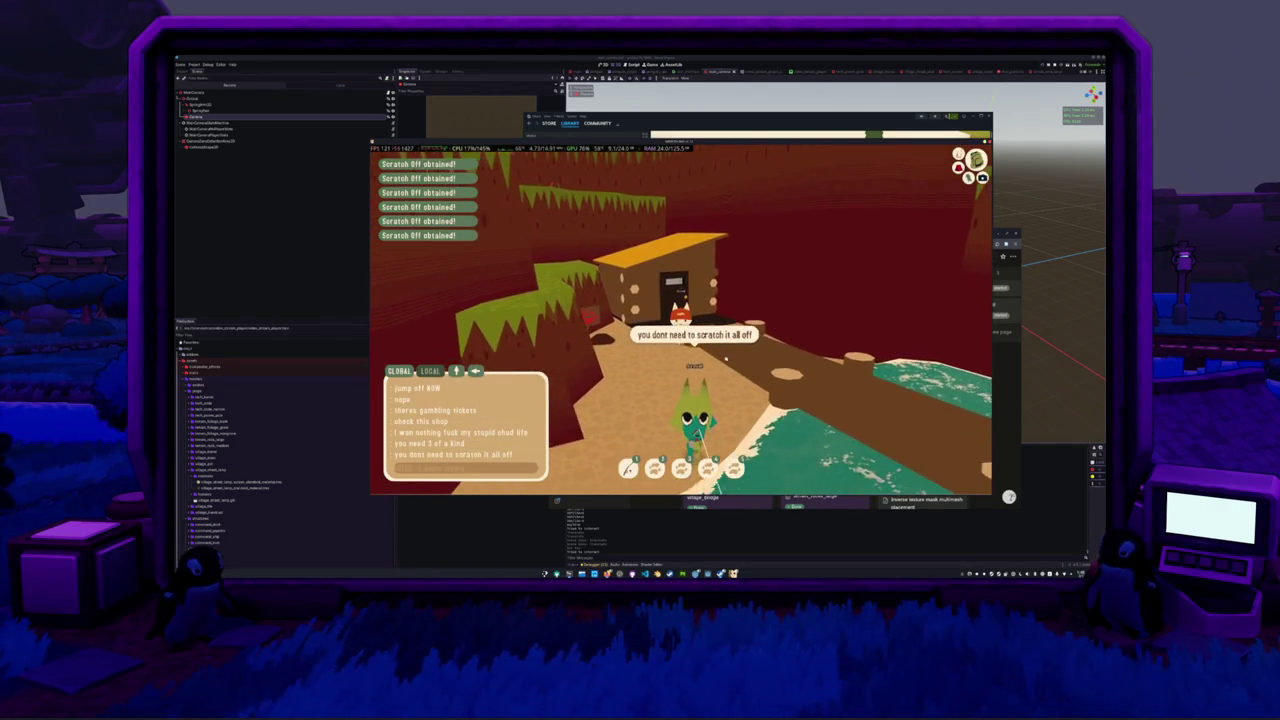
pyautogui.press('Tab')
pyautogui.press('Tab')
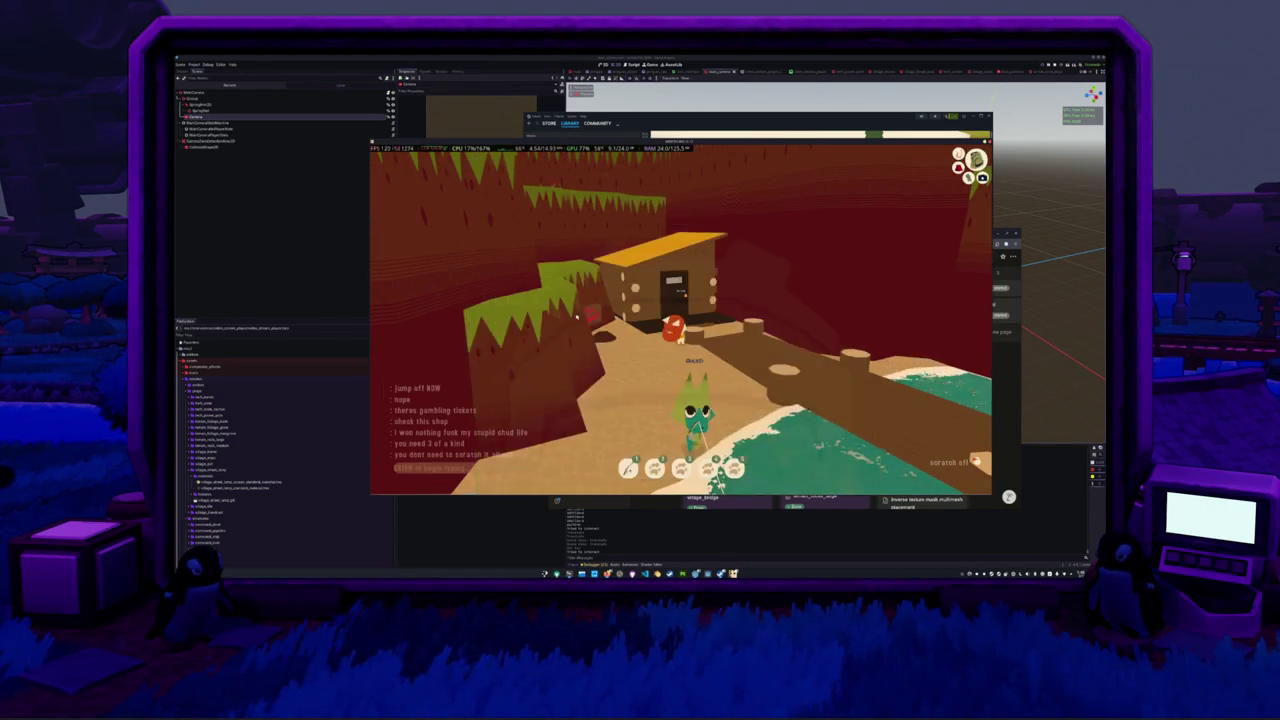
# - Scratch a Fishillionaire ticket fully clean, no win, and close it
pyautogui.click(682, 375)
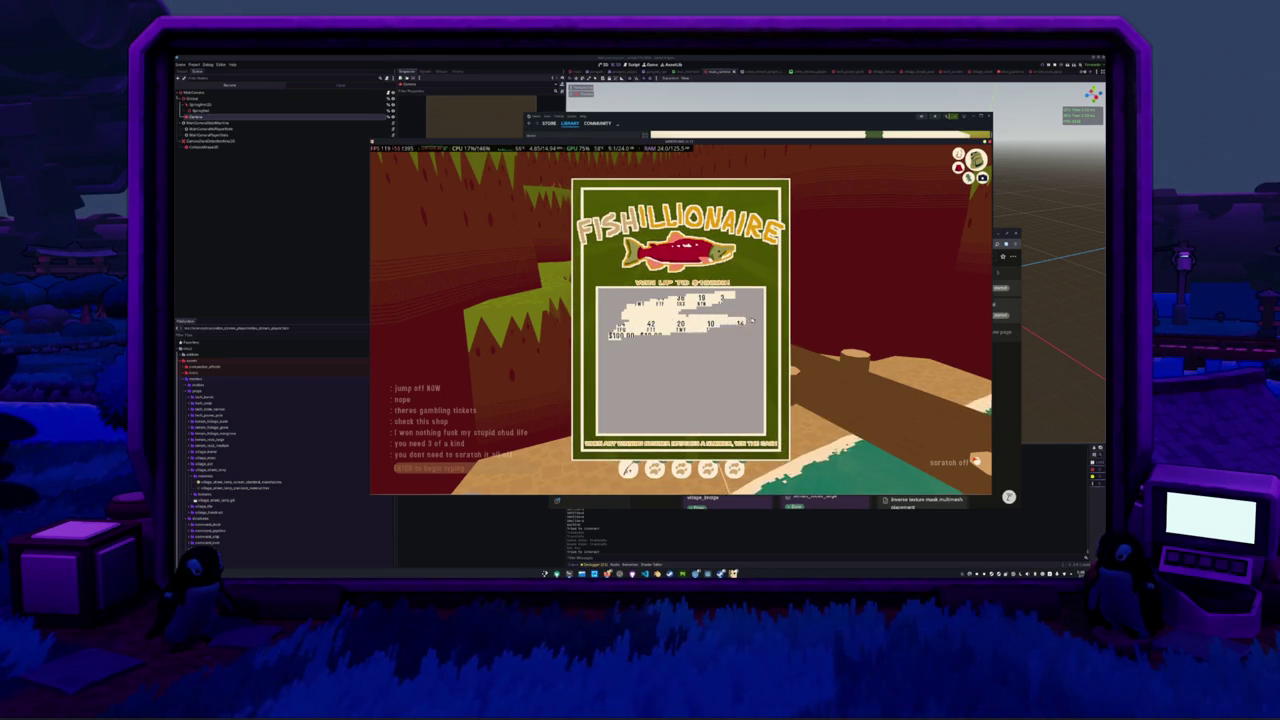
pyautogui.moveTo(615, 300)
pyautogui.mouseDown()
pyautogui.moveTo(720, 303)
pyautogui.moveTo(740, 364)
pyautogui.mouseUp()
pyautogui.moveTo(620, 366)
pyautogui.mouseDown()
pyautogui.moveTo(600, 385)
pyautogui.moveTo(720, 385)
pyautogui.moveTo(615, 405)
pyautogui.moveTo(712, 410)
pyautogui.moveTo(665, 412)
pyautogui.mouseUp()
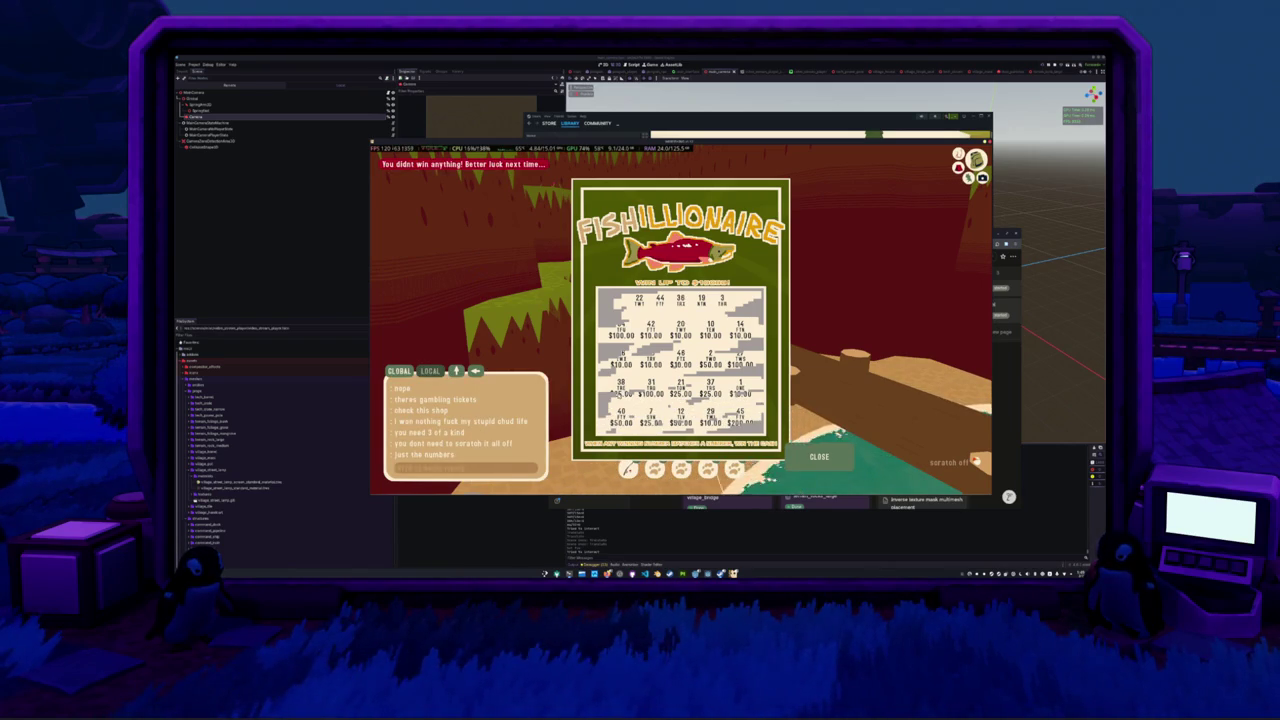
pyautogui.moveTo(648, 350); pyautogui.dragTo(668, 349)
pyautogui.click(806, 463)
# - Scratch another fresh Fishillionaire ticket completely, also a loser, and close it
pyautogui.click(680, 320)
pyautogui.moveTo(610, 300)
pyautogui.mouseDown()
pyautogui.moveTo(660, 322)
pyautogui.moveTo(625, 330)
pyautogui.mouseUp()
pyautogui.moveTo(760, 338)
pyautogui.mouseDown()
pyautogui.moveTo(605, 345)
pyautogui.moveTo(630, 386)
pyautogui.moveTo(746, 400)
pyautogui.mouseUp()
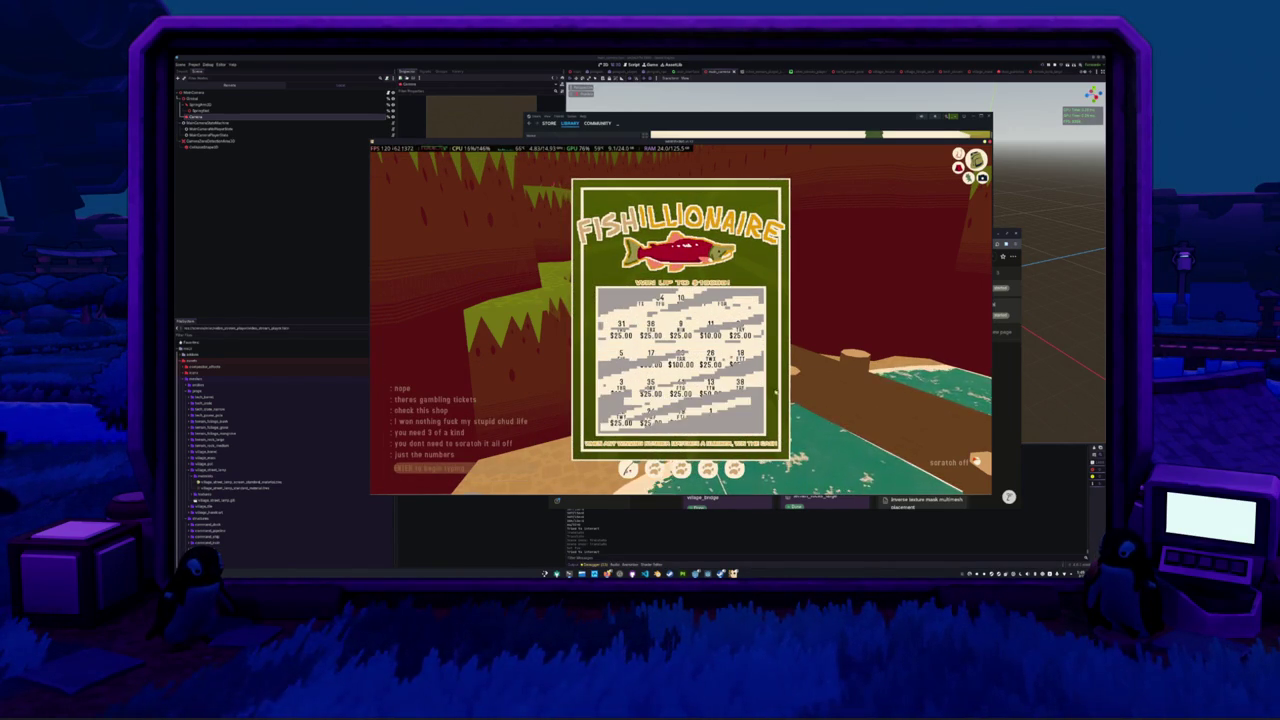
pyautogui.moveTo(624, 410); pyautogui.dragTo(598, 410)
pyautogui.moveTo(764, 296); pyautogui.dragTo(598, 296)
pyautogui.moveTo(694, 329); pyautogui.dragTo(734, 329)
pyautogui.moveTo(700, 370); pyautogui.dragTo(630, 388)
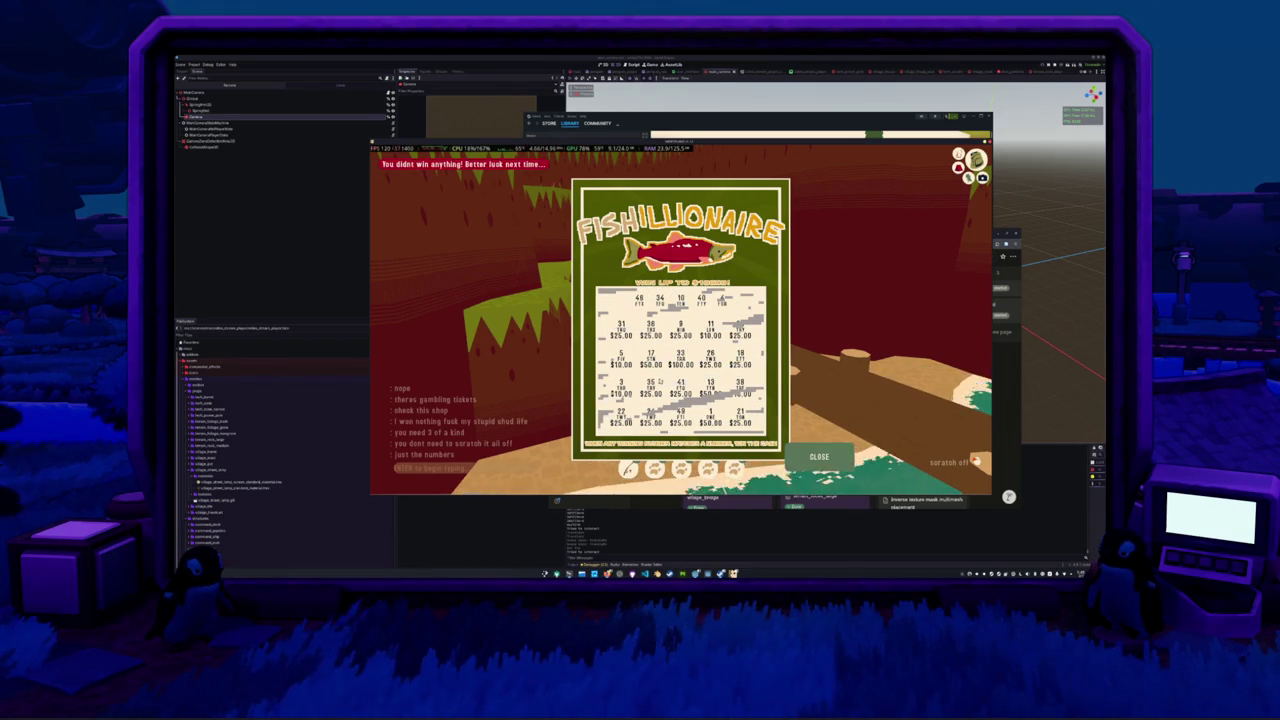
pyautogui.click(818, 456)
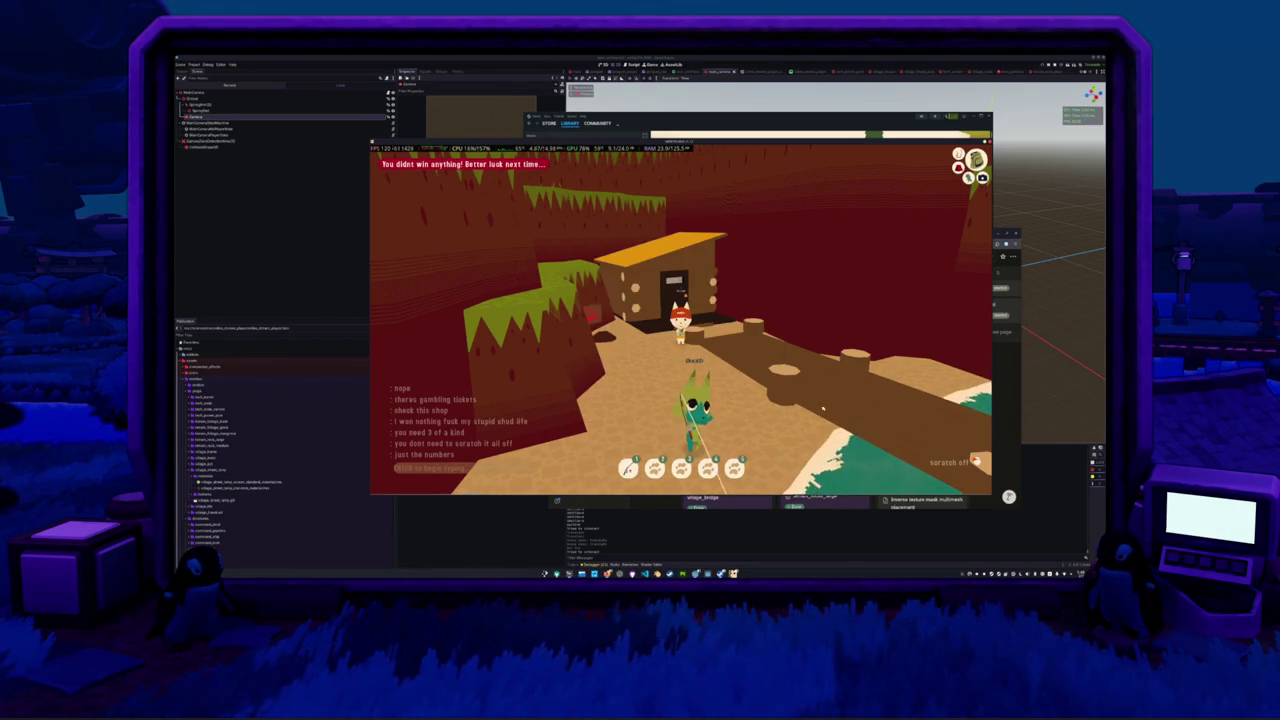
# - Scratch two more Fishillionaire tickets, the second paying $10, closing each
pyautogui.click(718, 352)
pyautogui.moveTo(600, 330)
pyautogui.mouseDown()
pyautogui.moveTo(710, 290)
pyautogui.moveTo(620, 350)
pyautogui.moveTo(730, 353)
pyautogui.moveTo(735, 366)
pyautogui.moveTo(605, 412)
pyautogui.moveTo(762, 408)
pyautogui.moveTo(600, 325)
pyautogui.moveTo(767, 309)
pyautogui.mouseUp()
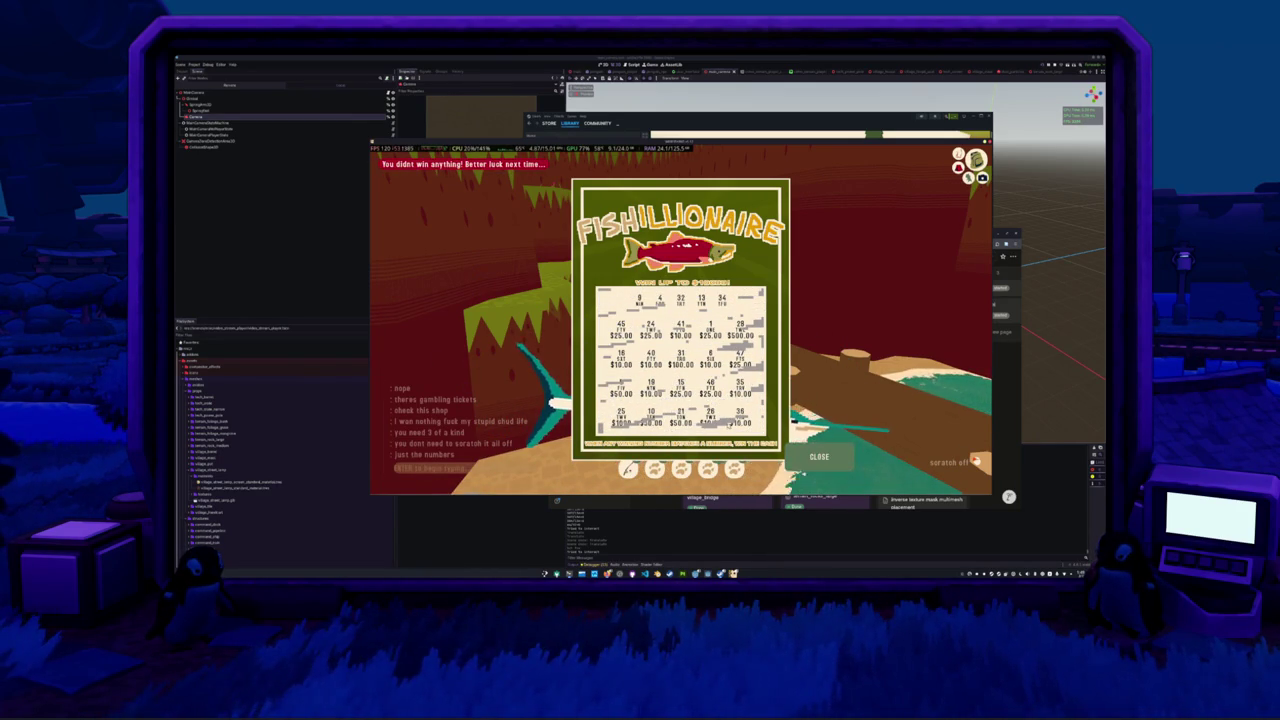
pyautogui.click(819, 456)
pyautogui.moveTo(714, 300)
pyautogui.mouseDown()
pyautogui.moveTo(591, 328)
pyautogui.moveTo(624, 345)
pyautogui.mouseUp()
pyautogui.moveTo(720, 352)
pyautogui.mouseDown()
pyautogui.moveTo(610, 375)
pyautogui.moveTo(605, 400)
pyautogui.moveTo(768, 410)
pyautogui.mouseUp()
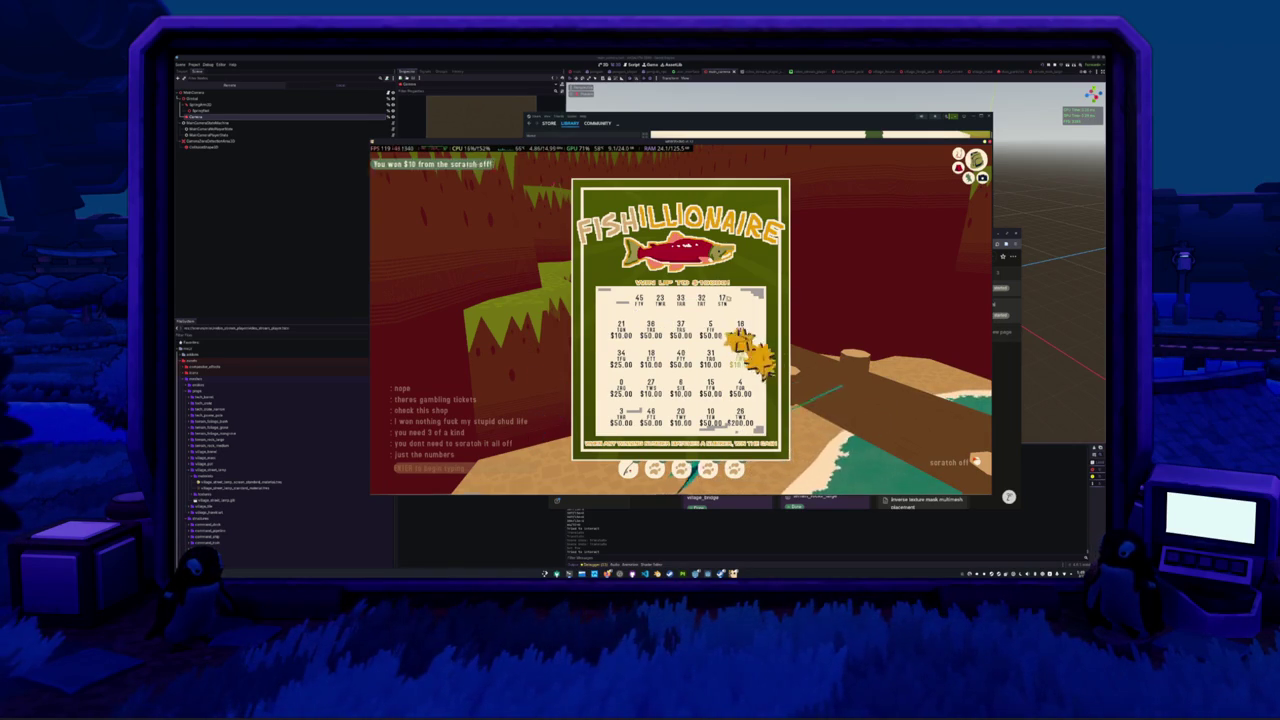
pyautogui.click(819, 457)
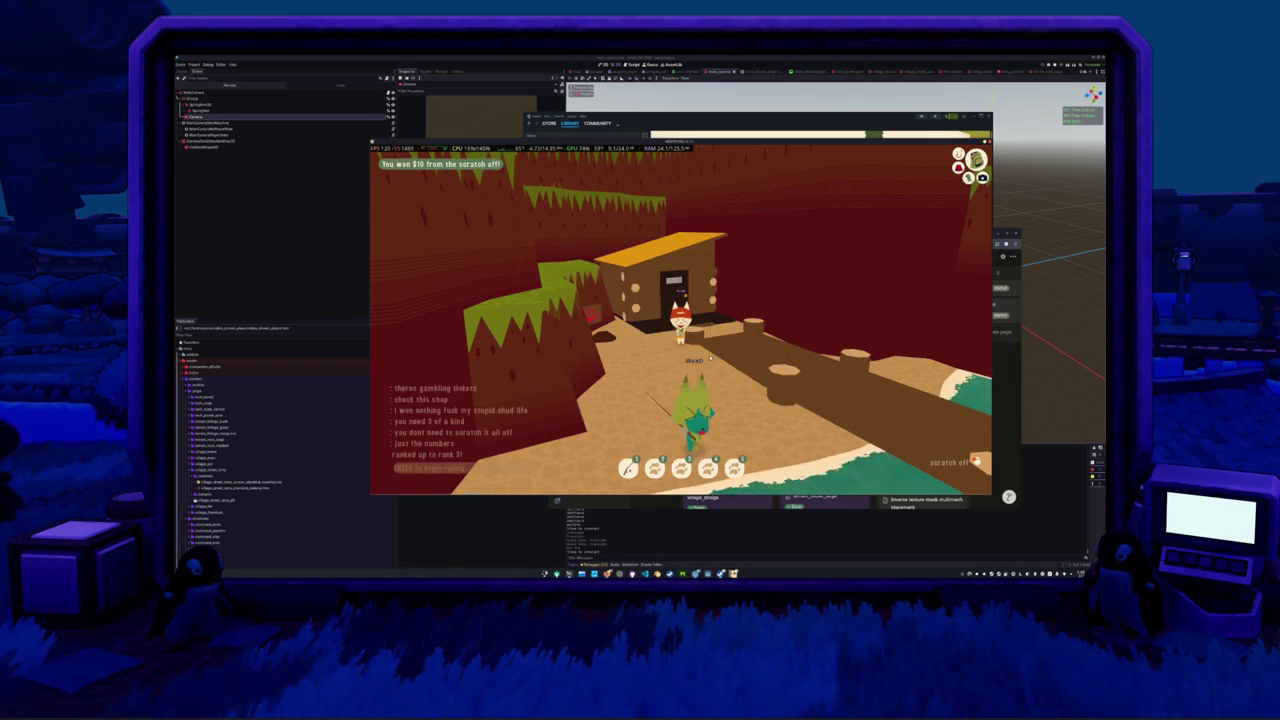
# - Scratch one more Fishillionaire ticket clean without a win and close it
pyautogui.click(681, 318)
pyautogui.moveTo(738, 352)
pyautogui.mouseDown()
pyautogui.moveTo(600, 394)
pyautogui.moveTo(602, 406)
pyautogui.moveTo(710, 420)
pyautogui.moveTo(605, 395)
pyautogui.moveTo(735, 425)
pyautogui.moveTo(600, 350)
pyautogui.moveTo(670, 345)
pyautogui.moveTo(628, 335)
pyautogui.moveTo(603, 354)
pyautogui.mouseUp()
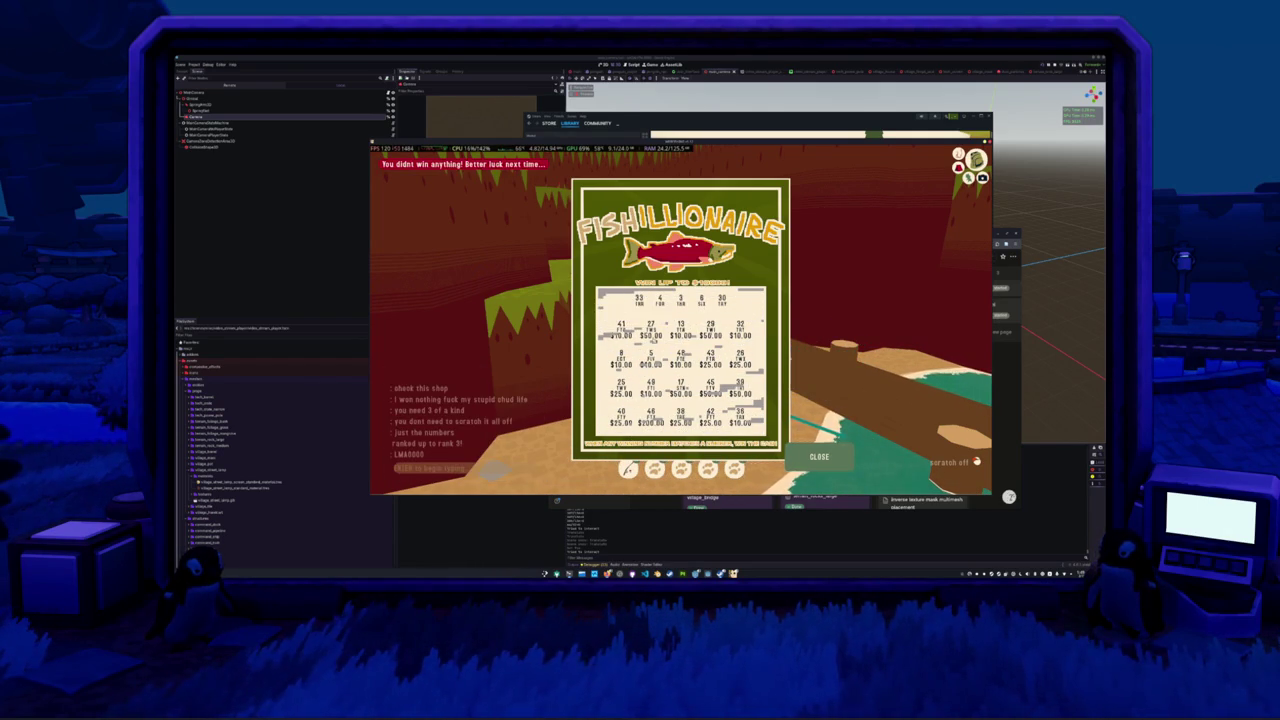
pyautogui.click(818, 462)
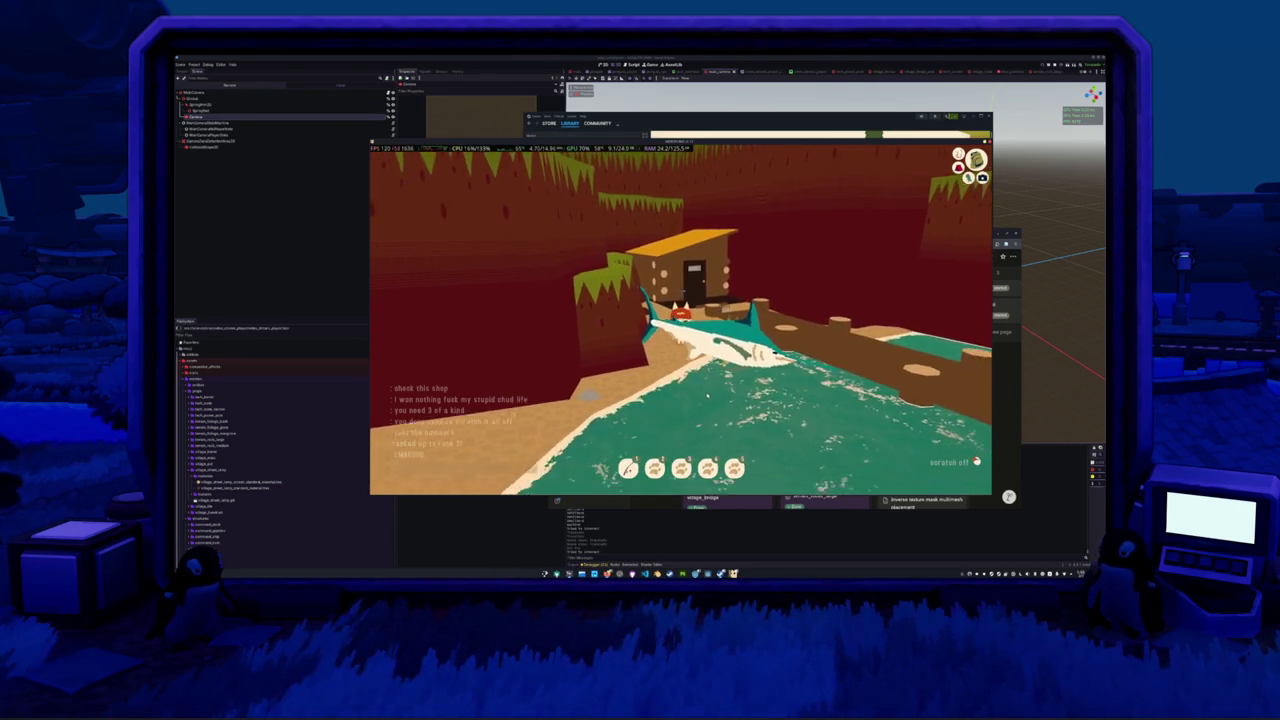
# - Walk the cat back along the beach to the dock hut, posting a short chat reply
pyautogui.press('w')
pyautogui.press('w')
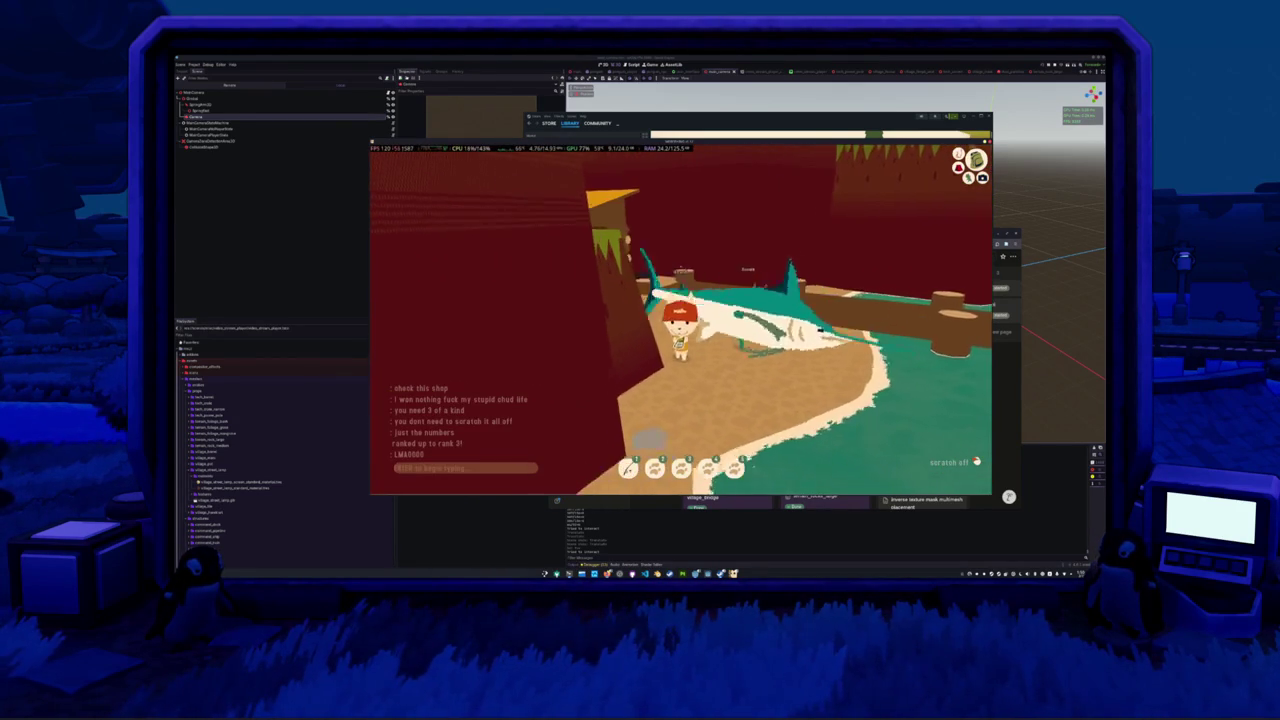
pyautogui.press('w')
pyautogui.press('w')
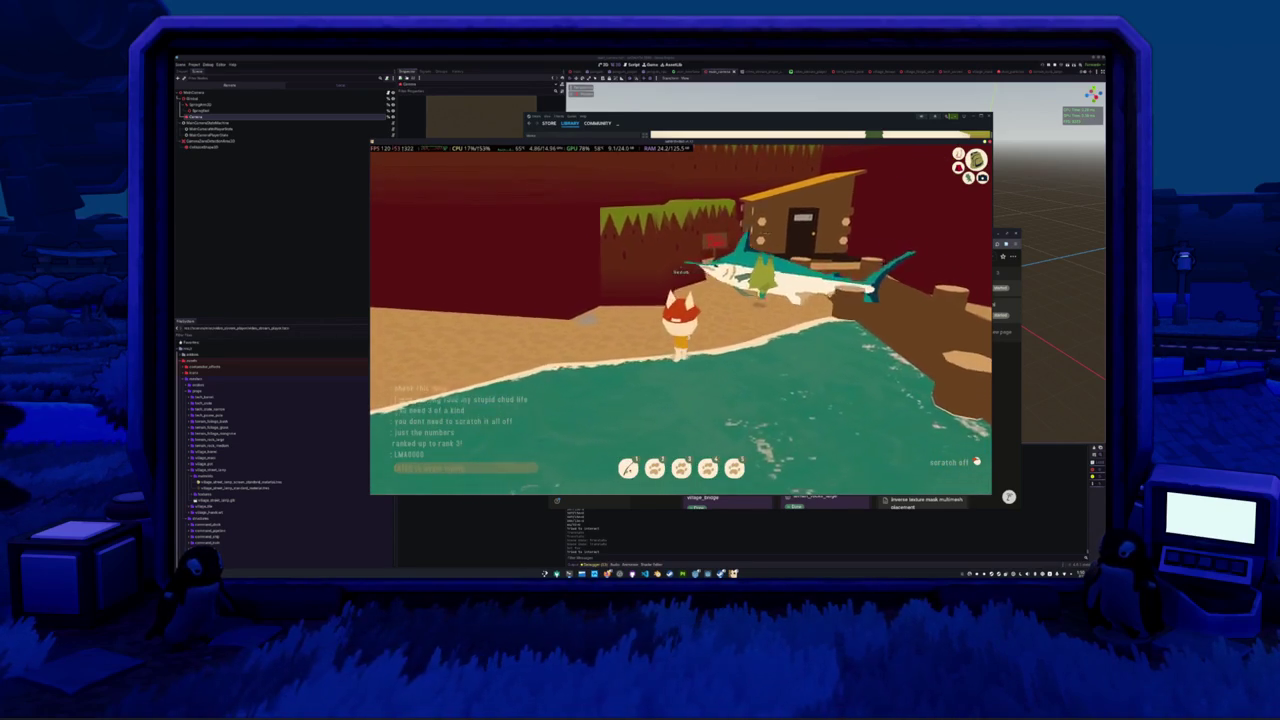
pyautogui.press('w')
pyautogui.press('w')
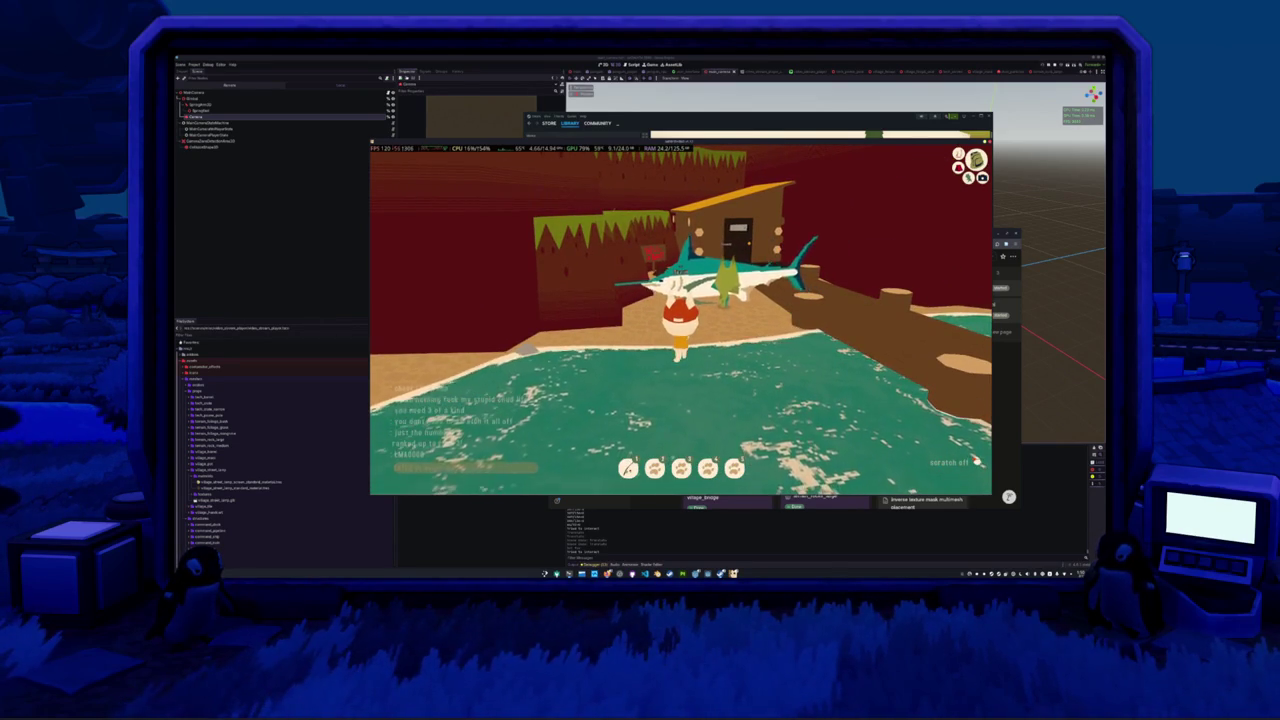
pyautogui.press('Return')
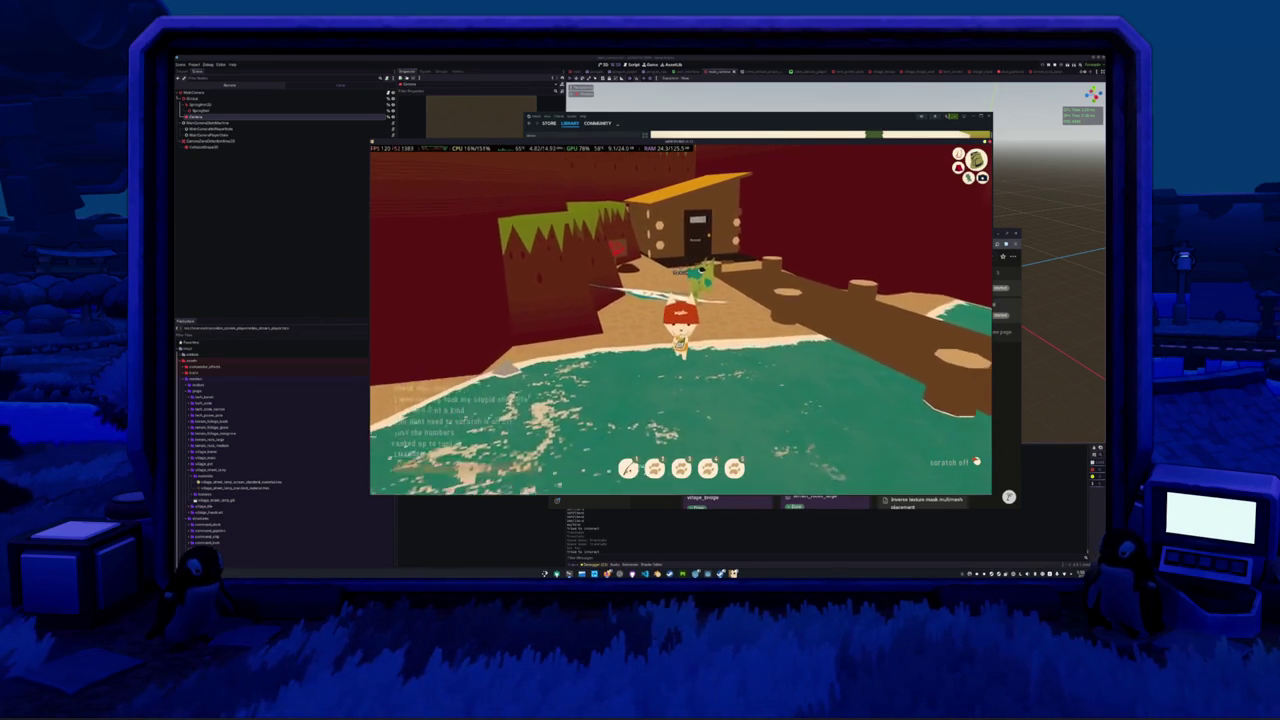
pyautogui.press('Escape')
pyautogui.press('w')
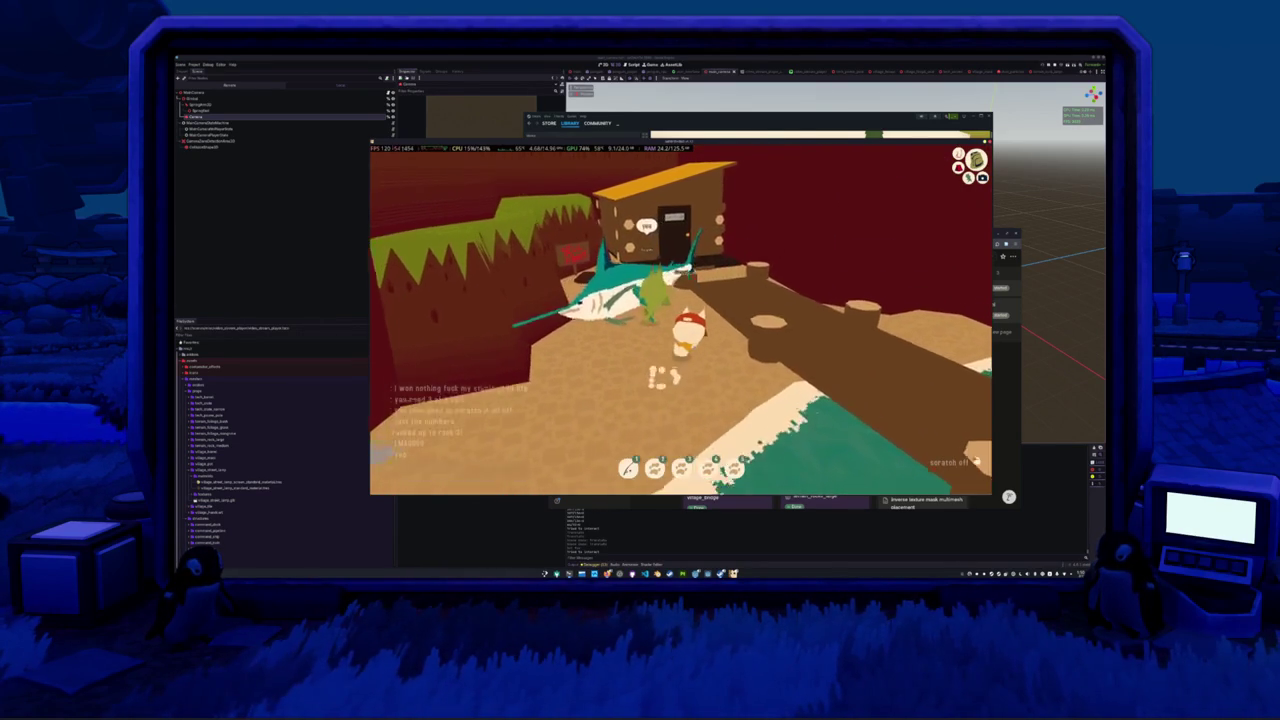
pyautogui.press('w')
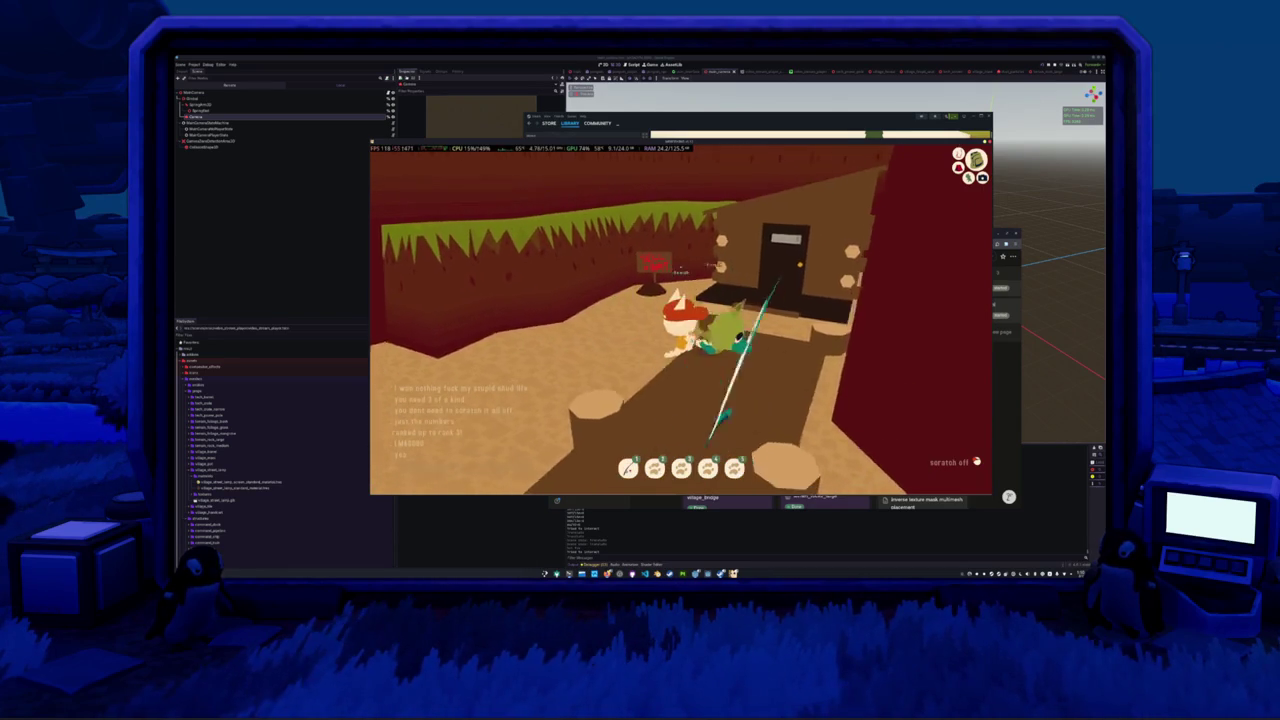
# - Scratch another Fishillionaire ticket, which wins nothing, and close it
pyautogui.click(680, 320)
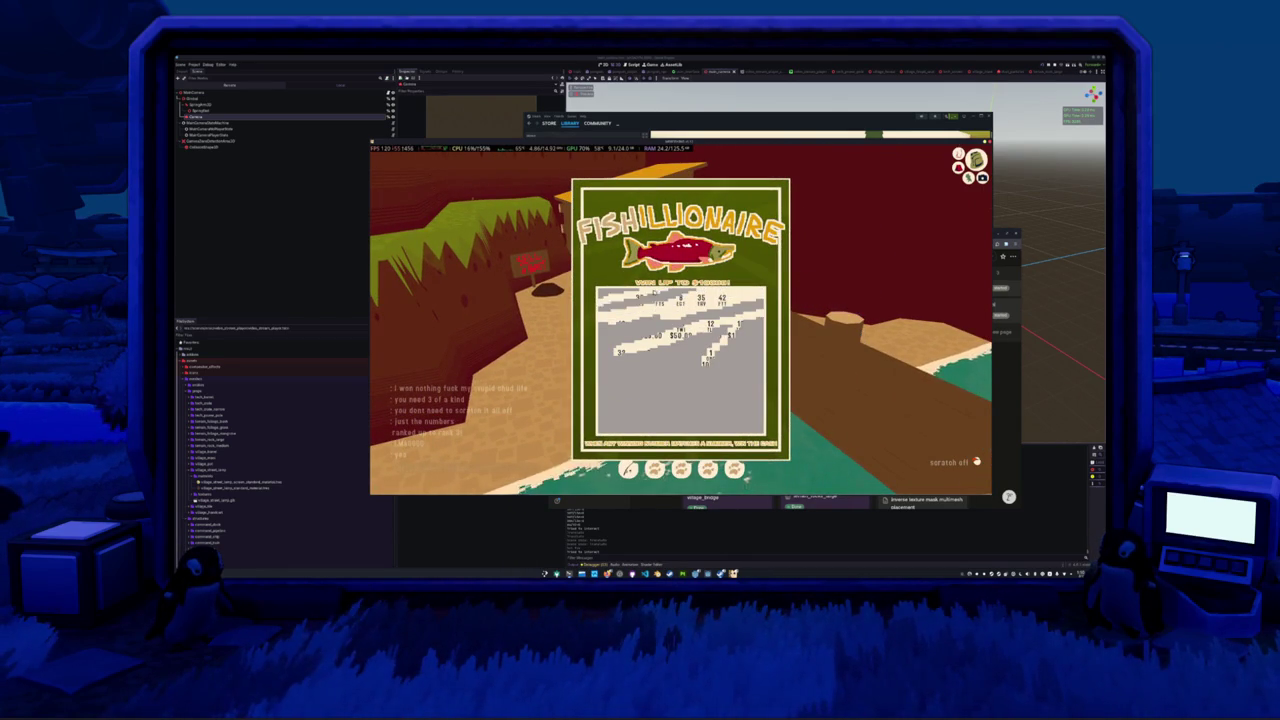
pyautogui.press('Return')
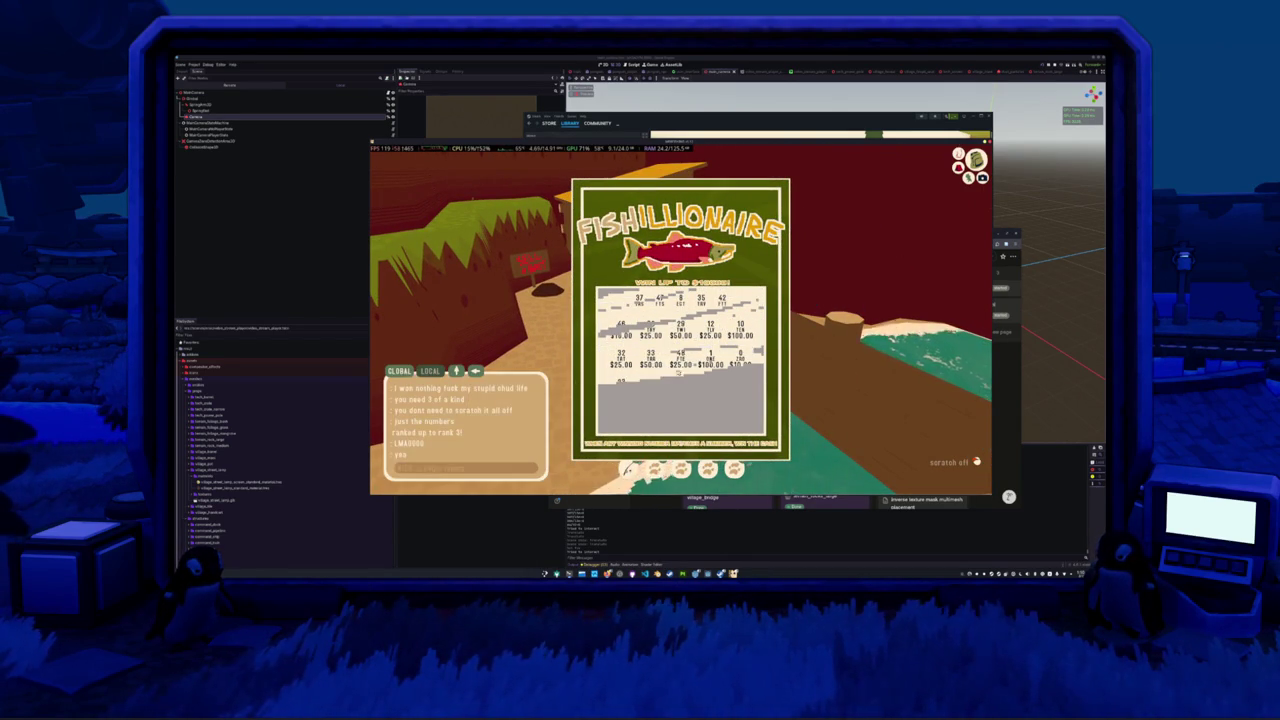
pyautogui.press('Escape')
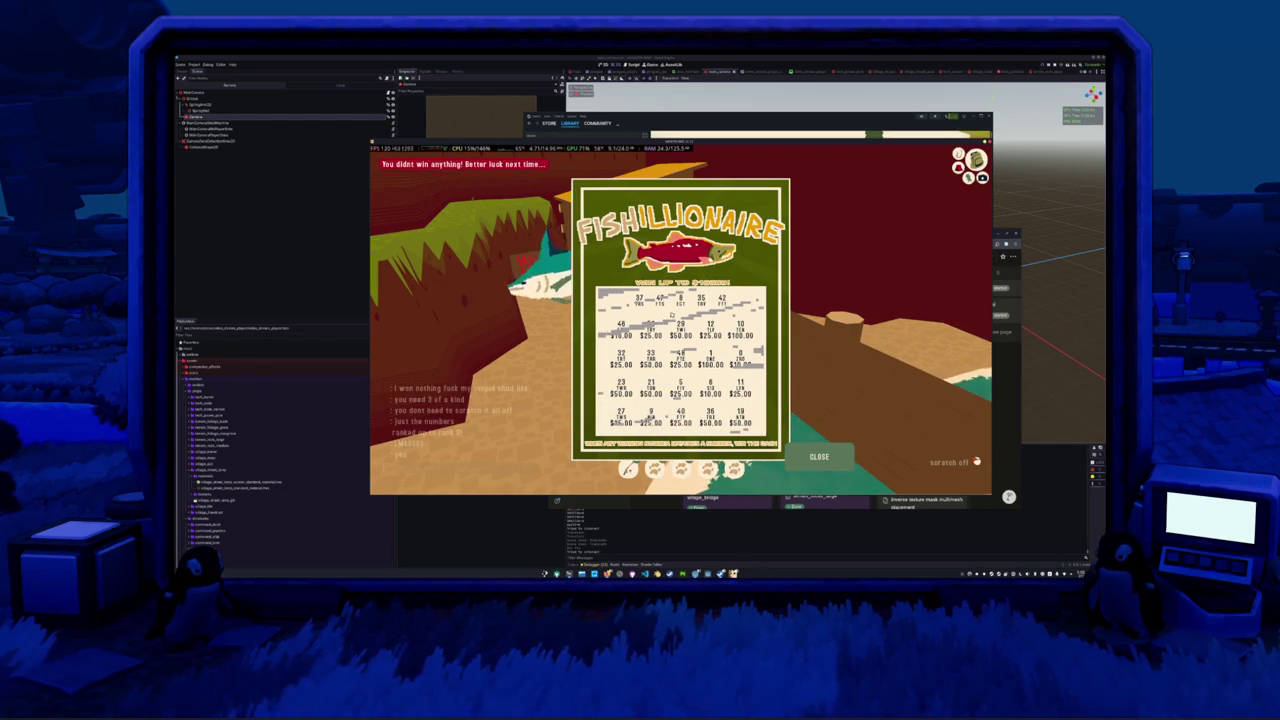
pyautogui.click(819, 456)
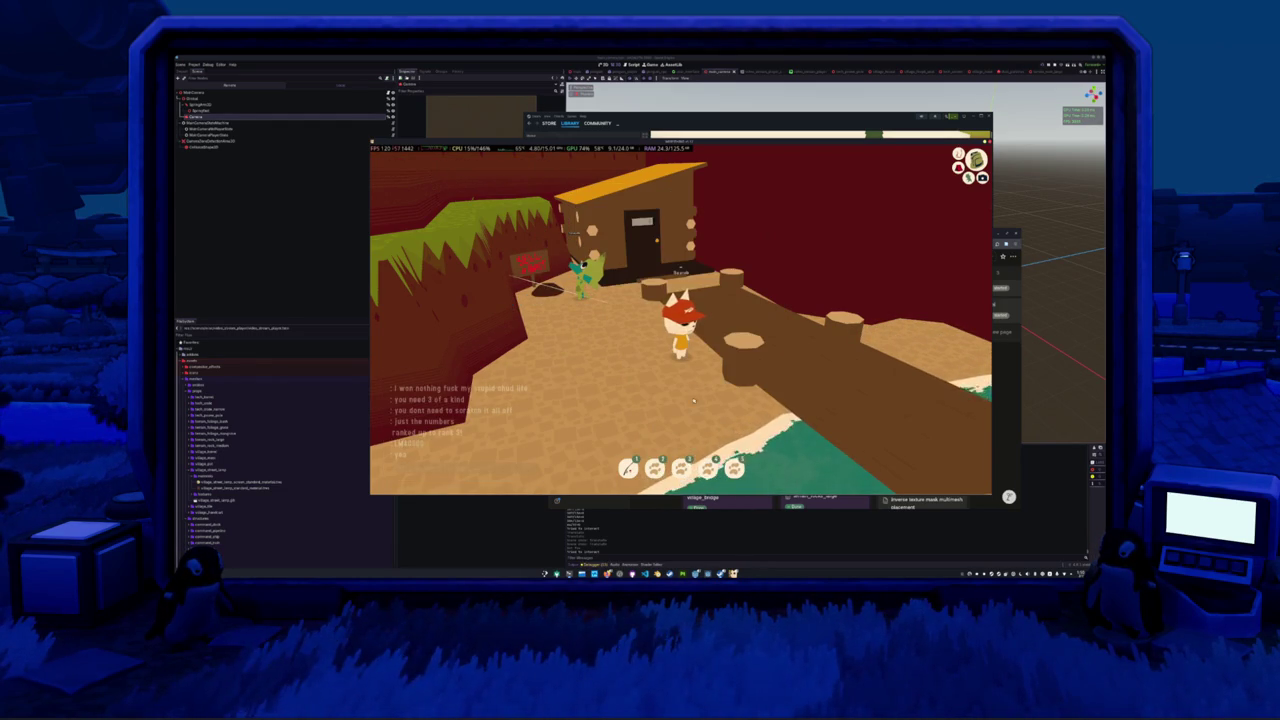
# - Wade to the water's edge with the fishing rod, then bring up the WEBFISHING Steam store page
pyautogui.press('w')
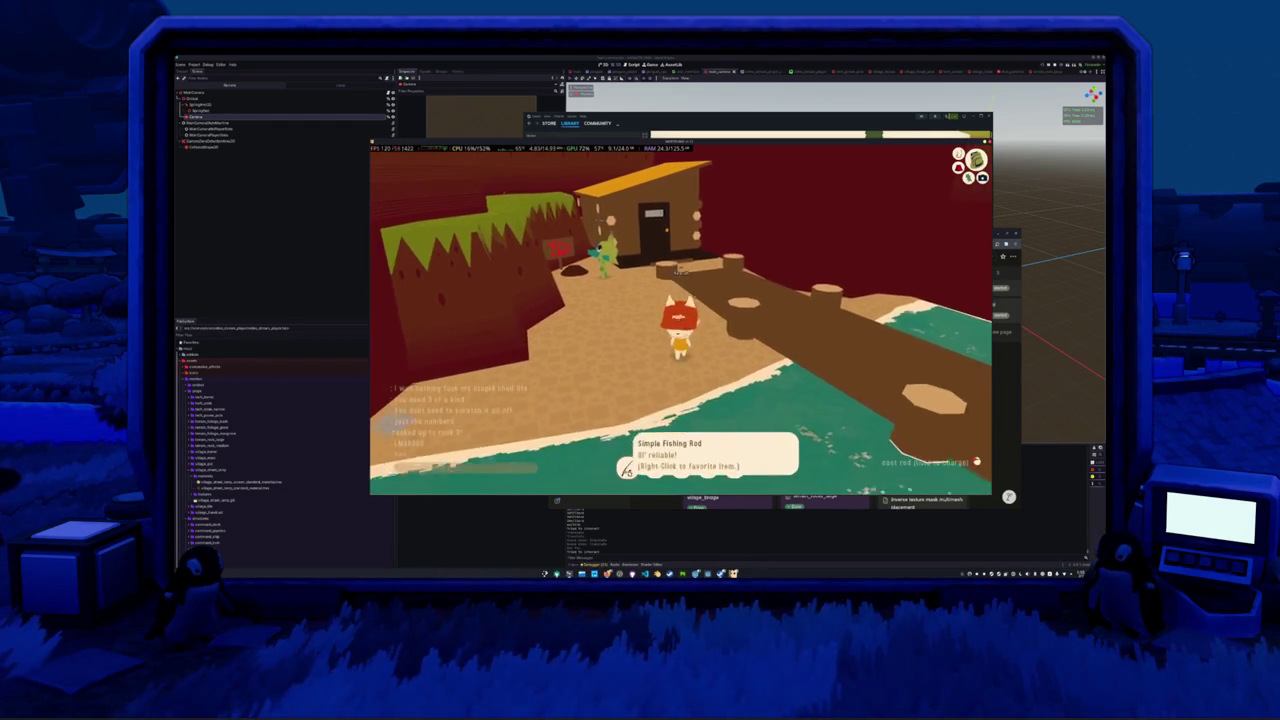
pyautogui.press('d')
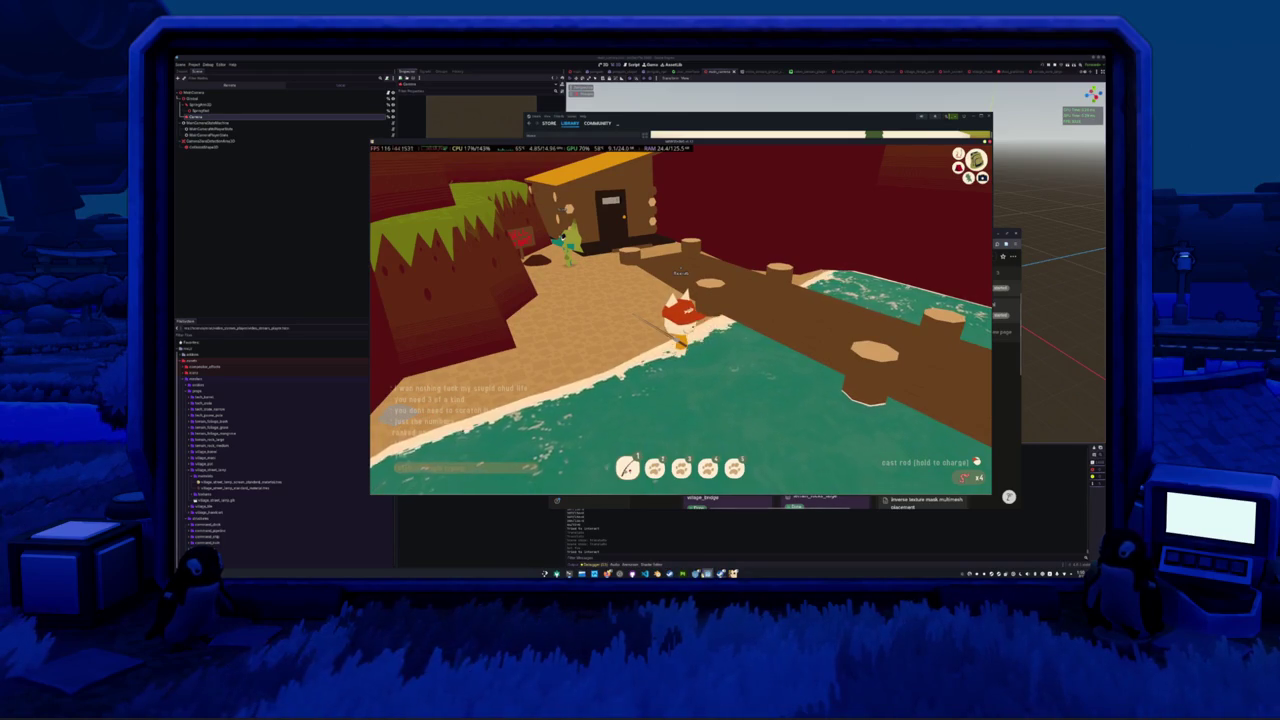
pyautogui.moveTo(720, 573)
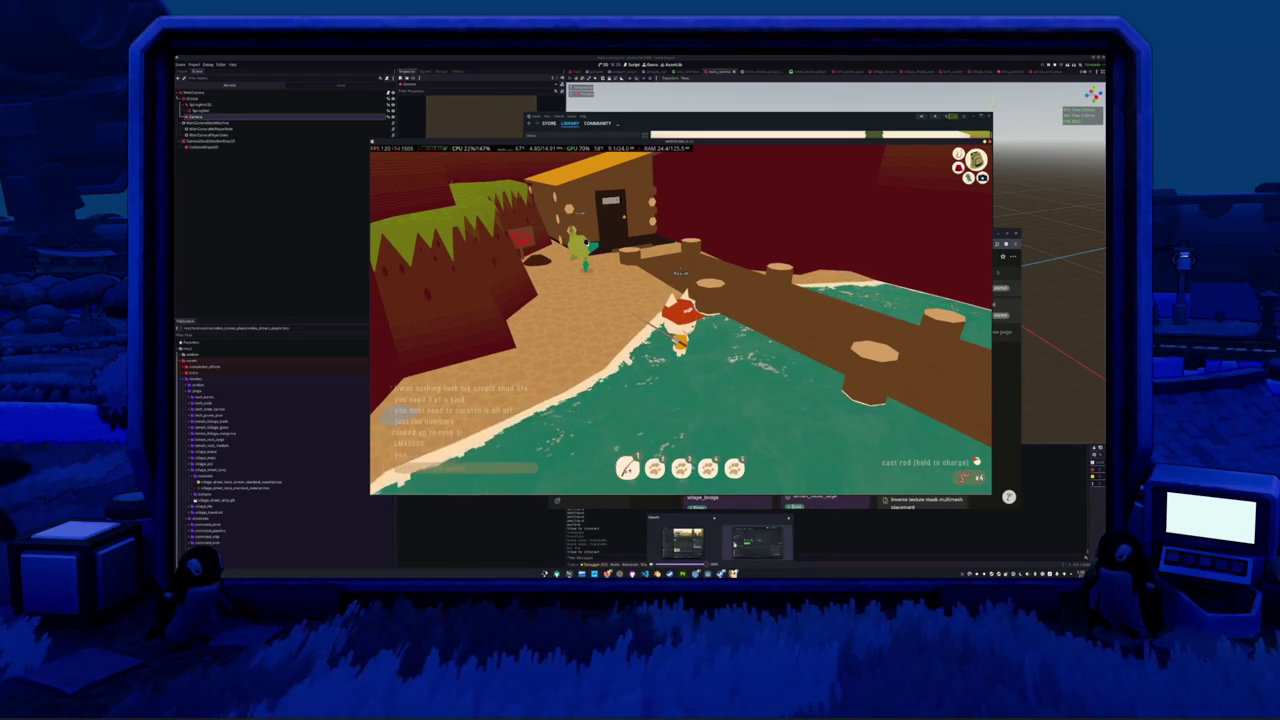
pyautogui.click(683, 542)
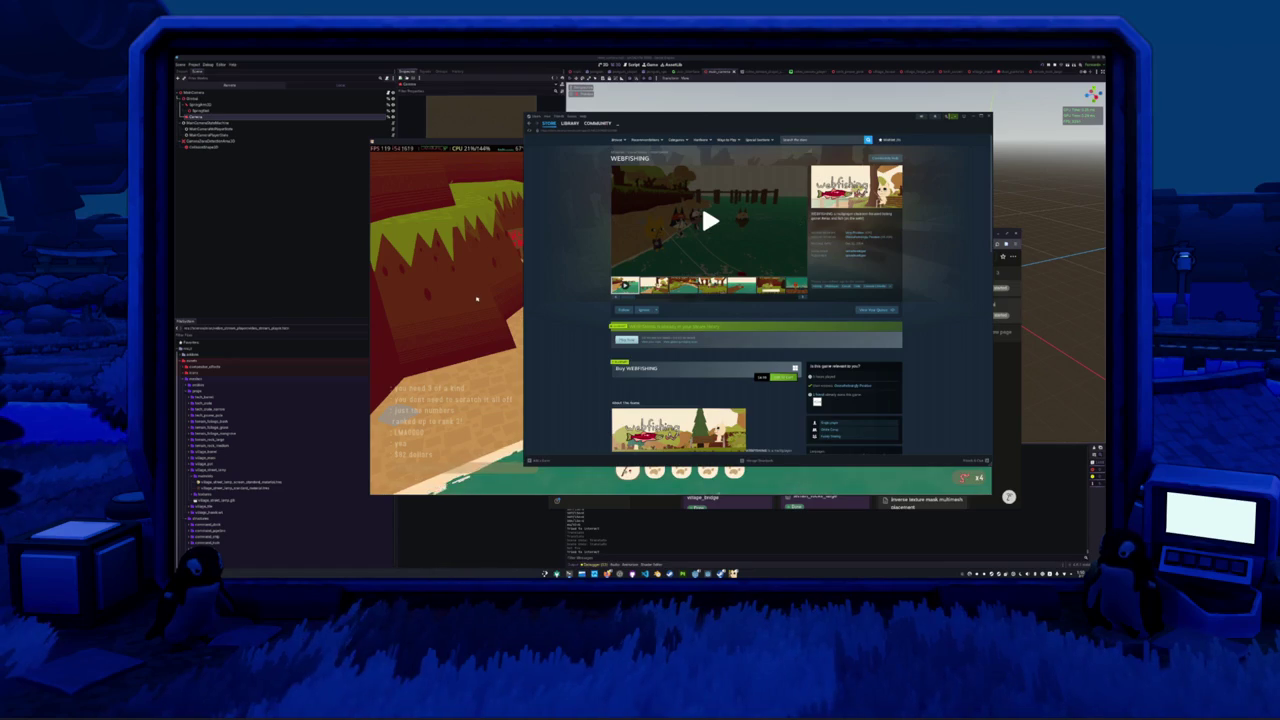
# - Bring the game window back in front of the Steam store page
pyautogui.click(477, 298)
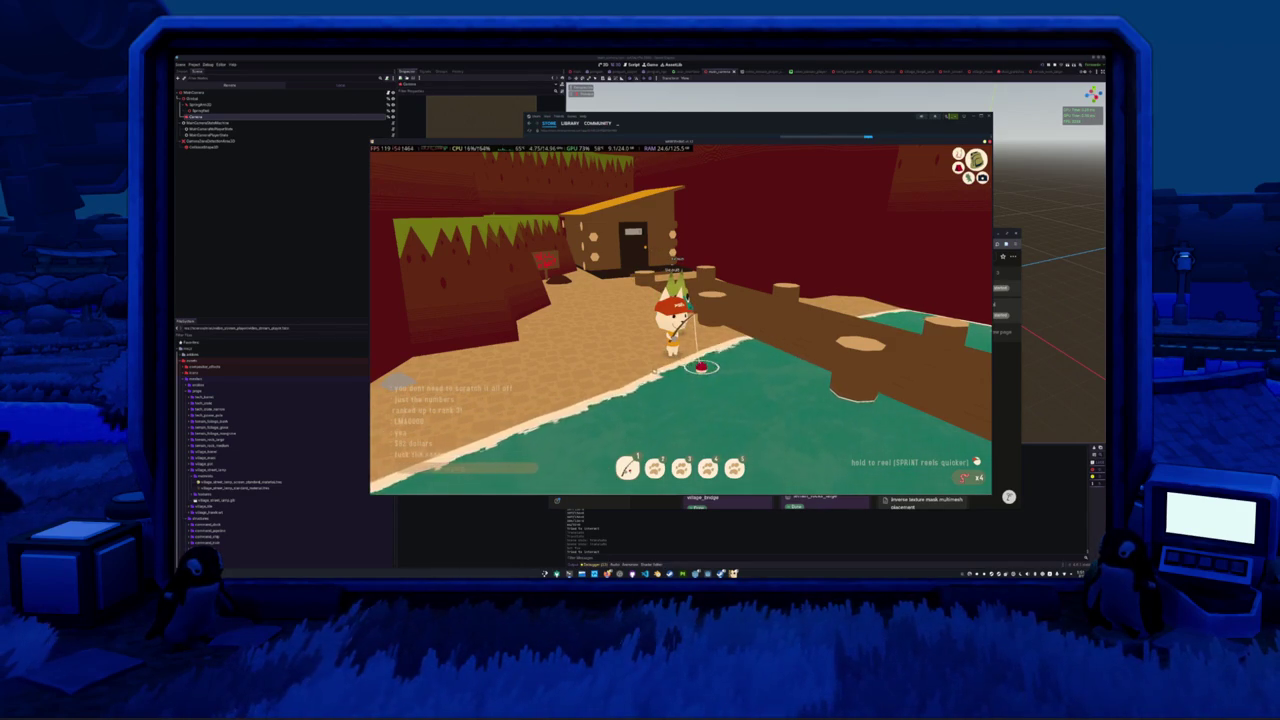
# - Dismiss the Large Eel catch message and check the caught creatures in the inventory
pyautogui.press('Return')
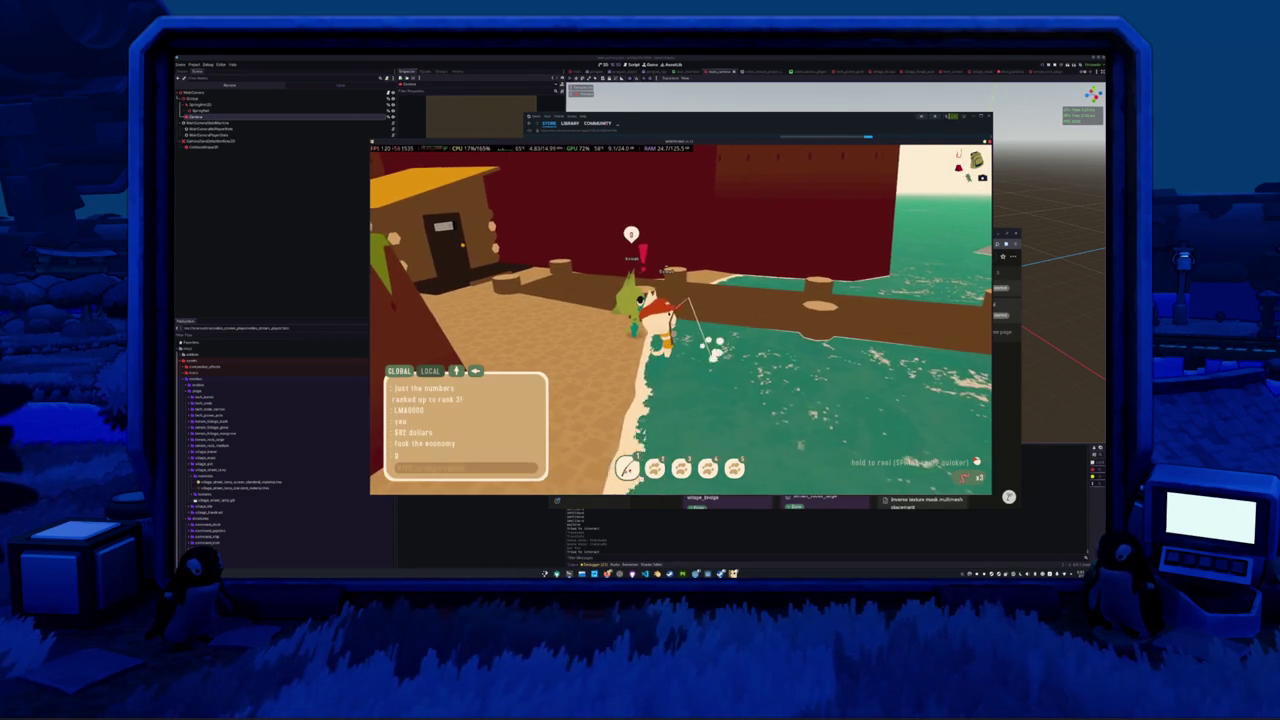
pyautogui.press('Escape')
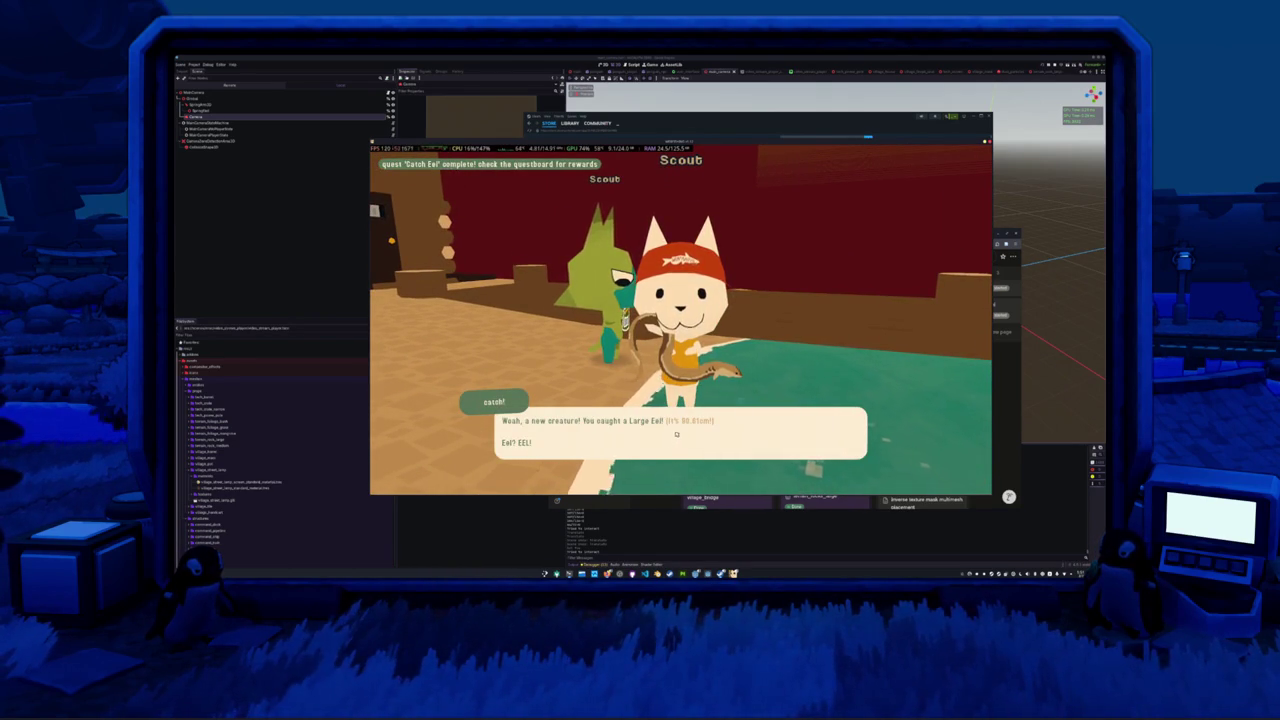
pyautogui.click(674, 436)
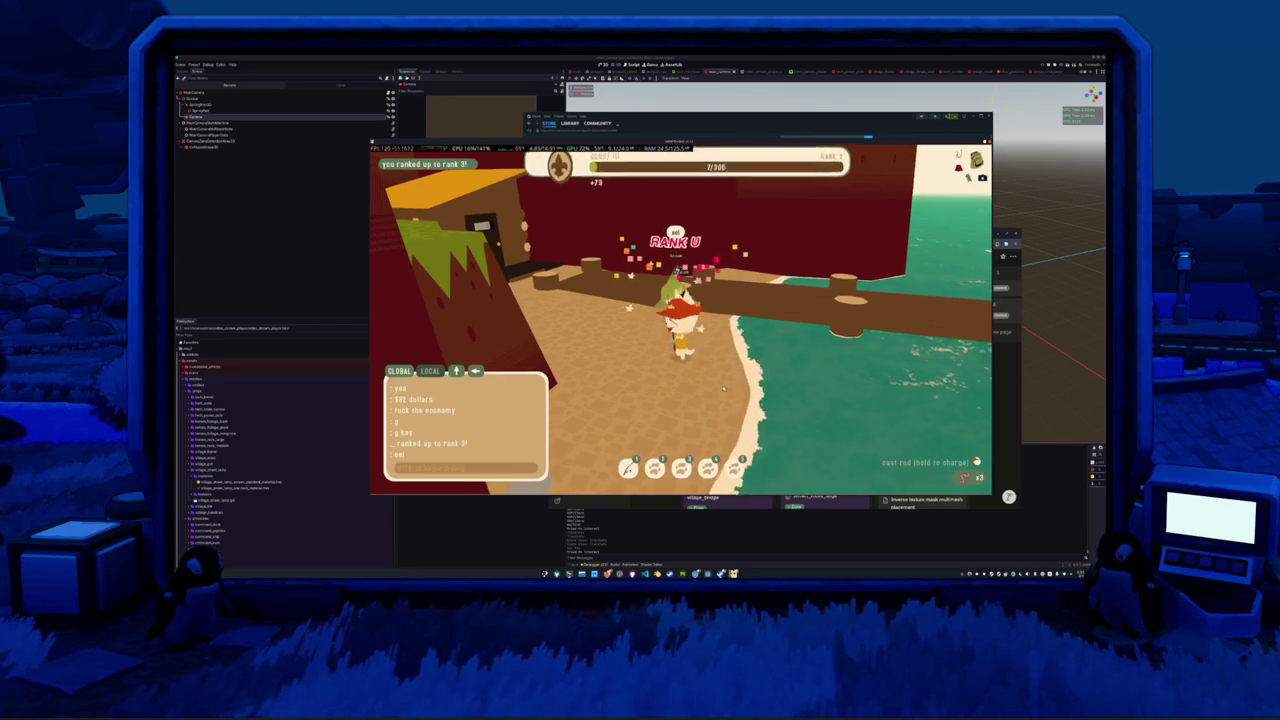
pyautogui.press('Tab')
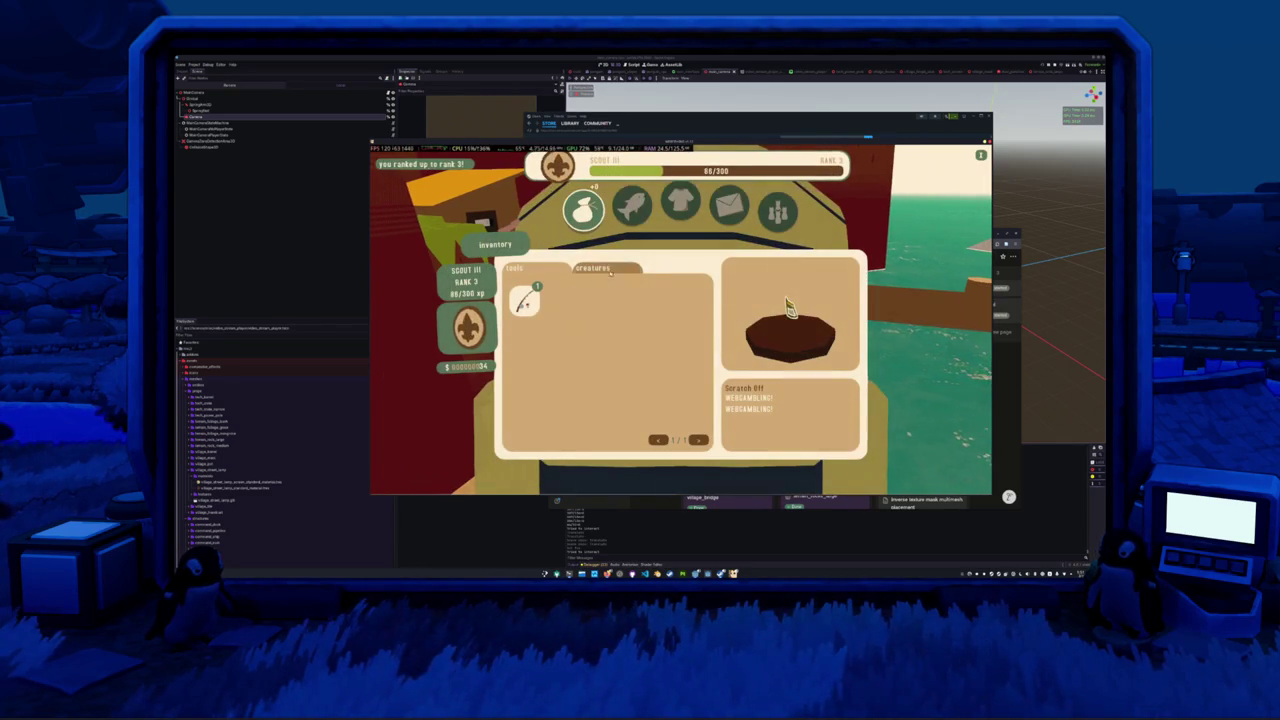
pyautogui.click(598, 270)
pyautogui.press('Tab')
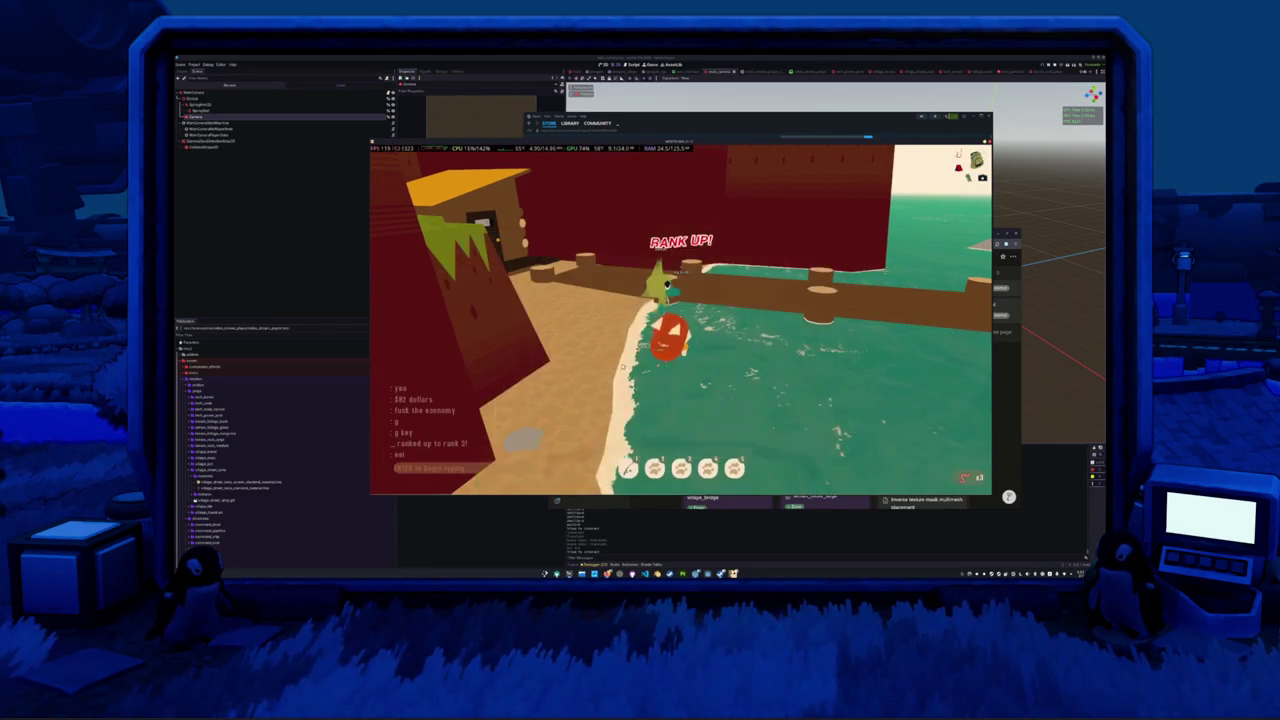
# - Walk off the dock to the house and talk to the shopkeeper to open the dock shop
pyautogui.press('w')
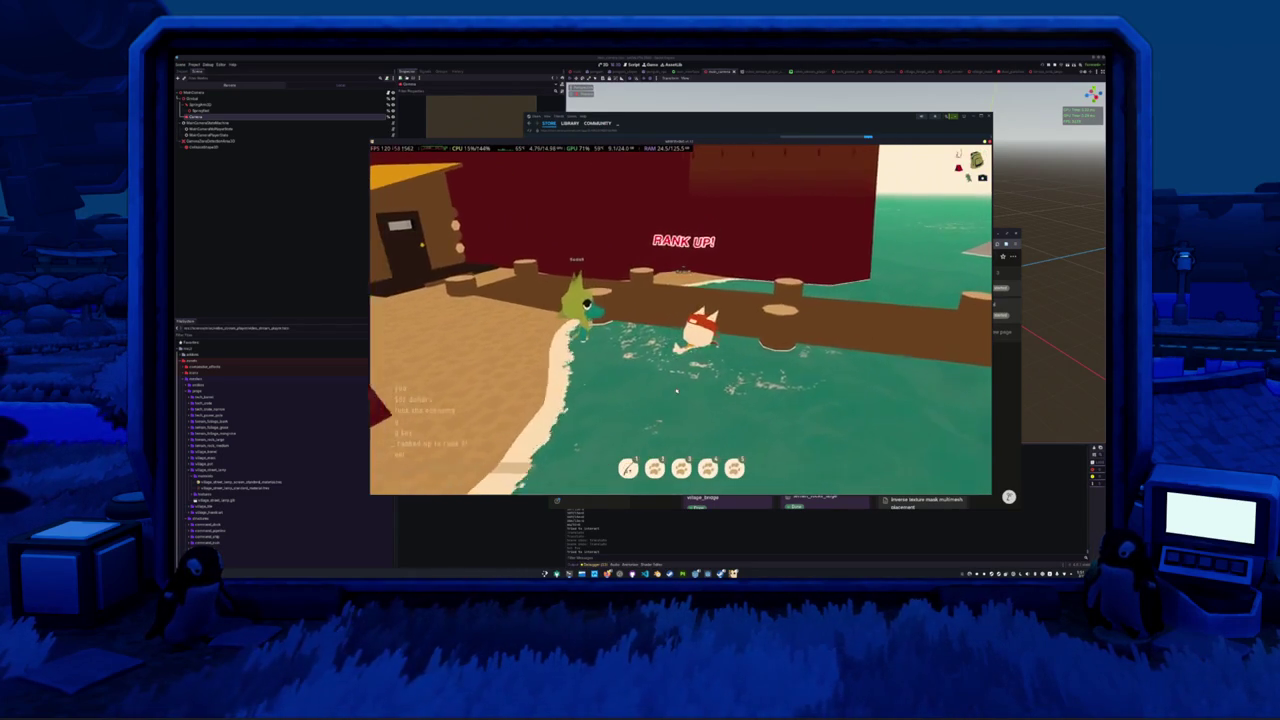
pyautogui.press('w')
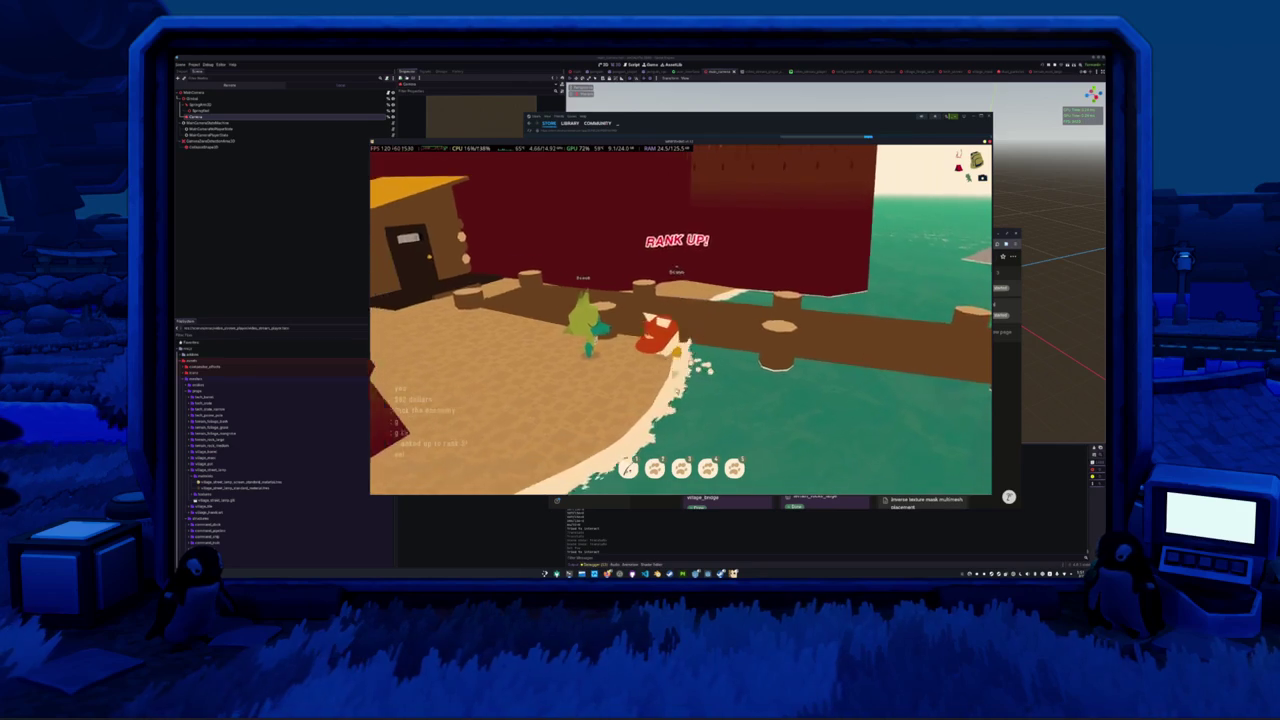
pyautogui.press('w')
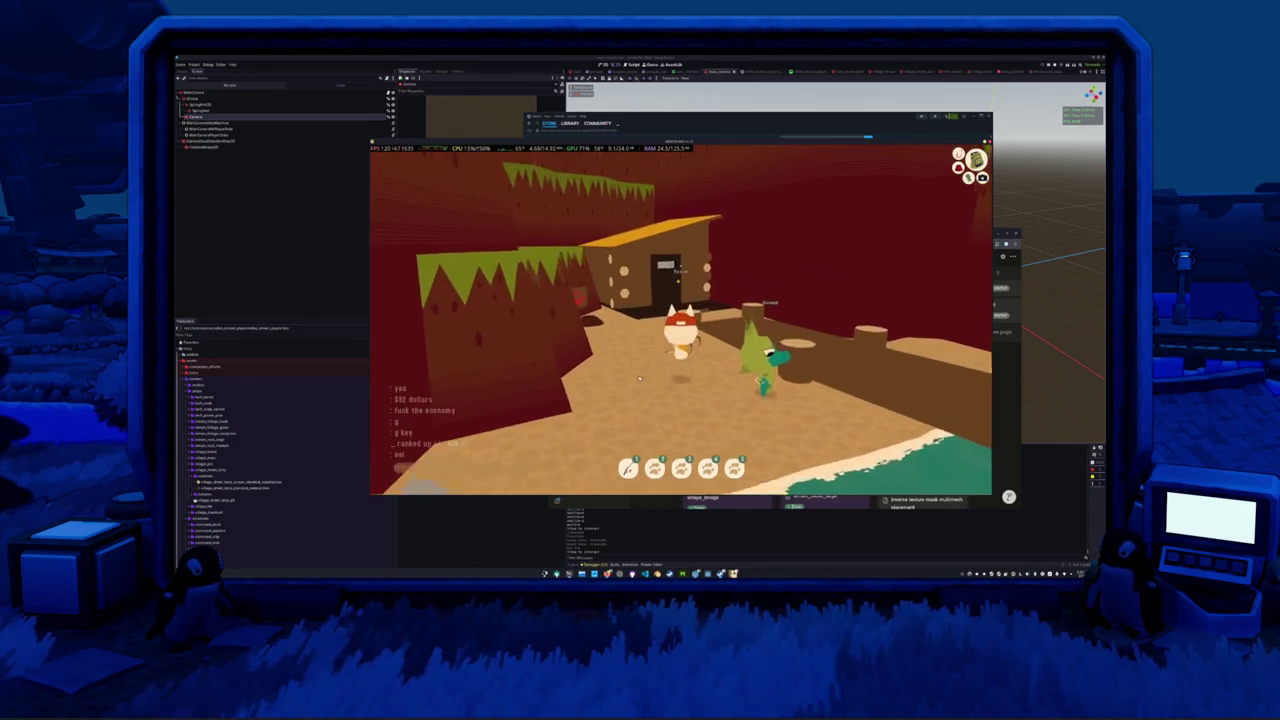
pyautogui.press('e')
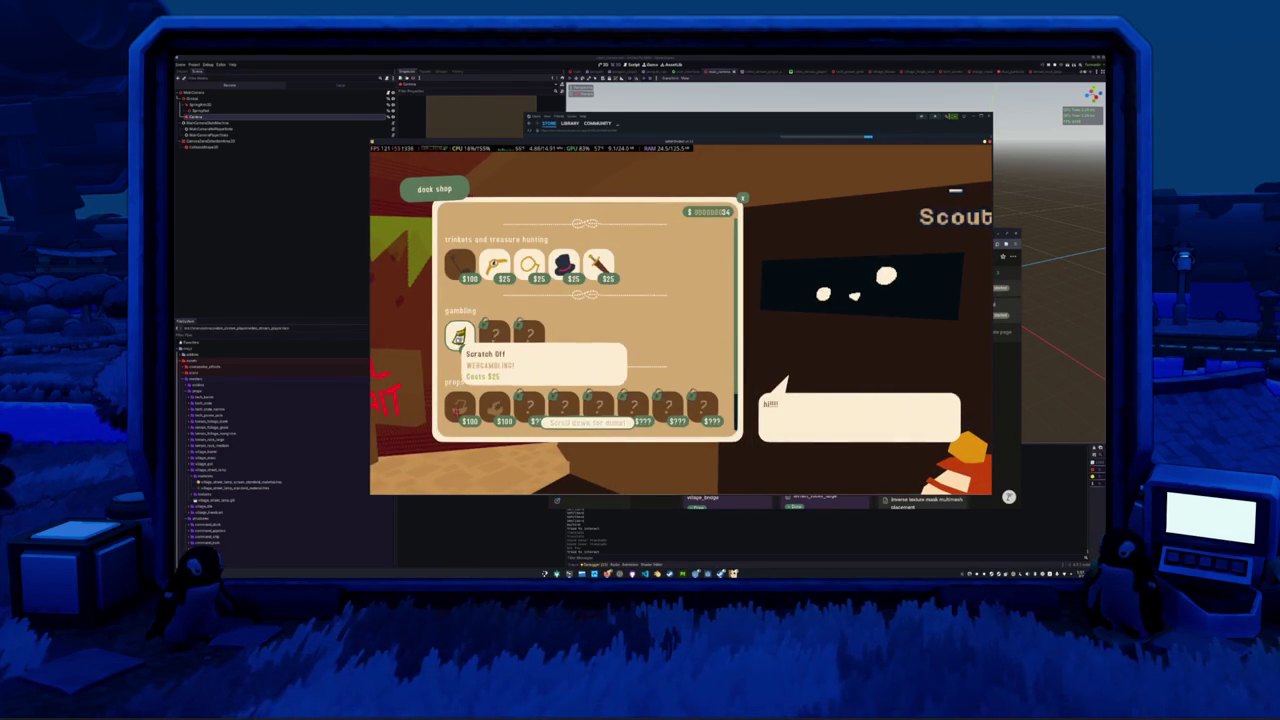
# - Try several dock shop items including the Sword, cancelling each, scroll the list, then close the shop
pyautogui.moveTo(528, 264)
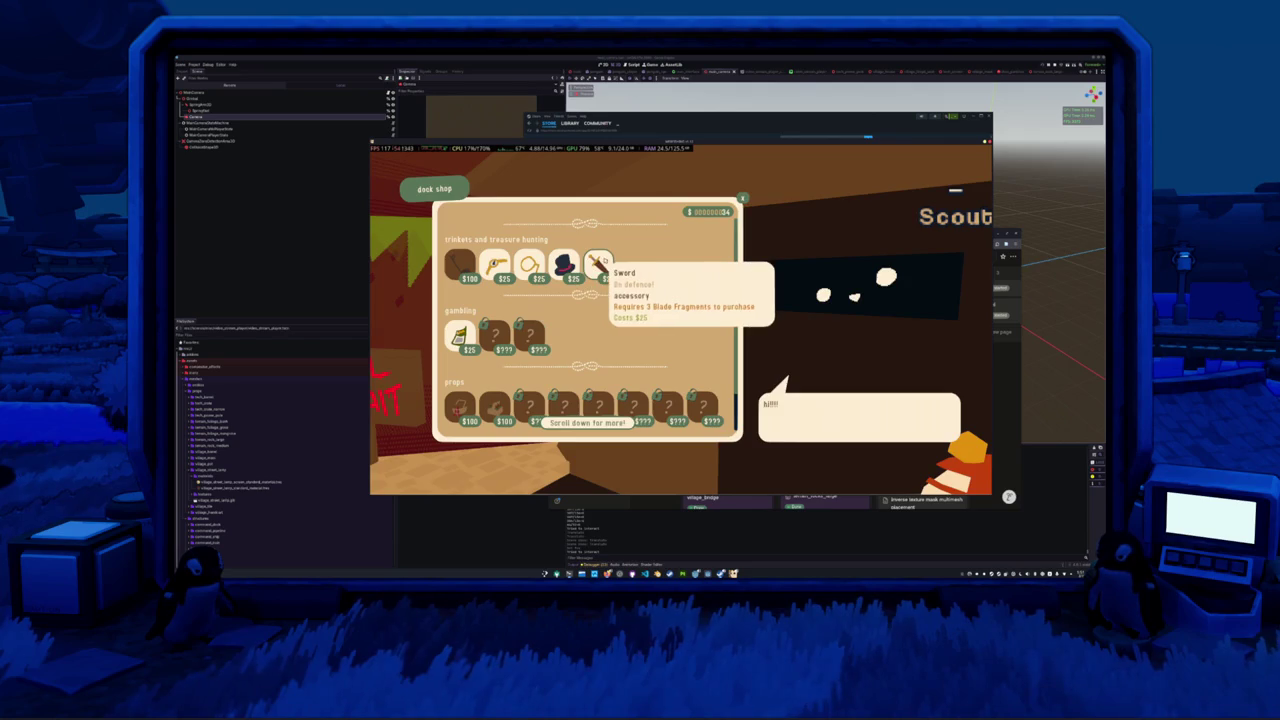
pyautogui.click(602, 260)
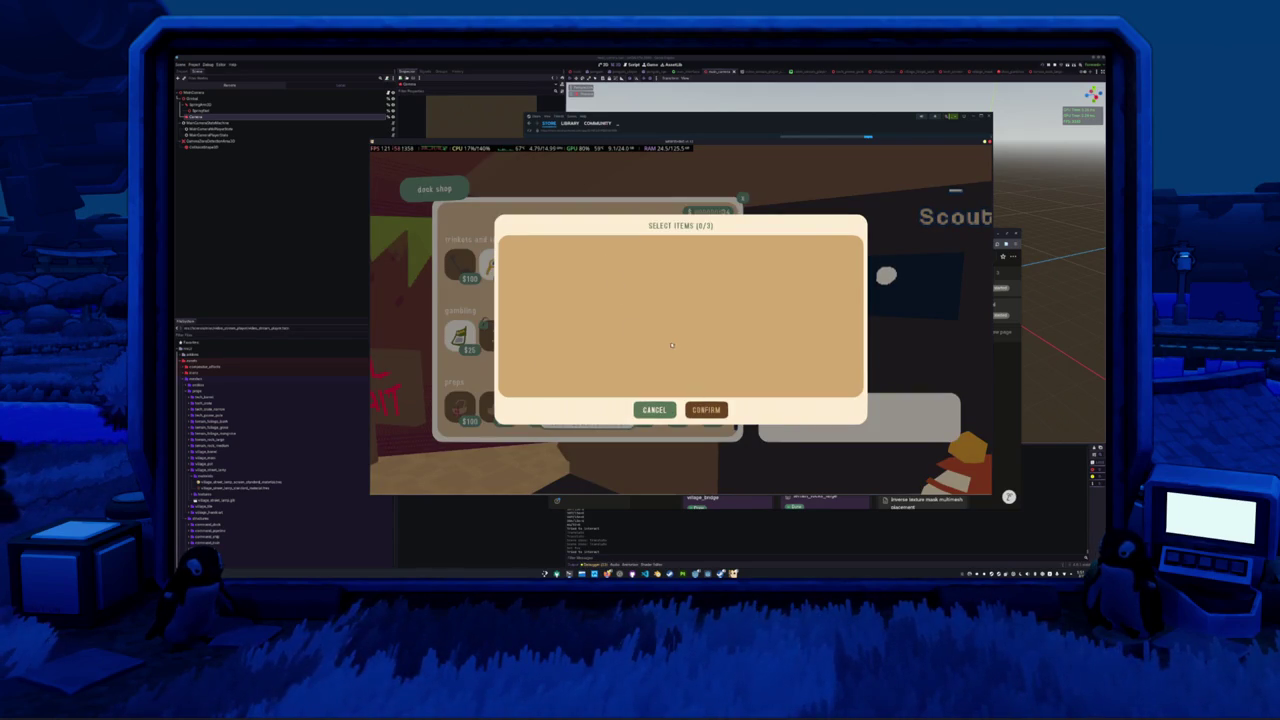
pyautogui.click(654, 410)
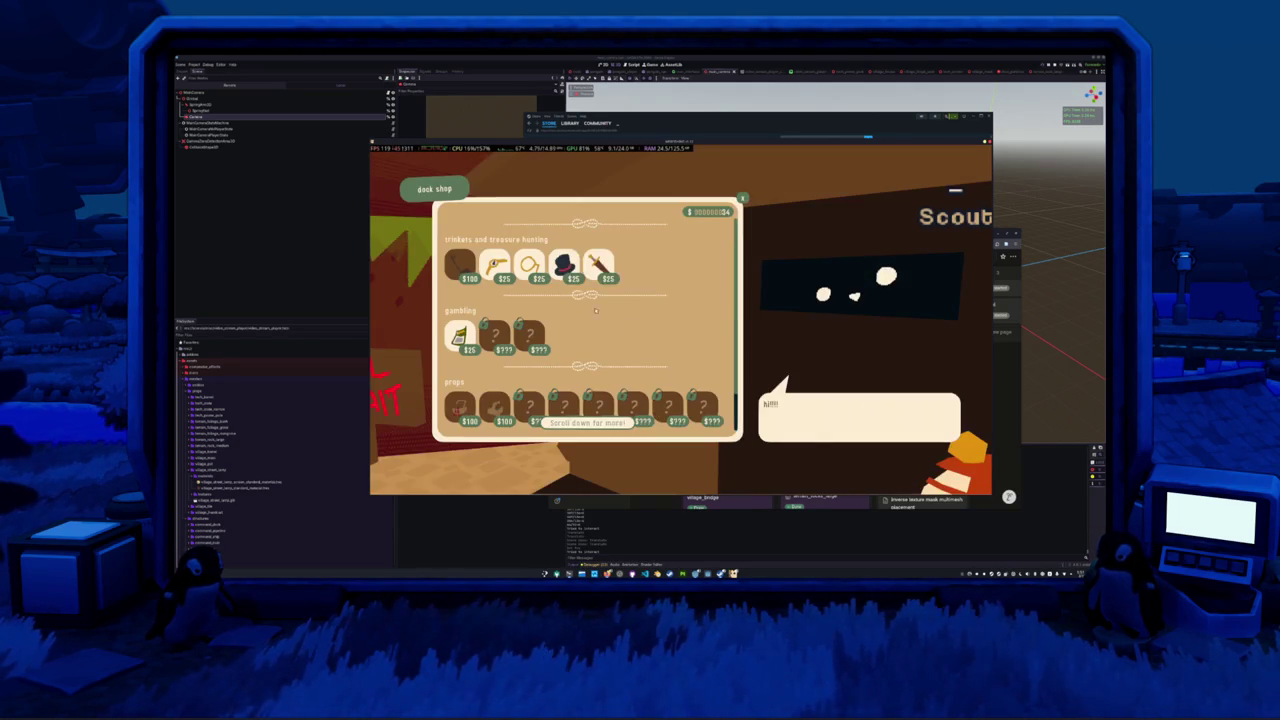
pyautogui.click(606, 267)
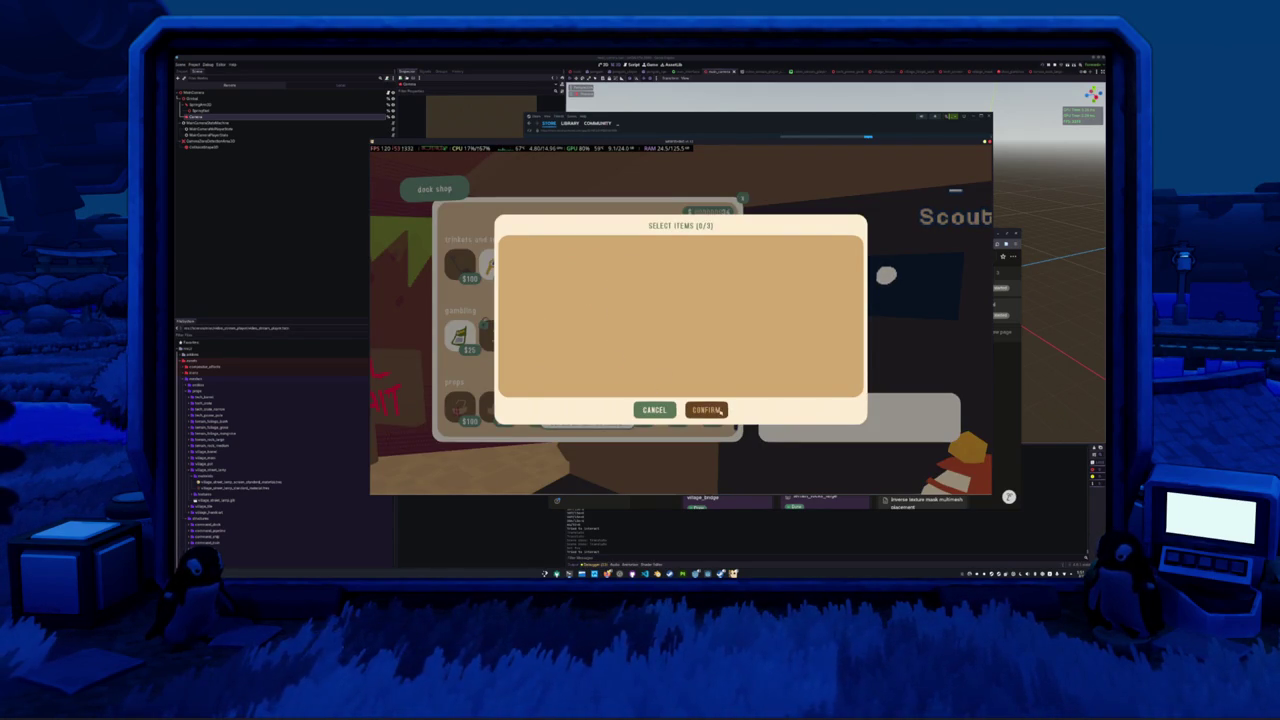
pyautogui.click(654, 410)
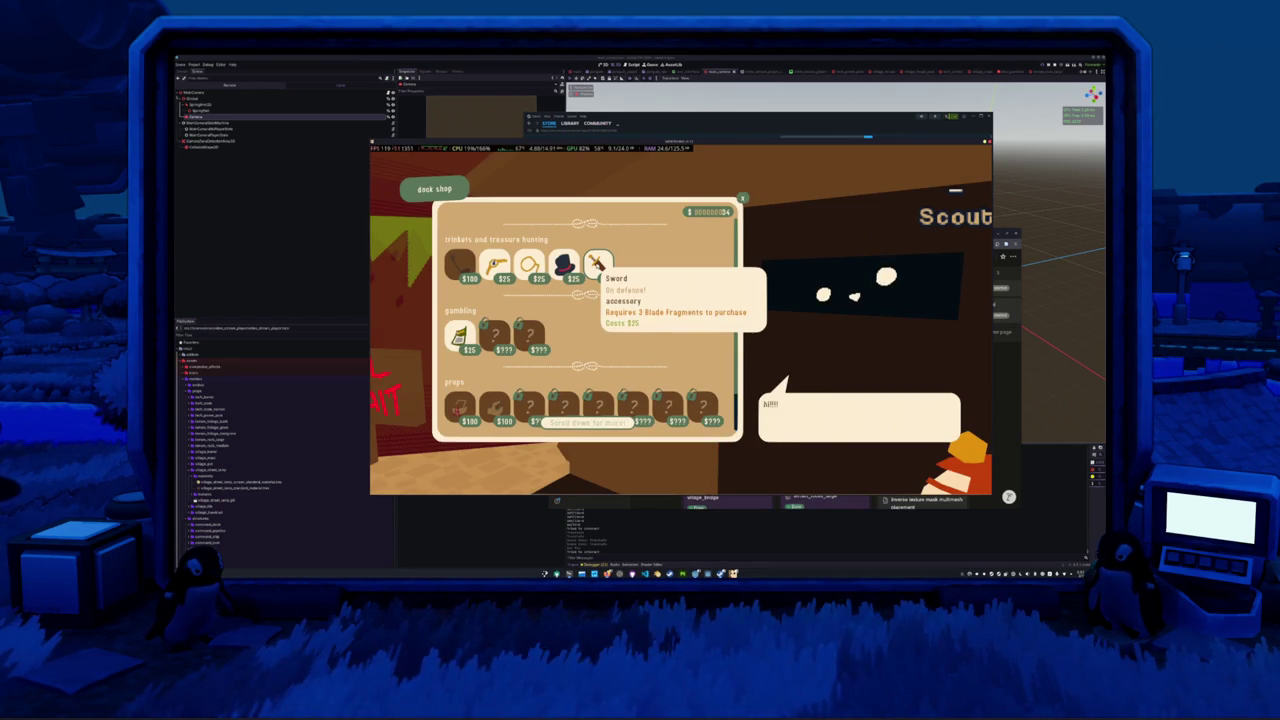
pyautogui.click(598, 262)
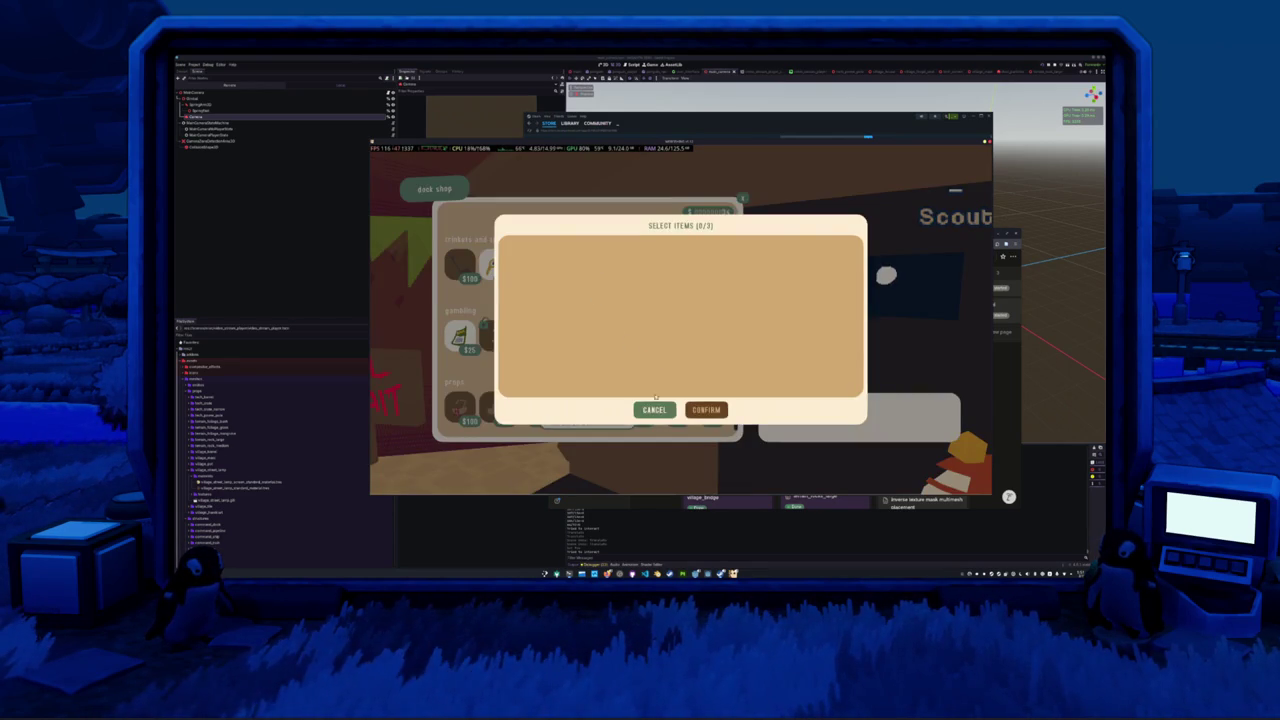
pyautogui.click(654, 409)
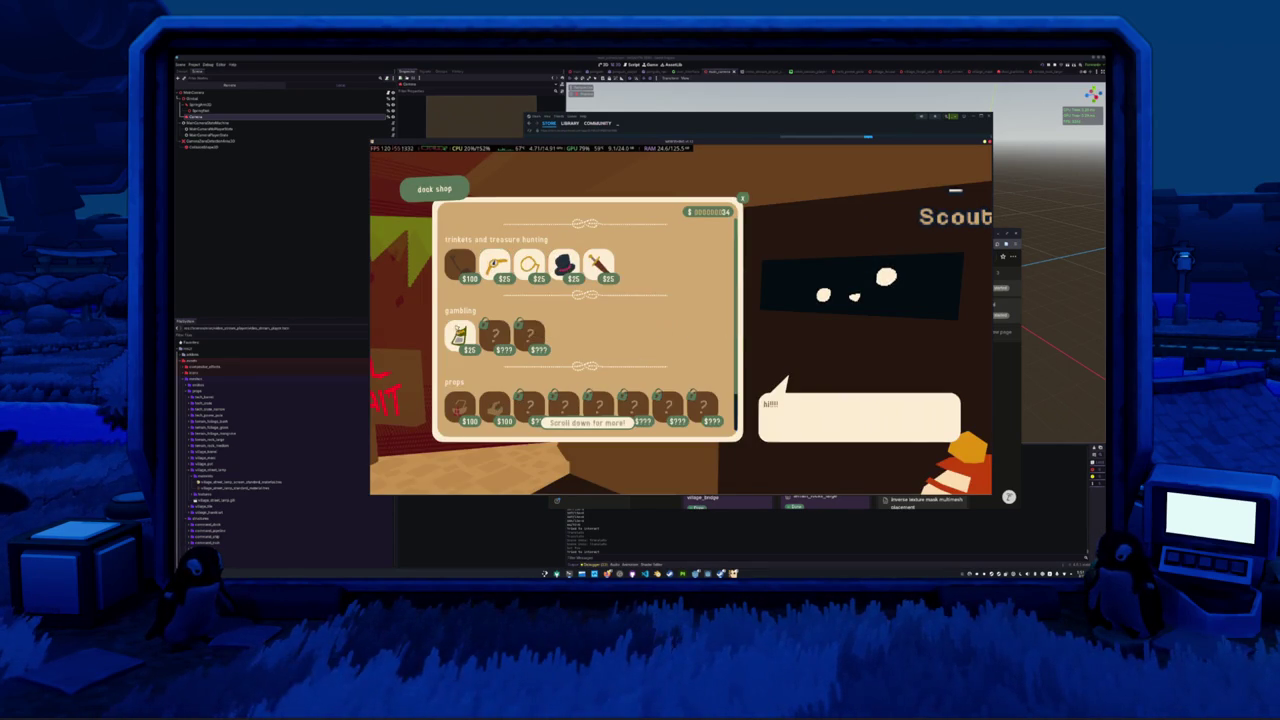
pyautogui.scroll(-1, 470, 340)
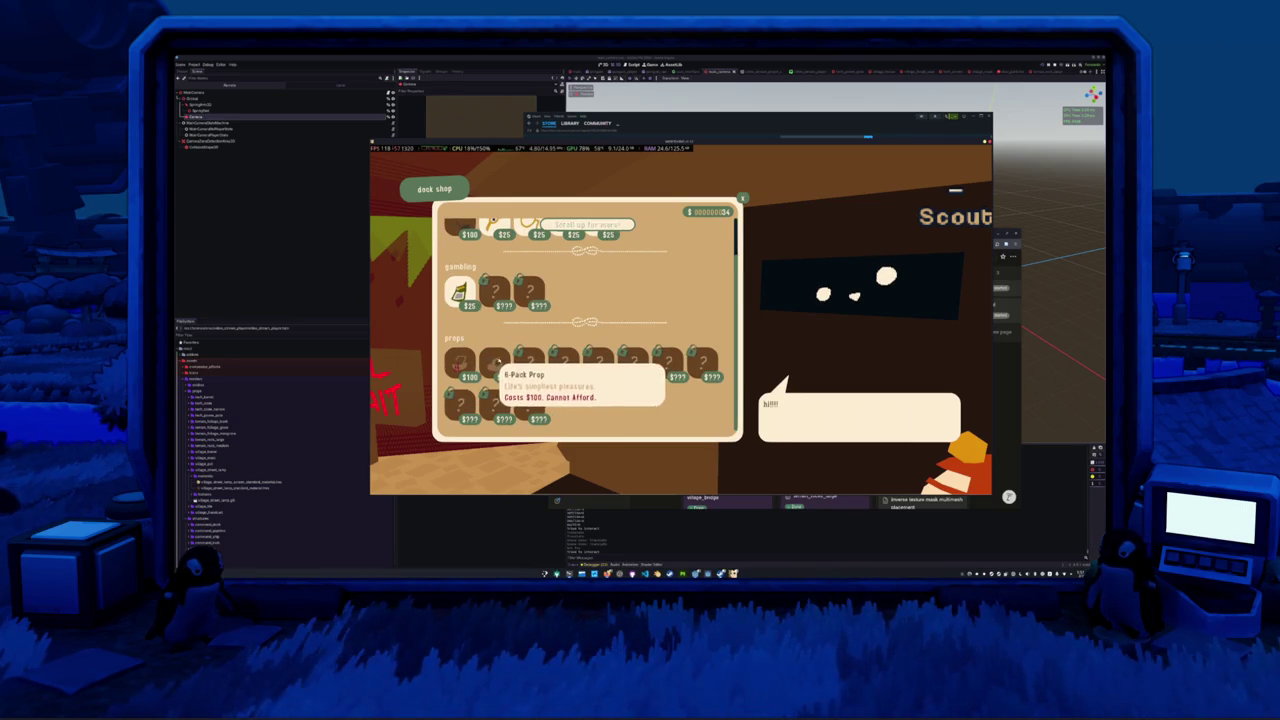
pyautogui.press('Escape')
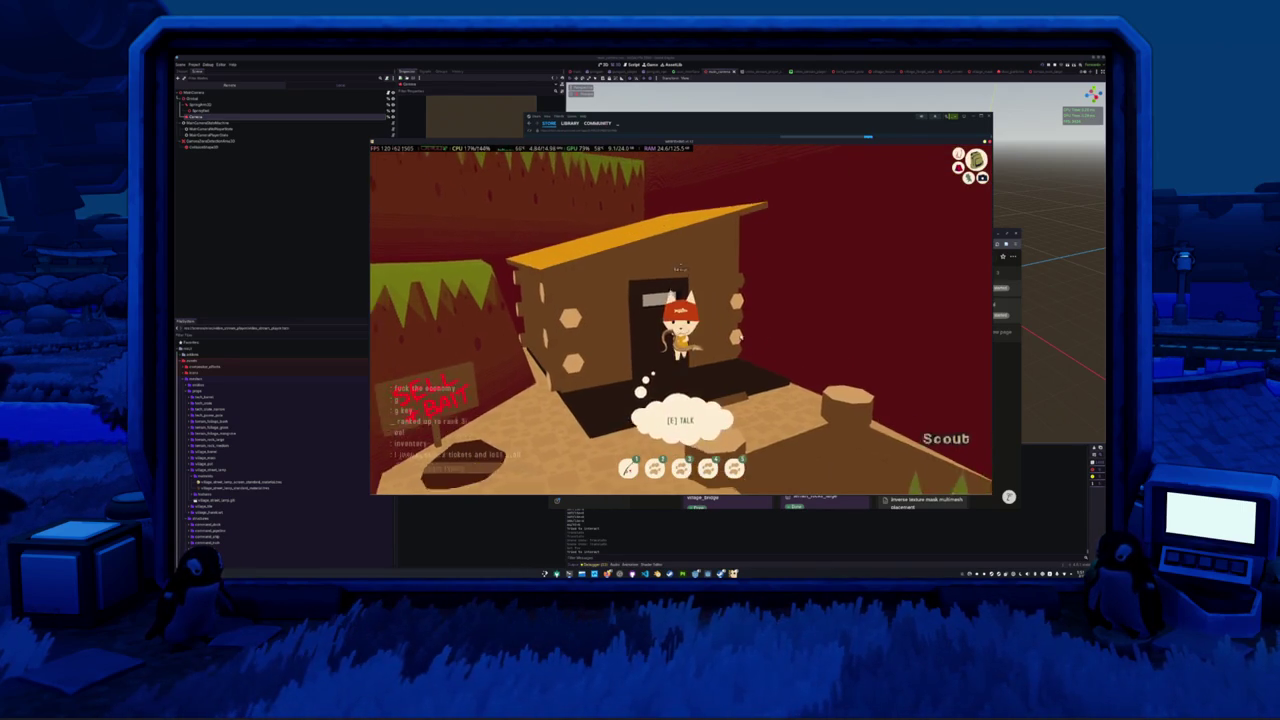
# - Step back away from the dock shop door
pyautogui.press('s')
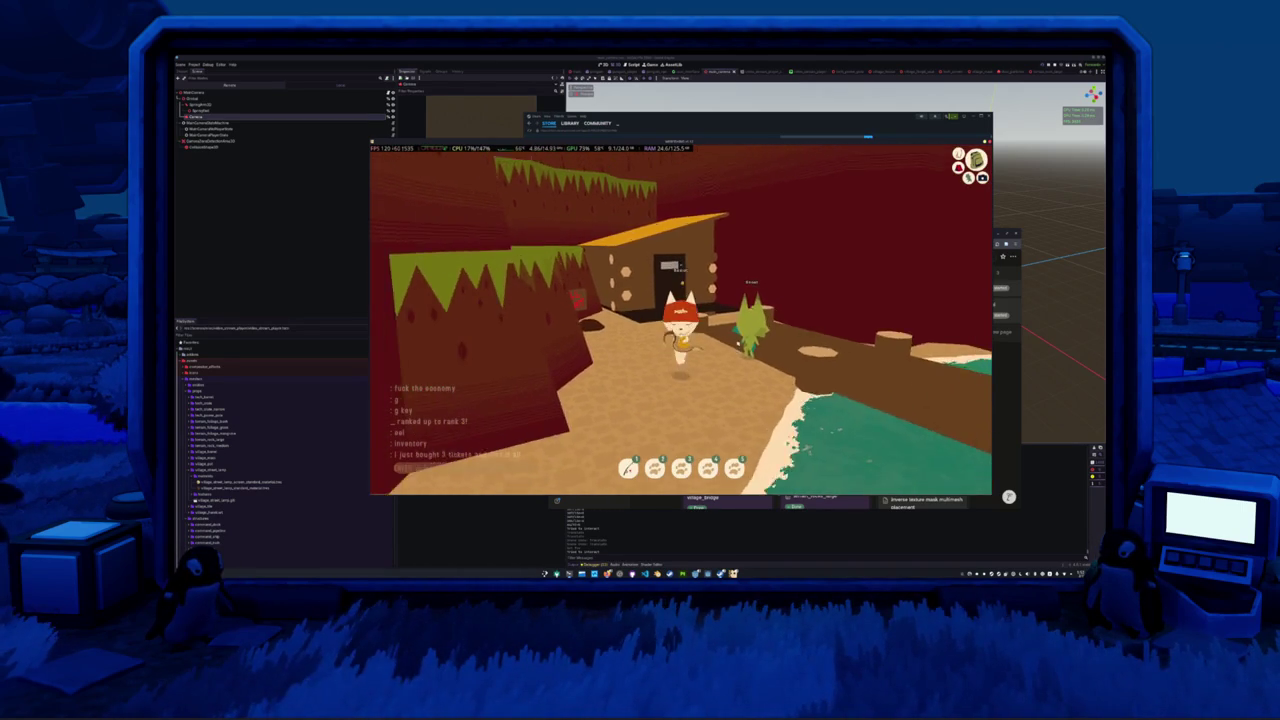
# - Walk up to the house and open the bait + sell depot
pyautogui.press('w')
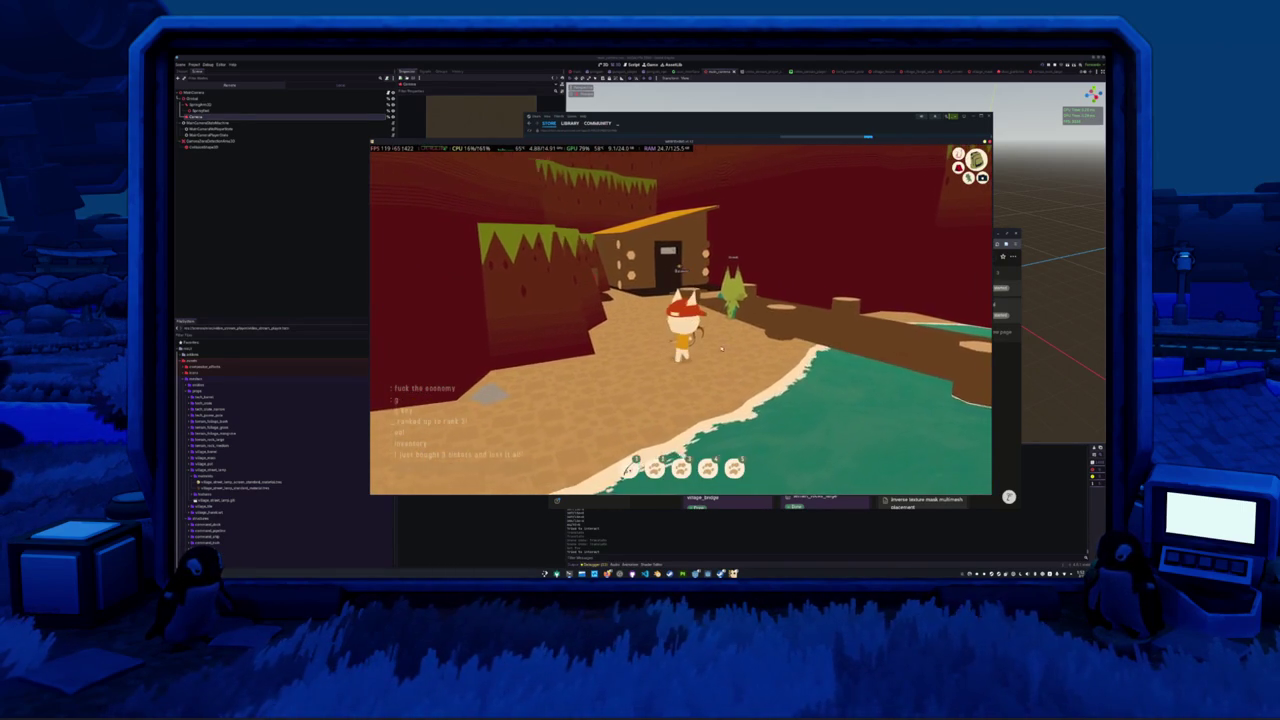
pyautogui.press('w')
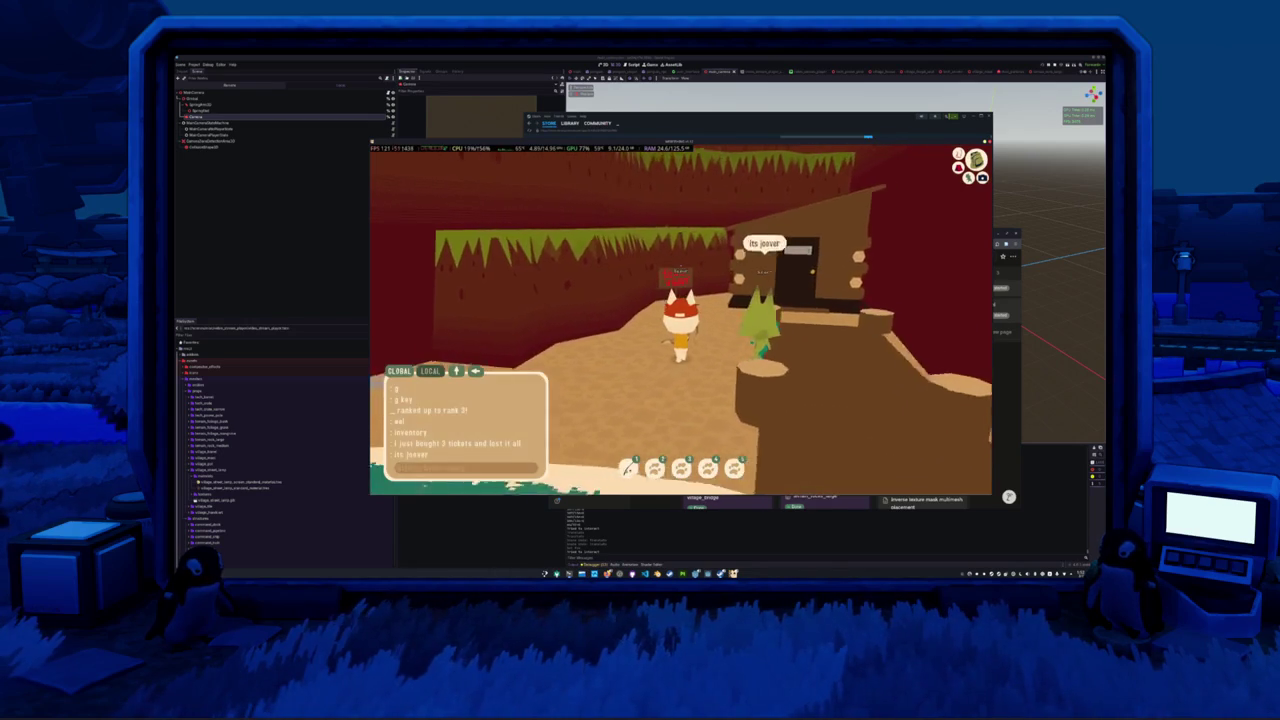
pyautogui.press('w')
pyautogui.press('e')
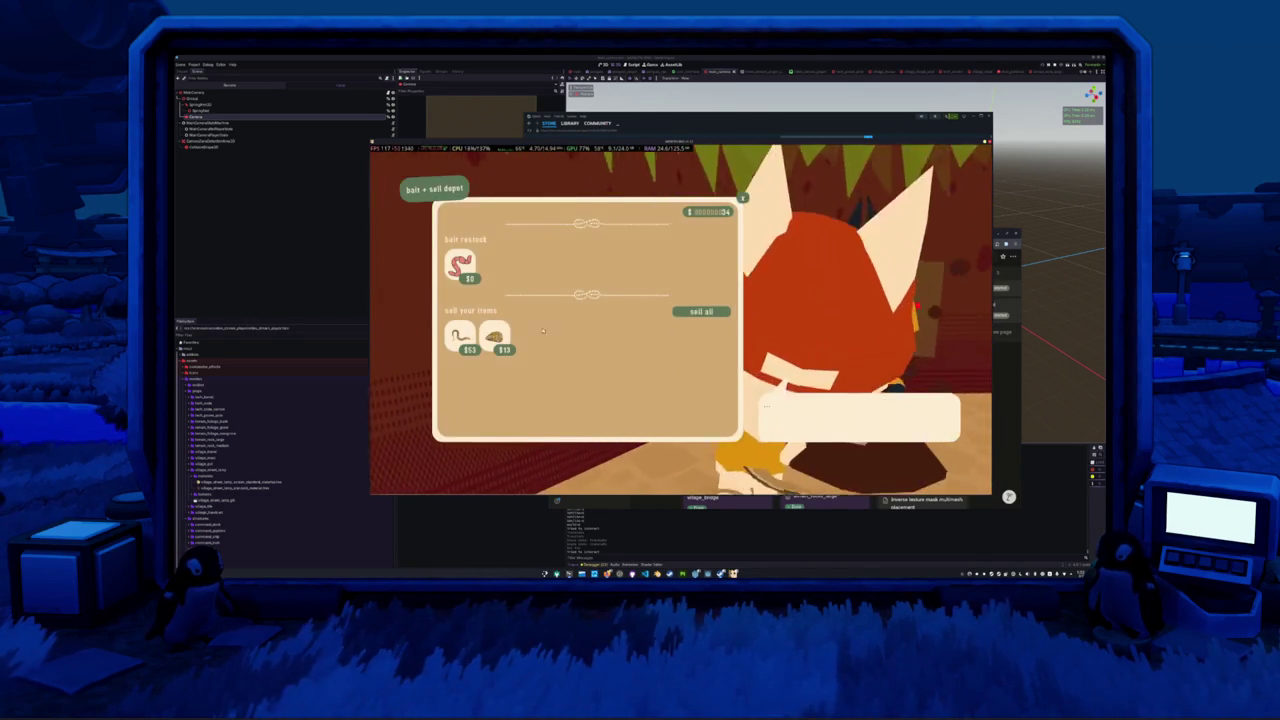
# - Sell both caught items for $66, refill the worm bait, and walk out onto the dock
pyautogui.click(701, 311)
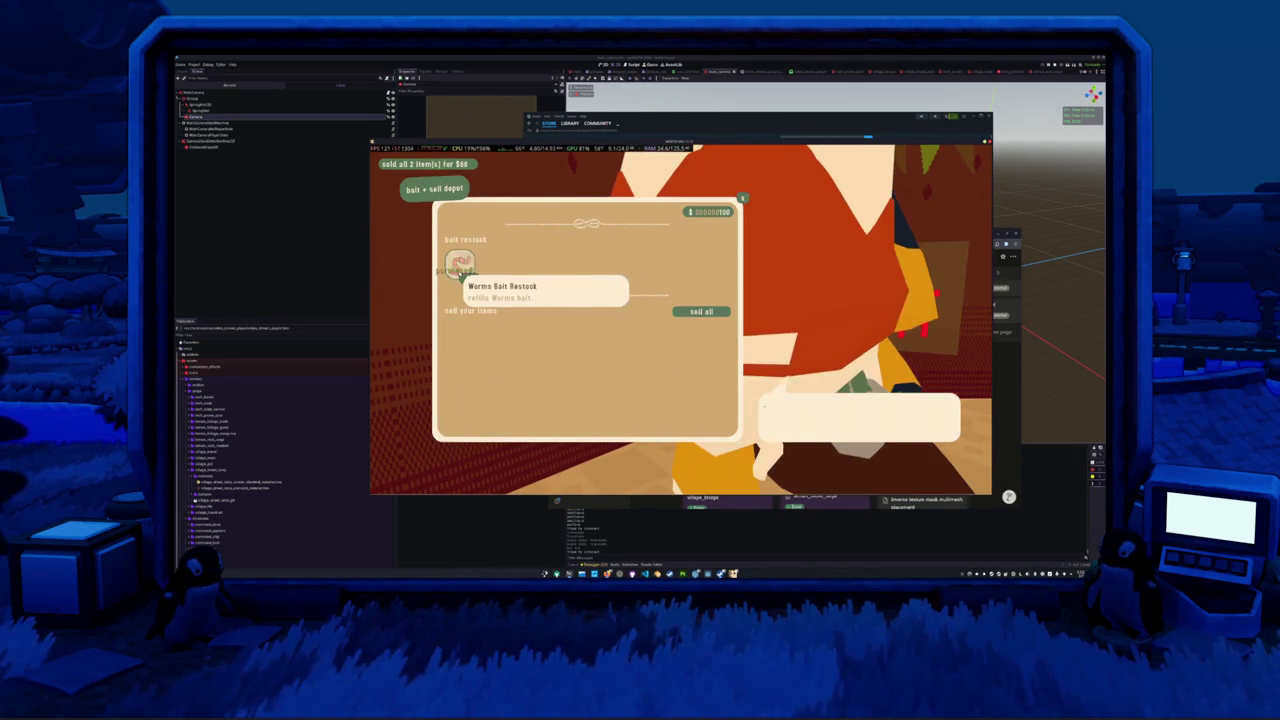
pyautogui.click(459, 265)
pyautogui.press('Escape')
pyautogui.press('w')
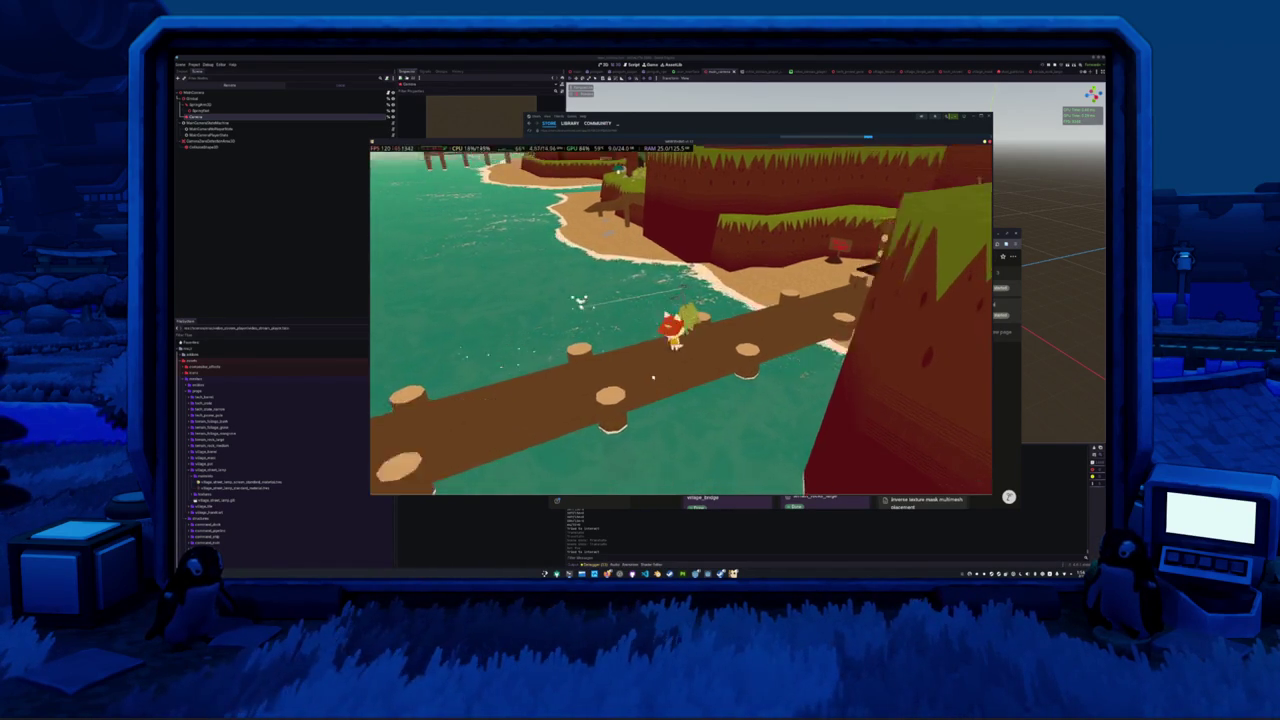
# - Dismiss the catch dialogue, cast from the dock and reel in a lake fish, then post a chat message
pyautogui.click(655, 383)
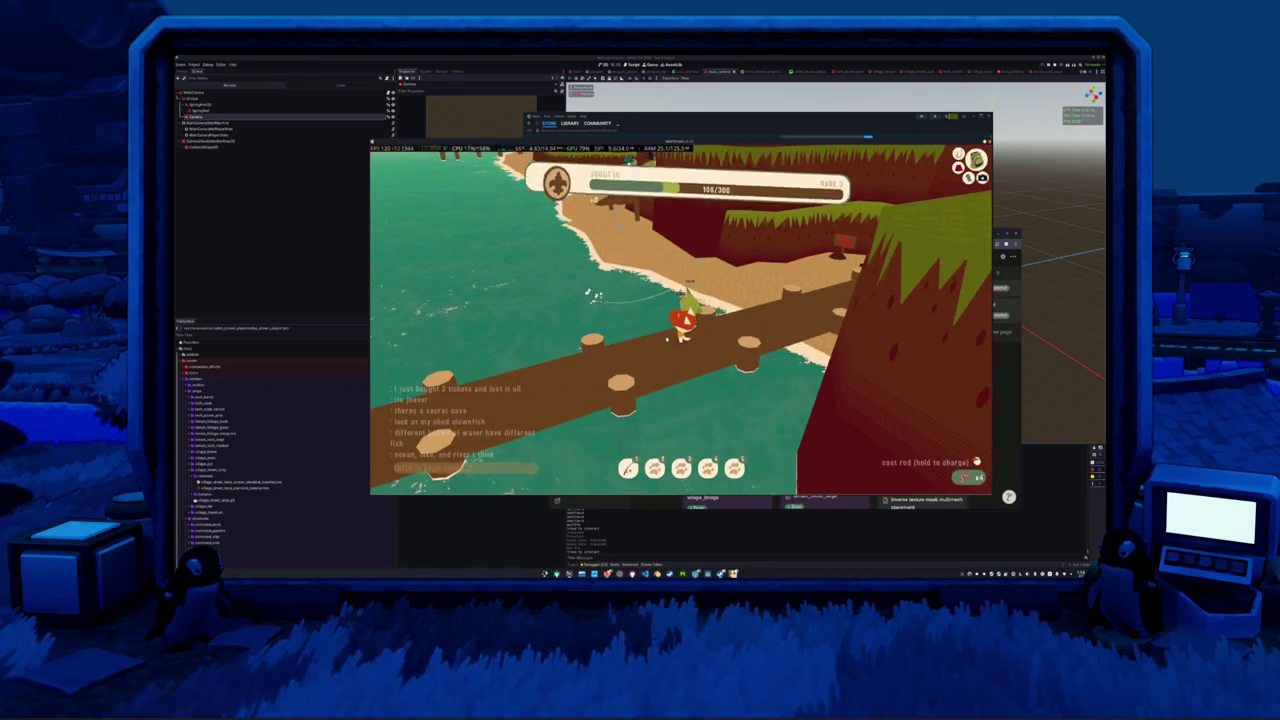
pyautogui.click(666, 340)
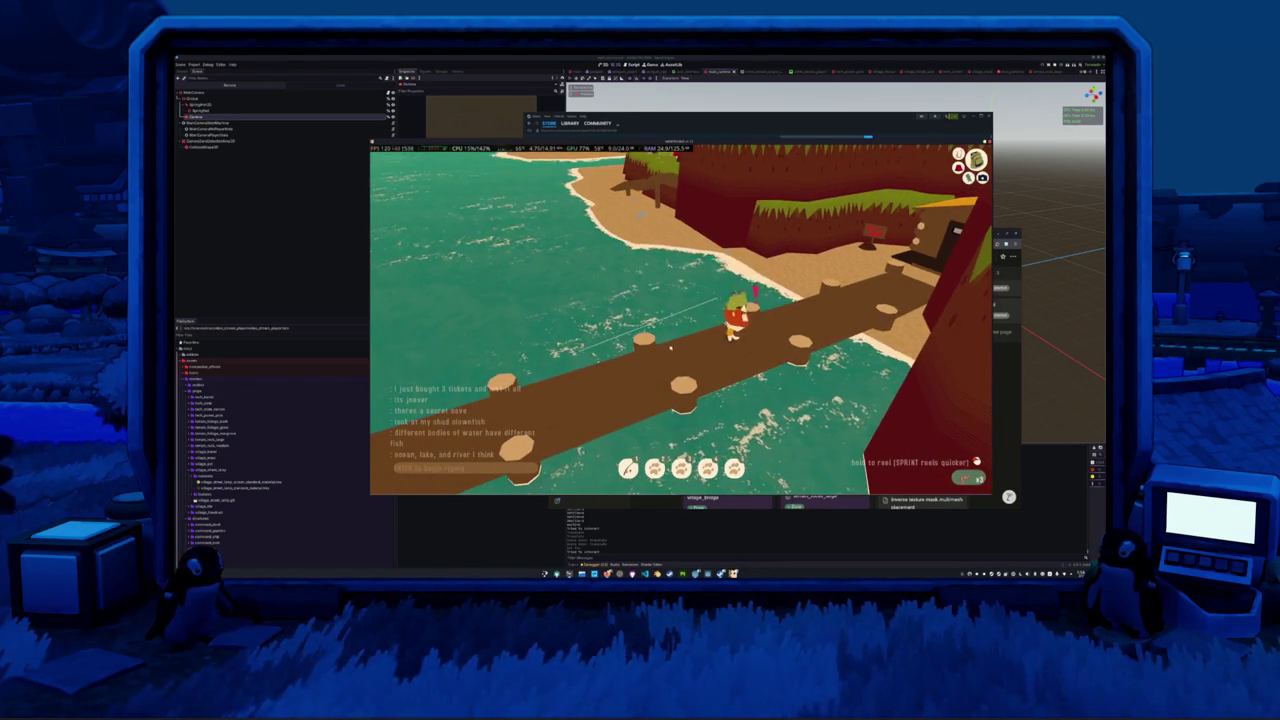
pyautogui.click(681, 360)
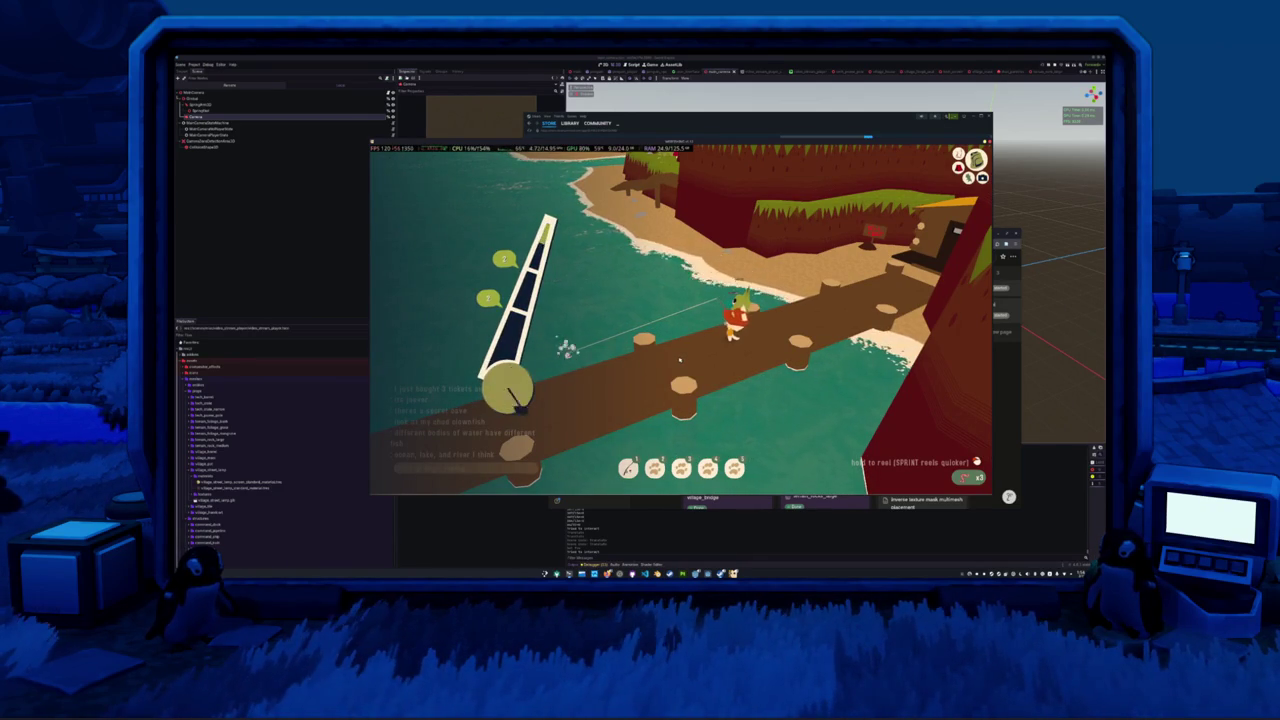
pyautogui.press('Return')
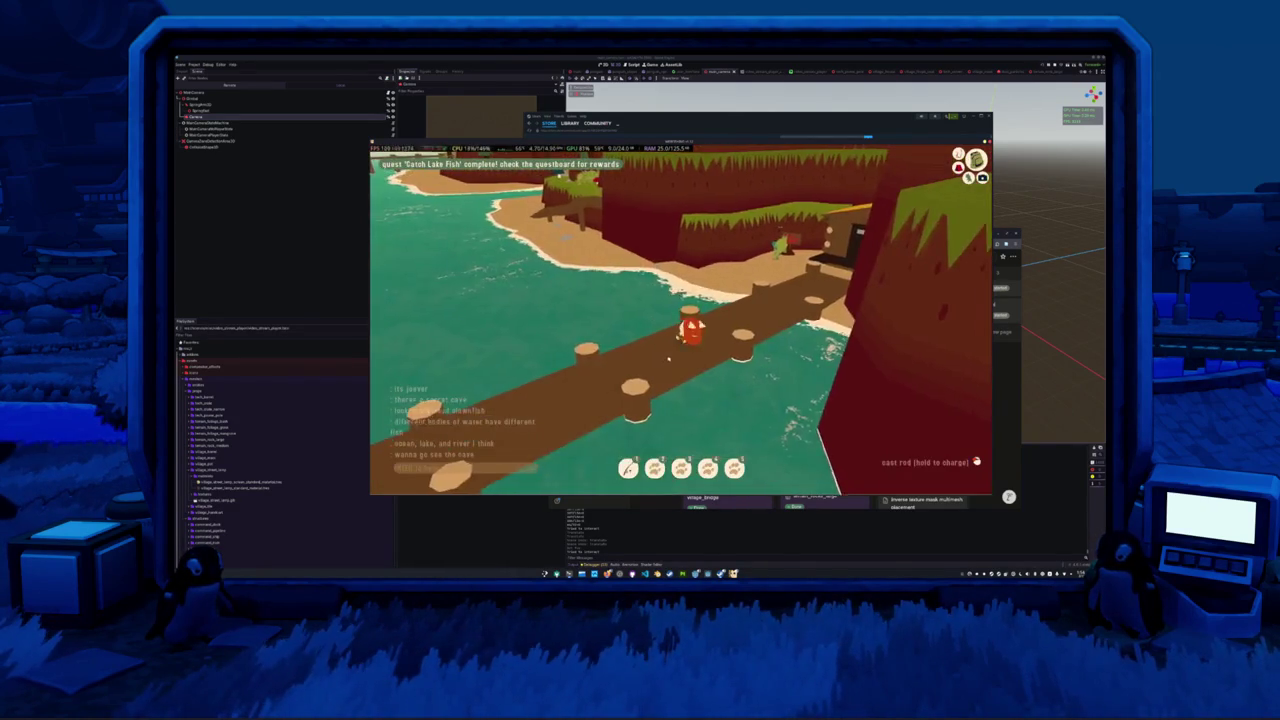
# - At the depot, sell the fish for $7, refill the worm bait, and glance at the inventory
pyautogui.press('w')
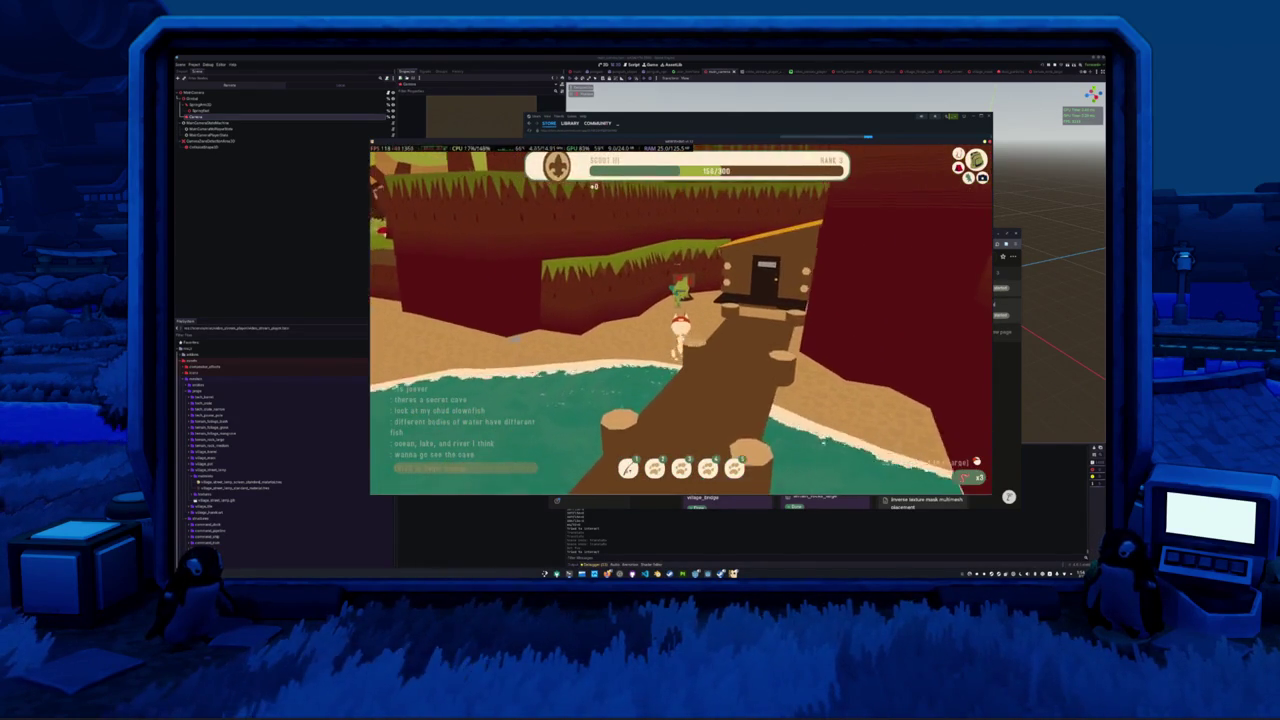
pyautogui.press('e')
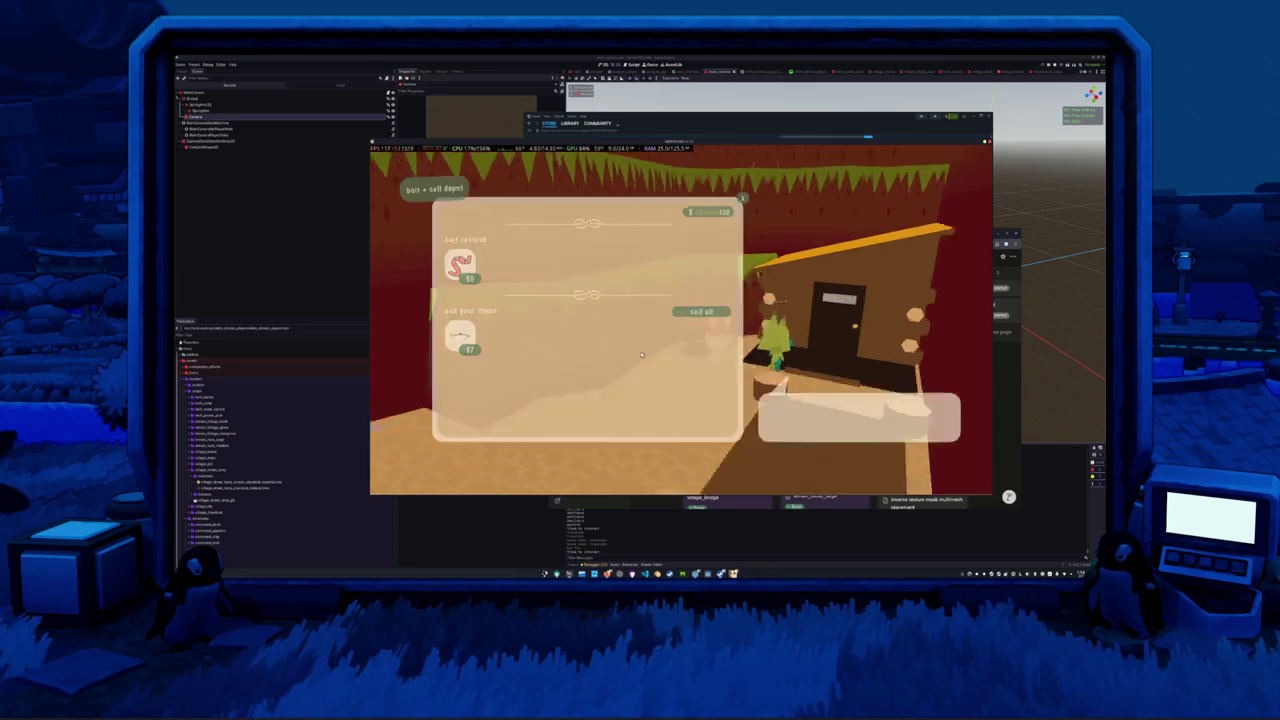
pyautogui.click(460, 265)
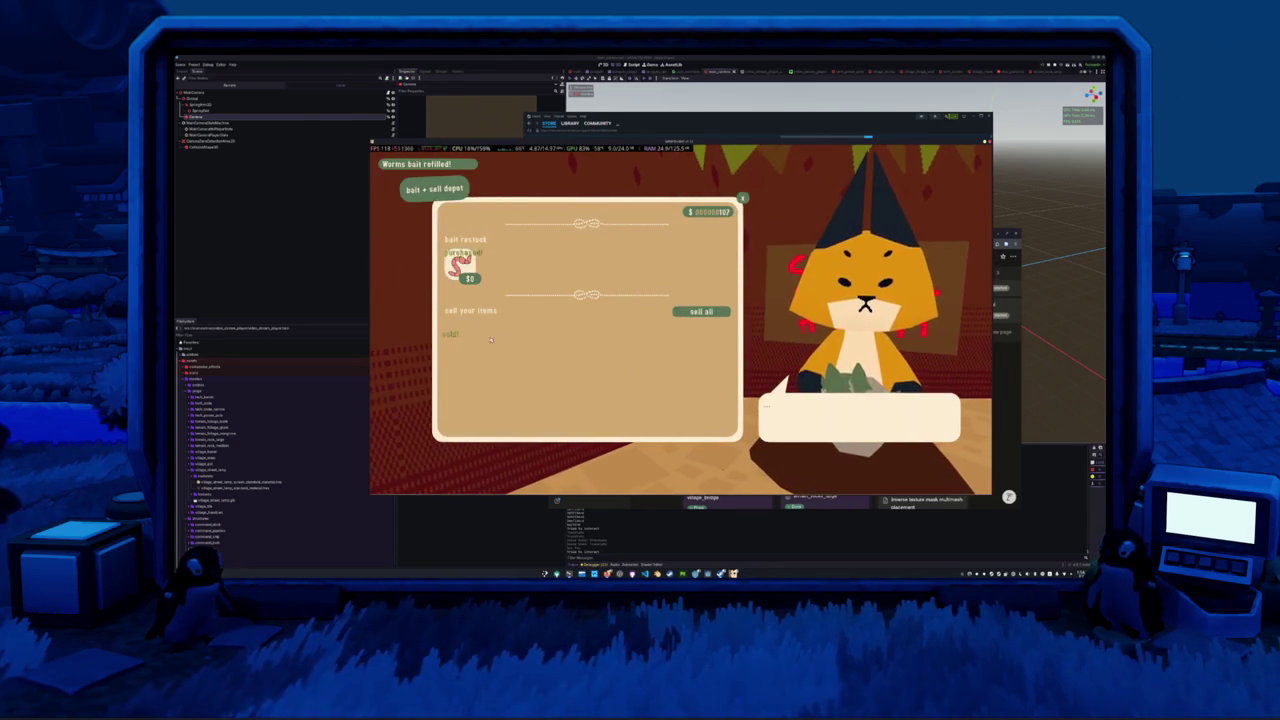
pyautogui.press('Escape')
pyautogui.press('Tab')
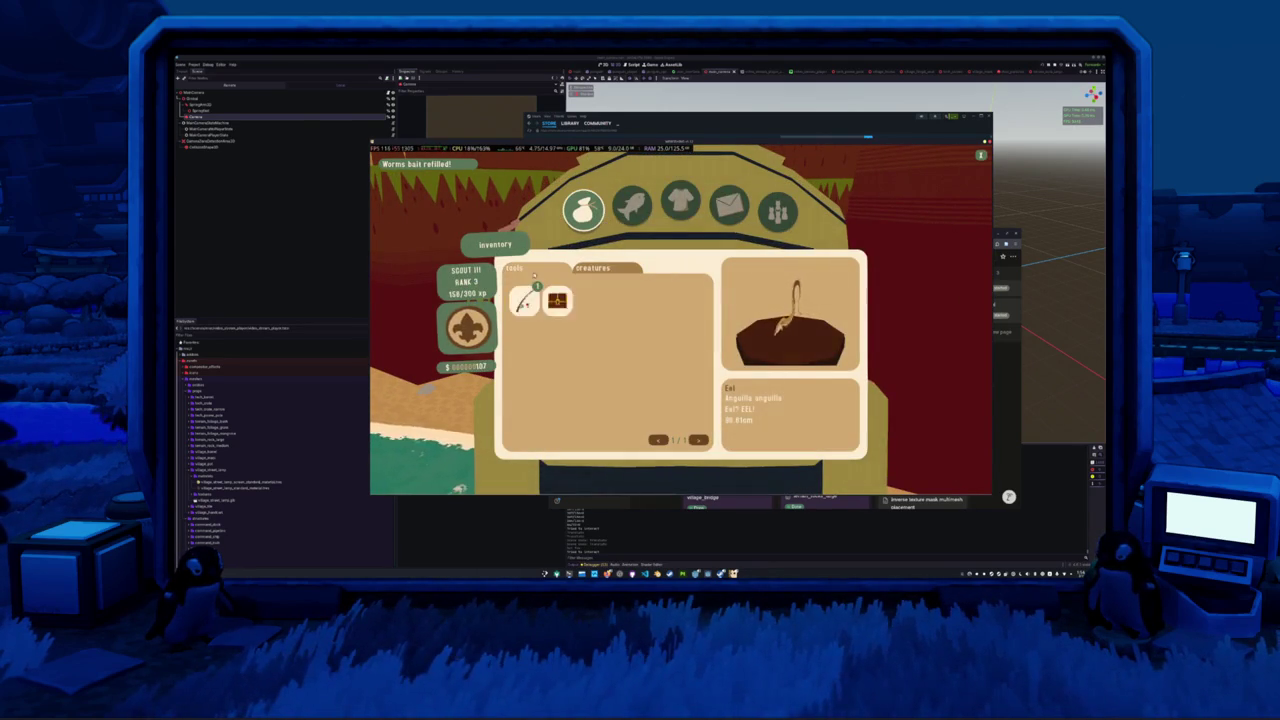
pyautogui.press('Tab')
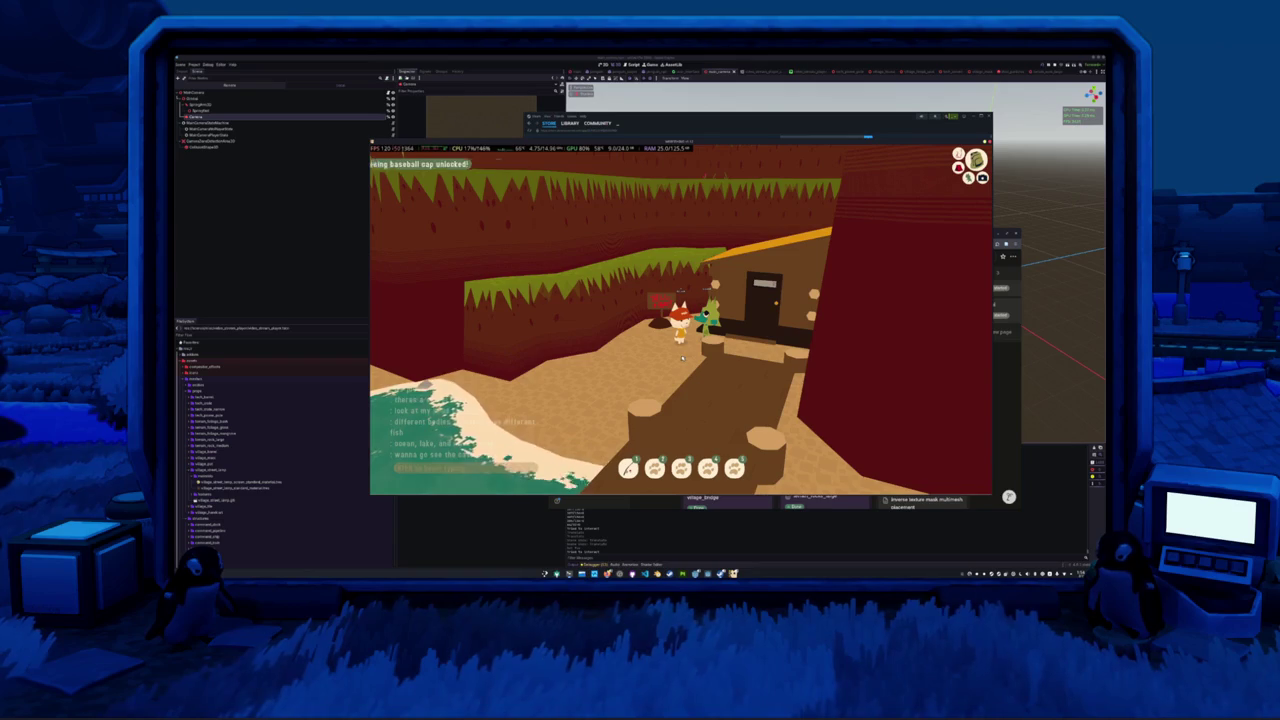
# - Walk the cat down the beach past the cliffs toward the pier, turning to face the cliff
pyautogui.press('w')
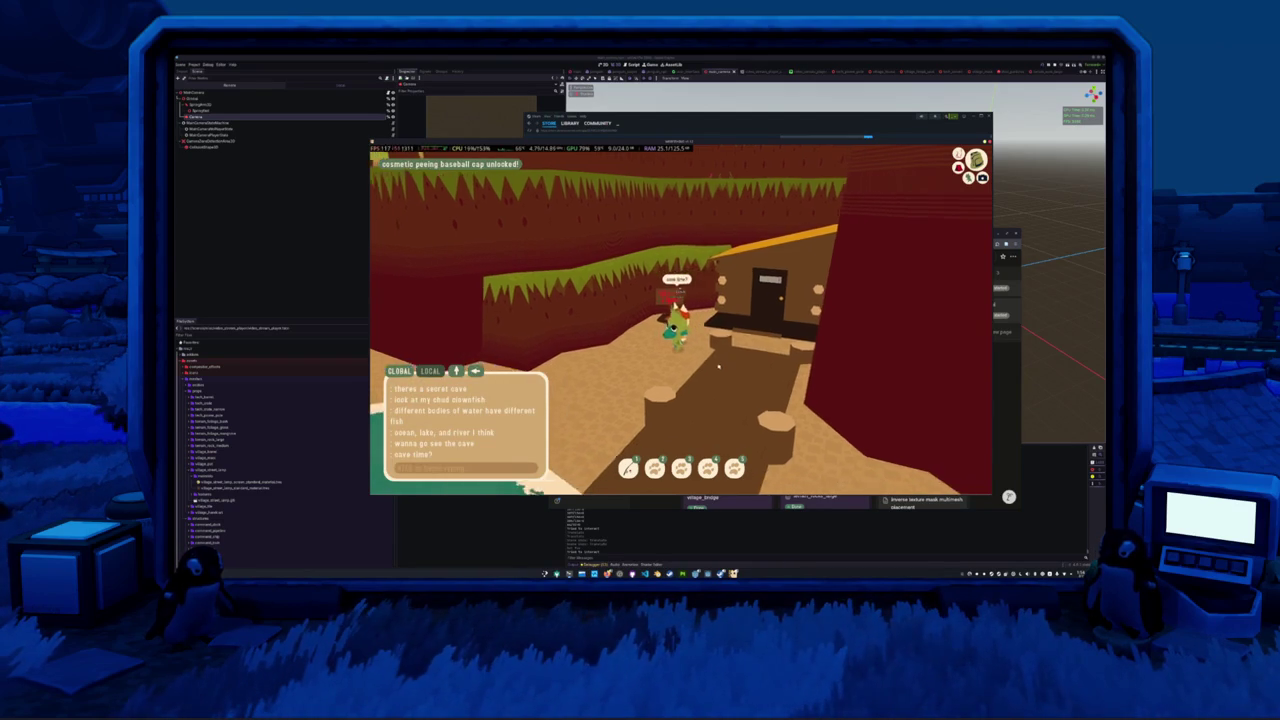
pyautogui.press('w')
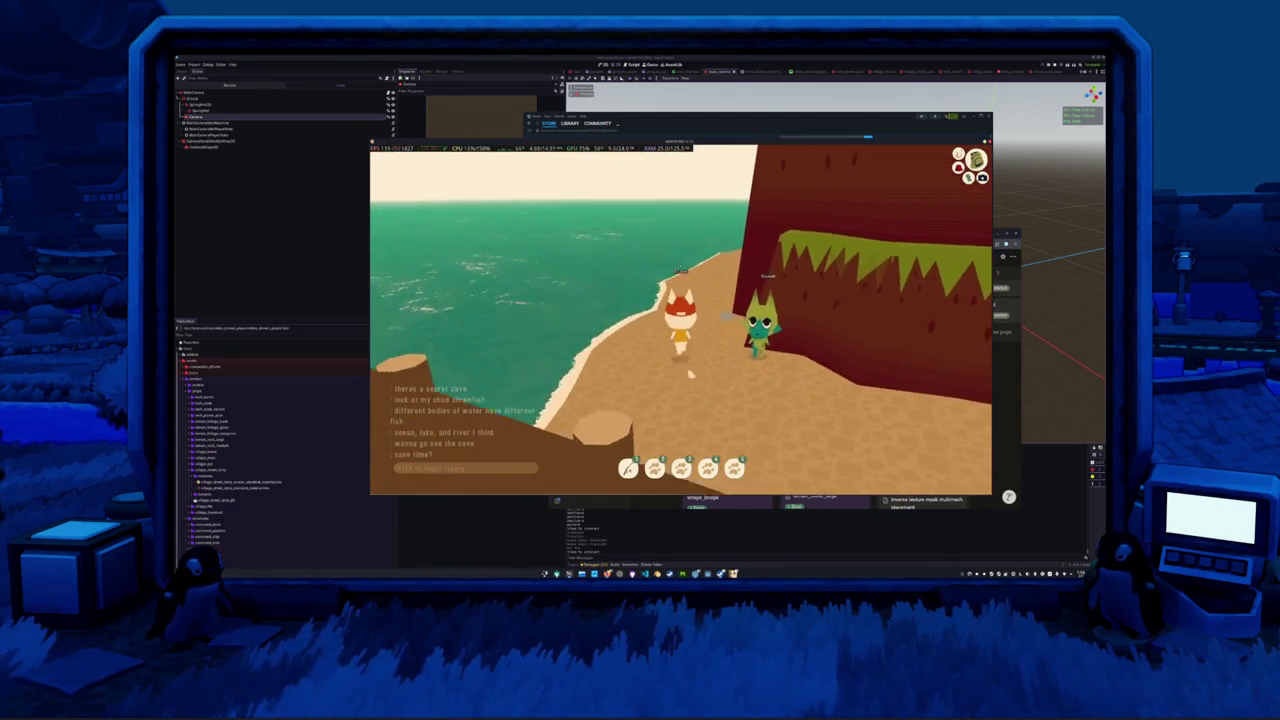
pyautogui.press('w')
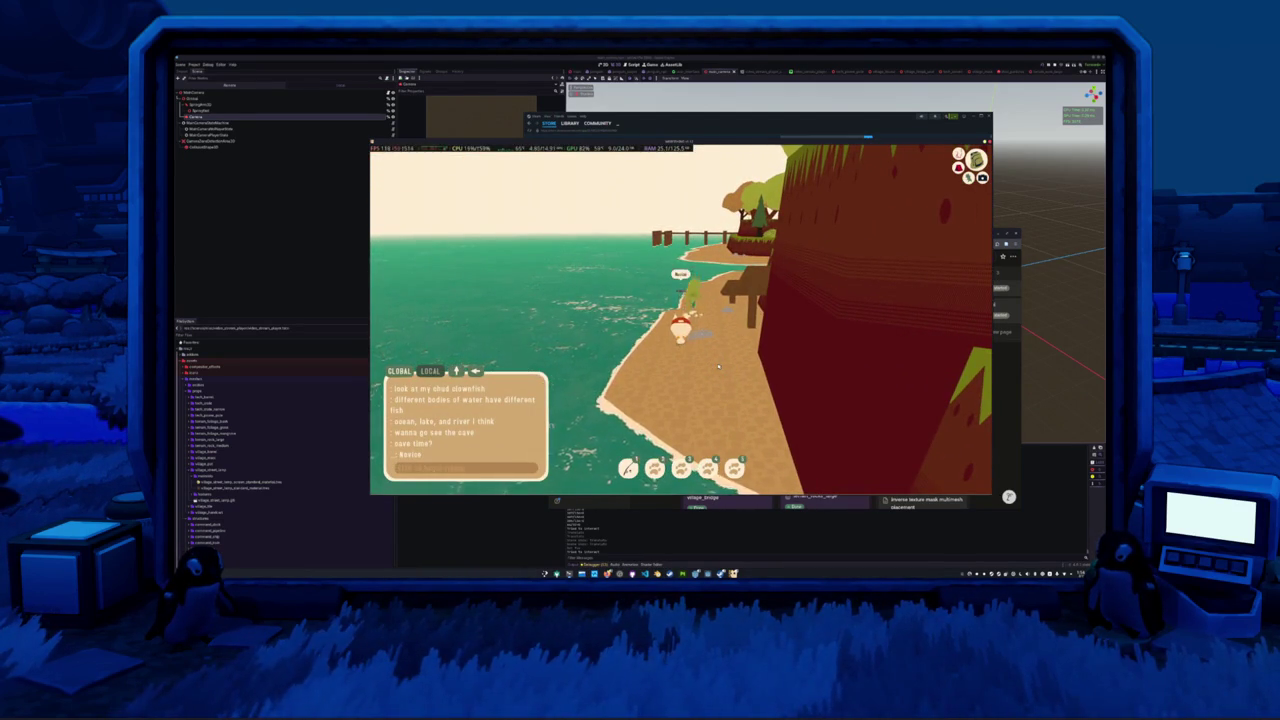
pyautogui.press('w')
pyautogui.press('w')
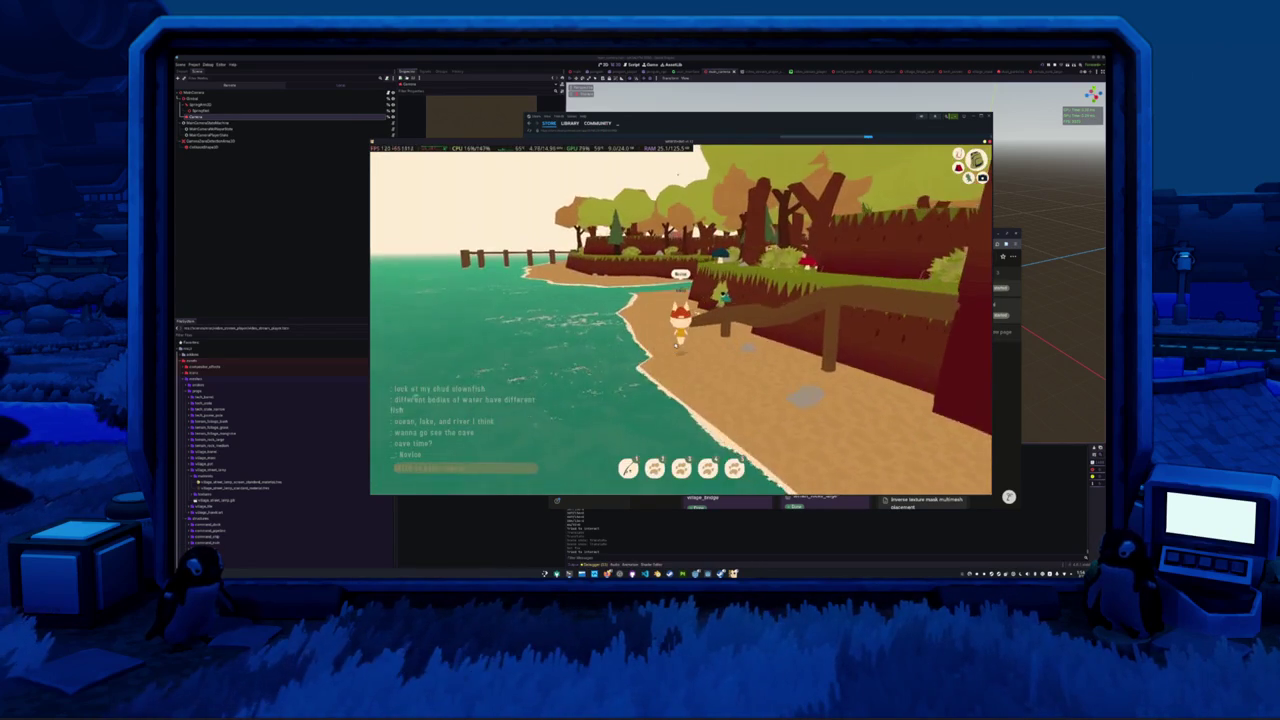
pyautogui.press('w')
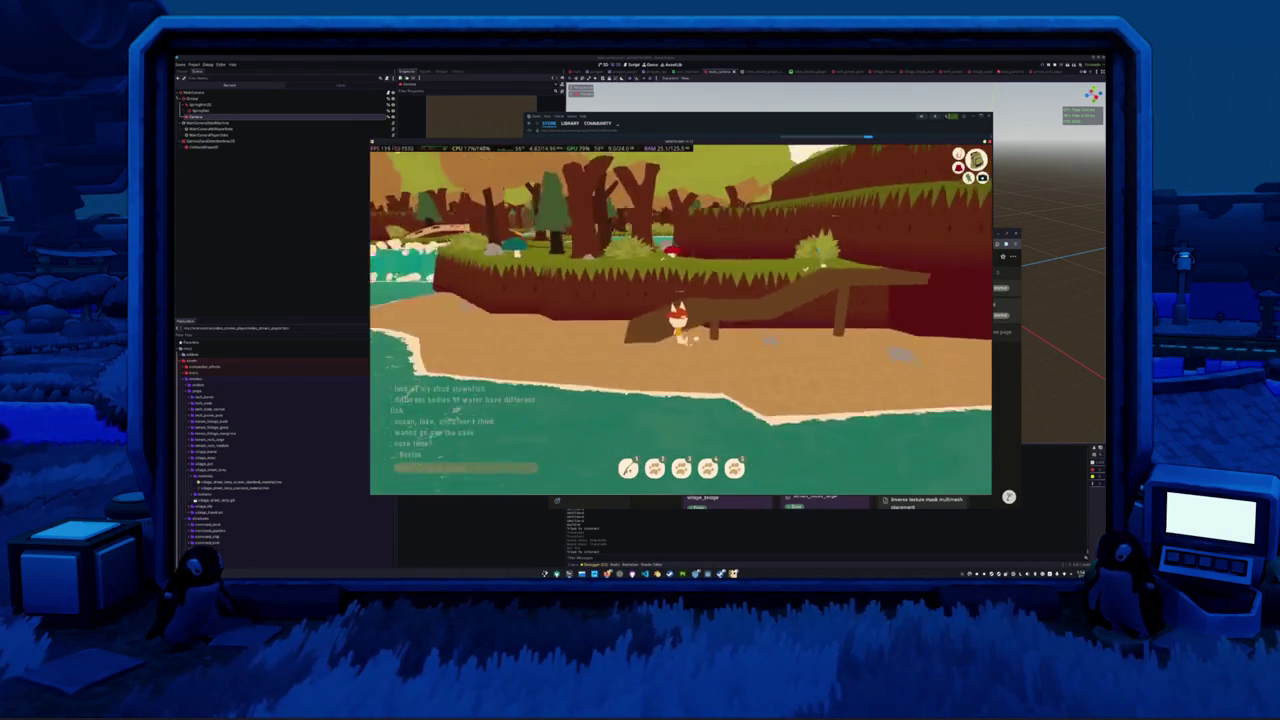
pyautogui.press('w')
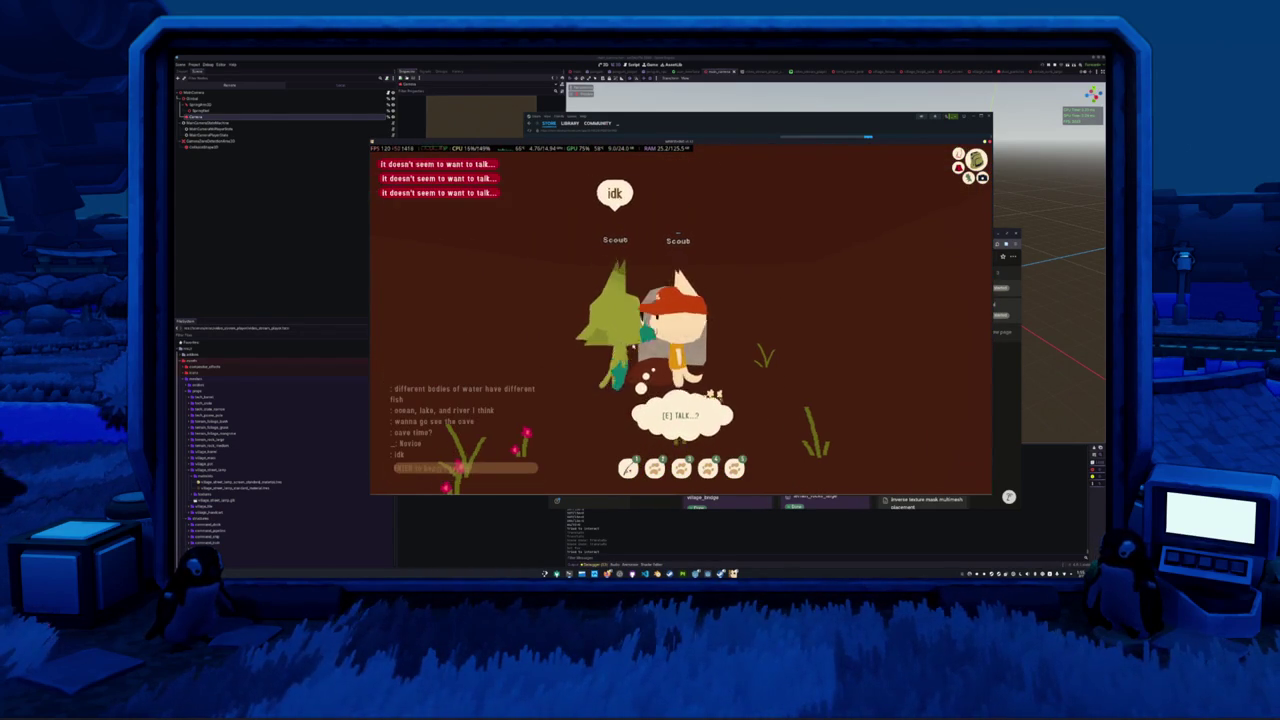
# - Walk past the rock and other player and post 'cave' in chat
pyautogui.press('d')
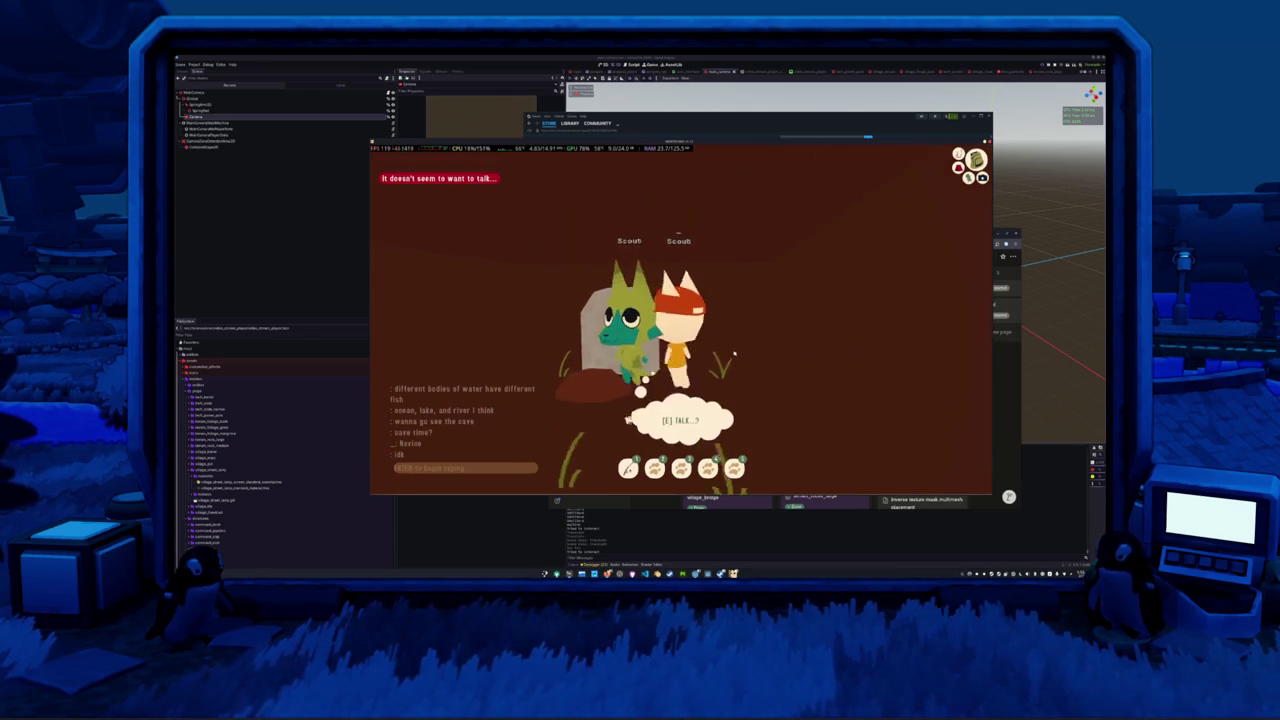
pyautogui.press('Return')
pyautogui.write('cave')
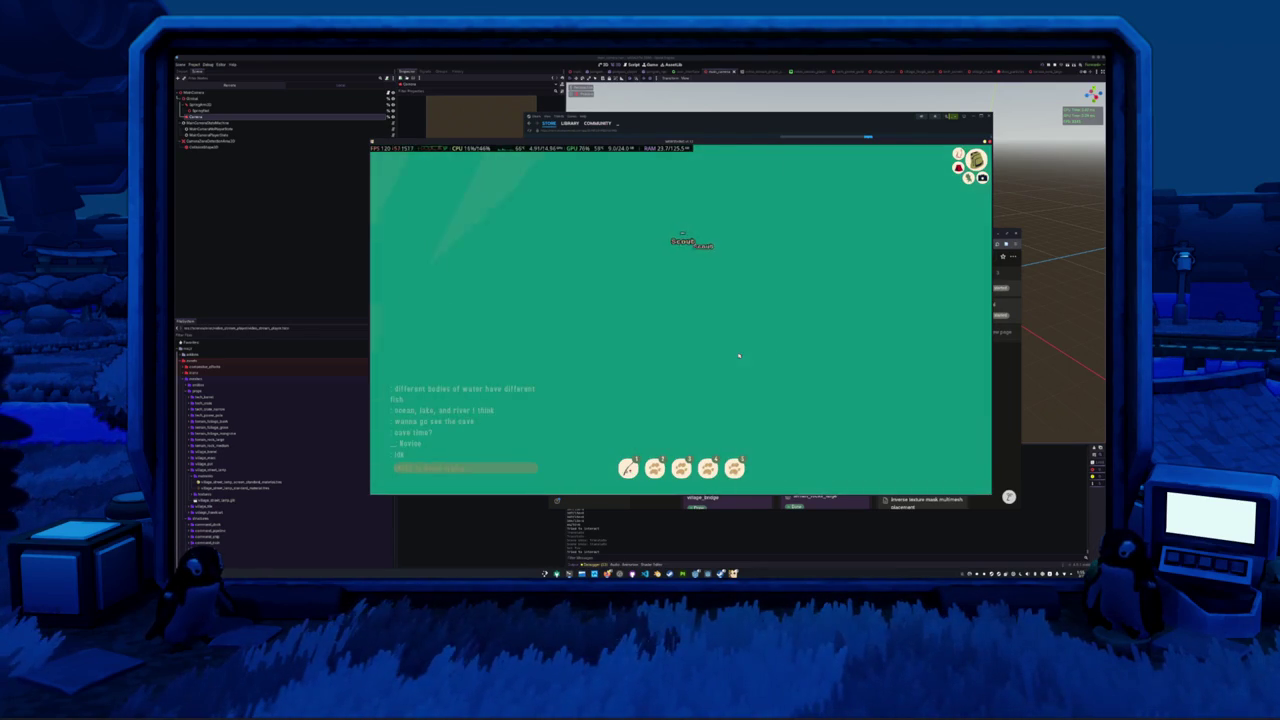
pyautogui.press('Return')
# - Walk through the cave passage and grassy corridor toward the green hills
pyautogui.press('a')
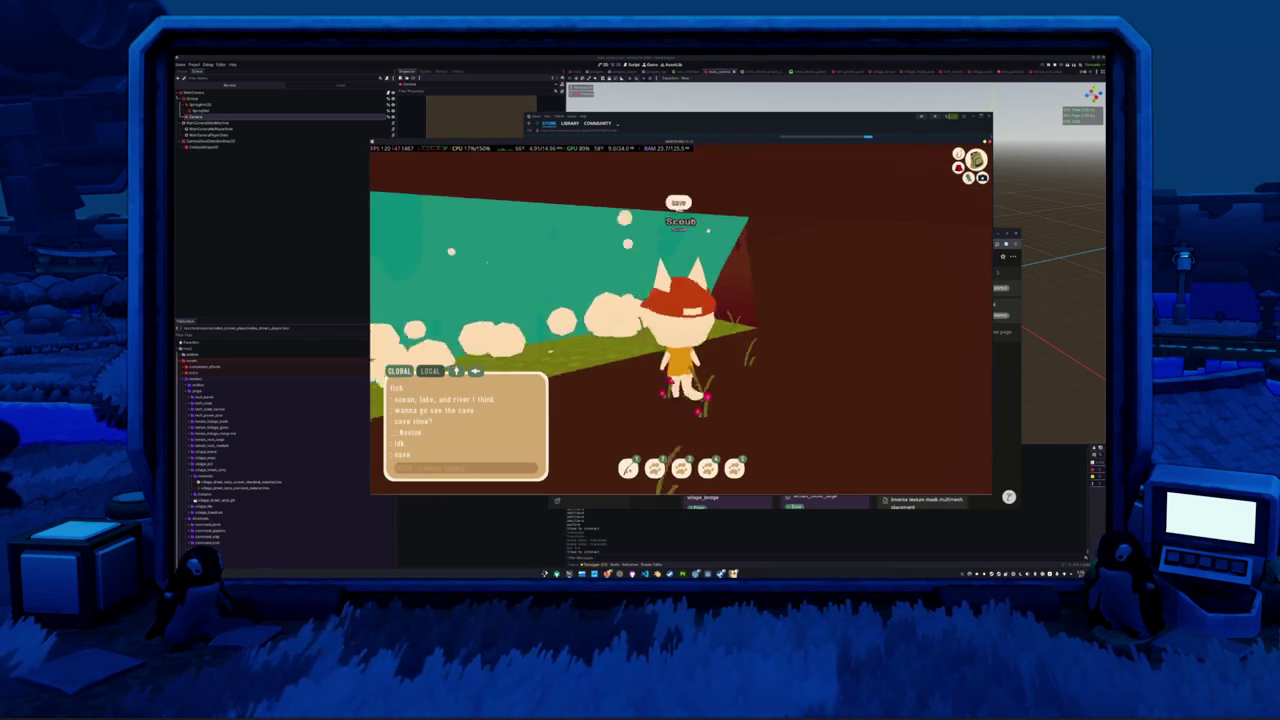
pyautogui.press('w')
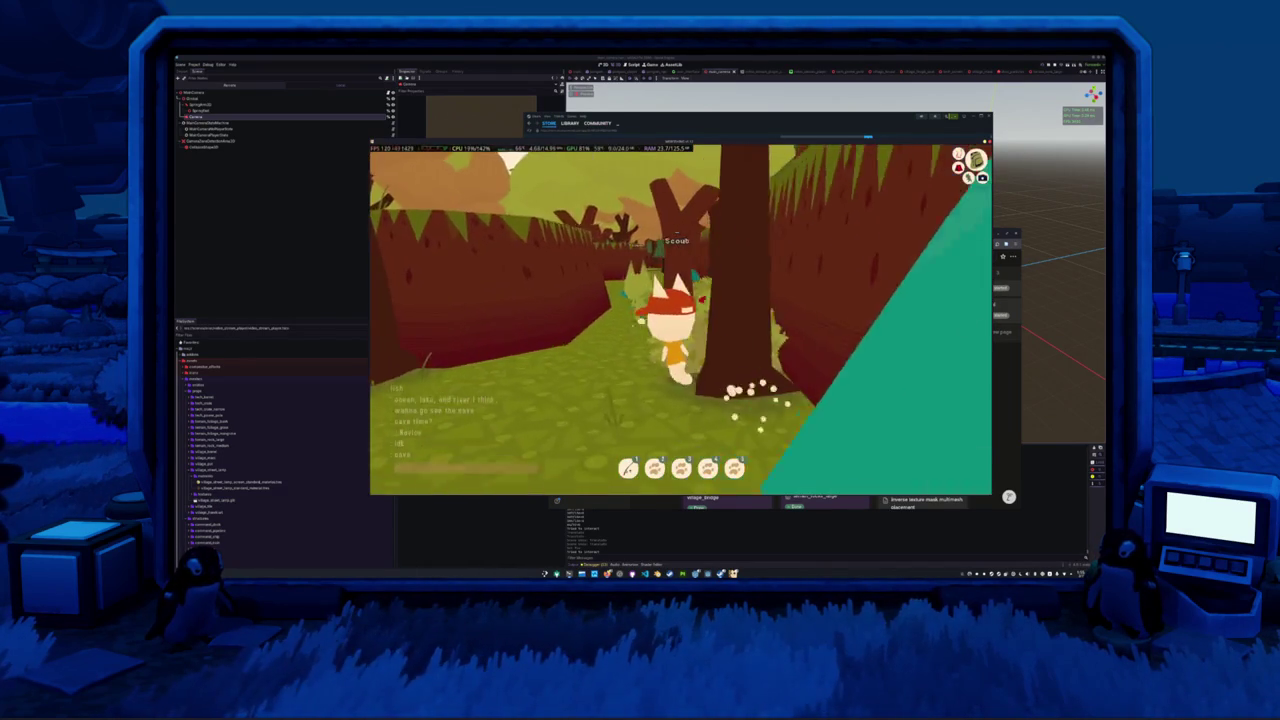
pyautogui.press('w')
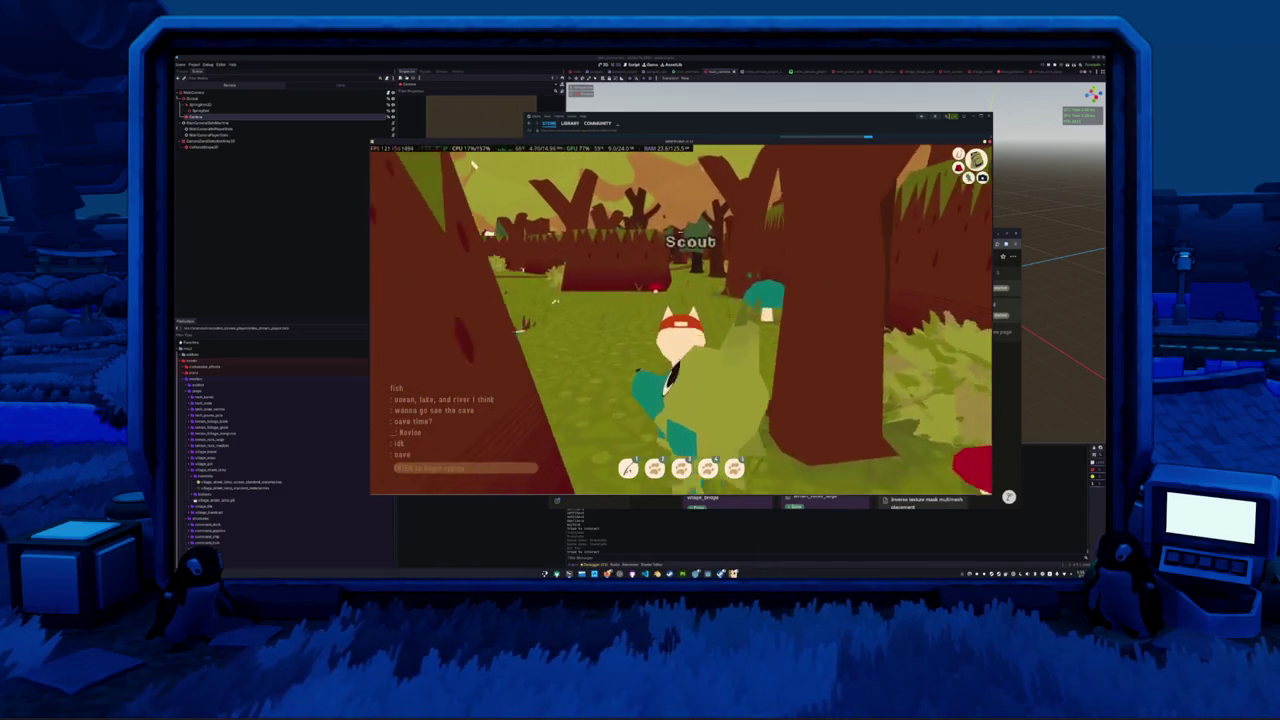
pyautogui.press('w')
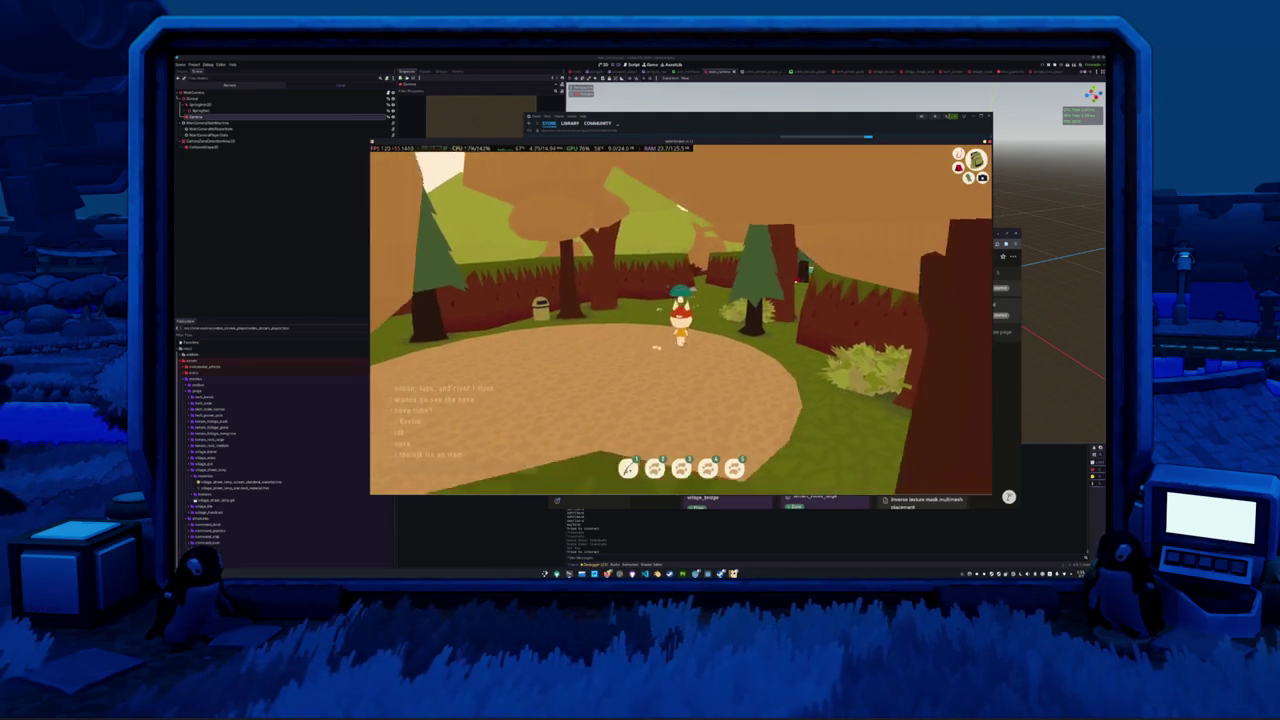
# - Post 'I think its on them' in chat
pyautogui.press('Return')
pyautogui.write('s on them')
pyautogui.press('Return')
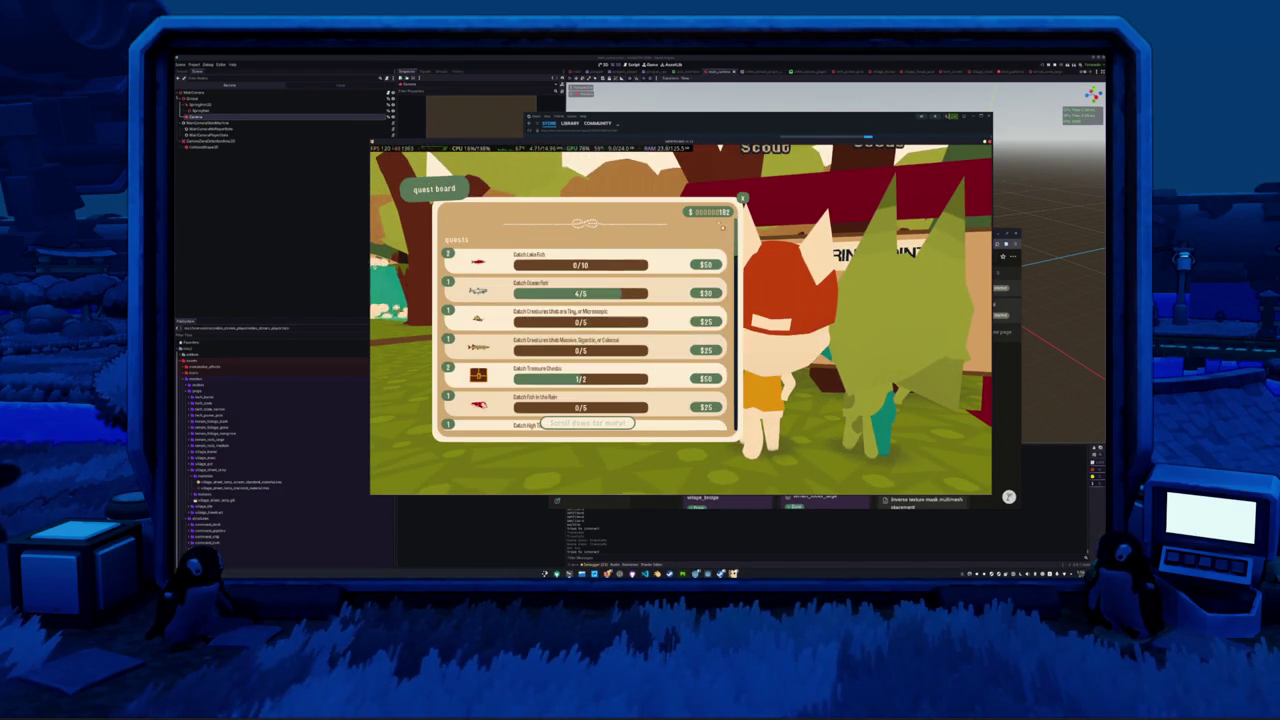
# - Close the quest board and walk past the cabin along the dirt path to the vending machine
pyautogui.press('Escape')
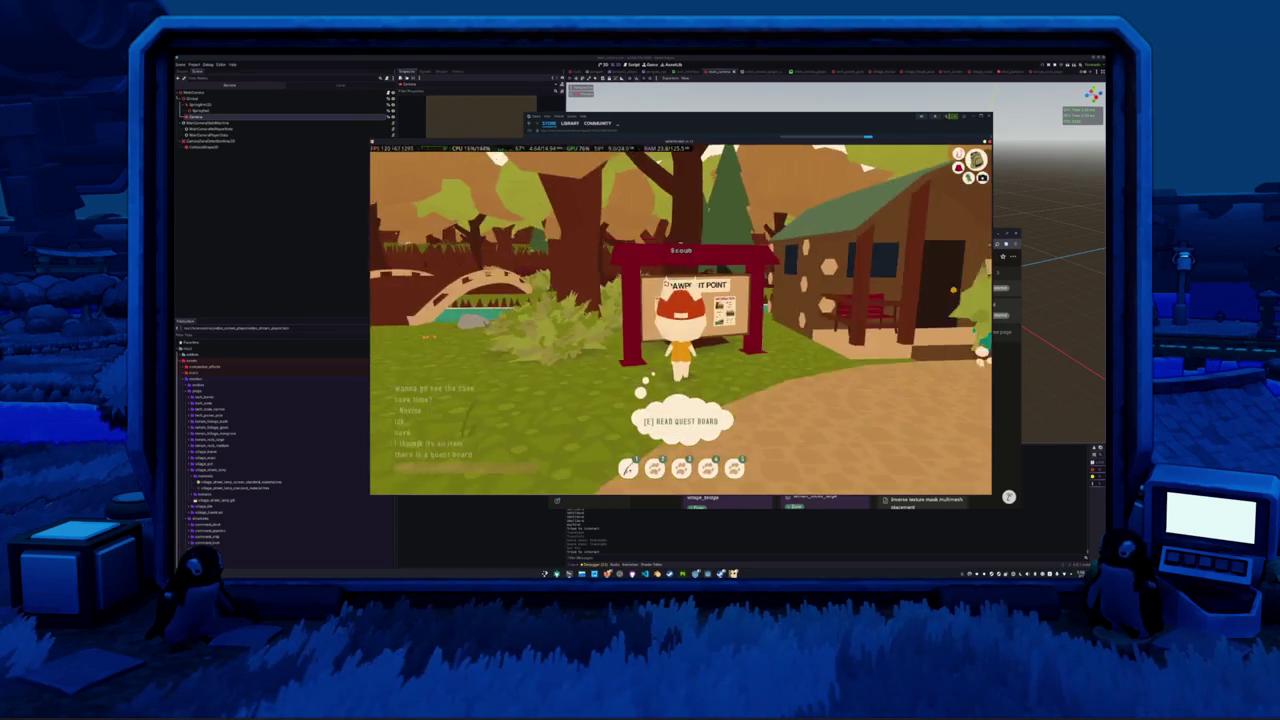
pyautogui.press('w')
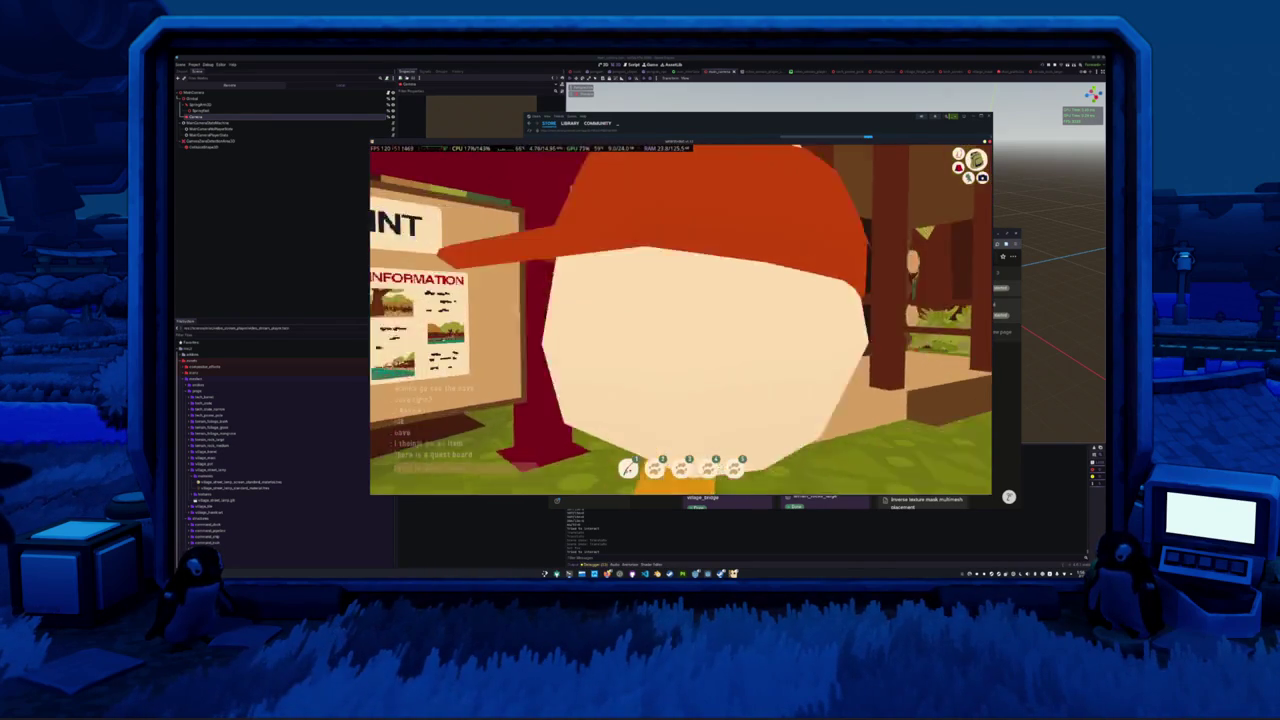
pyautogui.press('w')
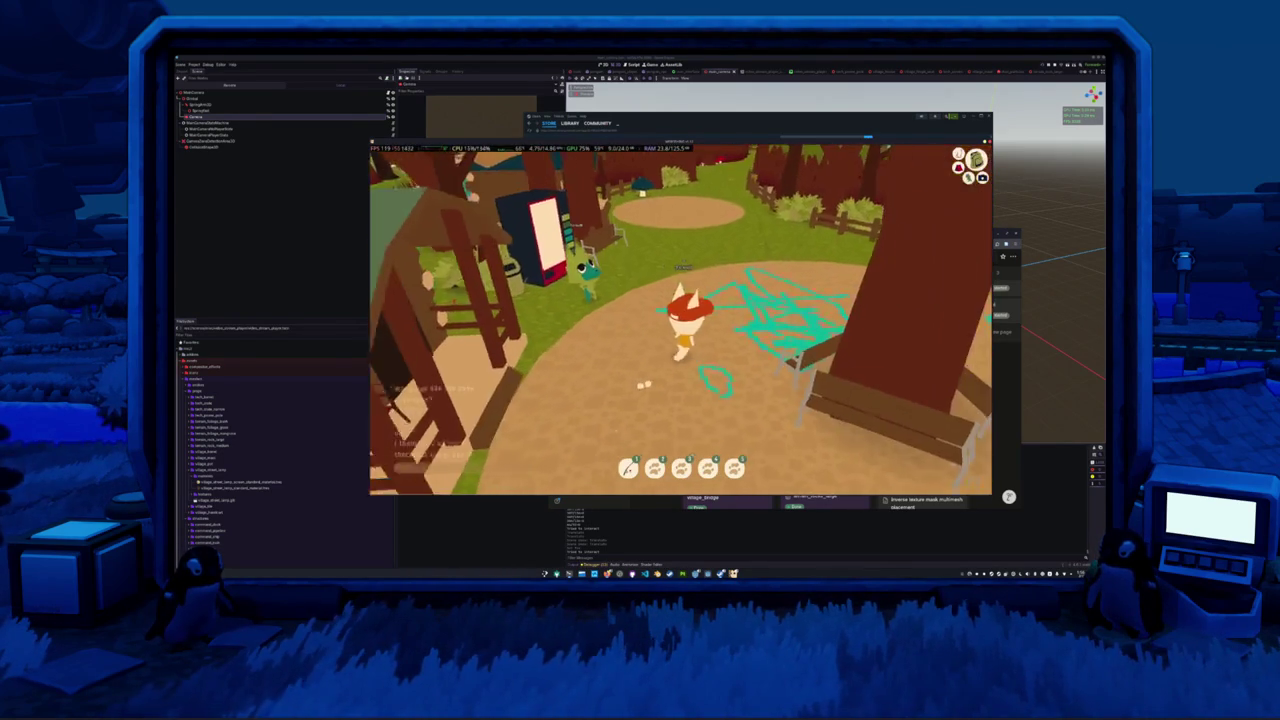
pyautogui.press('w')
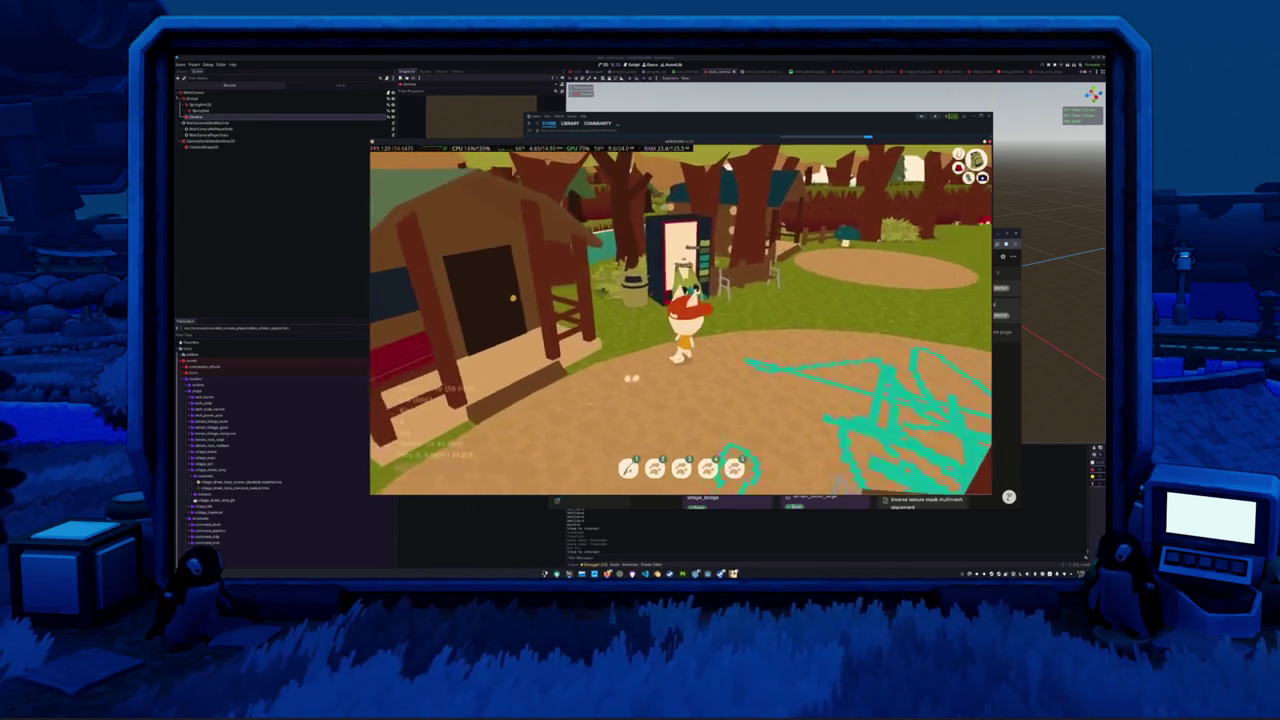
# - Open the vending machine's drinks shop, then bring up the Notion Tasks board
pyautogui.press('e')
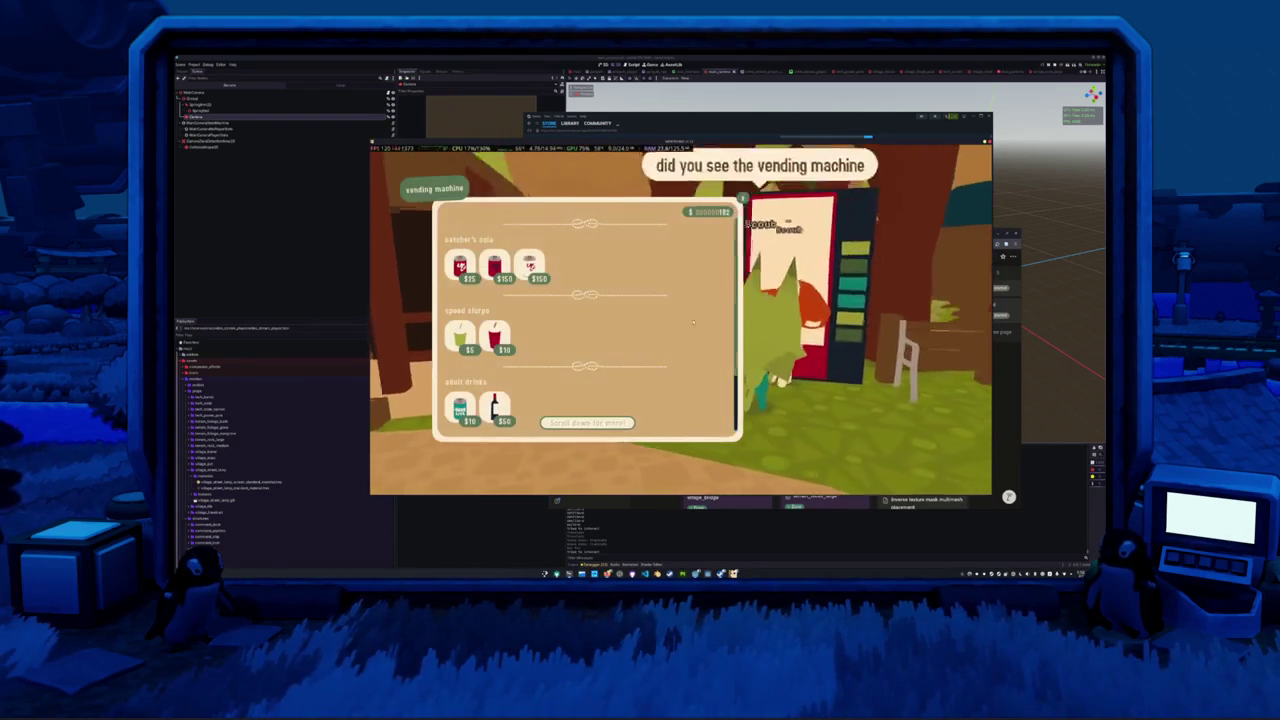
pyautogui.moveTo(460, 266)
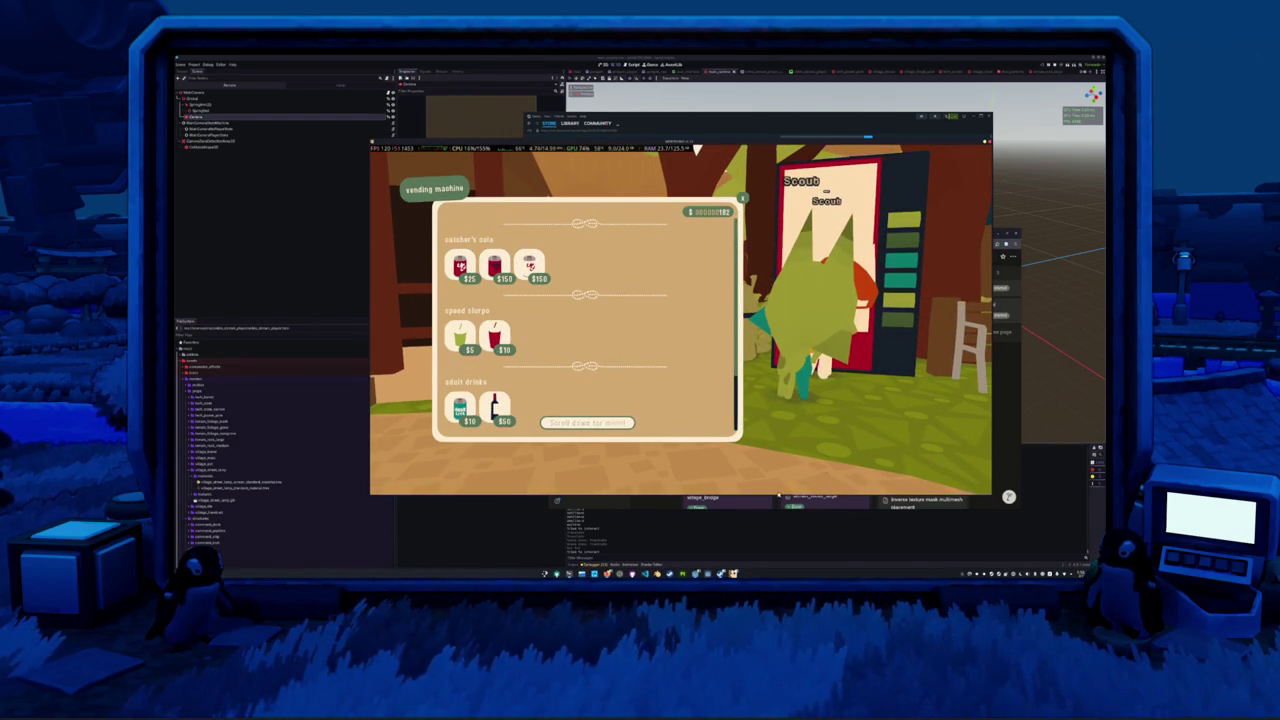
pyautogui.hotkey('alt', 'Tab')
pyautogui.scroll(-5, 793, 406)
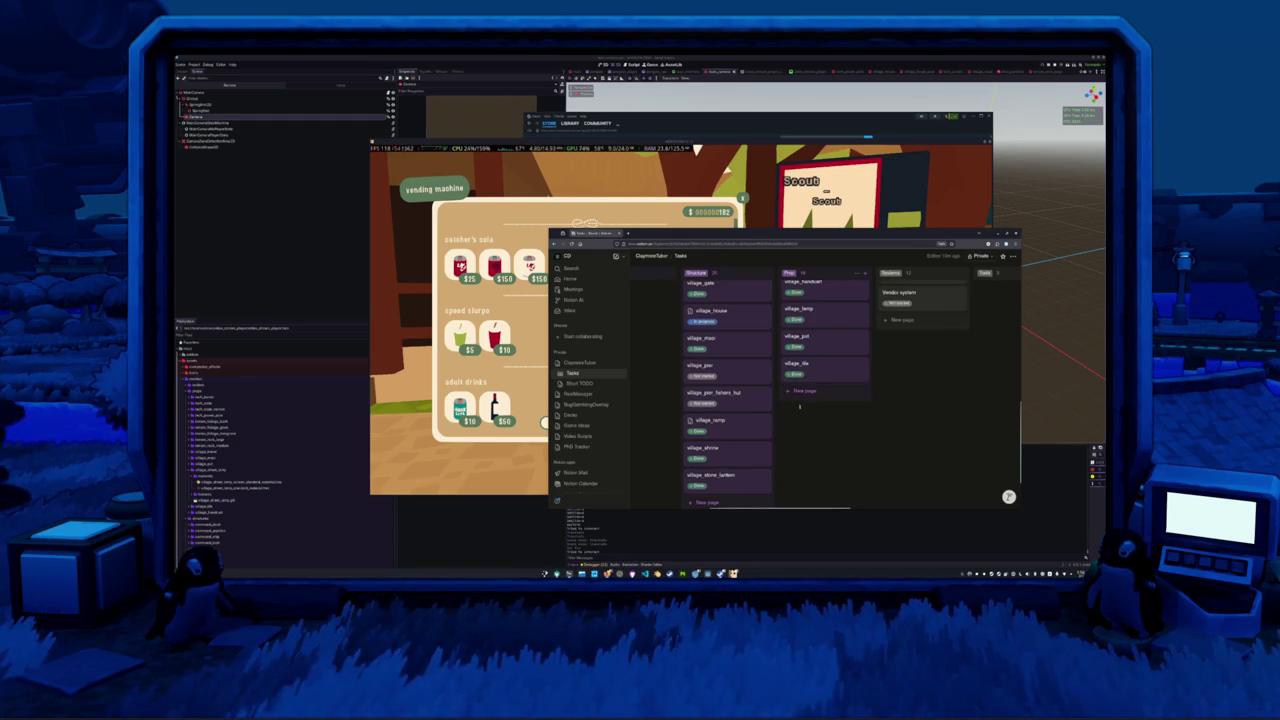
# - Create a Structure card named 'tech_vending_machine' on the Tasks board and return to the game
pyautogui.scroll(-2, 793, 406)
pyautogui.click(702, 434)
pyautogui.write('tech')
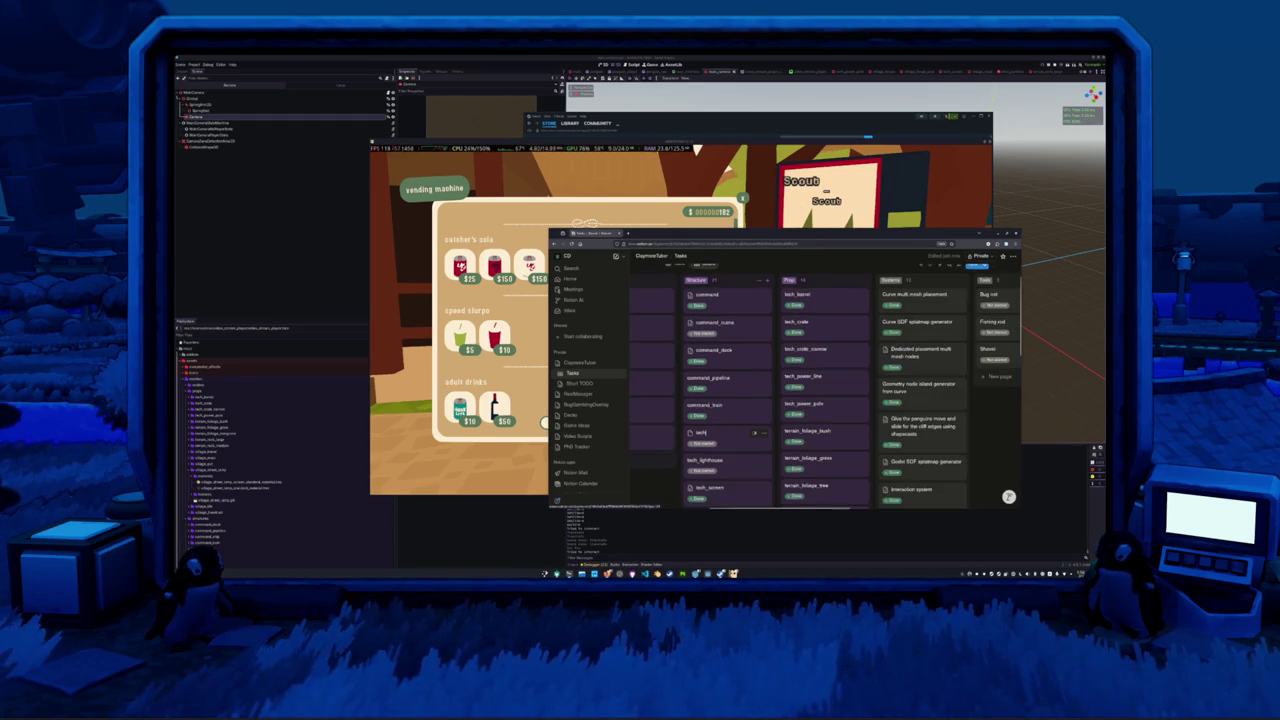
pyautogui.write('_vending_machine')
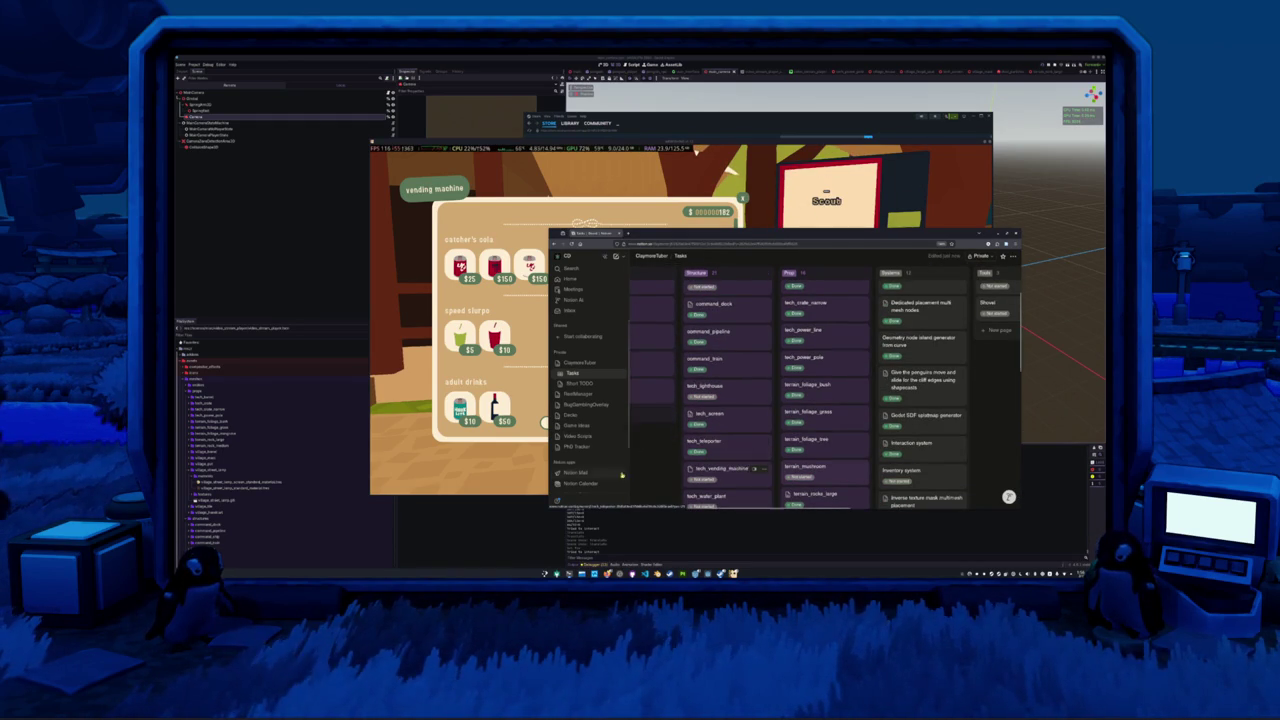
pyautogui.click(493, 407)
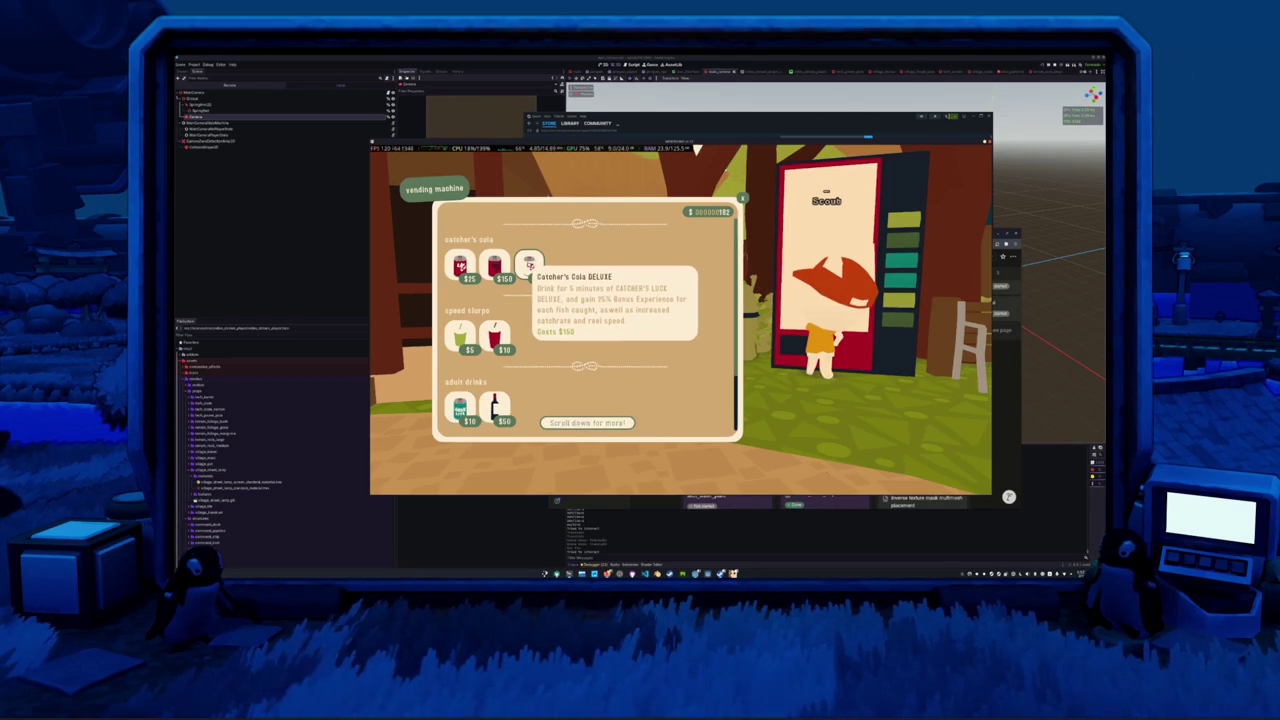
# - Close the vending machine shop and walk back along the dirt path
pyautogui.scroll(-2, 538, 370)
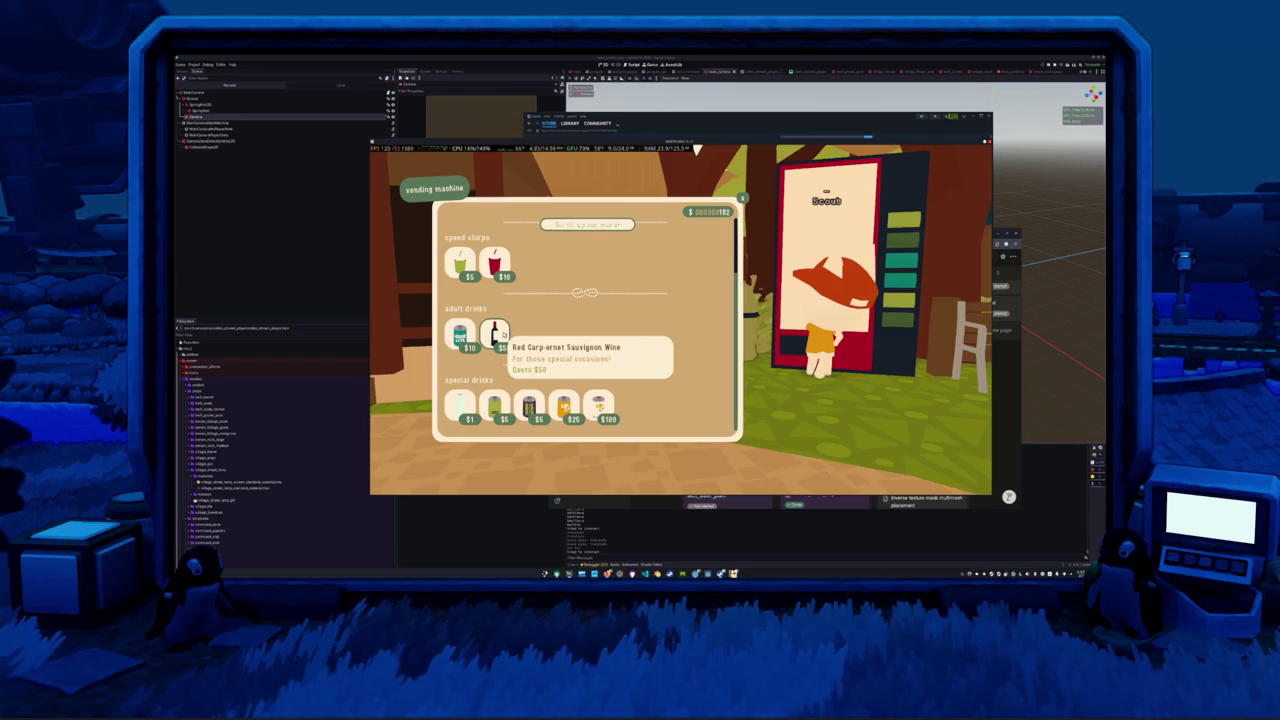
pyautogui.press('Escape')
pyautogui.press('d')
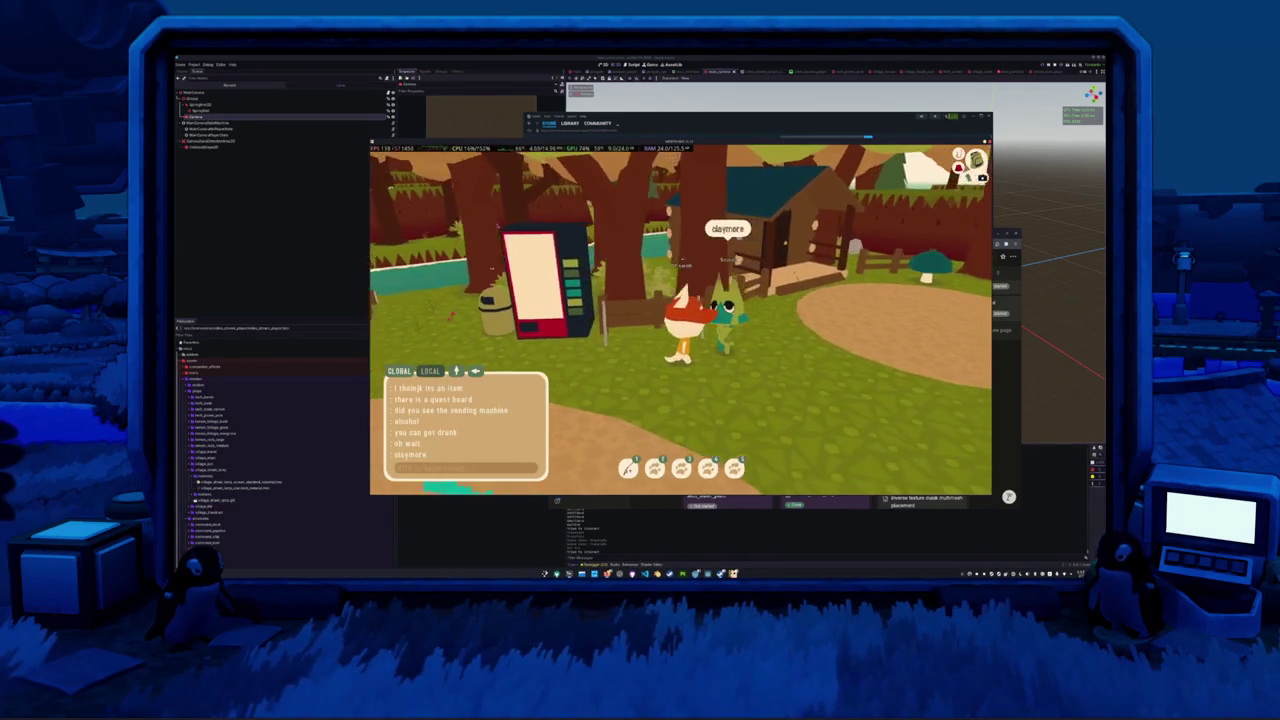
pyautogui.press('s')
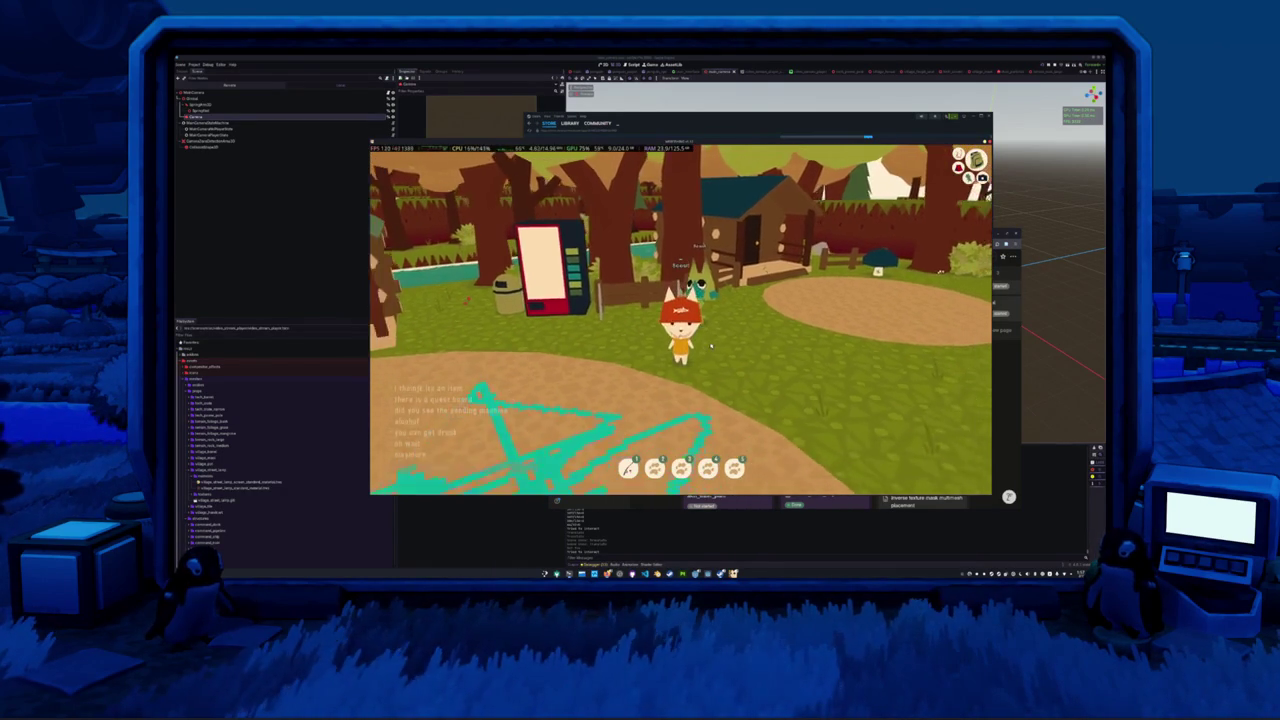
pyautogui.press('w')
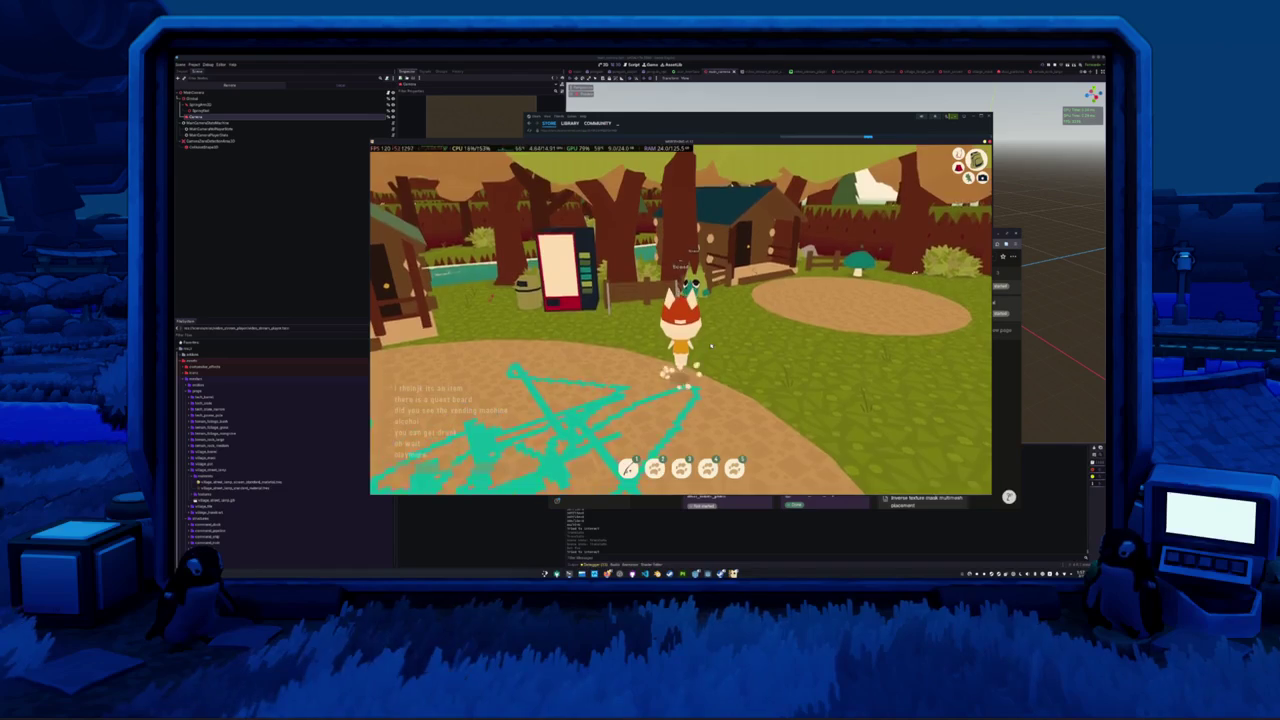
pyautogui.press('s')
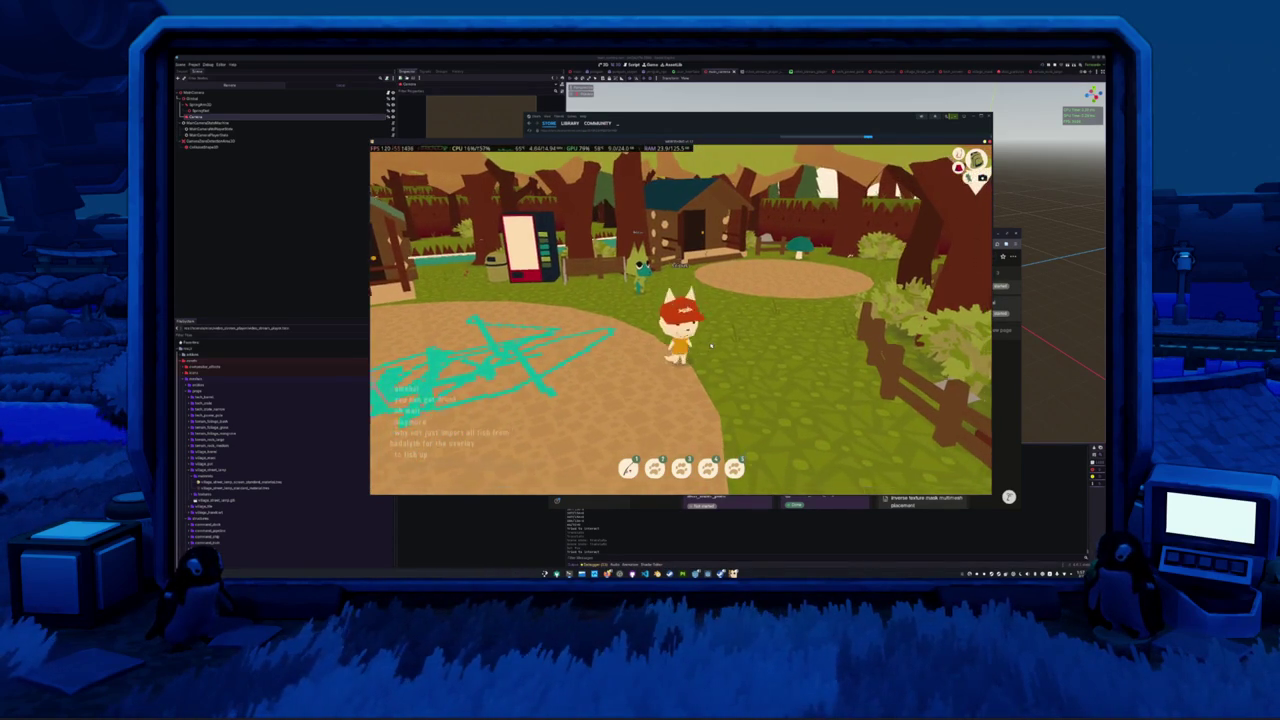
# - Cross the village clearing toward the houses and enter the aquarium building
pyautogui.press('d')
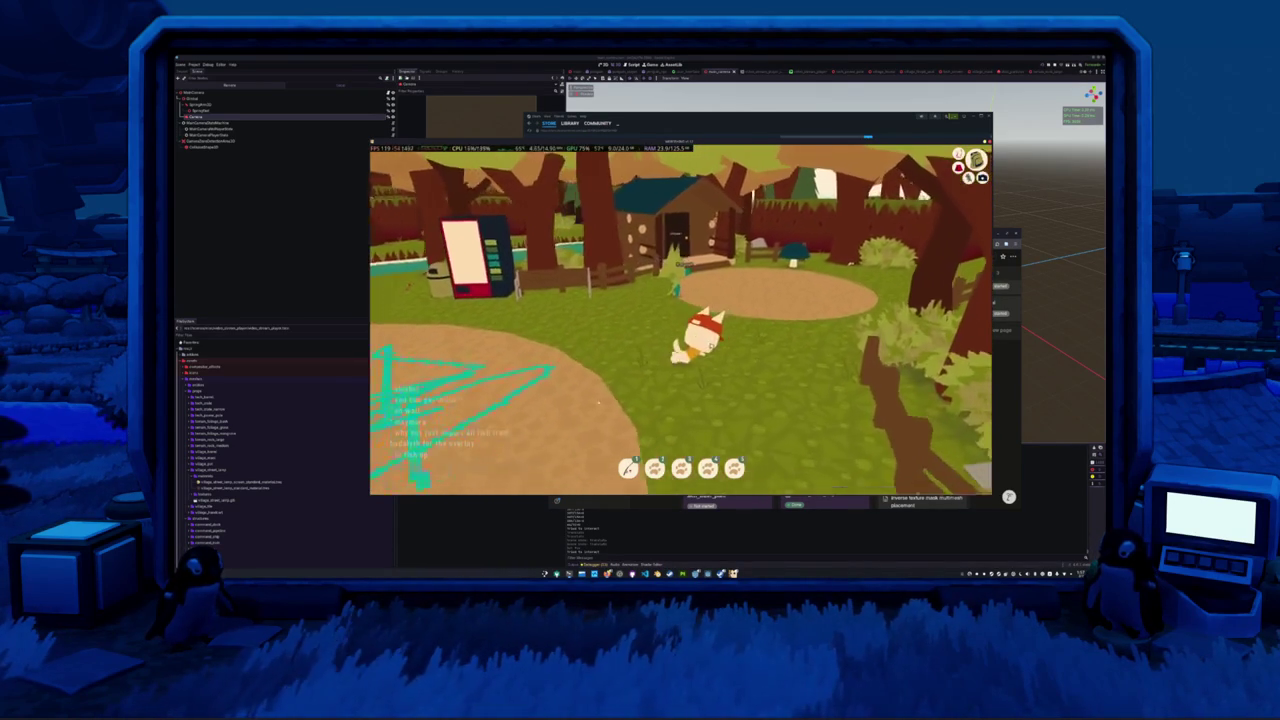
pyautogui.press('w')
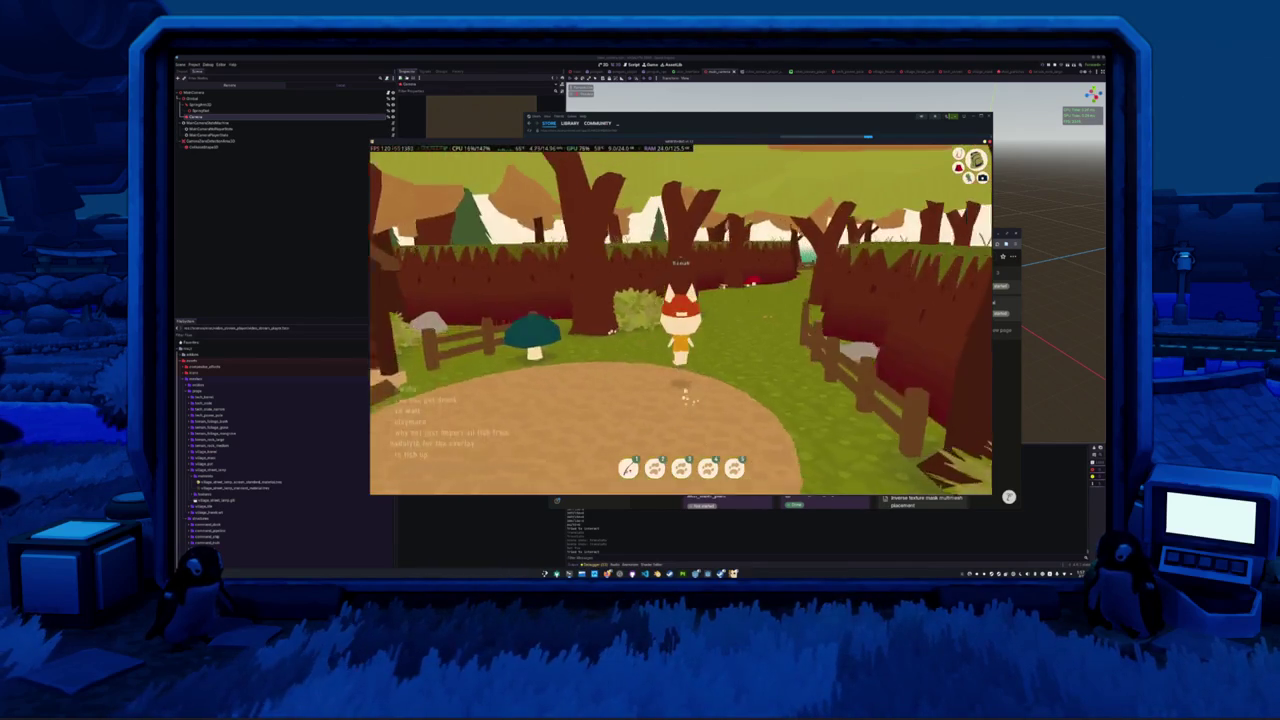
pyautogui.press('s')
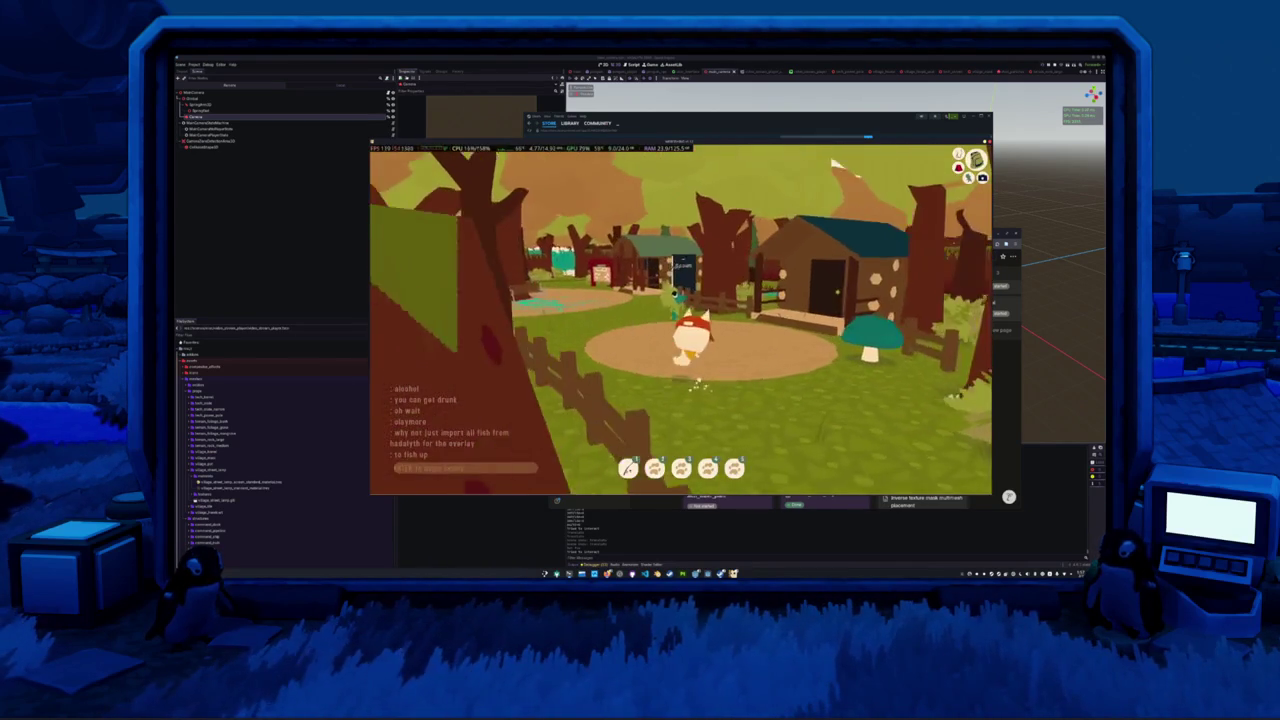
pyautogui.press('d')
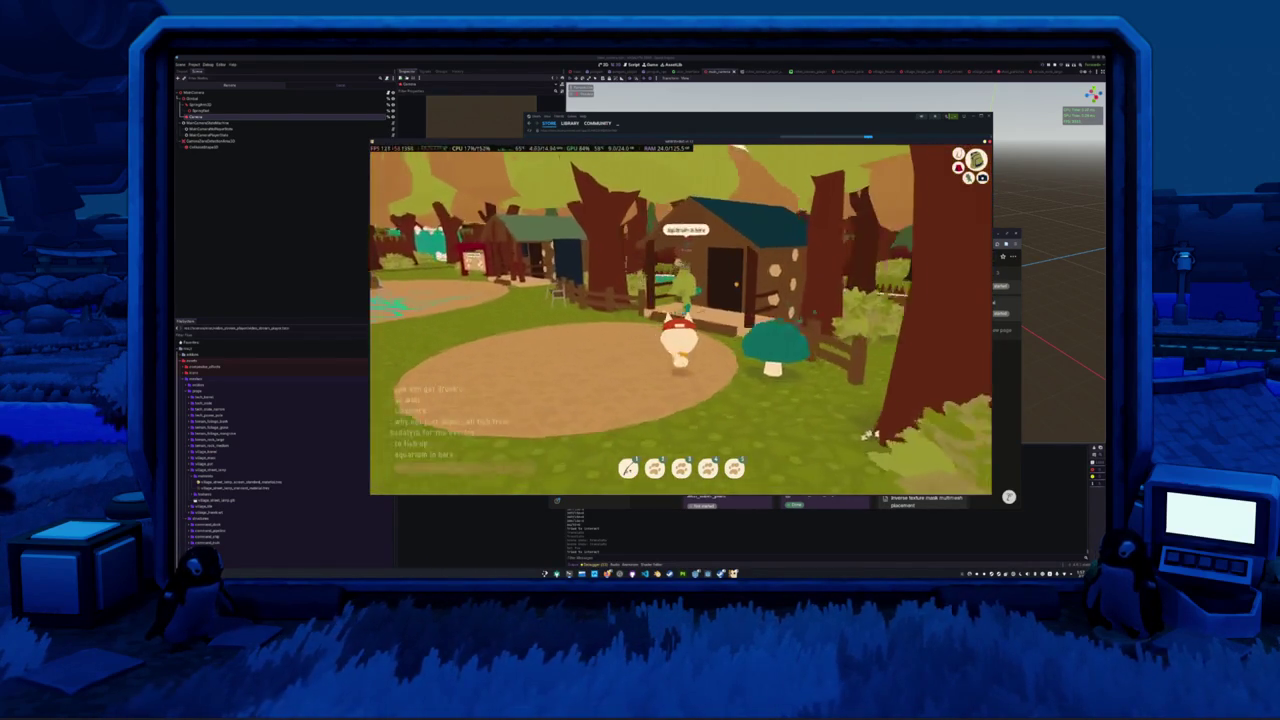
pyautogui.press('e')
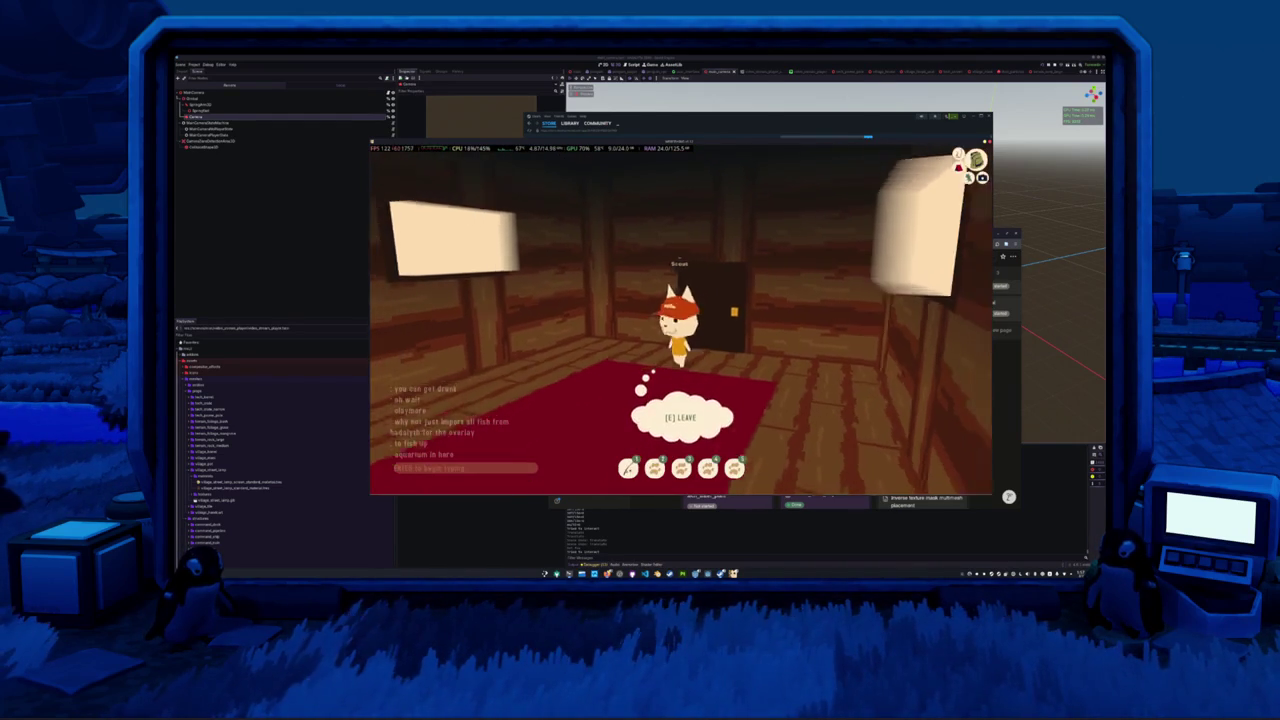
# - Try putting the held item into the fish tank, then check the inventory
pyautogui.press('w')
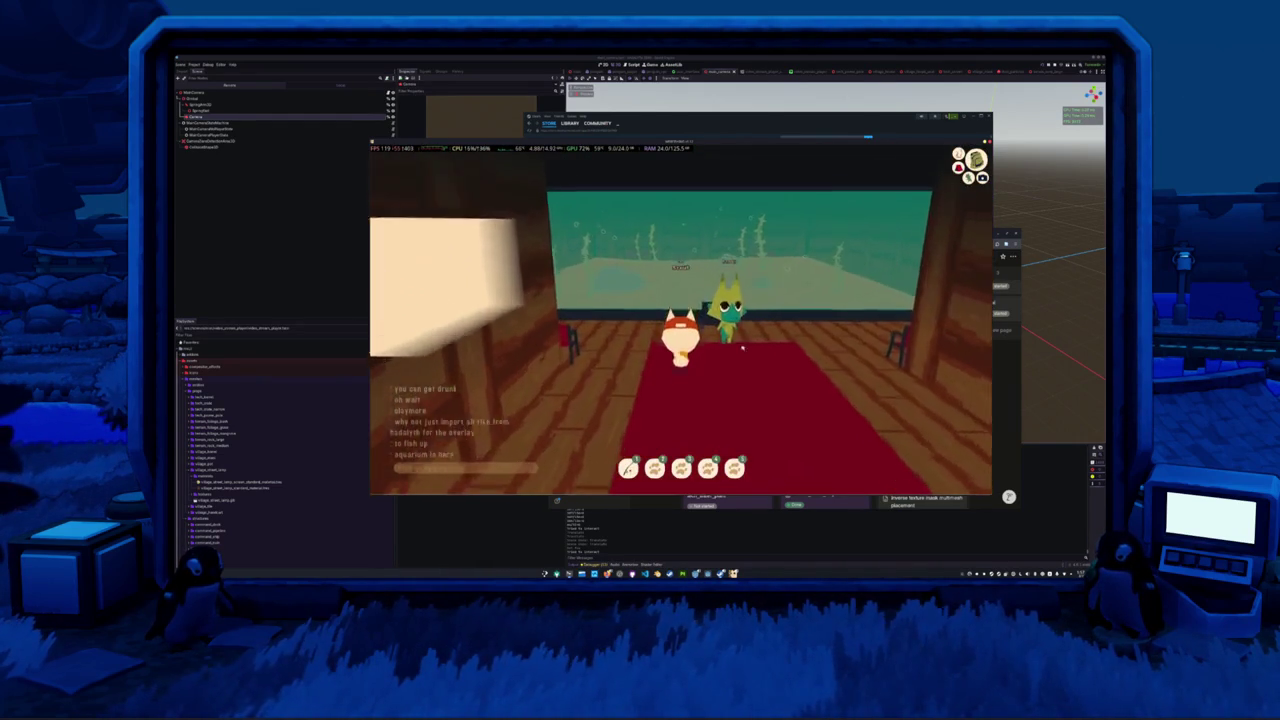
pyautogui.press('e')
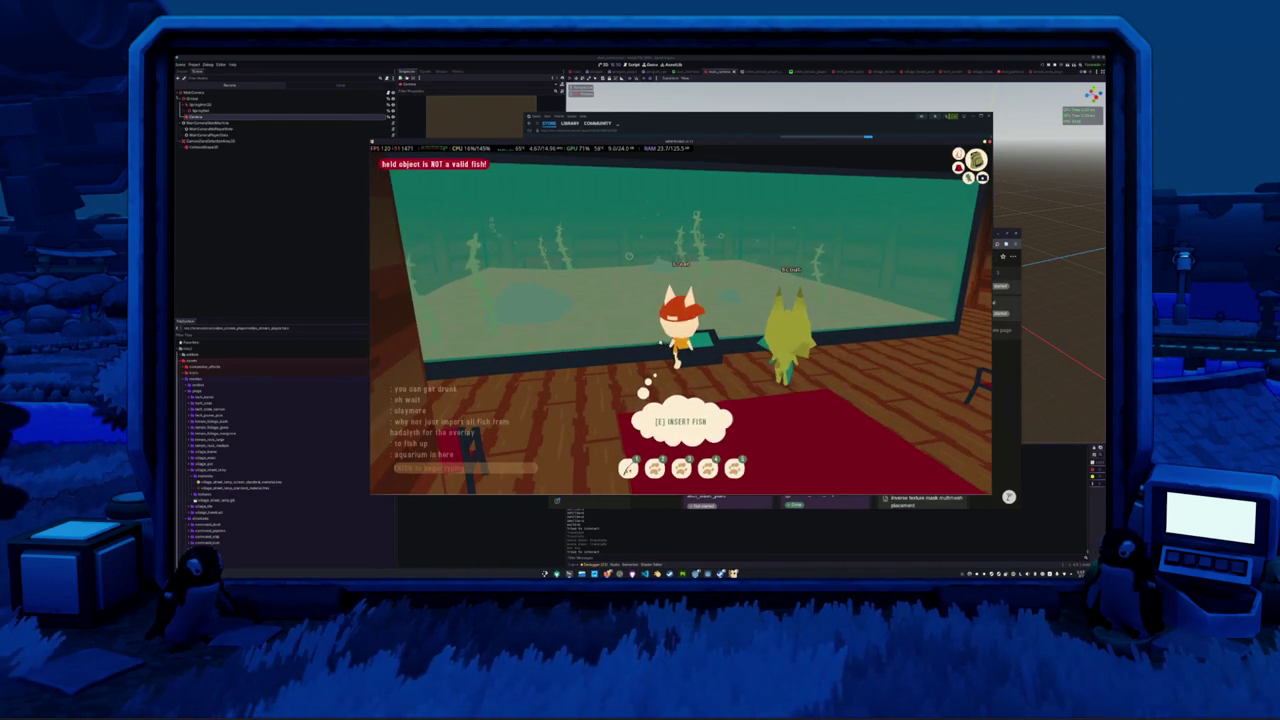
pyautogui.press('Tab')
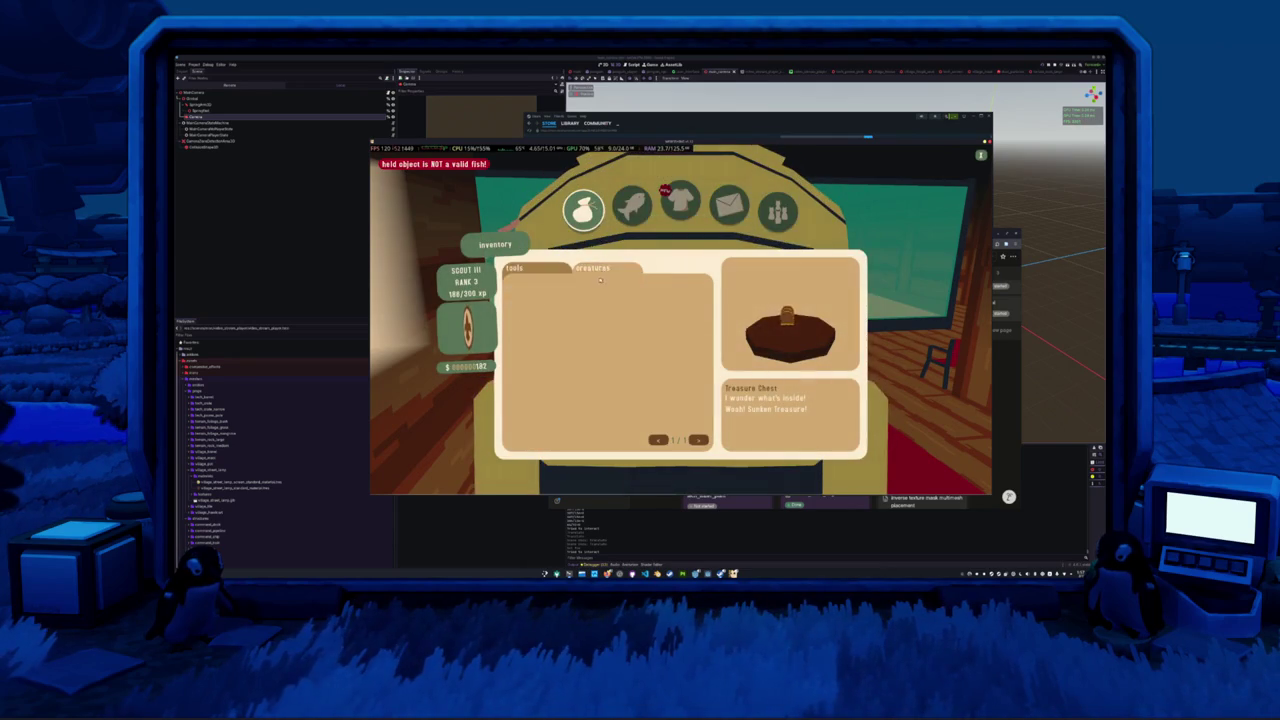
pyautogui.press('Escape')
pyautogui.press('Tab')
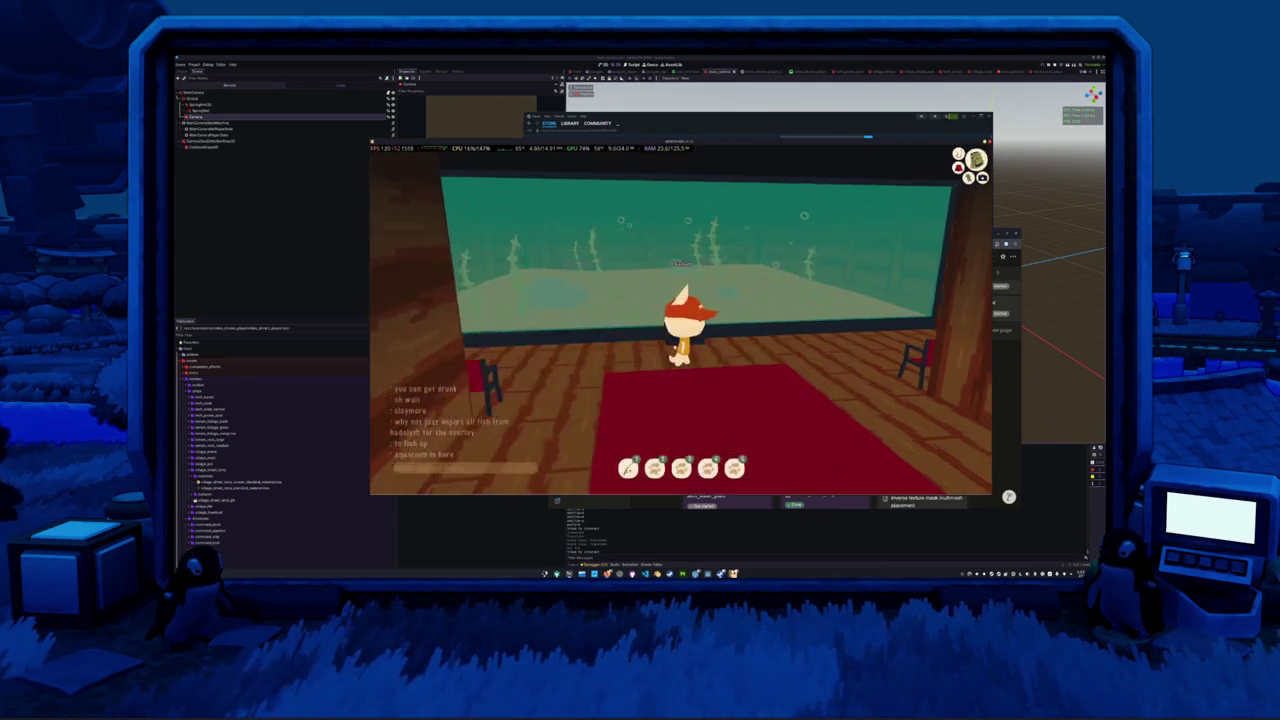
# - View the Outfit page of the menu and close it again
pyautogui.press('Tab')
pyautogui.press('e')
pyautogui.press('e')
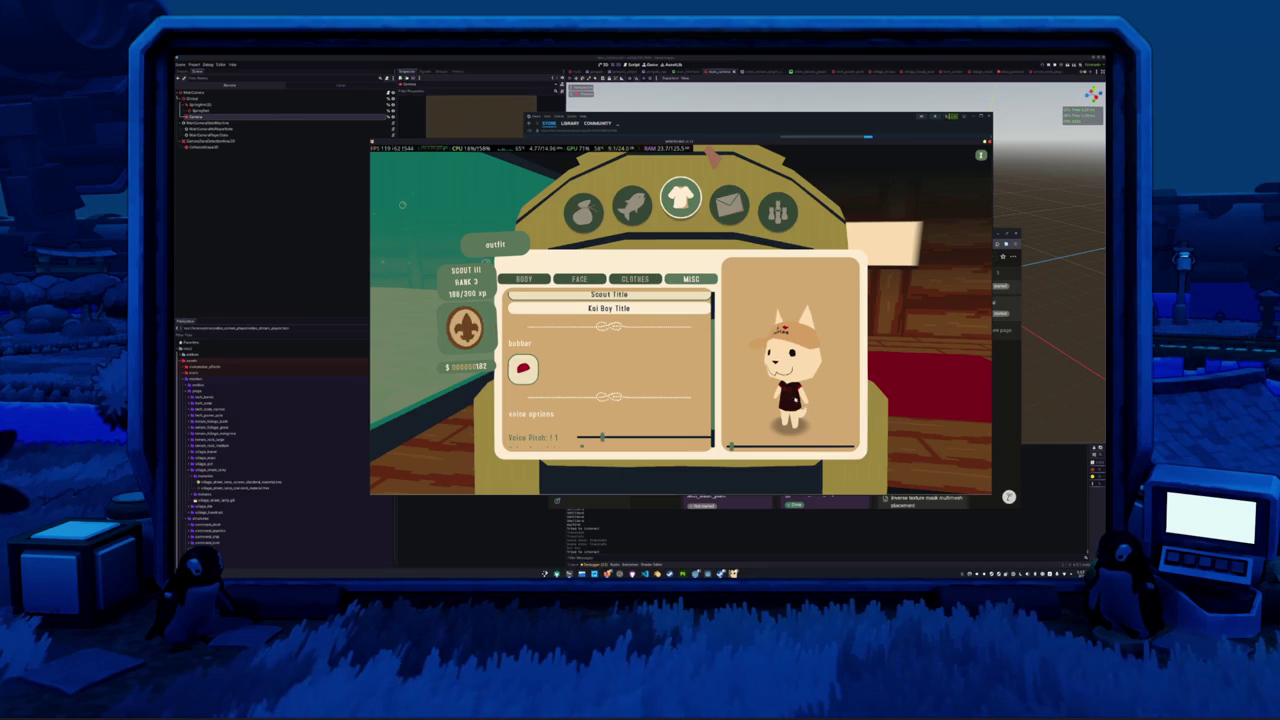
pyautogui.press('Tab')
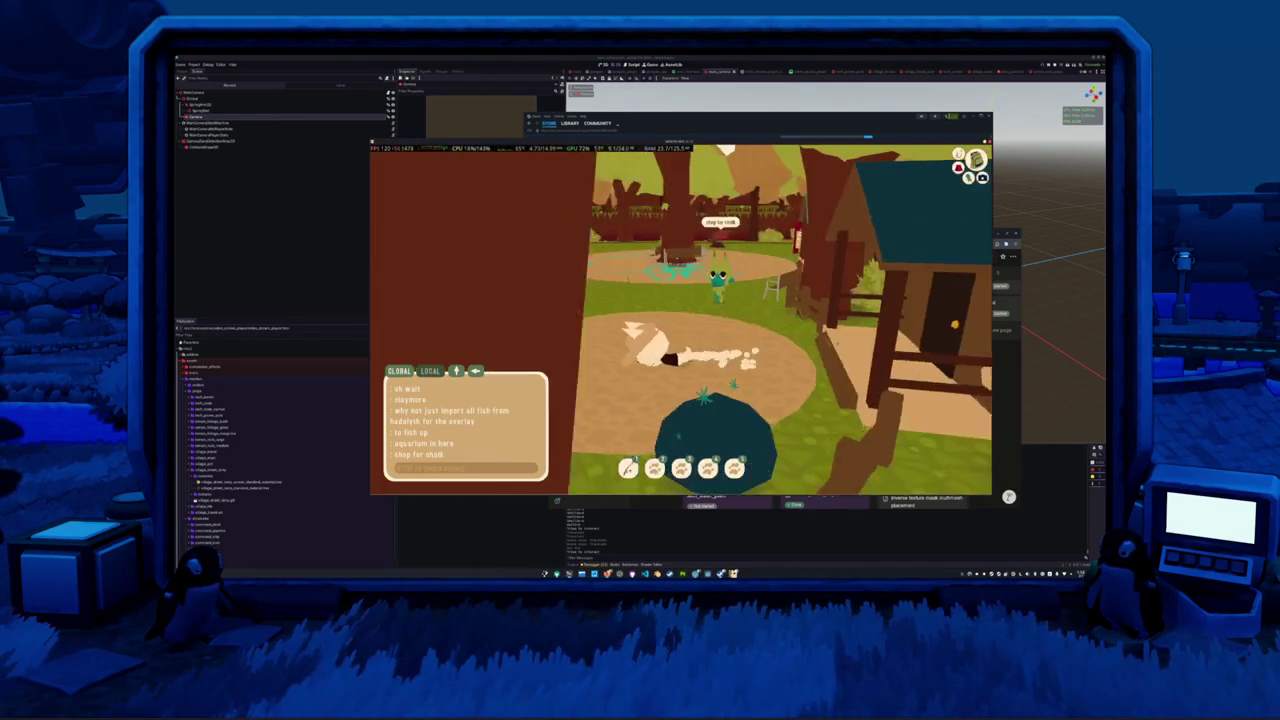
# - Walk up to the hub cabin entrance and go inside
pyautogui.press('w')
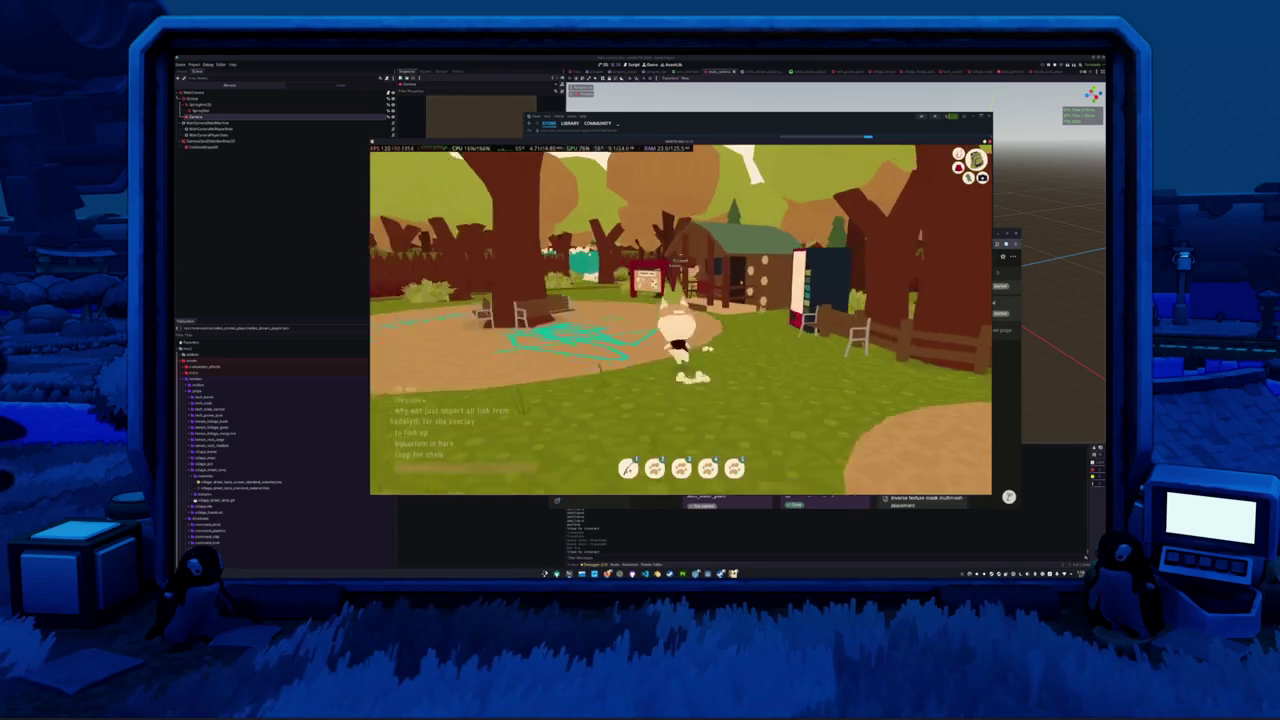
pyautogui.press('w')
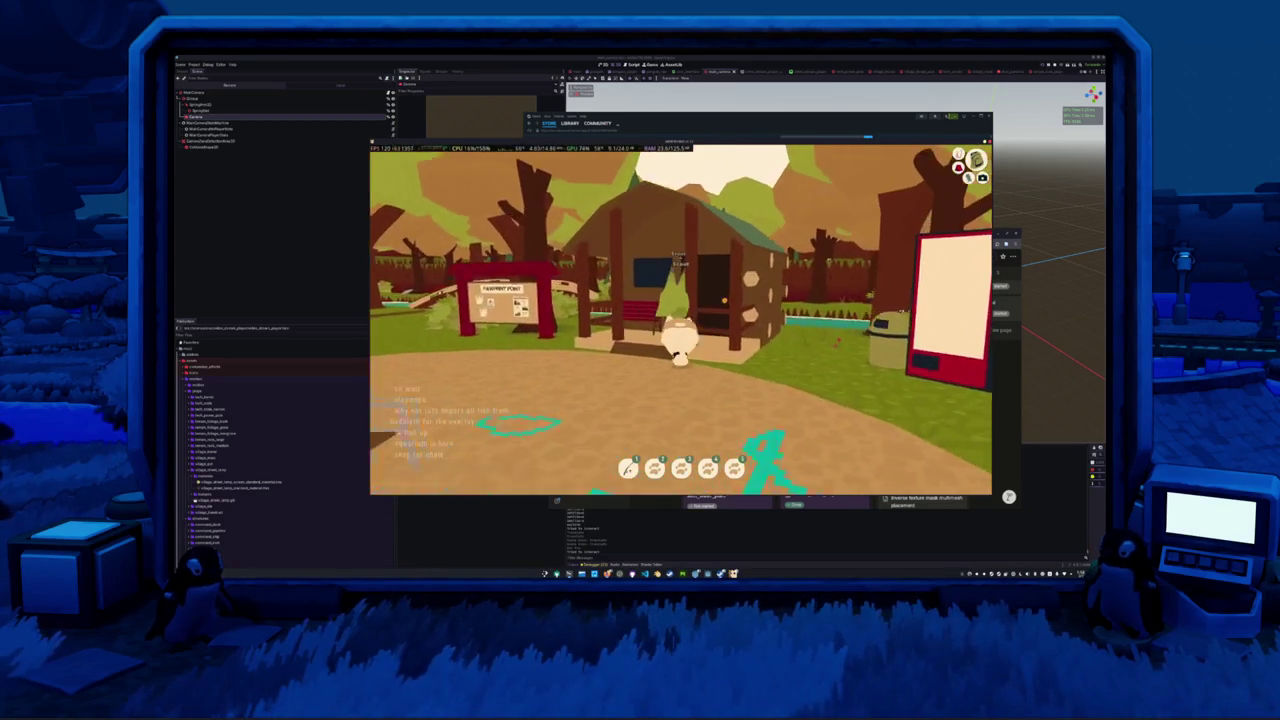
pyautogui.press('e')
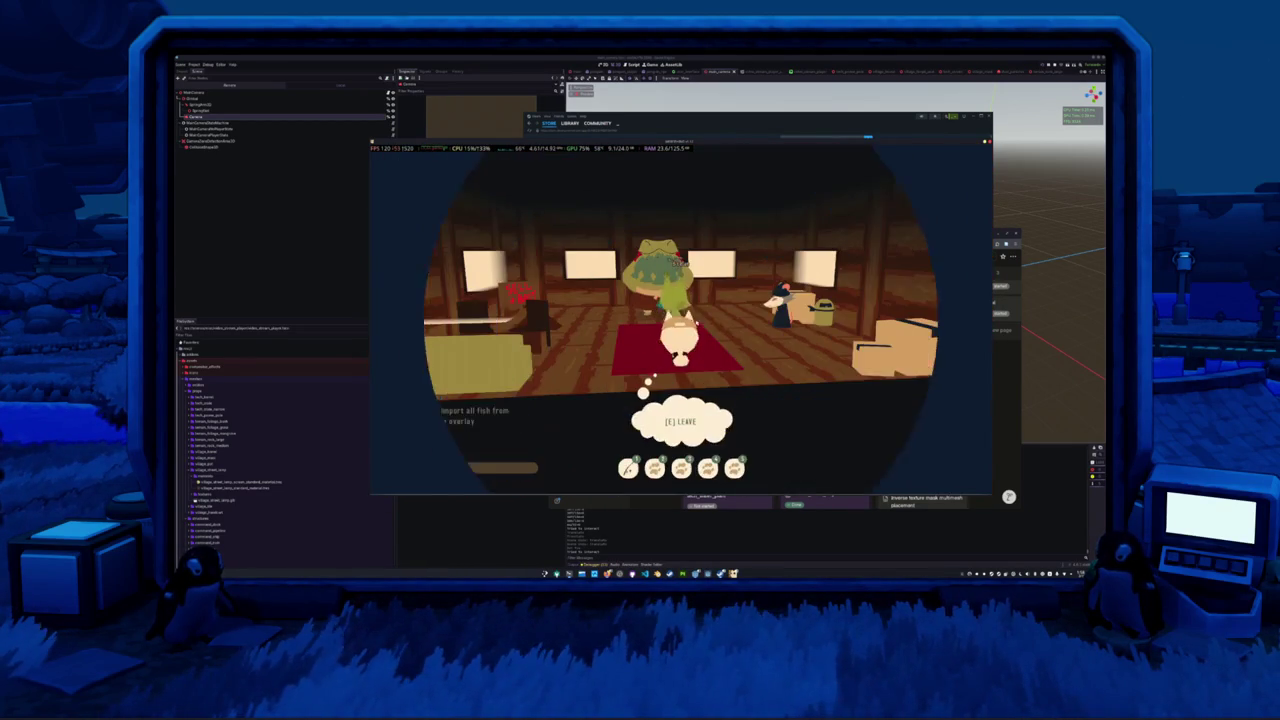
pyautogui.press('w')
pyautogui.press('e')
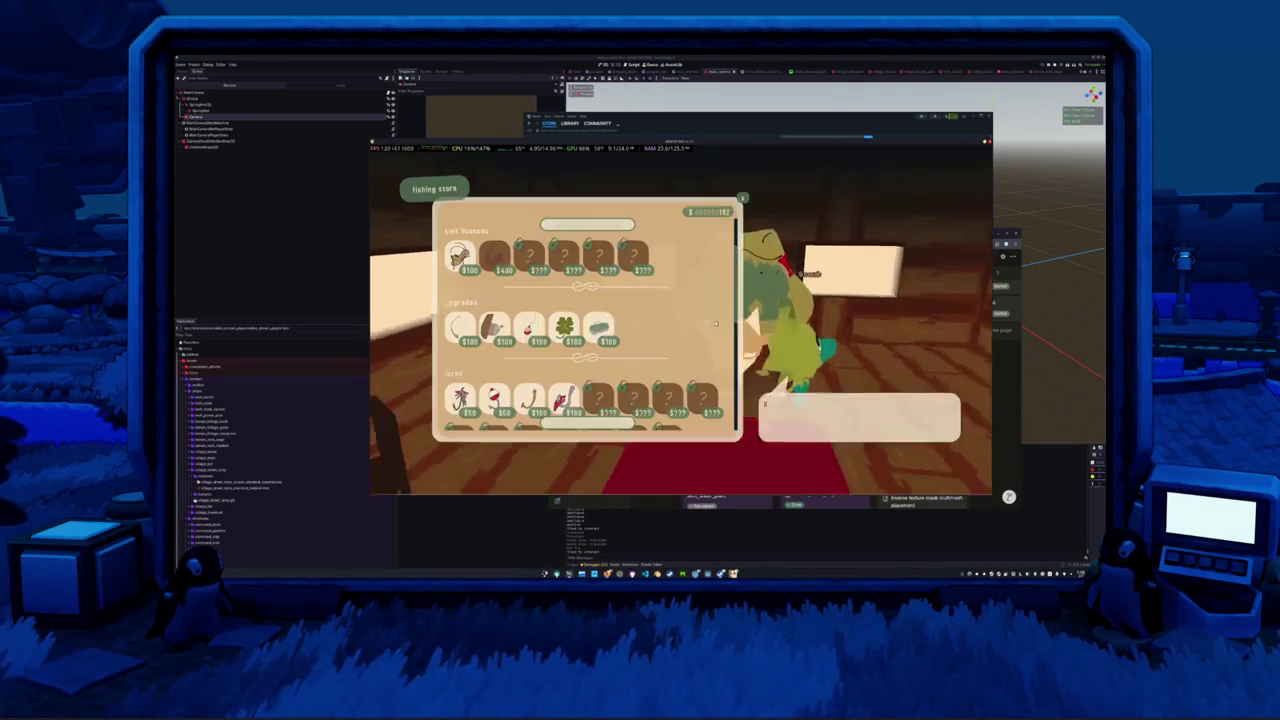
pyautogui.moveTo(460, 258)
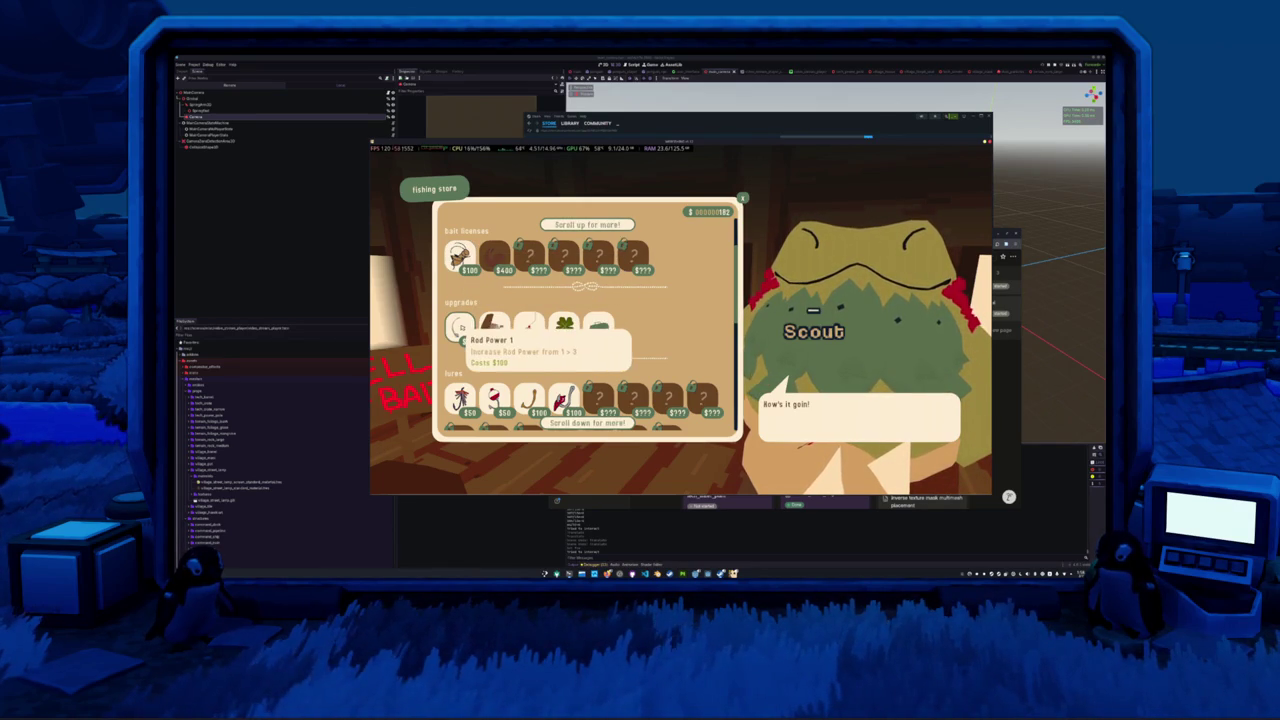
pyautogui.moveTo(524, 332)
pyautogui.moveTo(598, 328)
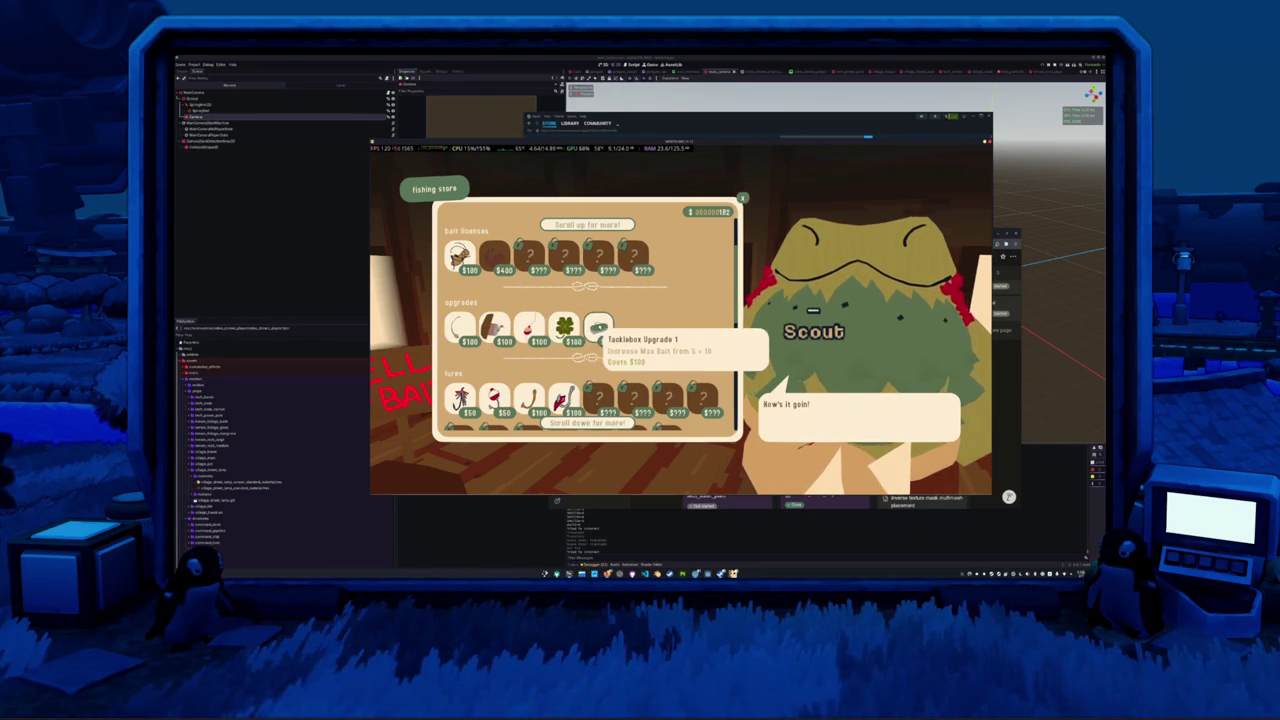
pyautogui.scroll(-2, 590, 328)
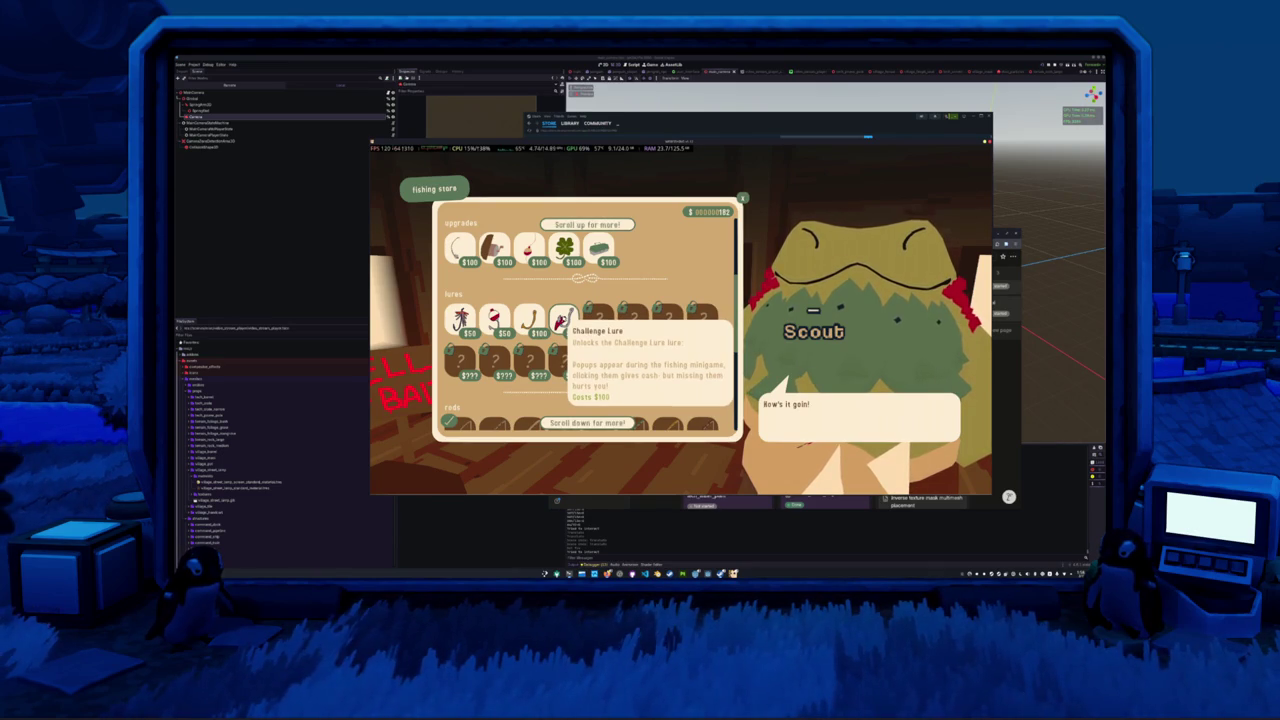
pyautogui.moveTo(460, 318)
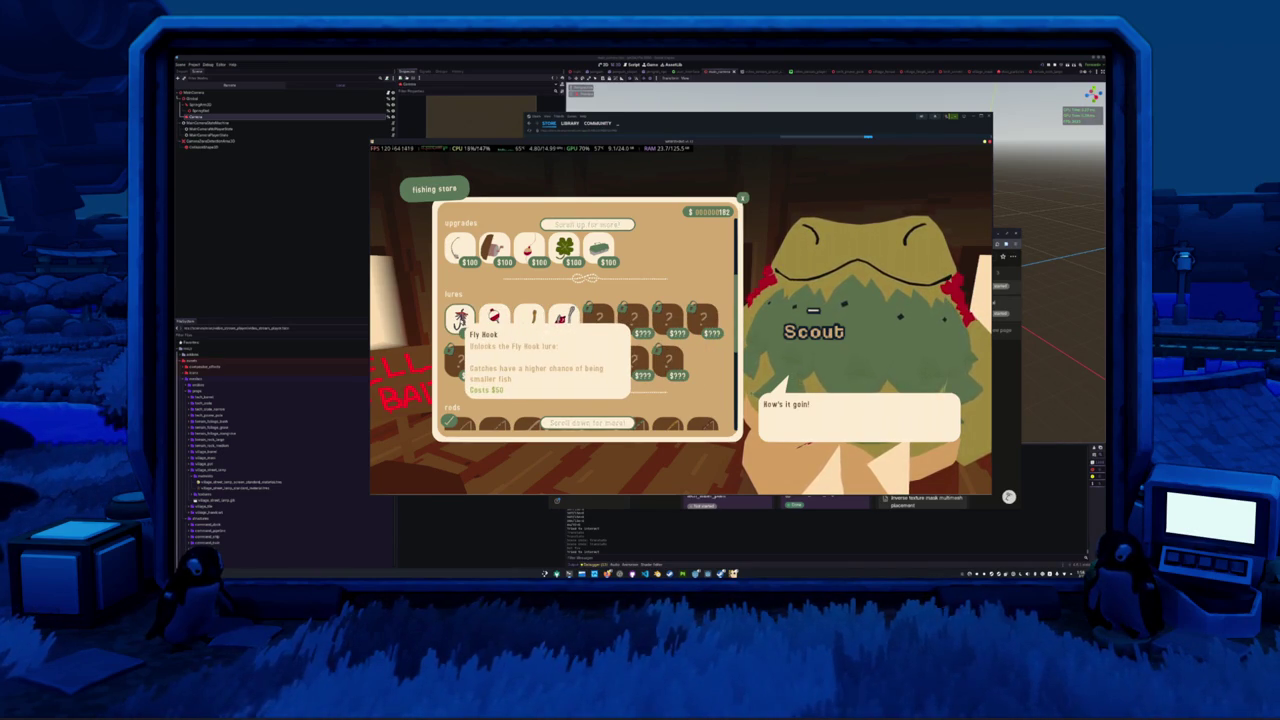
pyautogui.scroll(-5, 460, 318)
pyautogui.moveTo(458, 405)
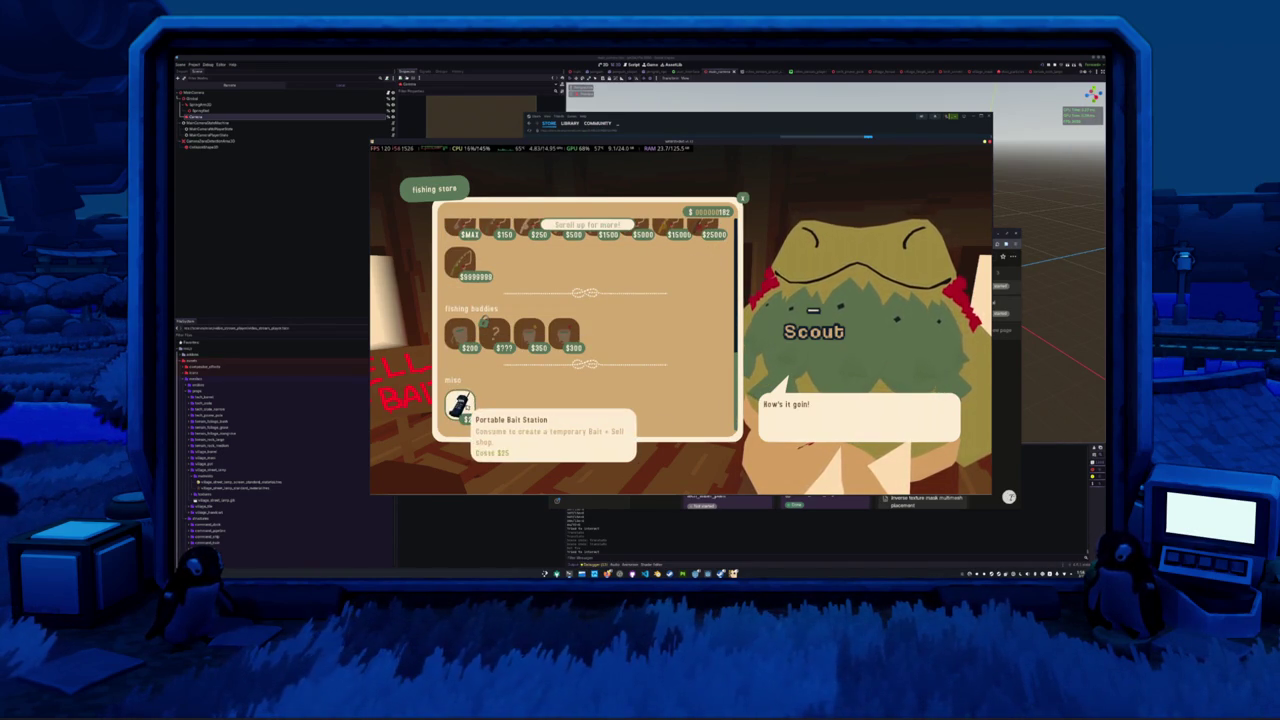
pyautogui.scroll(2, 460, 340)
pyautogui.scroll(4, 540, 370)
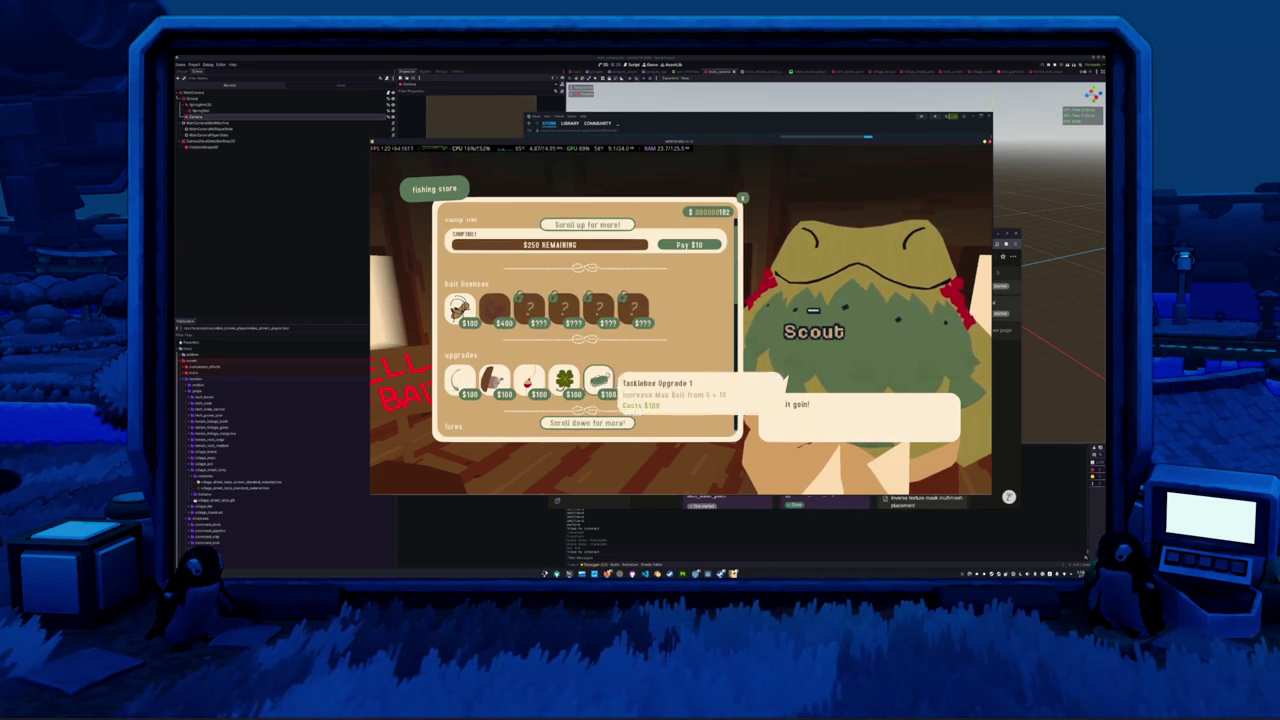
pyautogui.press('Escape')
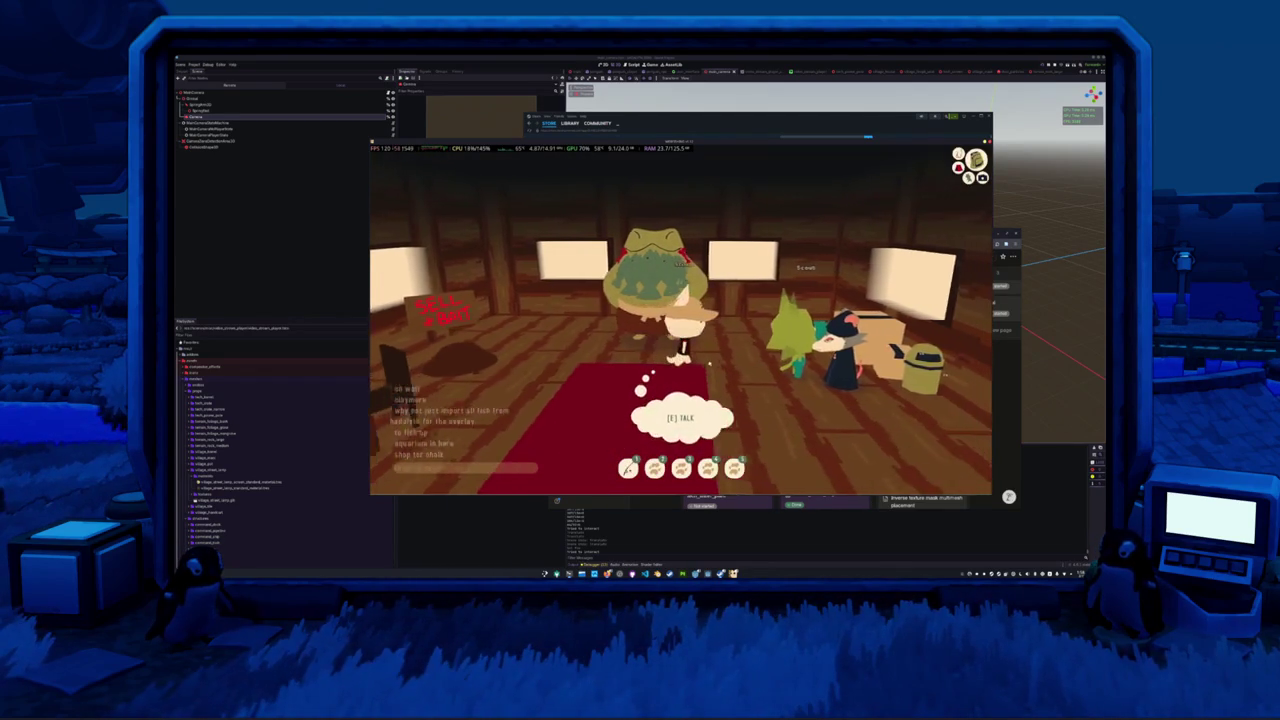
pyautogui.press('d')
pyautogui.press('e')
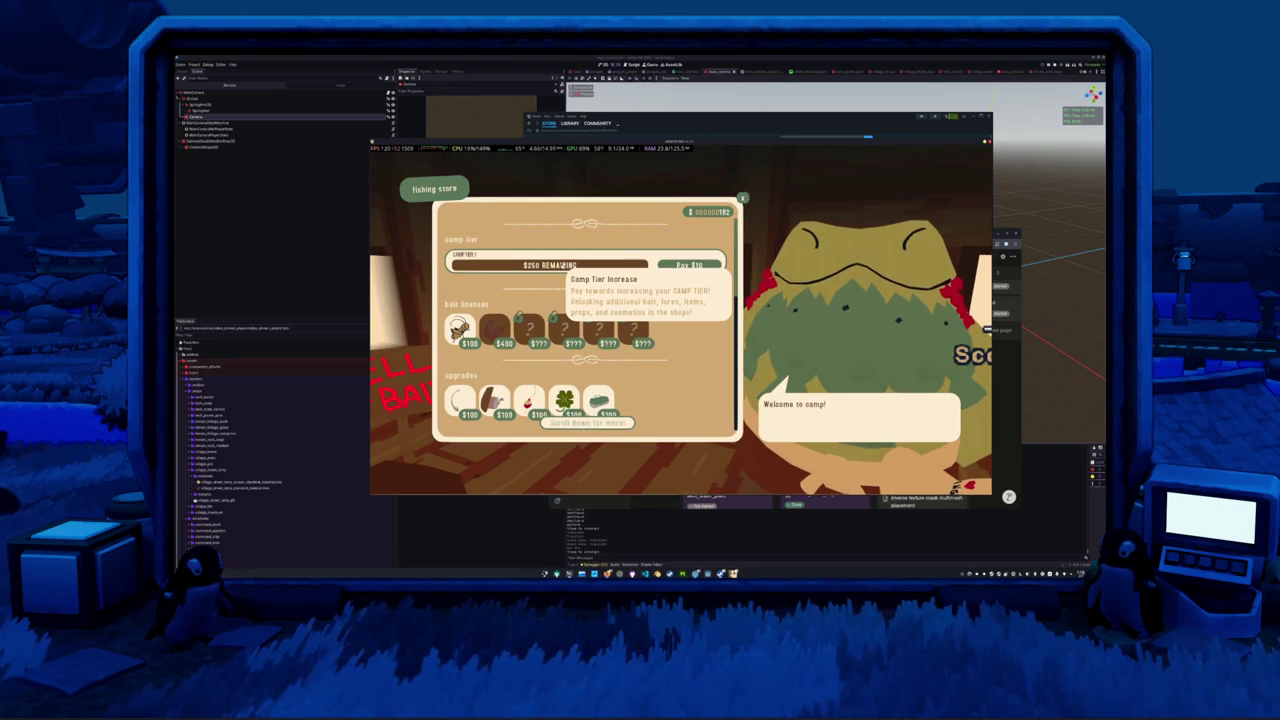
pyautogui.press('Escape')
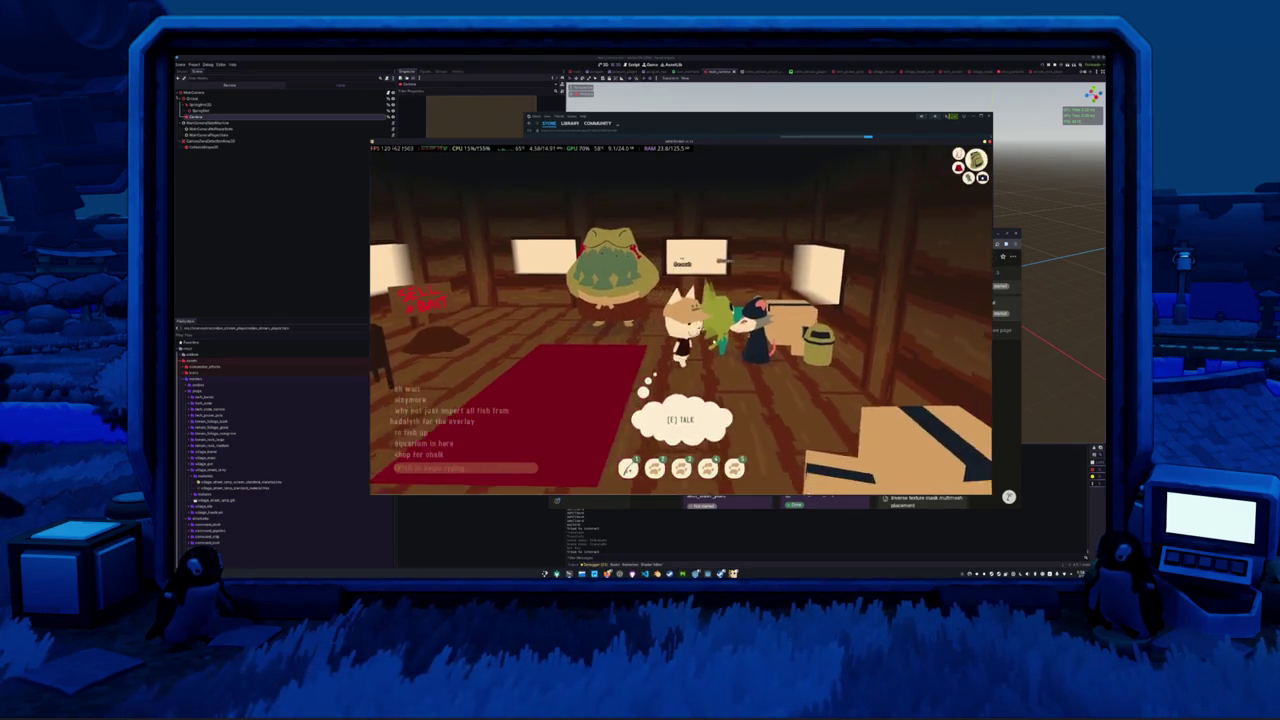
pyautogui.press('e')
# - Buy the Black Chalk and the Chalk Eraser in the general store
pyautogui.scroll(-3, 603, 362)
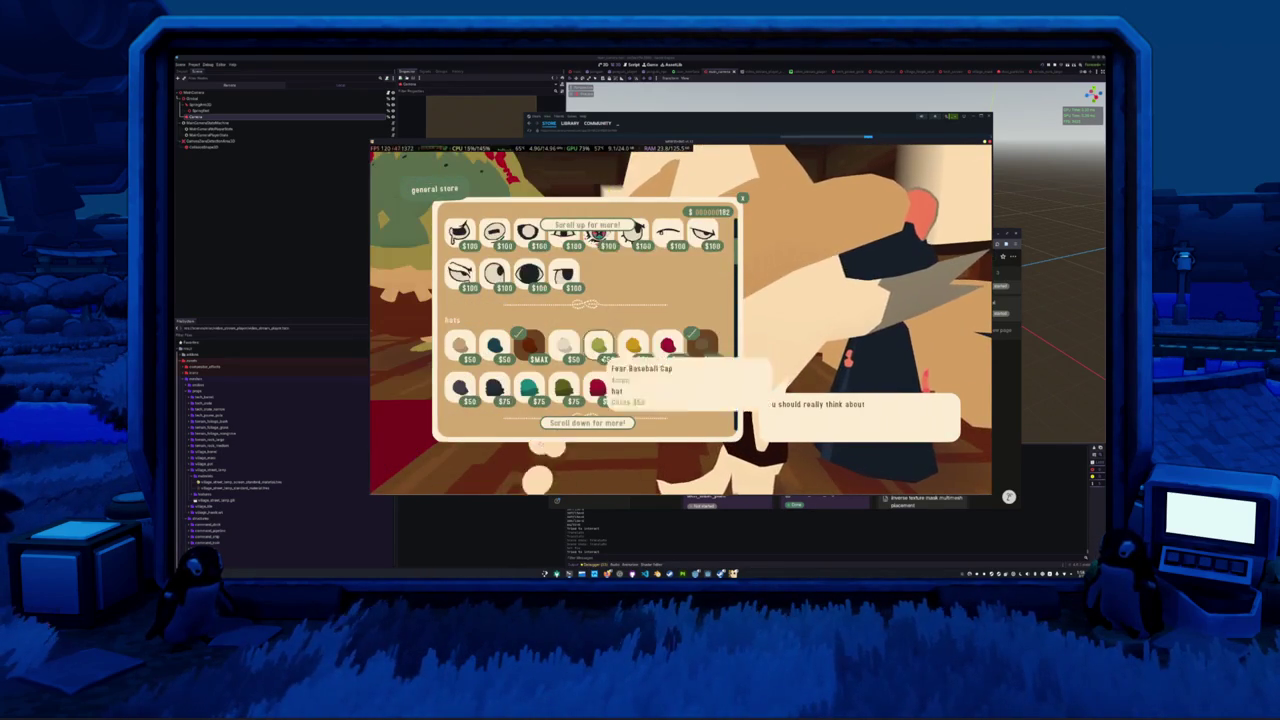
pyautogui.scroll(-10, 603, 360)
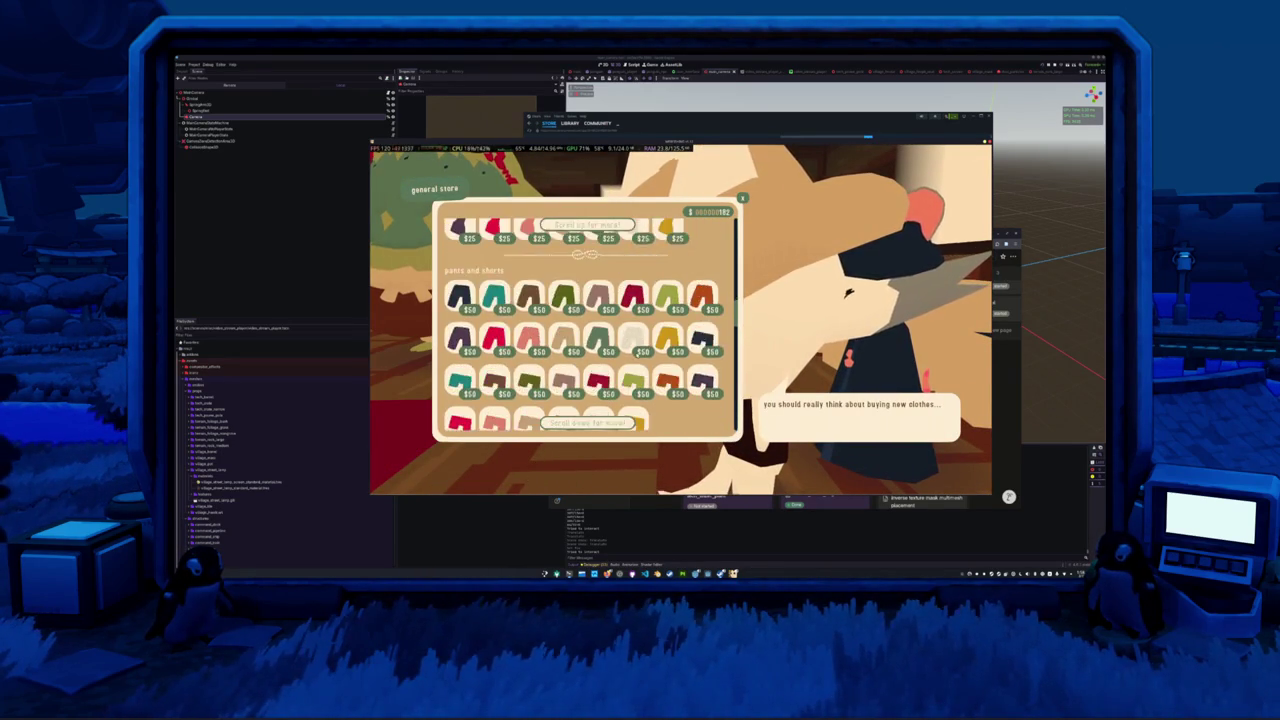
pyautogui.scroll(-5, 670, 345)
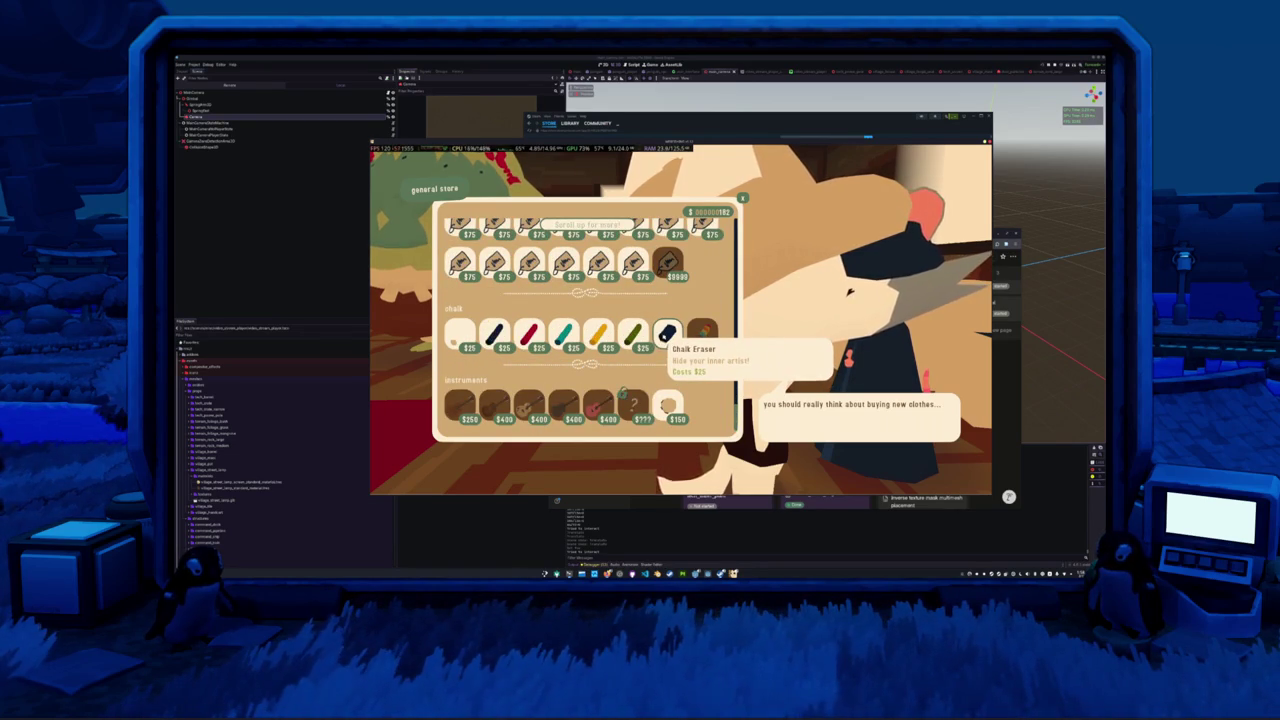
pyautogui.click(492, 336)
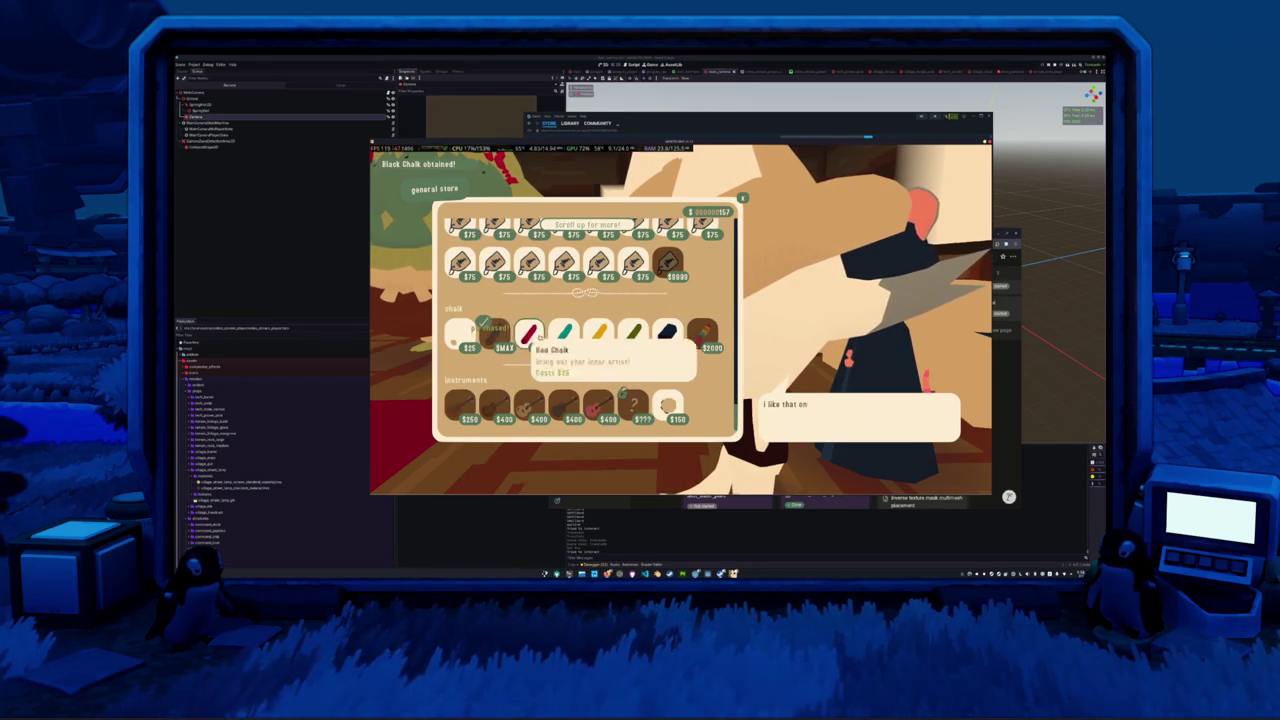
pyautogui.click(668, 338)
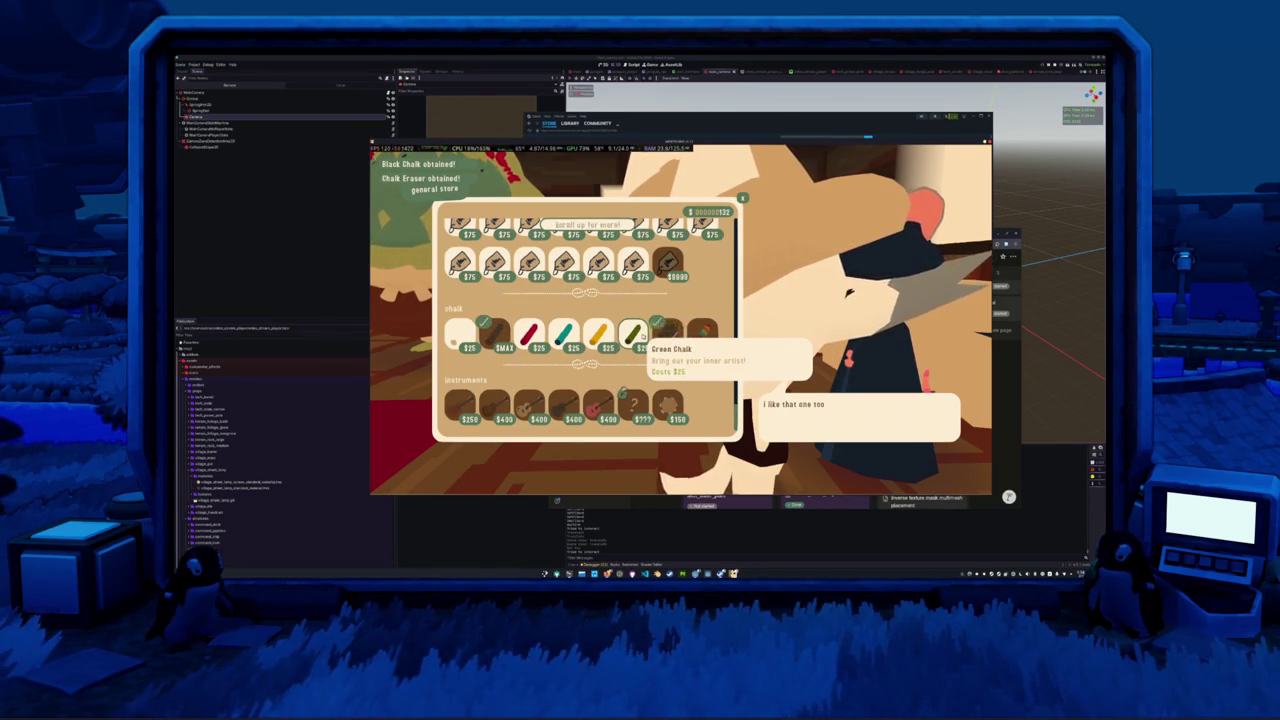
# - Reopen the store, buy the White Chalk, and leave the chalk shop
pyautogui.press('Escape')
pyautogui.press('e')
pyautogui.click(458, 336)
pyautogui.press('Escape')
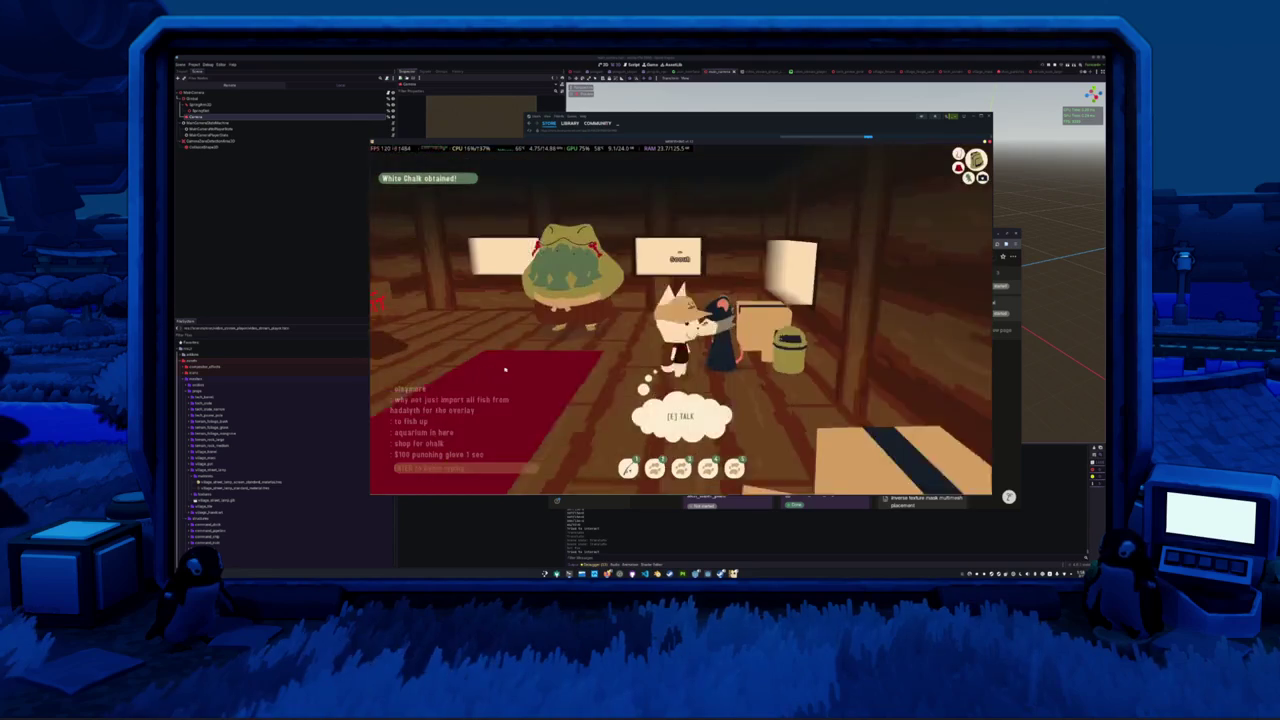
# - Buy the Crickets License from the frog's fishing store, then close it and walk out
pyautogui.press('w')
pyautogui.press('e')
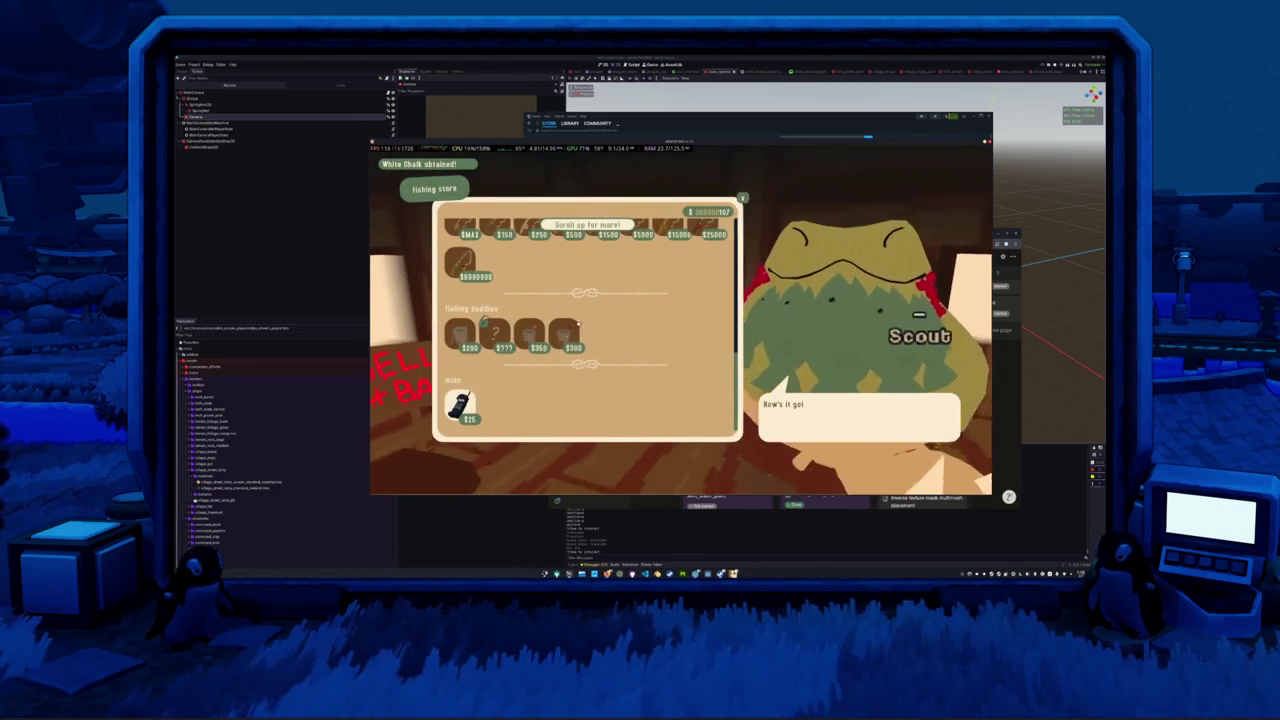
pyautogui.scroll(3, 586, 318)
pyautogui.scroll(2, 594, 343)
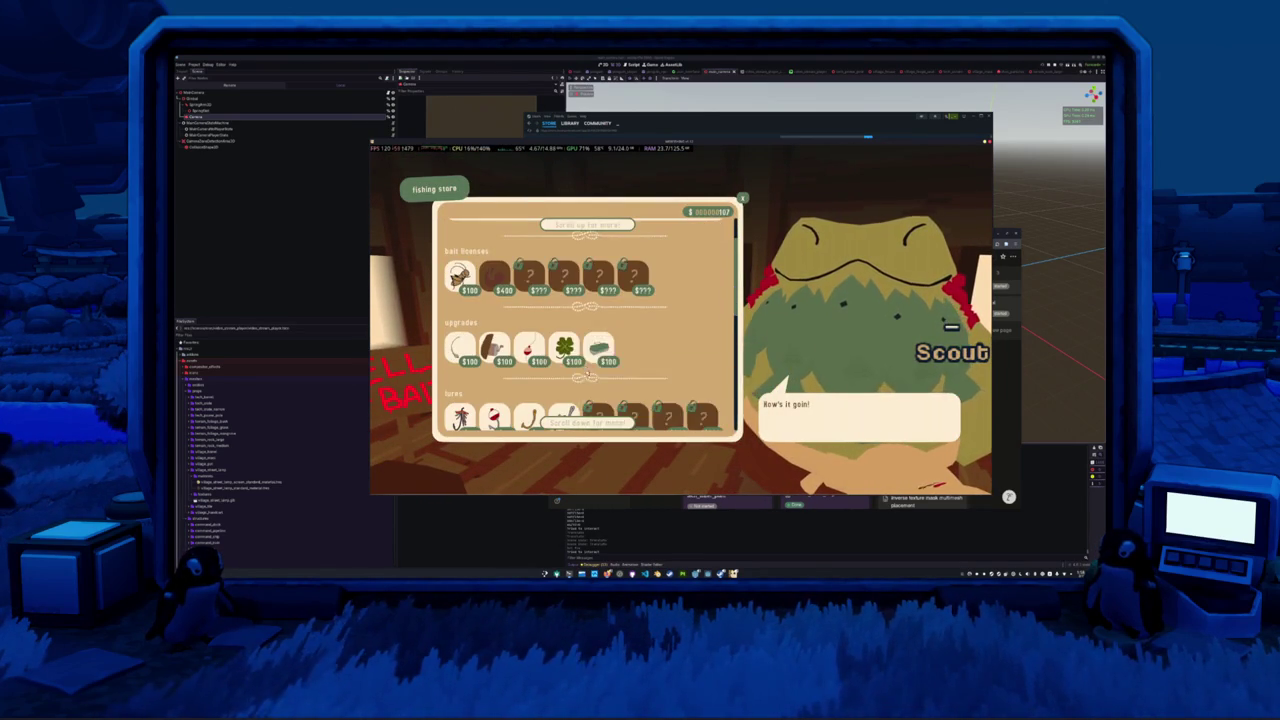
pyautogui.scroll(2, 563, 350)
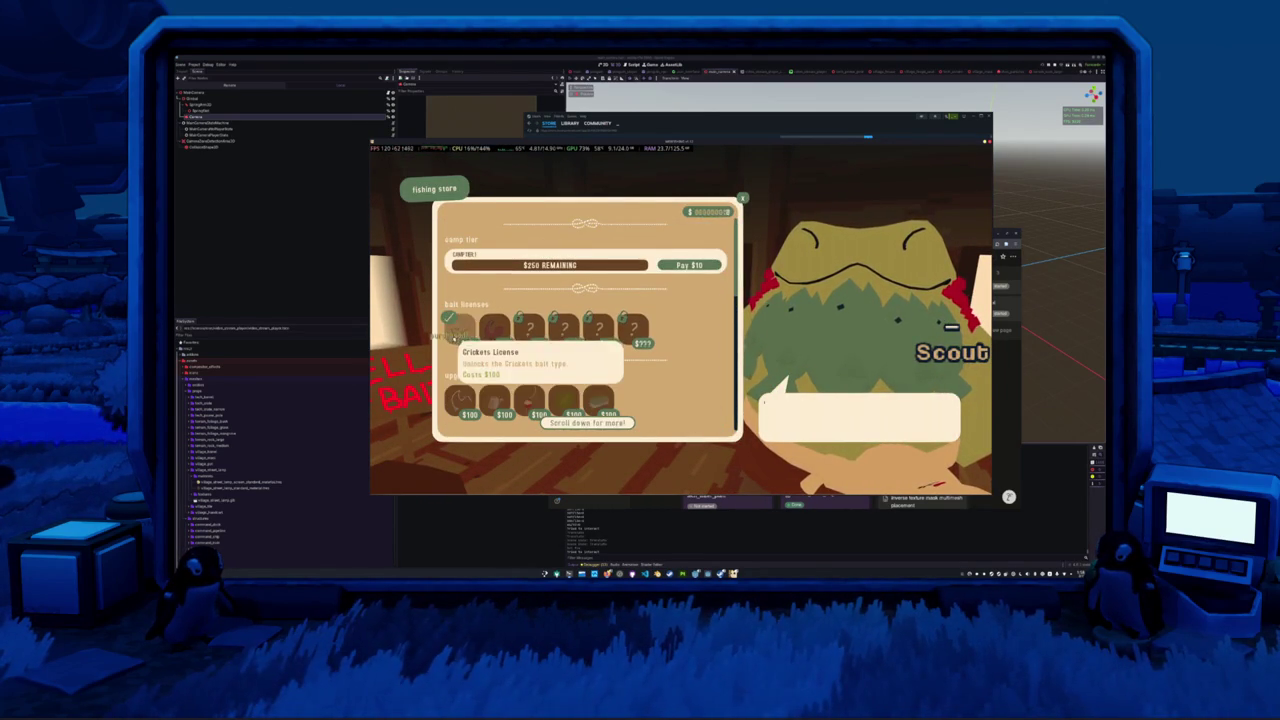
pyautogui.click(454, 337)
pyautogui.press('Escape')
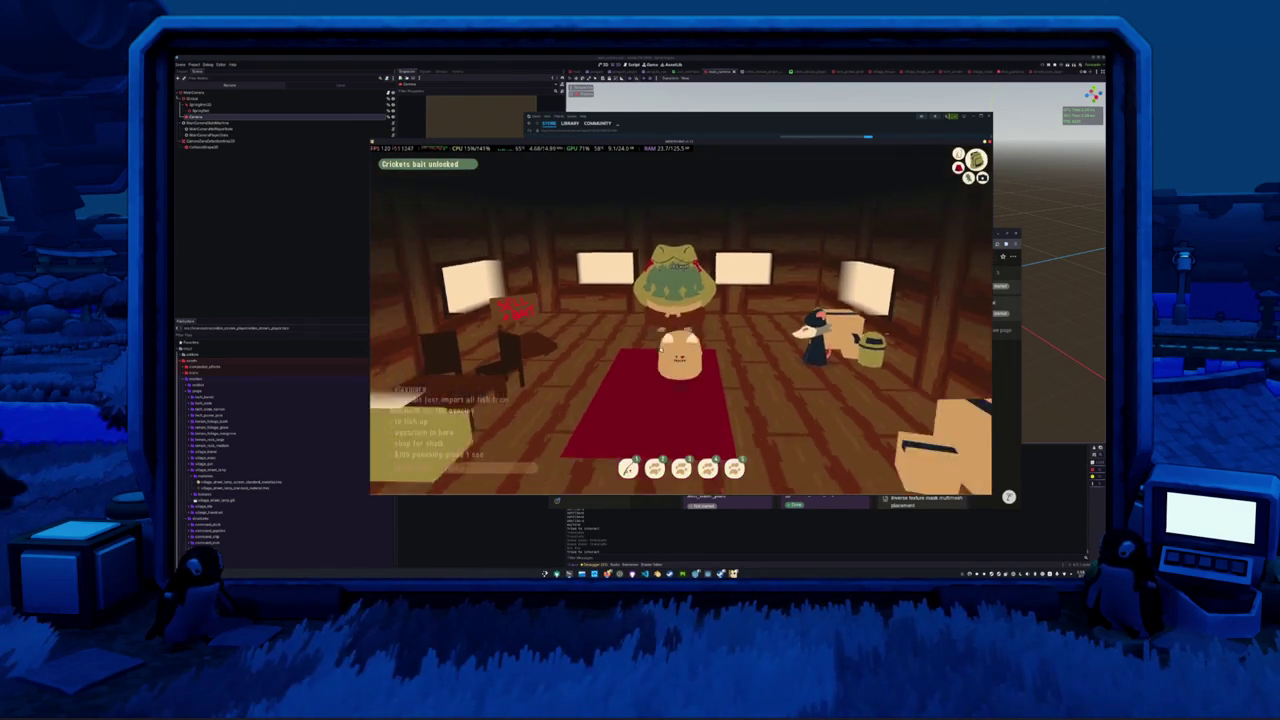
pyautogui.press('s')
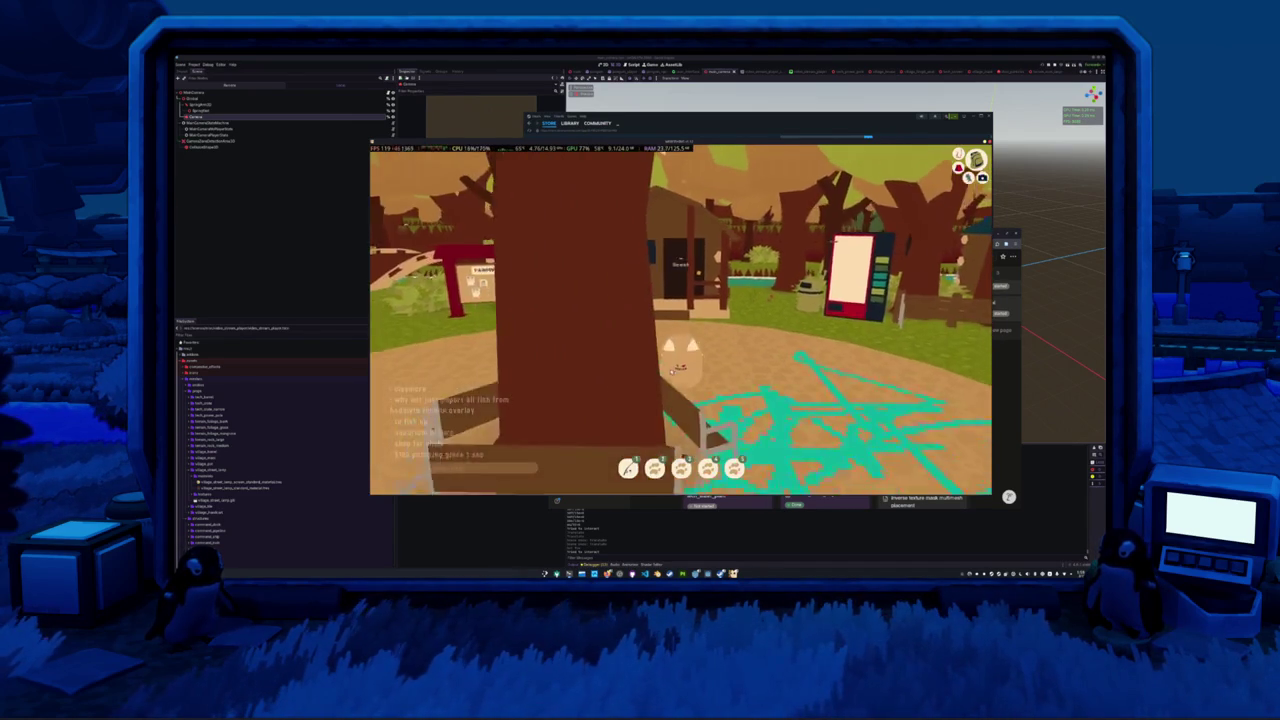
# - Equip the Black Chalk from the inventory's Tools section
pyautogui.press('Tab')
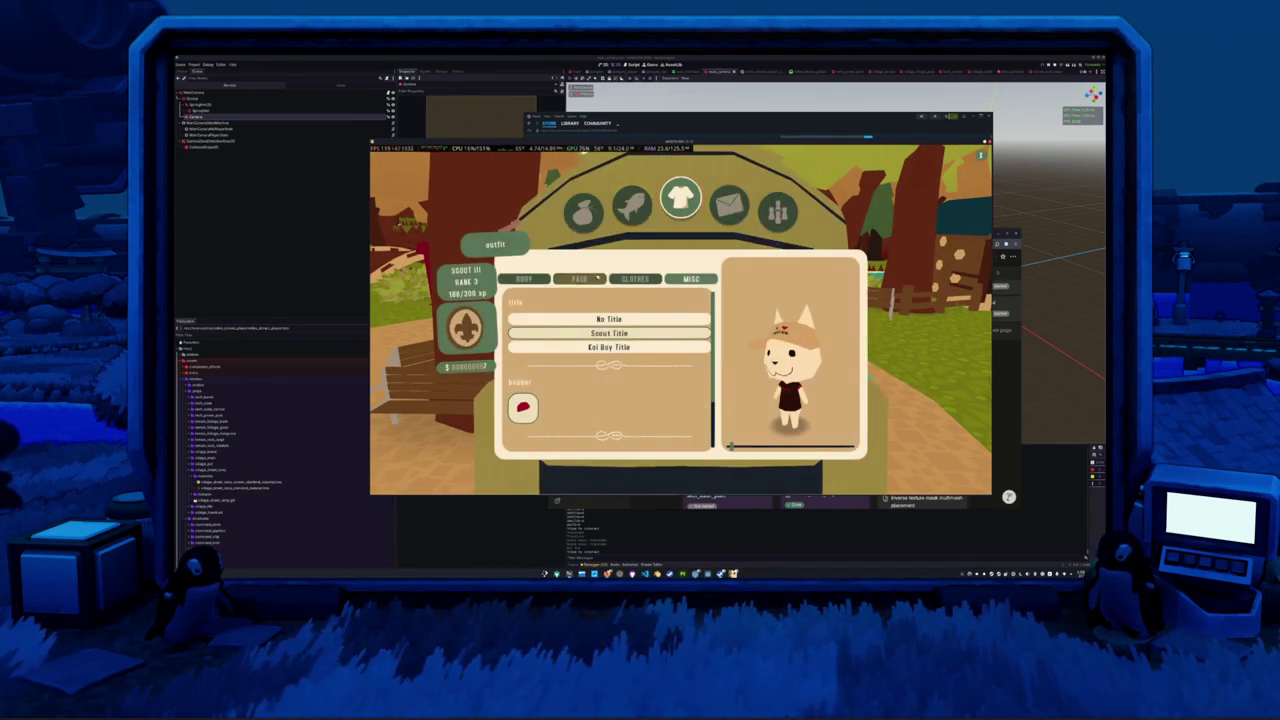
pyautogui.click(597, 212)
pyautogui.click(540, 268)
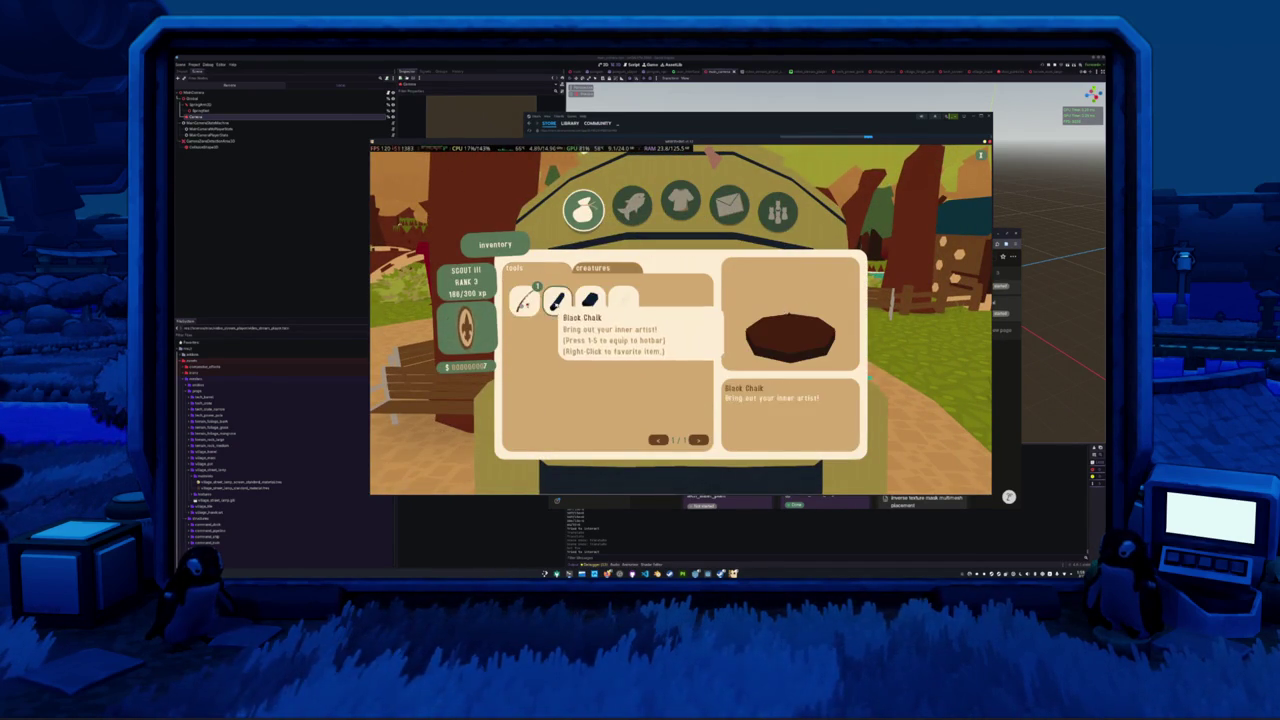
pyautogui.press('Tab')
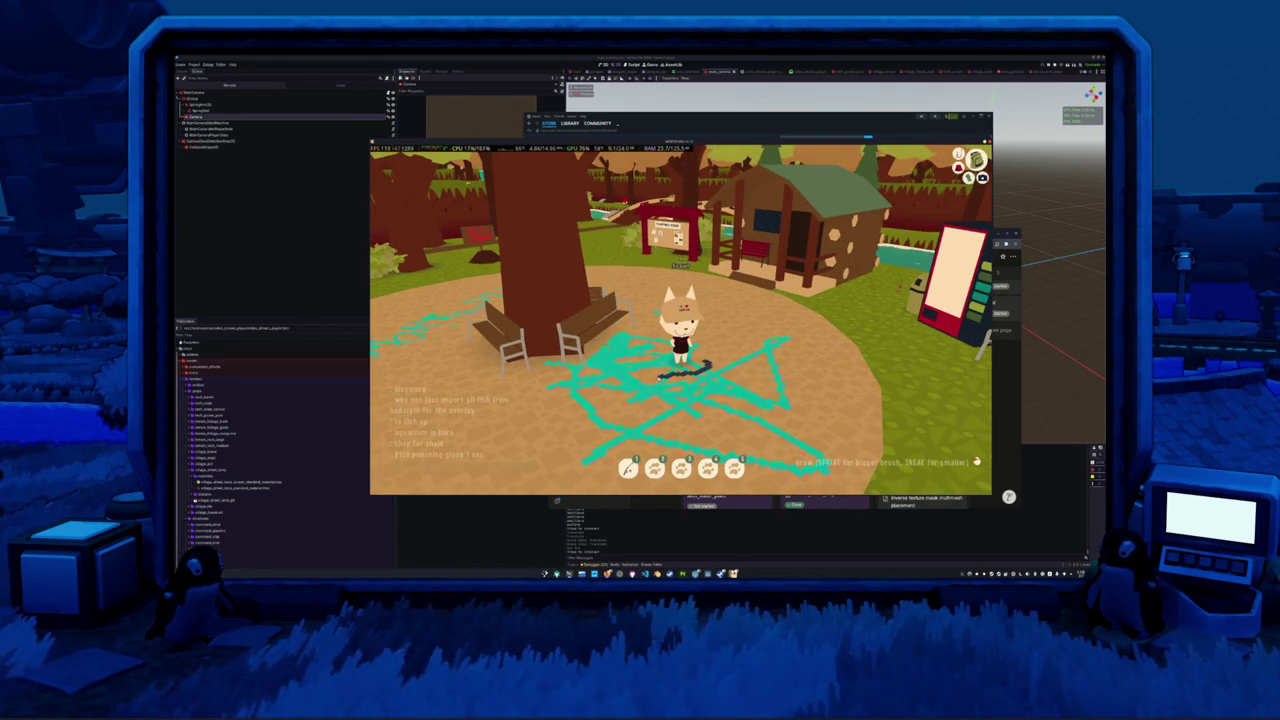
# - Paint a large black loop, a P-shaped stroke, curves and a dark patch over the teal chalk
pyautogui.moveTo(805, 340)
pyautogui.mouseDown()
pyautogui.moveTo(785, 400)
pyautogui.moveTo(690, 405)
pyautogui.moveTo(735, 365)
pyautogui.moveTo(748, 378)
pyautogui.mouseUp()
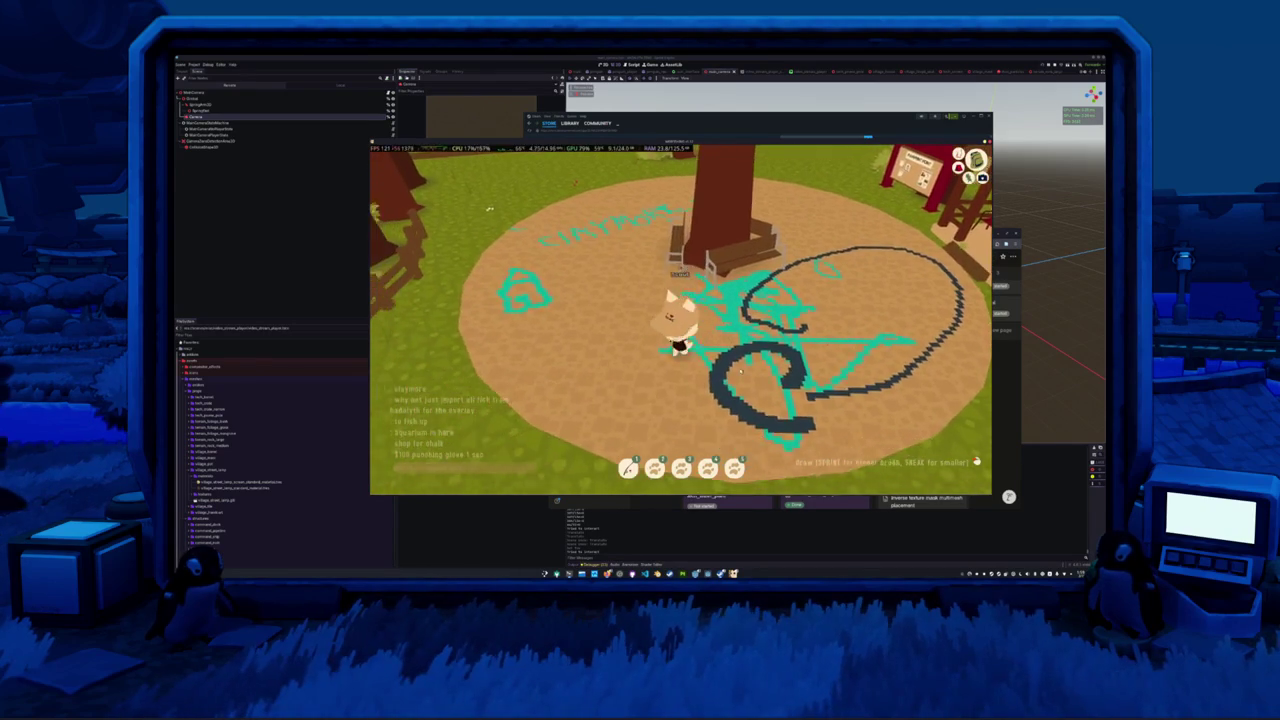
pyautogui.moveTo(640, 357)
pyautogui.mouseDown()
pyautogui.moveTo(580, 305)
pyautogui.moveTo(635, 300)
pyautogui.mouseUp()
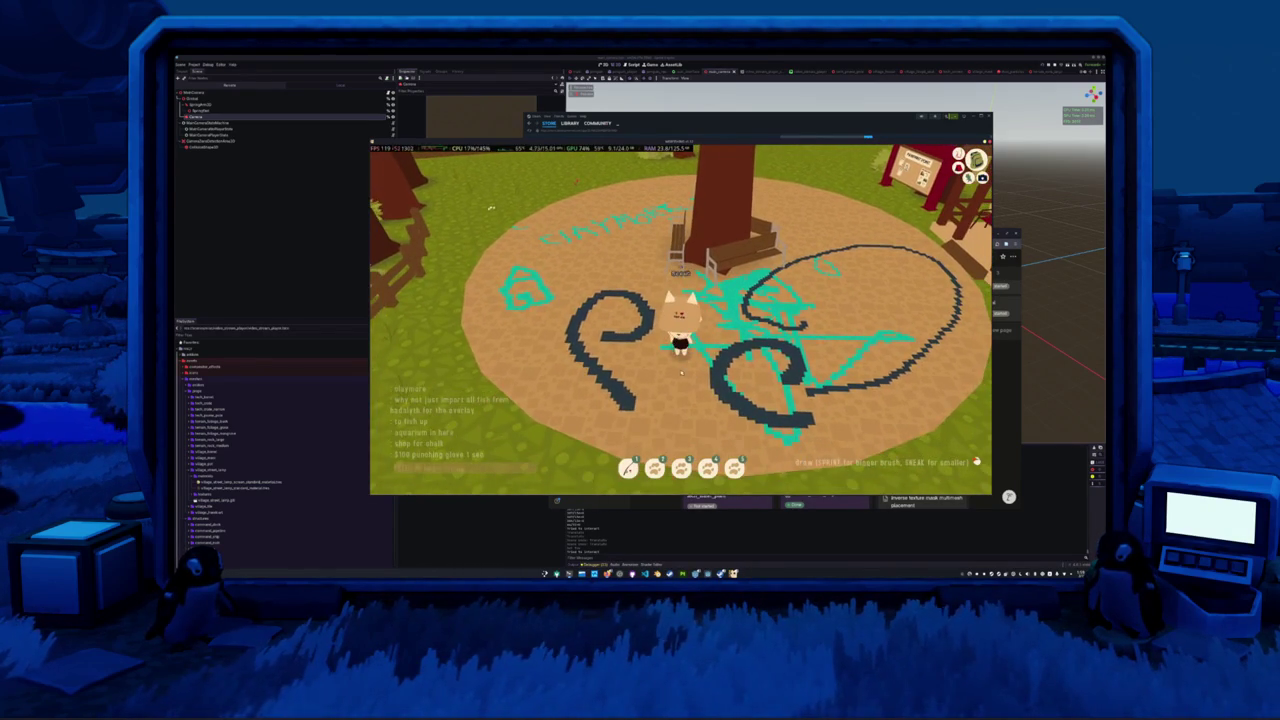
pyautogui.moveTo(682, 402); pyautogui.dragTo(655, 362)
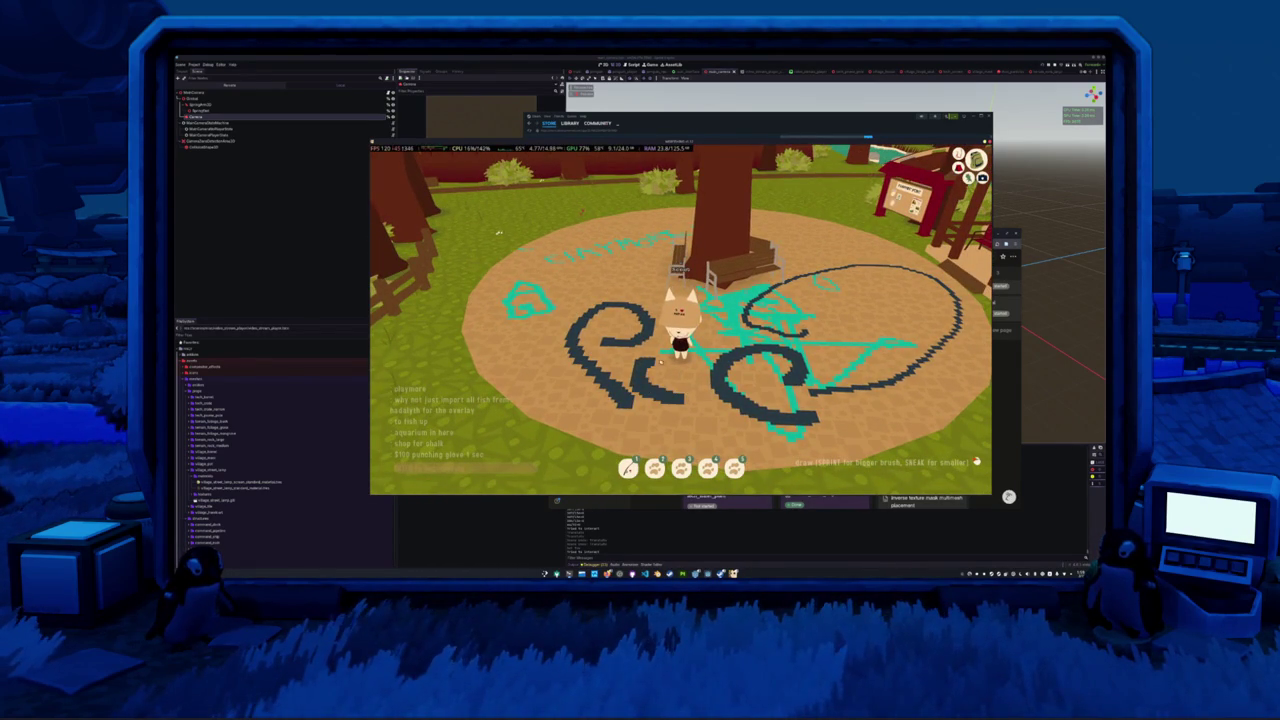
pyautogui.moveTo(742, 300)
pyautogui.mouseDown()
pyautogui.moveTo(728, 330)
pyautogui.moveTo(772, 306)
pyautogui.mouseUp()
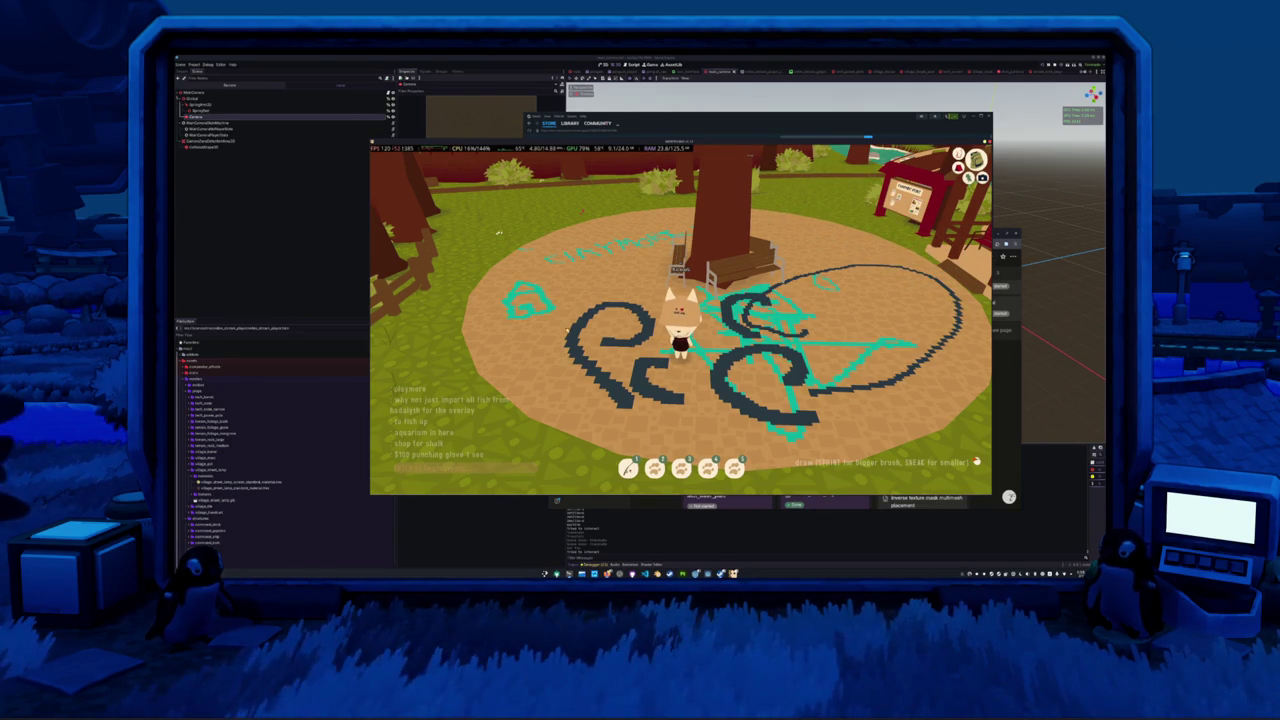
pyautogui.moveTo(548, 321); pyautogui.dragTo(558, 275)
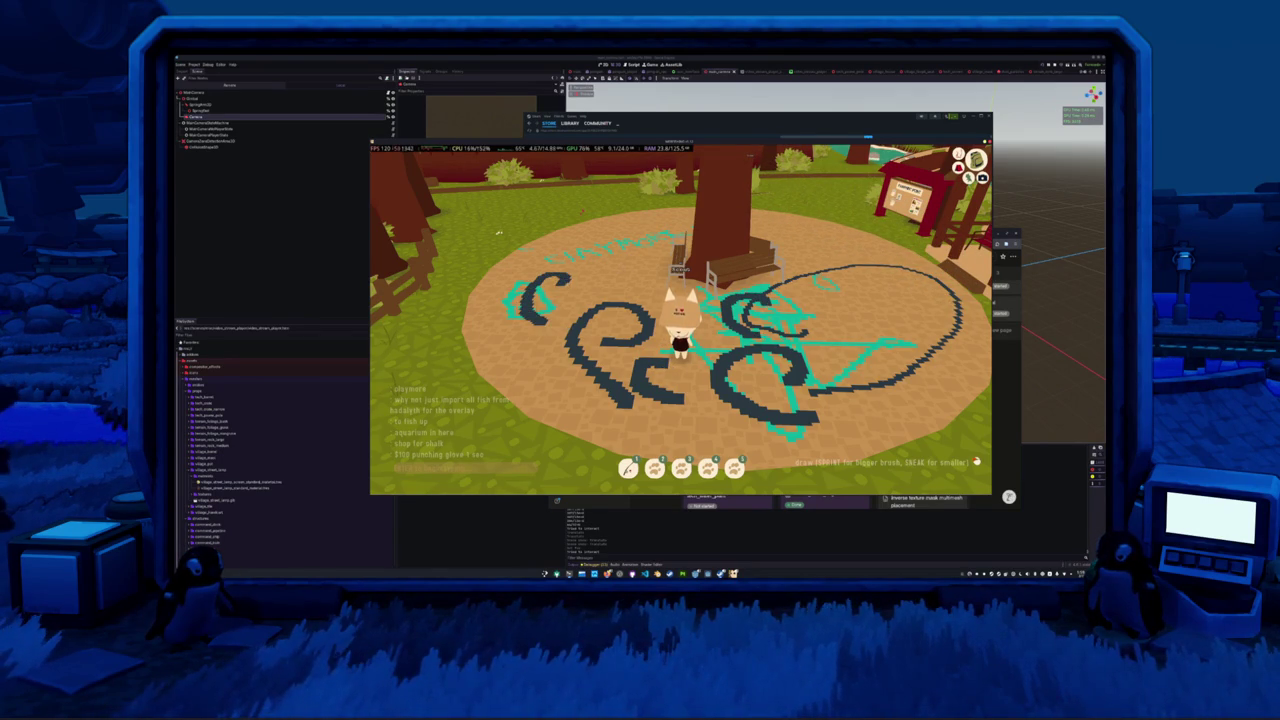
pyautogui.scroll(3, 498, 233)
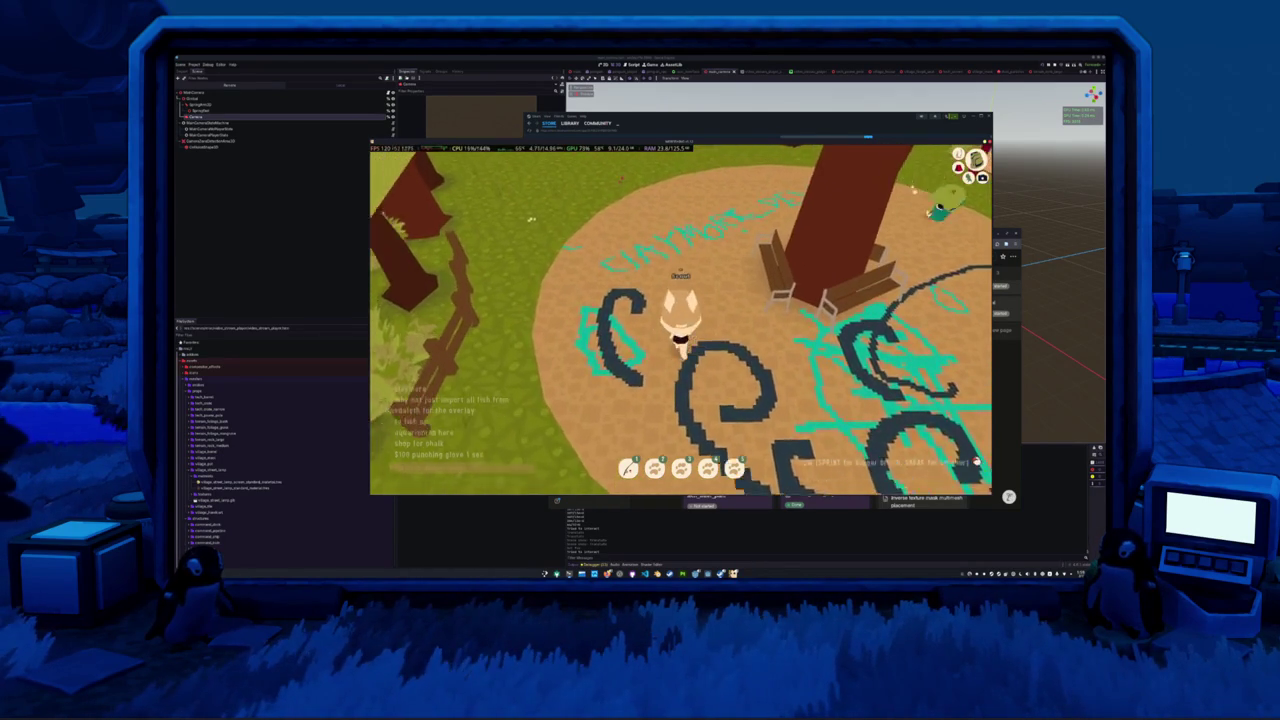
pyautogui.scroll(-3, 532, 218)
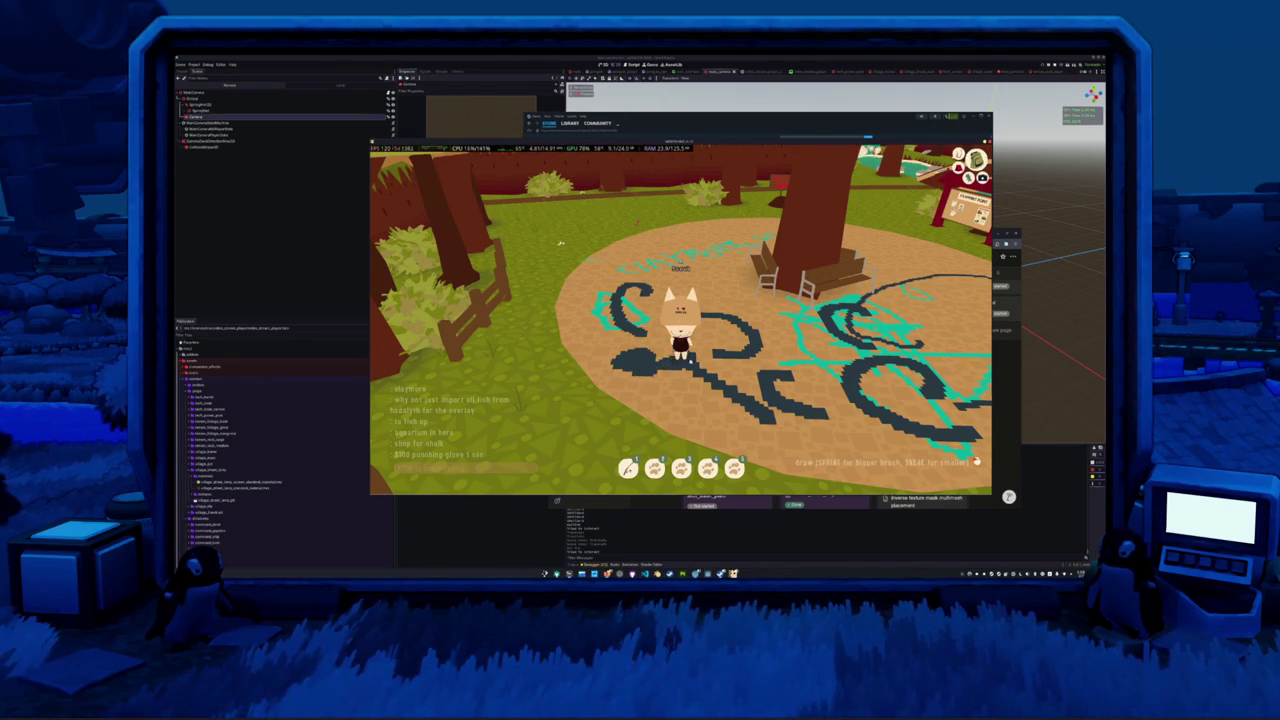
pyautogui.moveTo(679, 366); pyautogui.dragTo(716, 353)
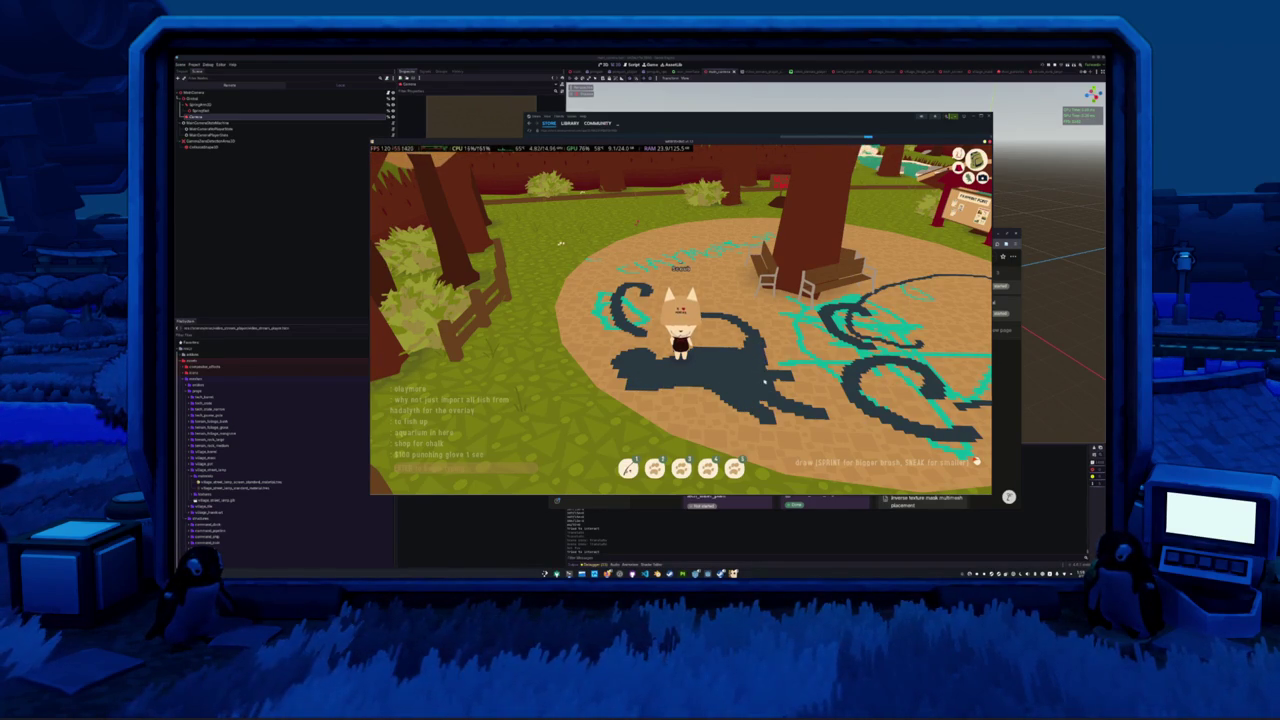
# - Walk the cat across the plaza to view the black-and-cyan chalk art around the central tree
pyautogui.press('w')
pyautogui.press('w')
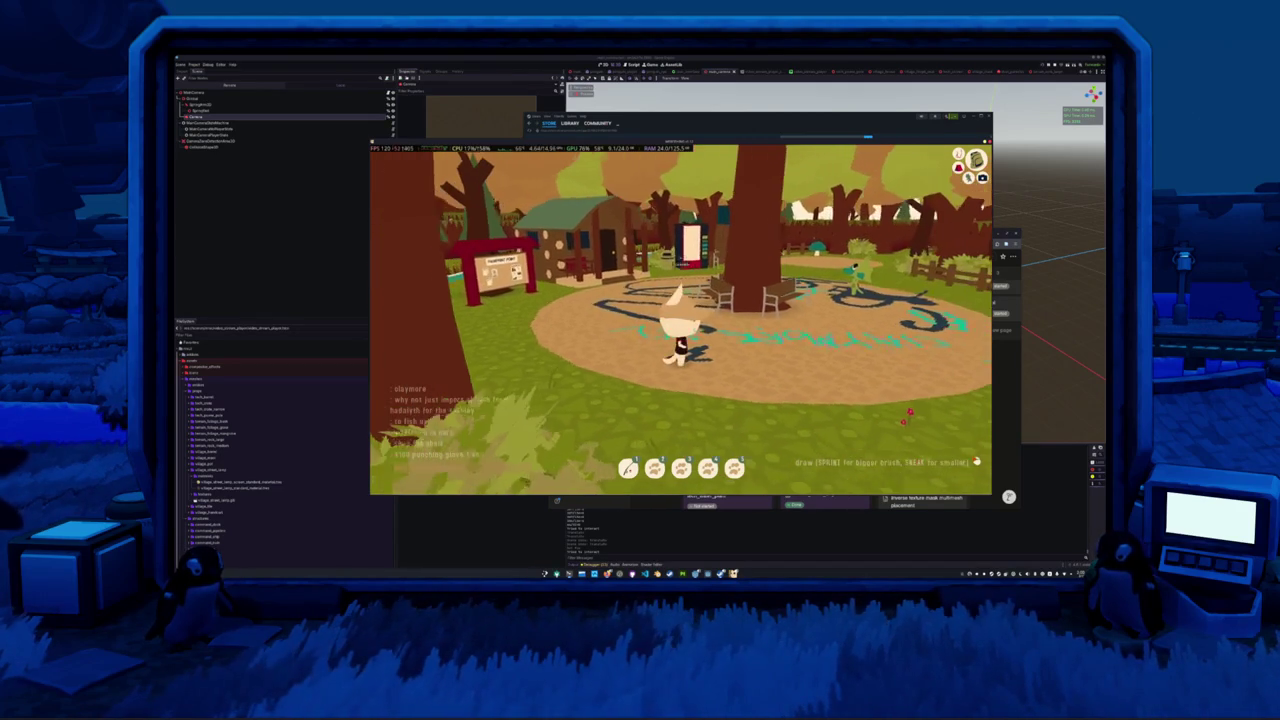
# - Glance at the Notion task board, then draw a black chalk stroke near the character
pyautogui.hotkey('alt', 'Tab')
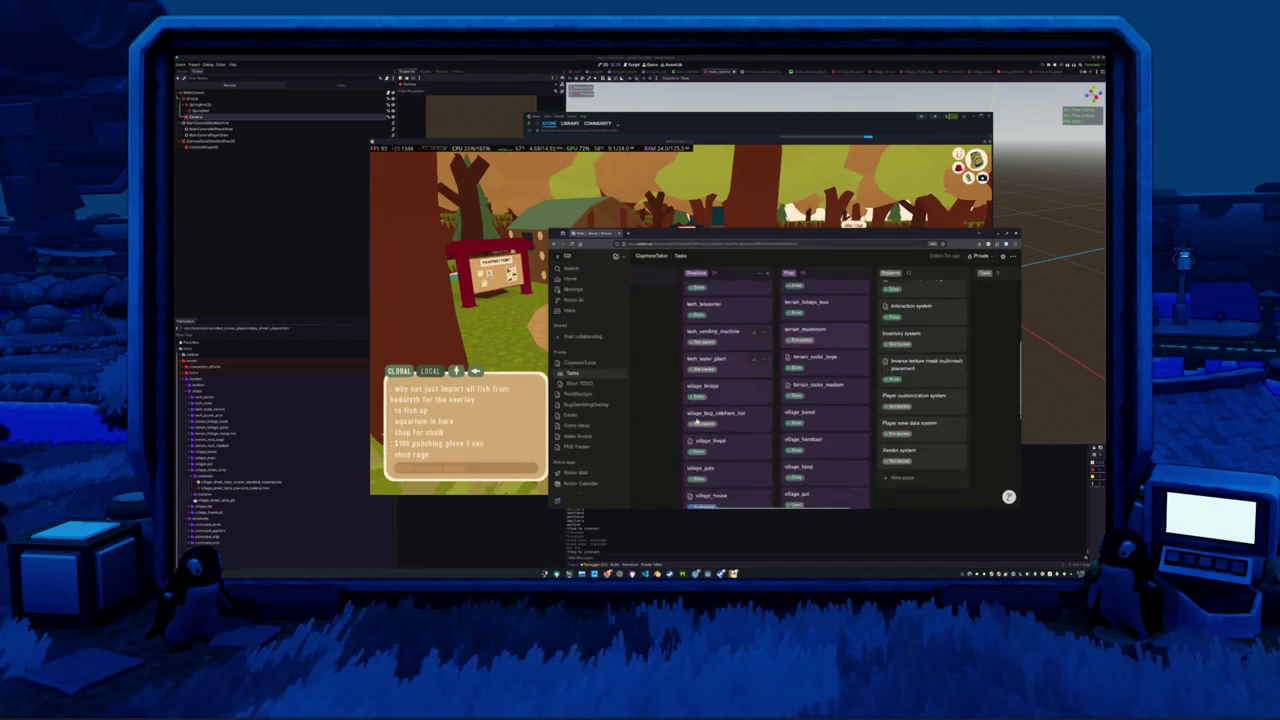
pyautogui.scroll(-3, 696, 420)
pyautogui.hotkey('alt', 'Tab')
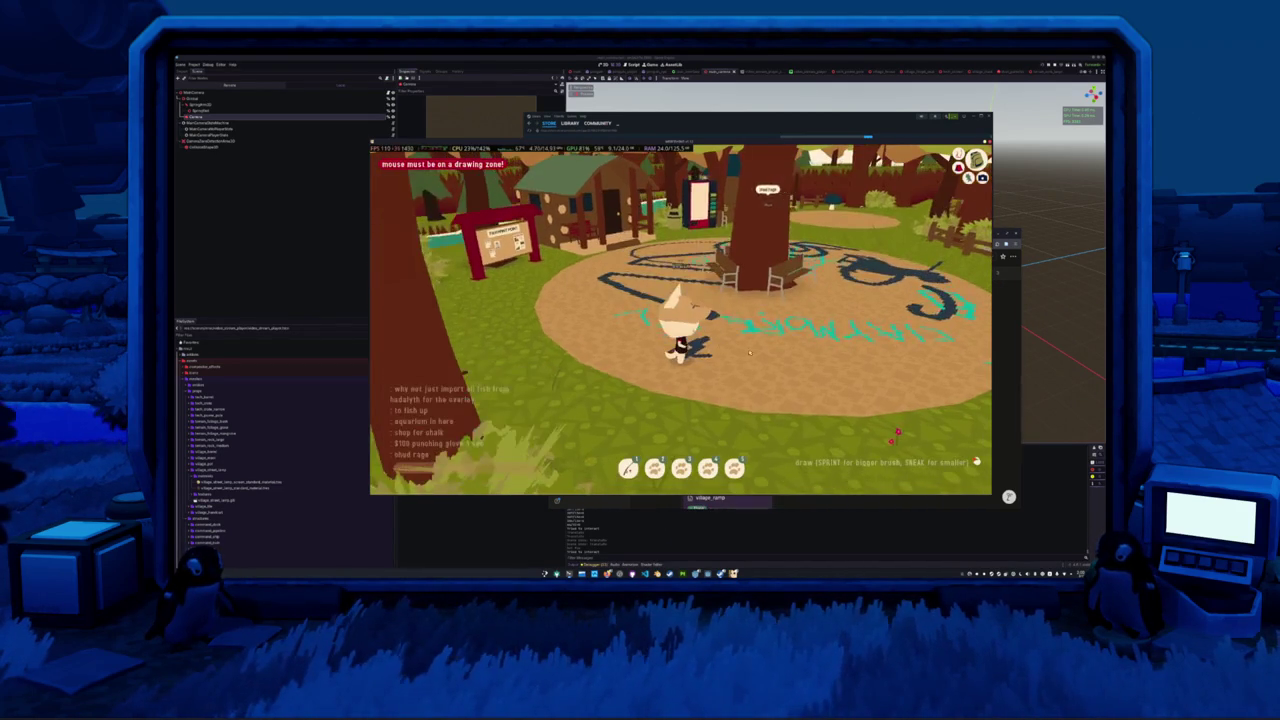
pyautogui.moveTo(762, 316); pyautogui.dragTo(810, 352)
# - Resume from the pause menu and add black strokes on the circle's left and right sides
pyautogui.press('Escape')
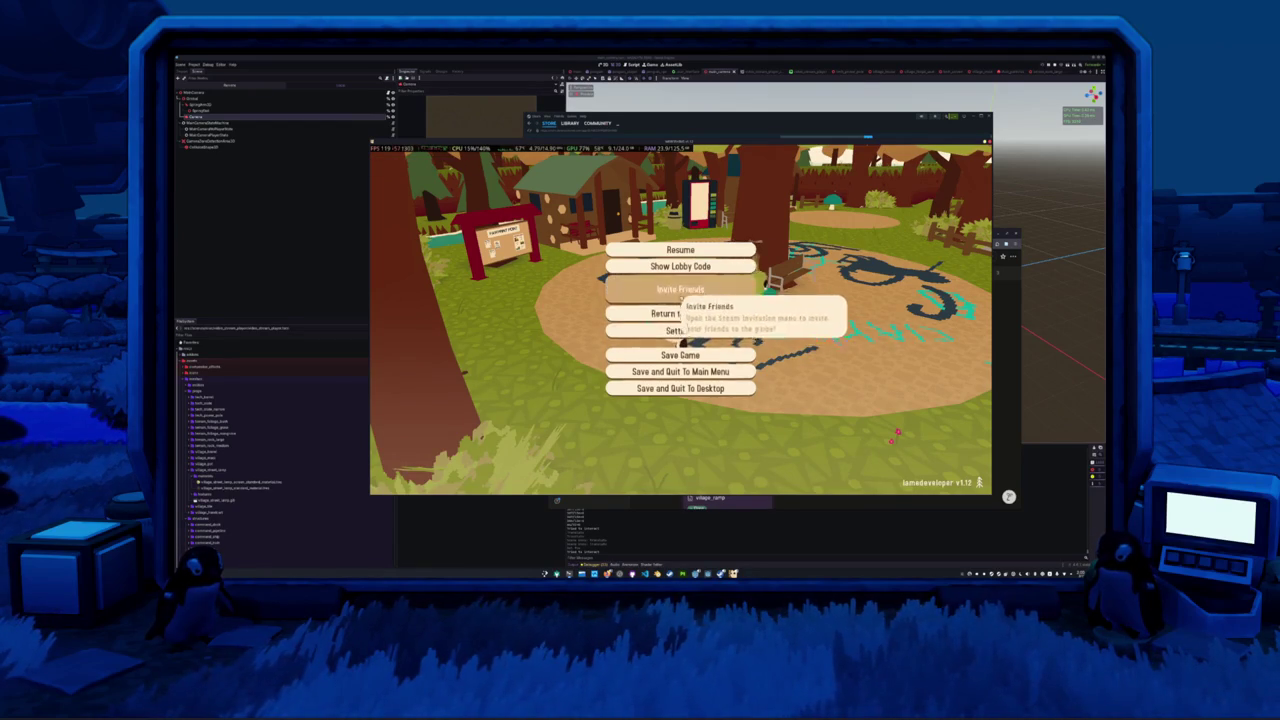
pyautogui.click(680, 250)
pyautogui.moveTo(612, 360); pyautogui.dragTo(604, 299)
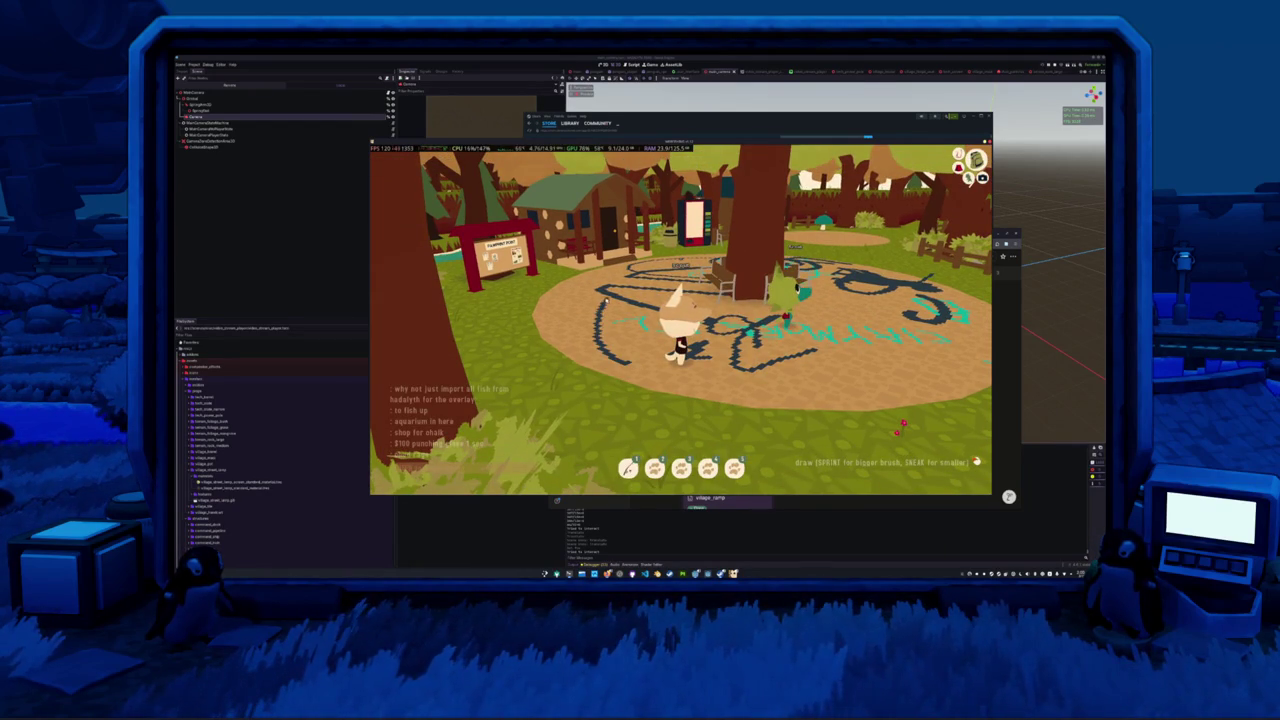
pyautogui.moveTo(794, 367)
pyautogui.mouseDown()
pyautogui.moveTo(858, 302)
pyautogui.moveTo(845, 382)
pyautogui.mouseUp()
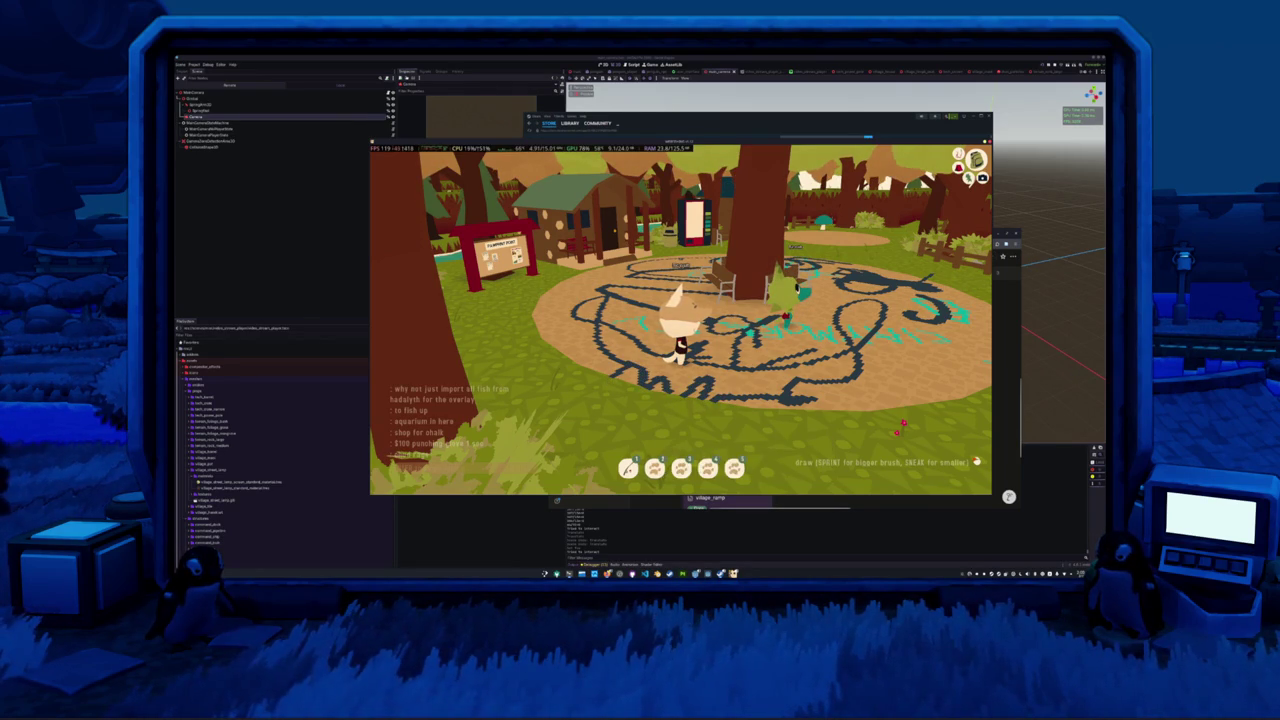
# - Open and close the chat, then briefly check the Notion task board
pyautogui.press('t')
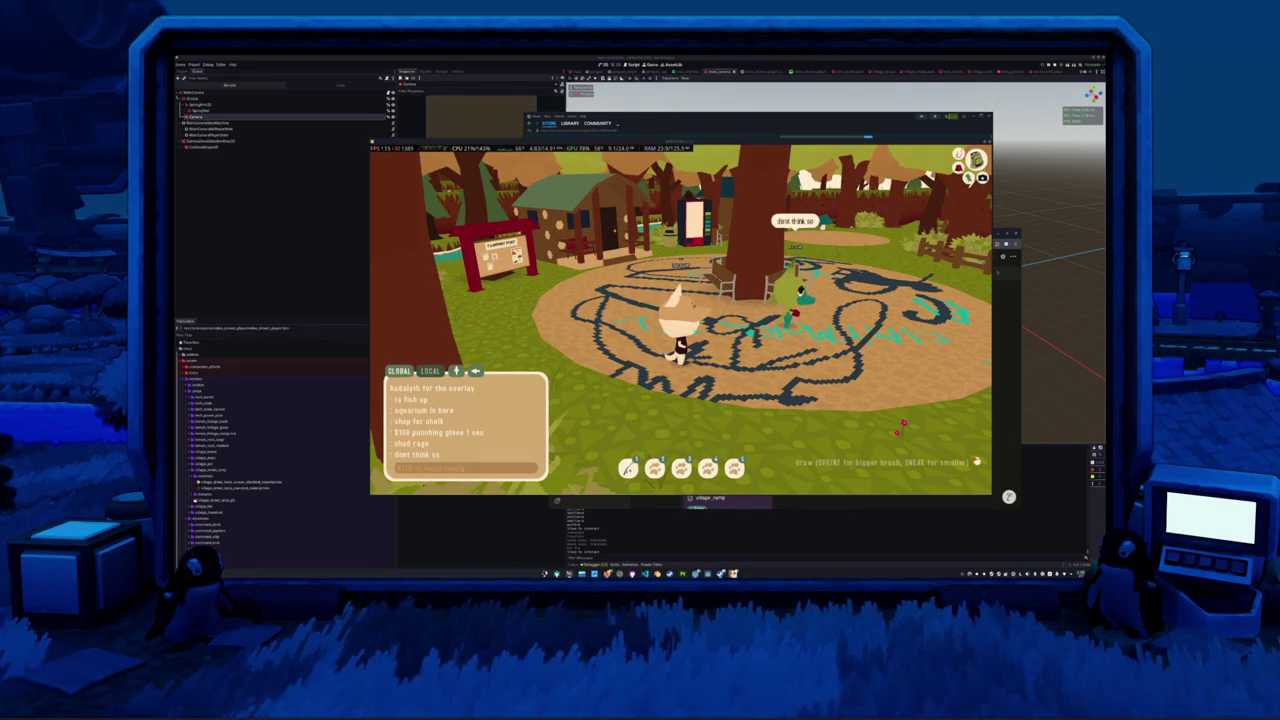
pyautogui.press('Escape')
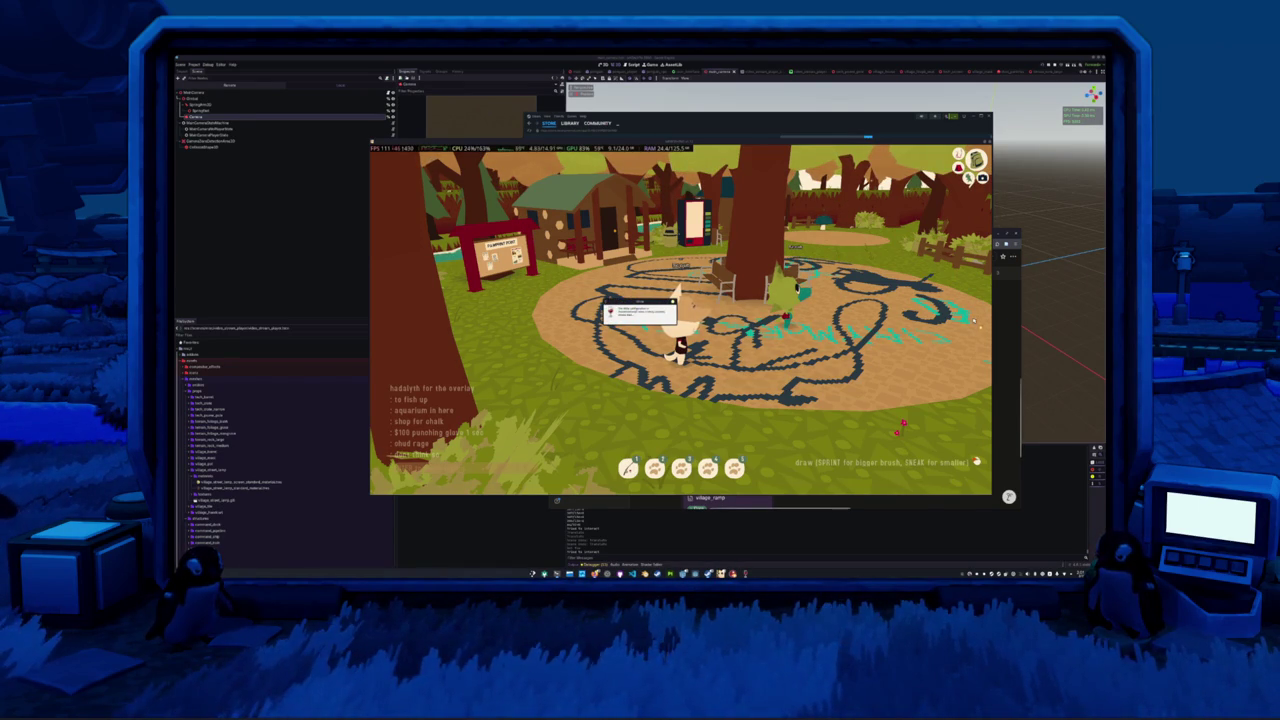
pyautogui.hotkey('alt', 'Tab')
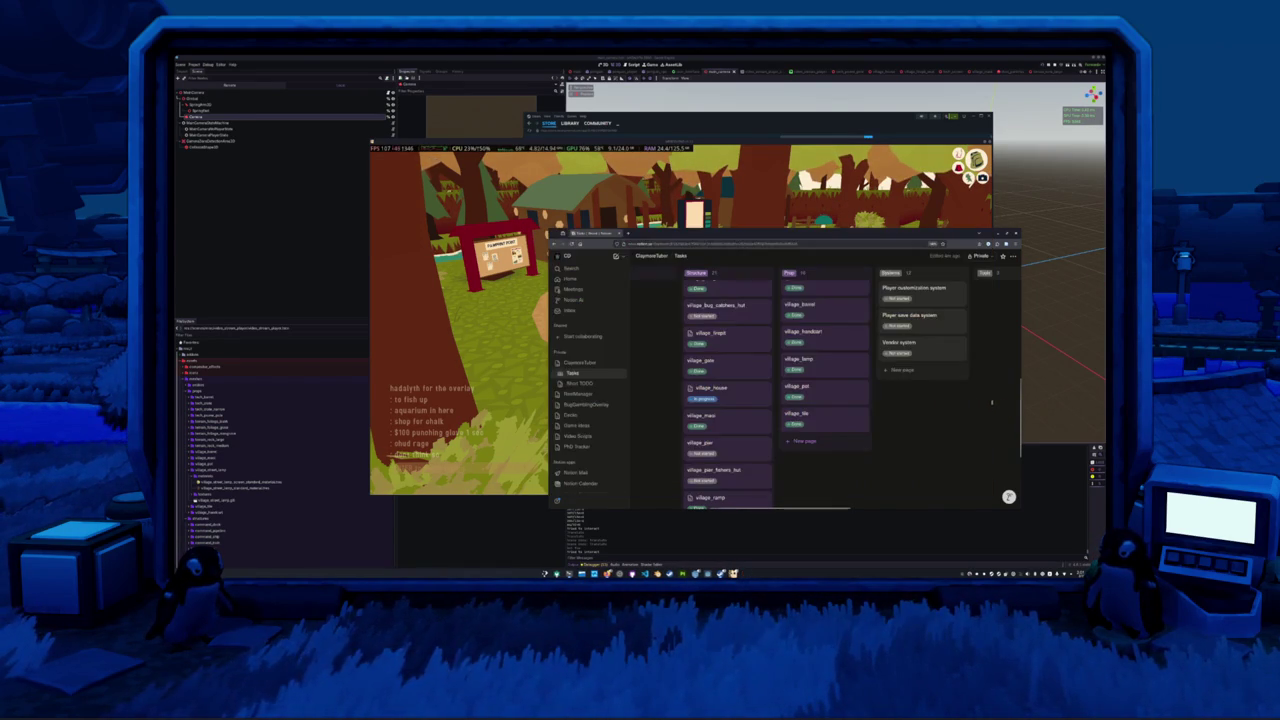
pyautogui.hotkey('alt', 'Tab')
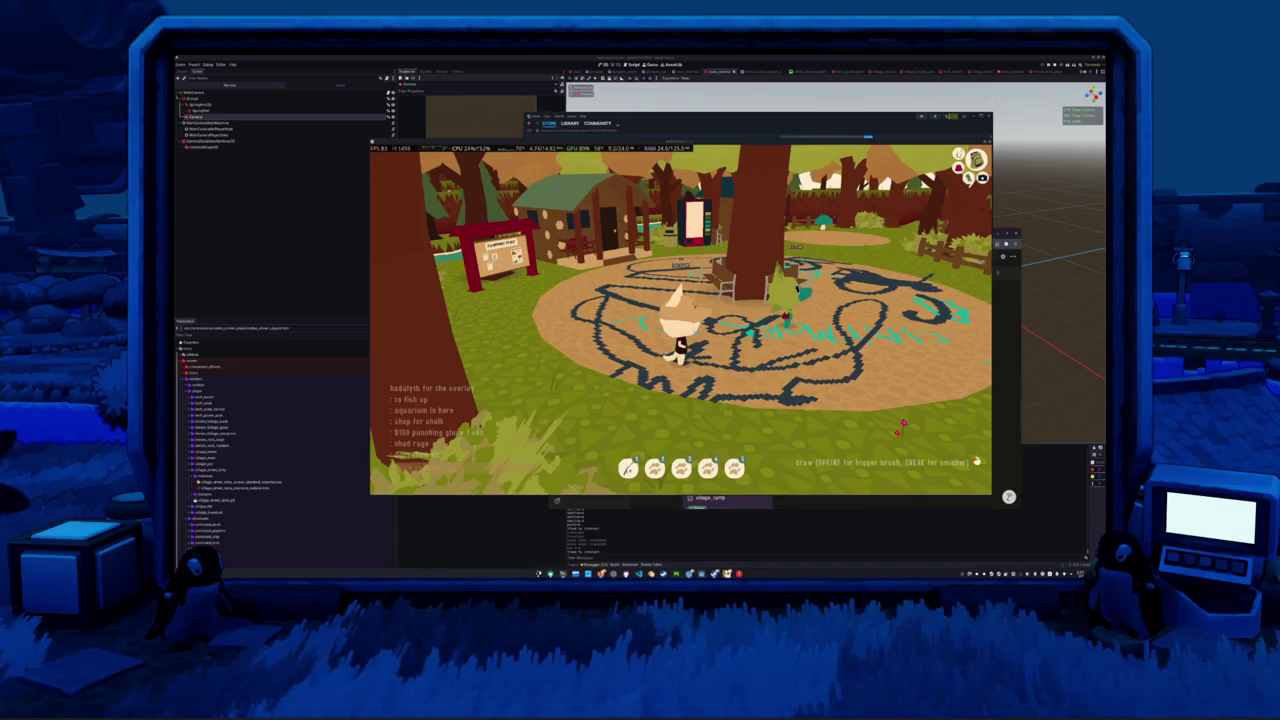
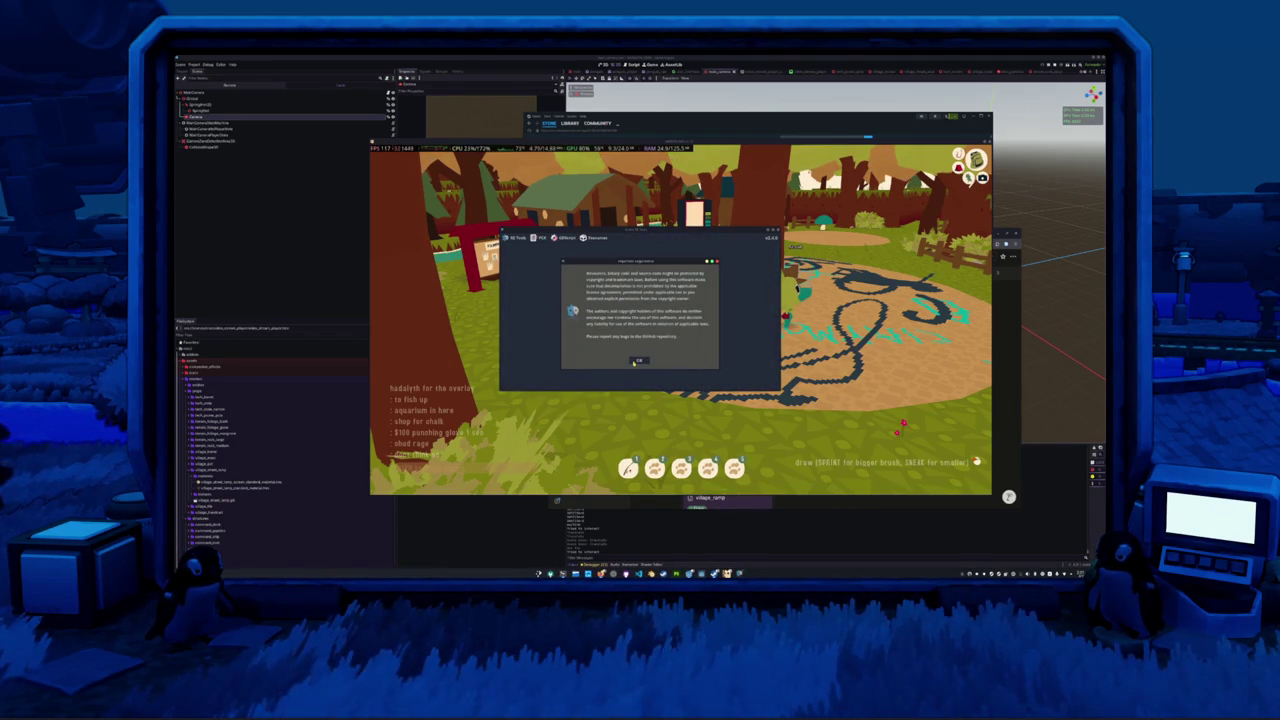
# - Accept the legal notice and start Recover Project… from the RE Tools menu
pyautogui.click(638, 360)
pyautogui.click(514, 237)
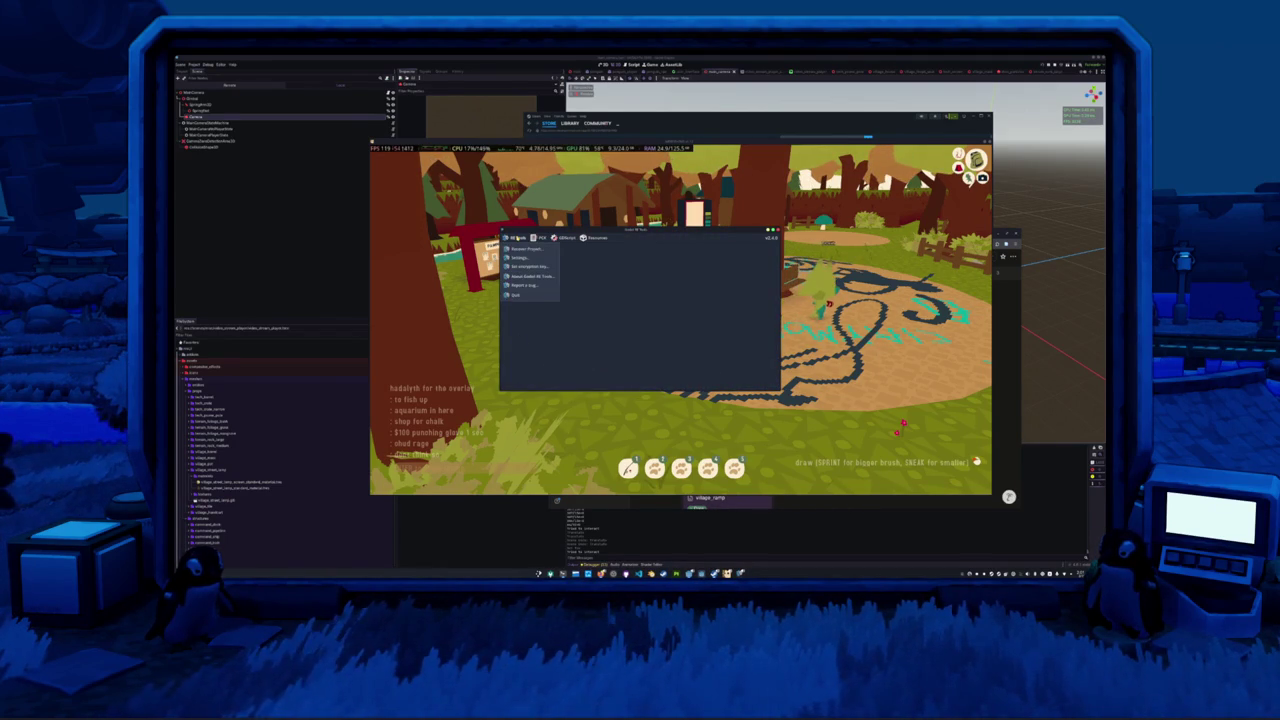
pyautogui.click(520, 249)
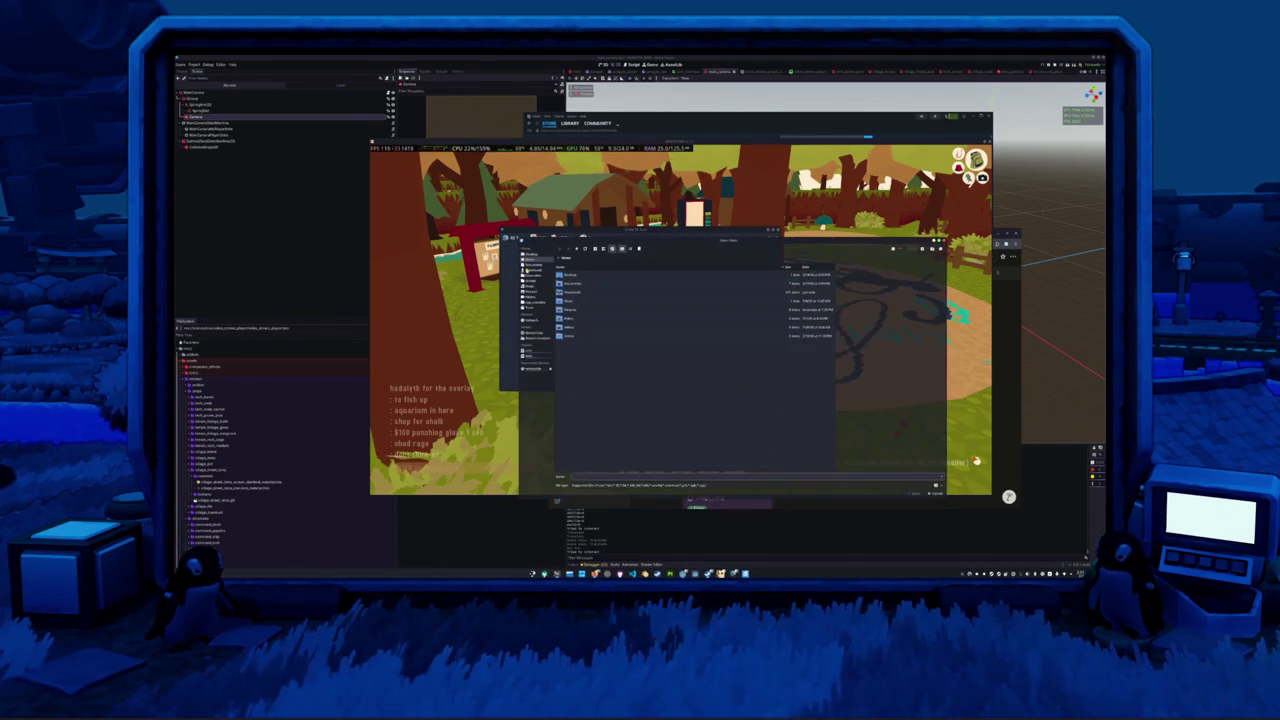
# - Browse SteamLibrary > steamapps > common to the game's folder and load its PCK file
pyautogui.click(525, 357)
pyautogui.doubleClick(572, 274)
pyautogui.doubleClick(572, 274)
pyautogui.scroll(-5, 576, 378)
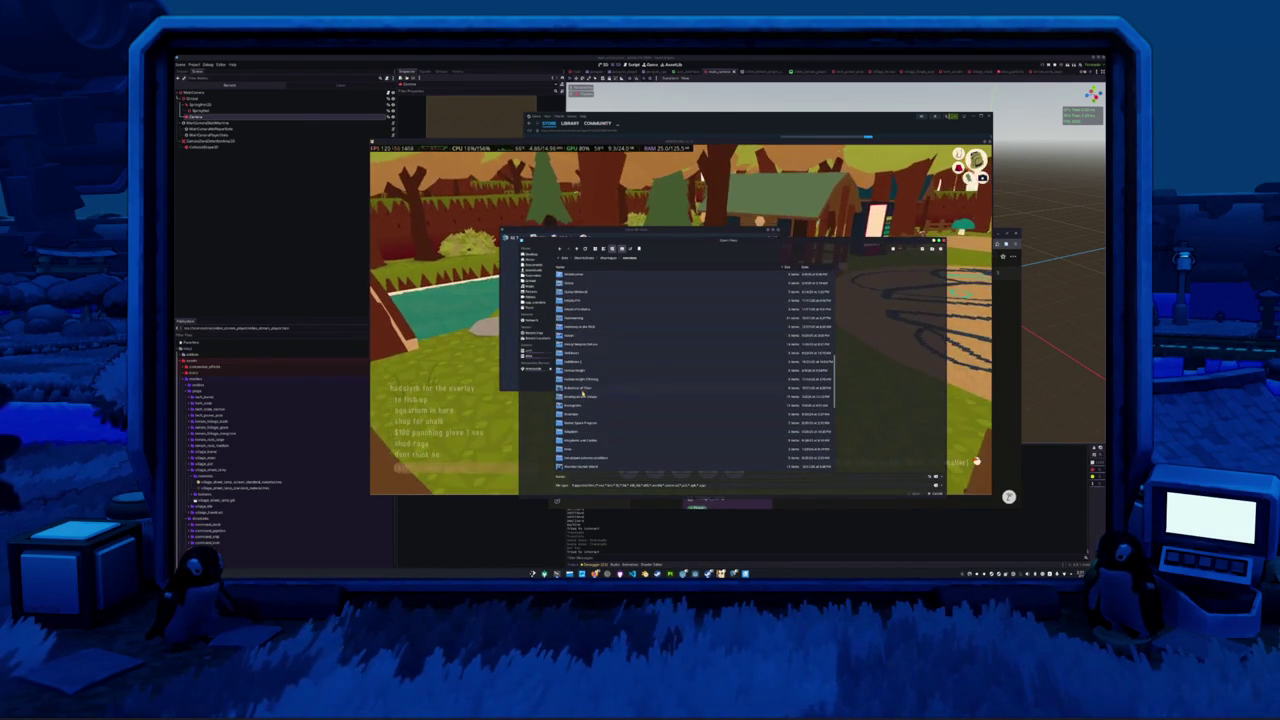
pyautogui.scroll(-5, 582, 394)
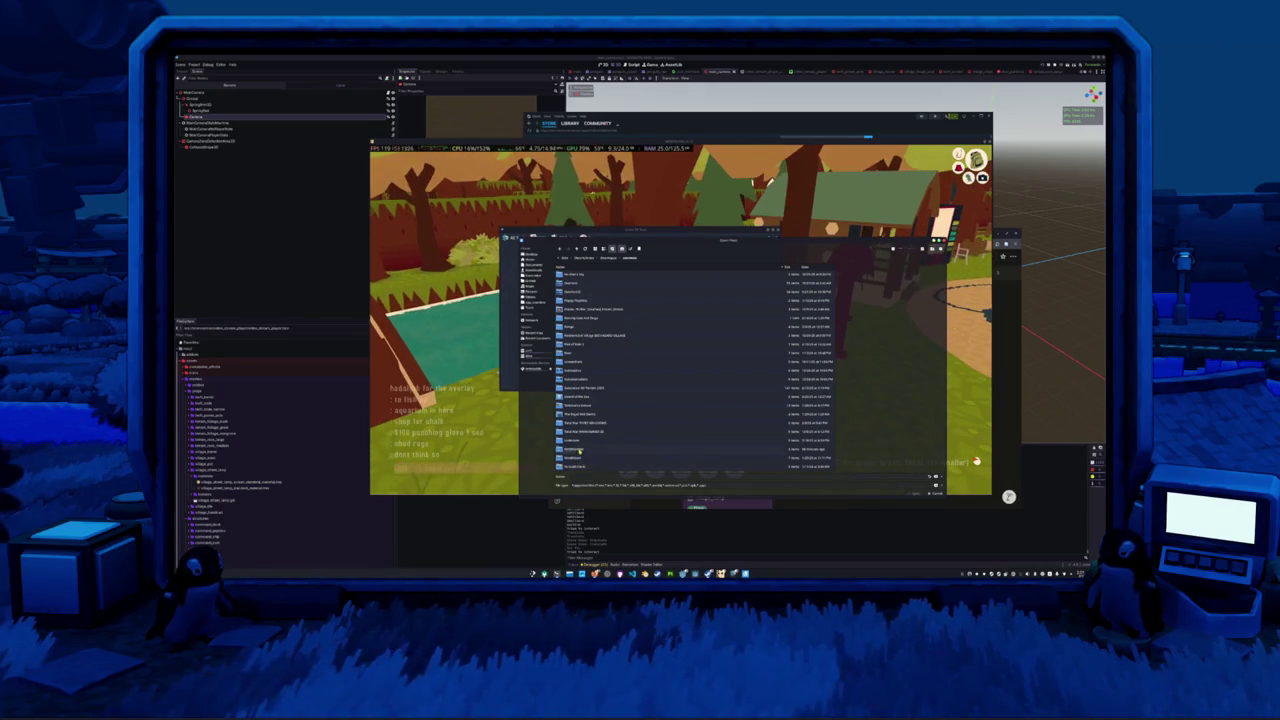
pyautogui.doubleClick(579, 451)
pyautogui.doubleClick(570, 273)
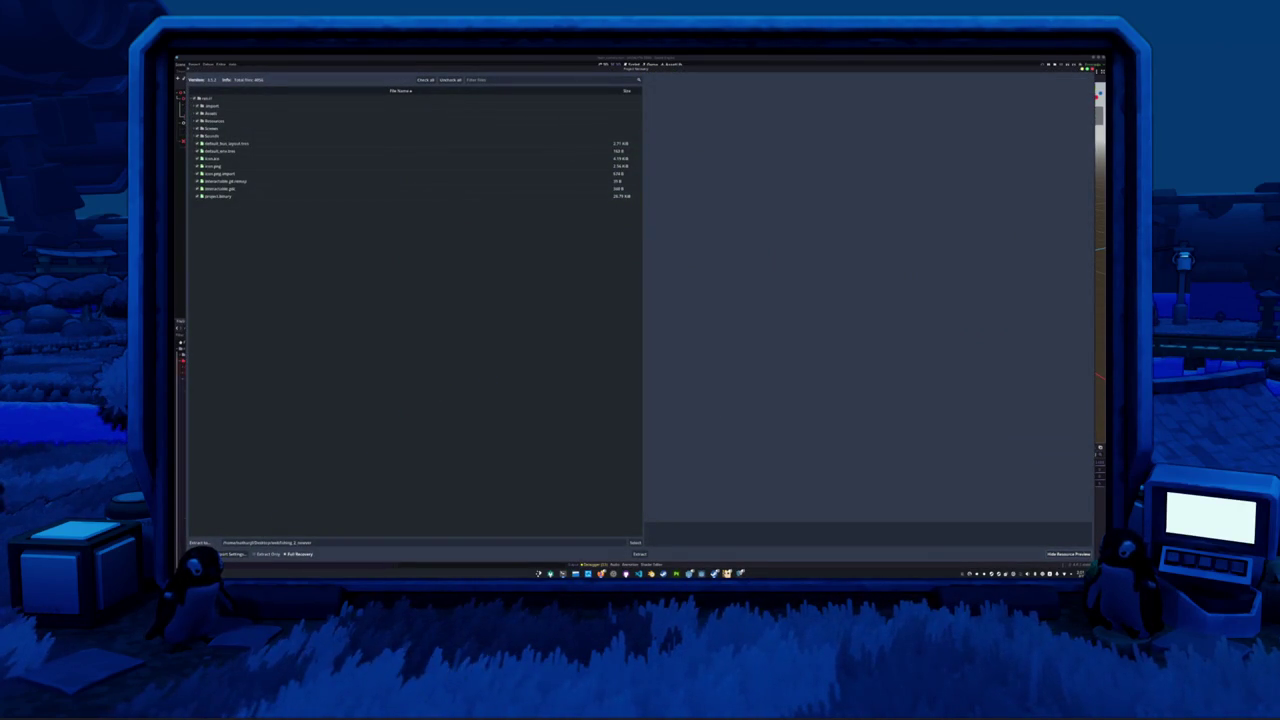
# - Expand Scenes > SecTools > Entities and preview the interactable.gd script
pyautogui.click(197, 128)
pyautogui.click(197, 128)
pyautogui.click(197, 128)
pyautogui.click(203, 135)
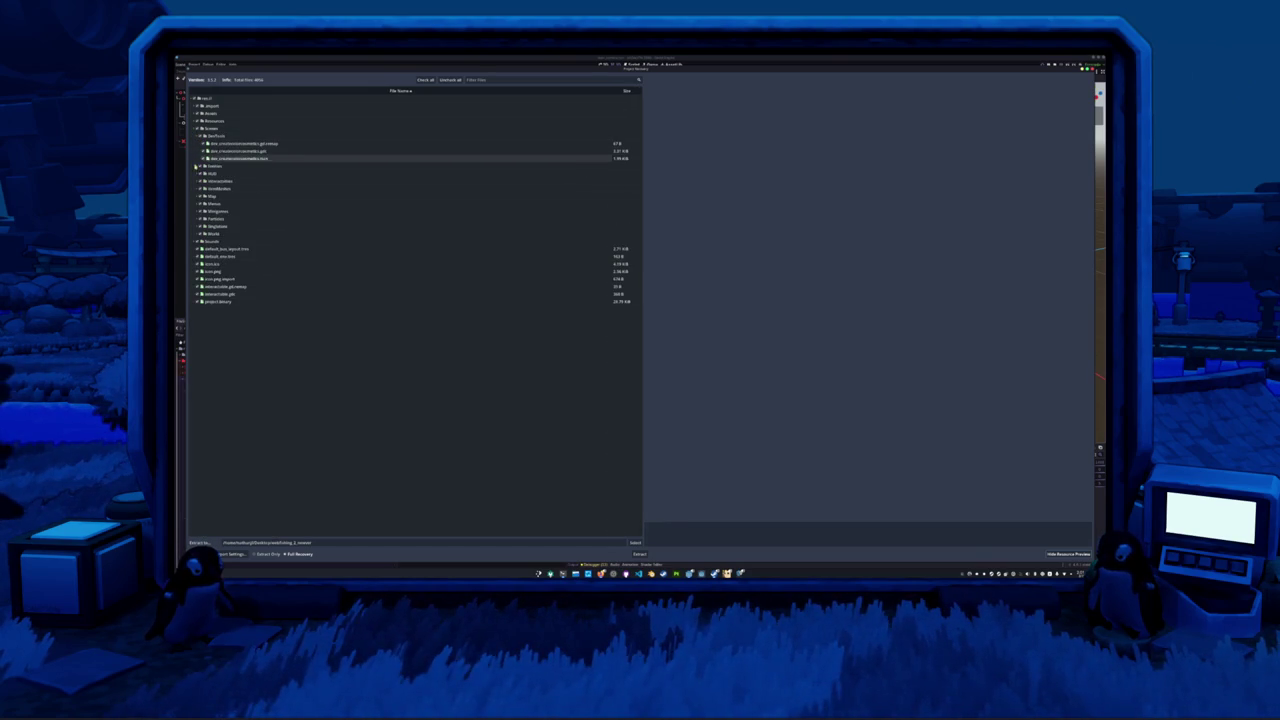
pyautogui.click(197, 166)
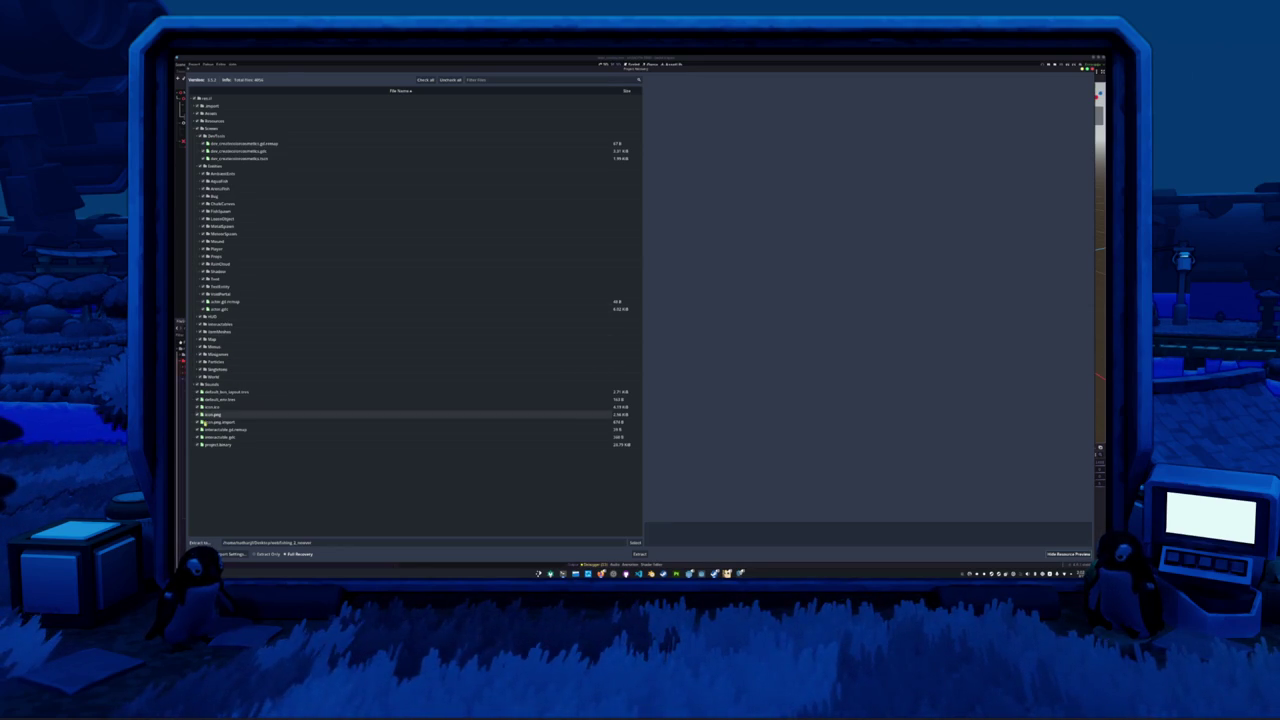
pyautogui.click(236, 437)
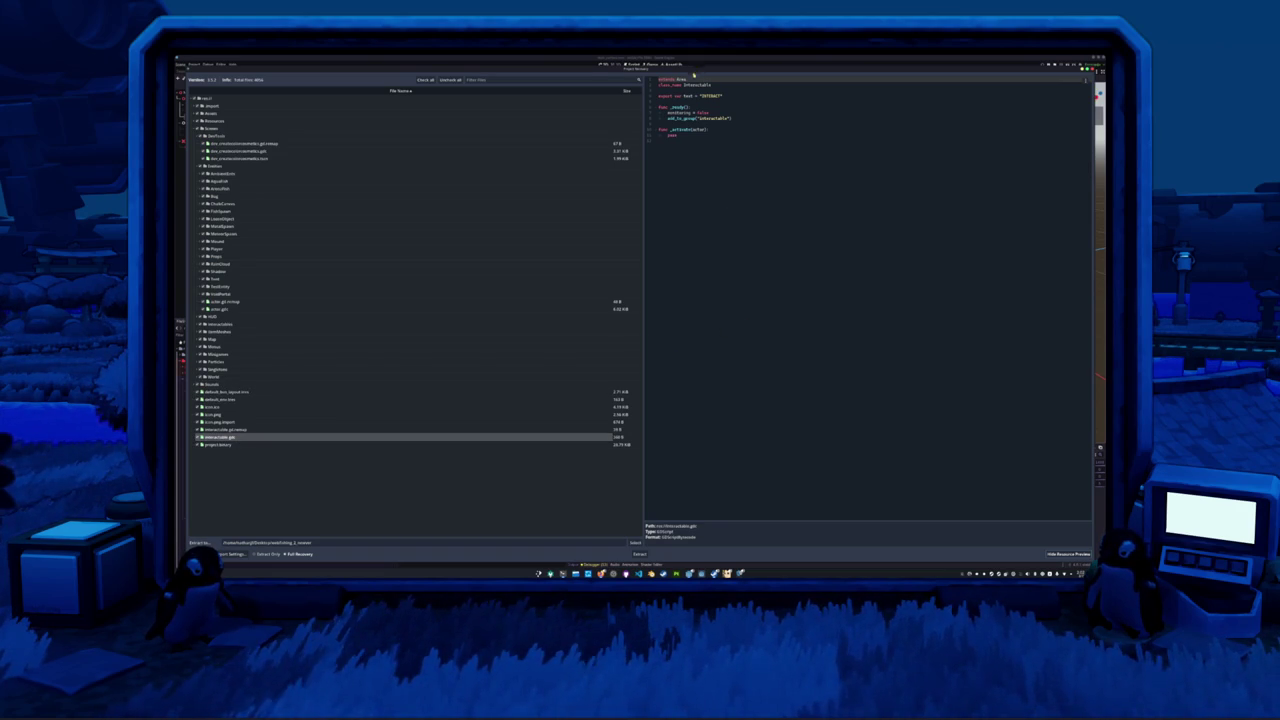
# - Mark lines 3, 5 and 8 in interactable.gd, then preview its .remap and icon.png.import
pyautogui.click(683, 90)
pyautogui.click(677, 102)
pyautogui.click(670, 123)
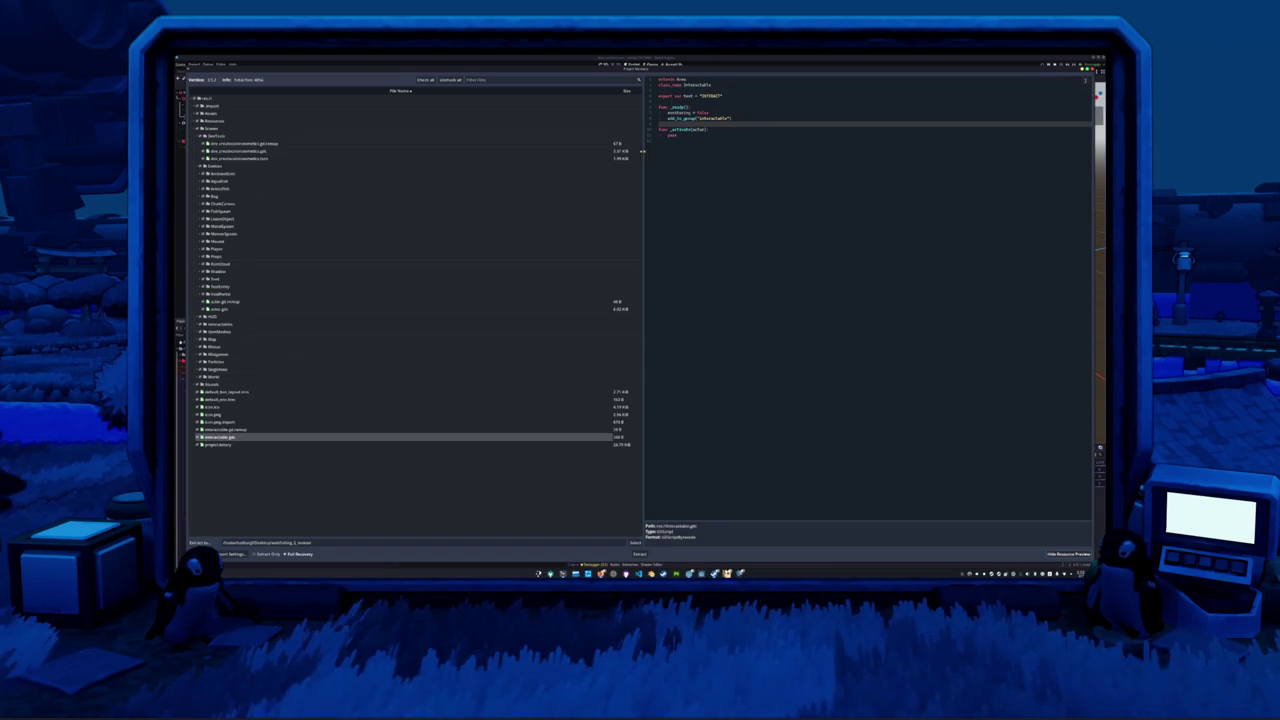
pyautogui.click(303, 429)
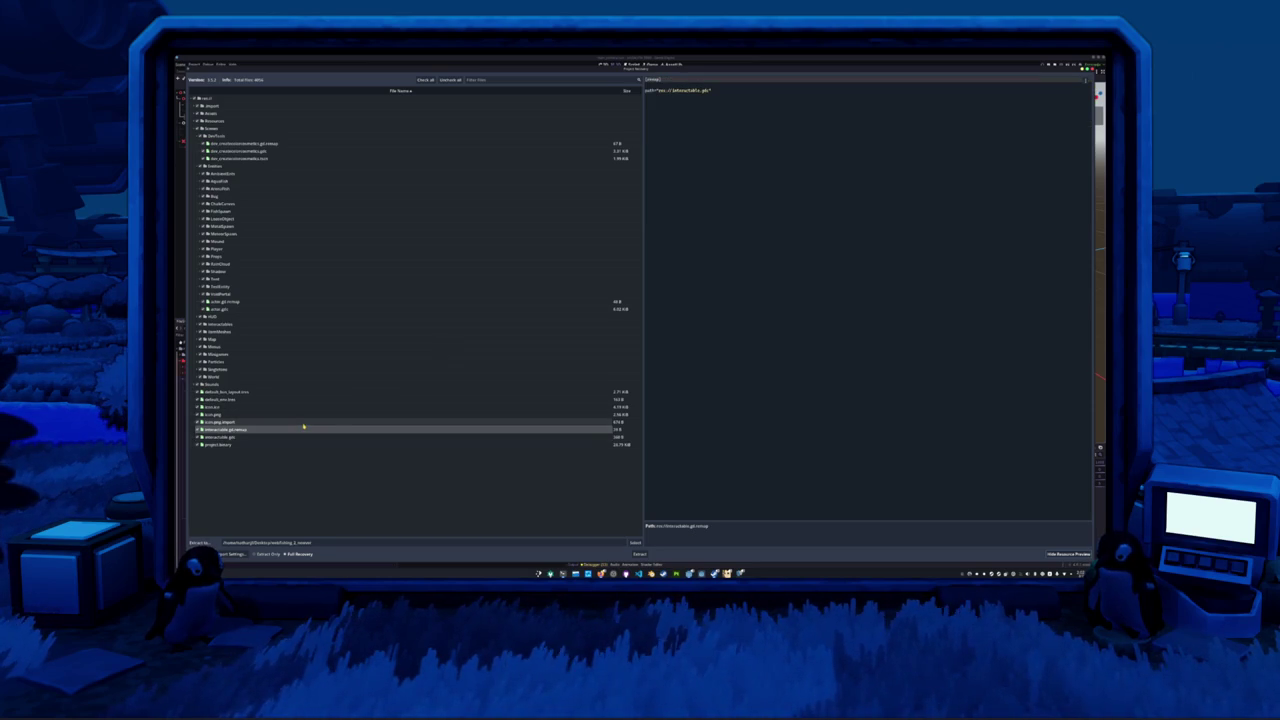
pyautogui.press('Up')
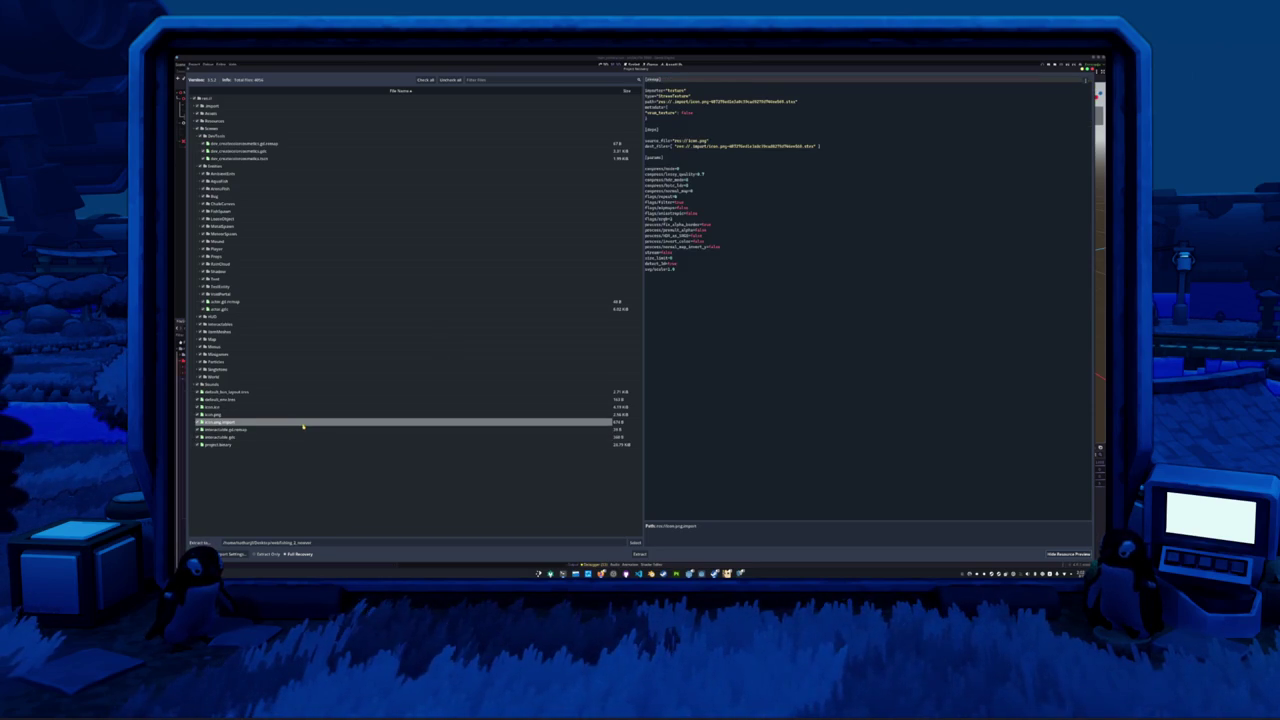
pyautogui.click(275, 429)
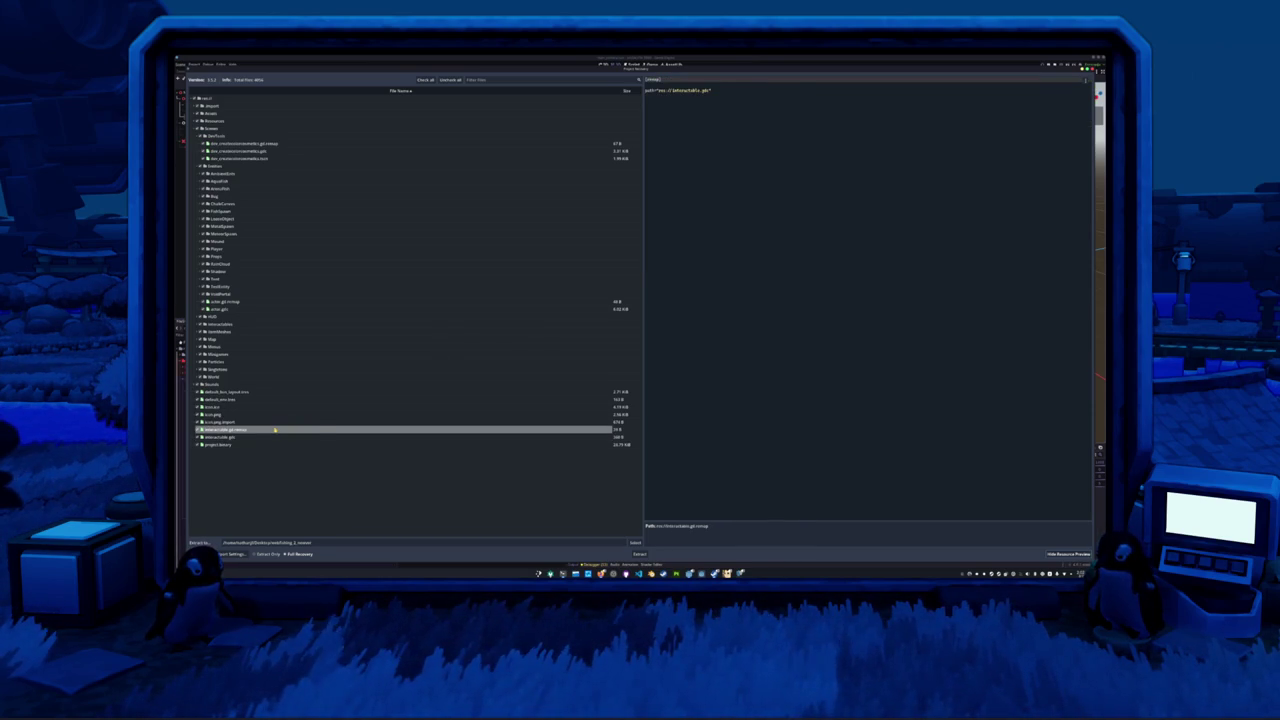
# - Preview project.binary and scroll through the recovered project settings
pyautogui.press('Down')
pyautogui.press('Down')
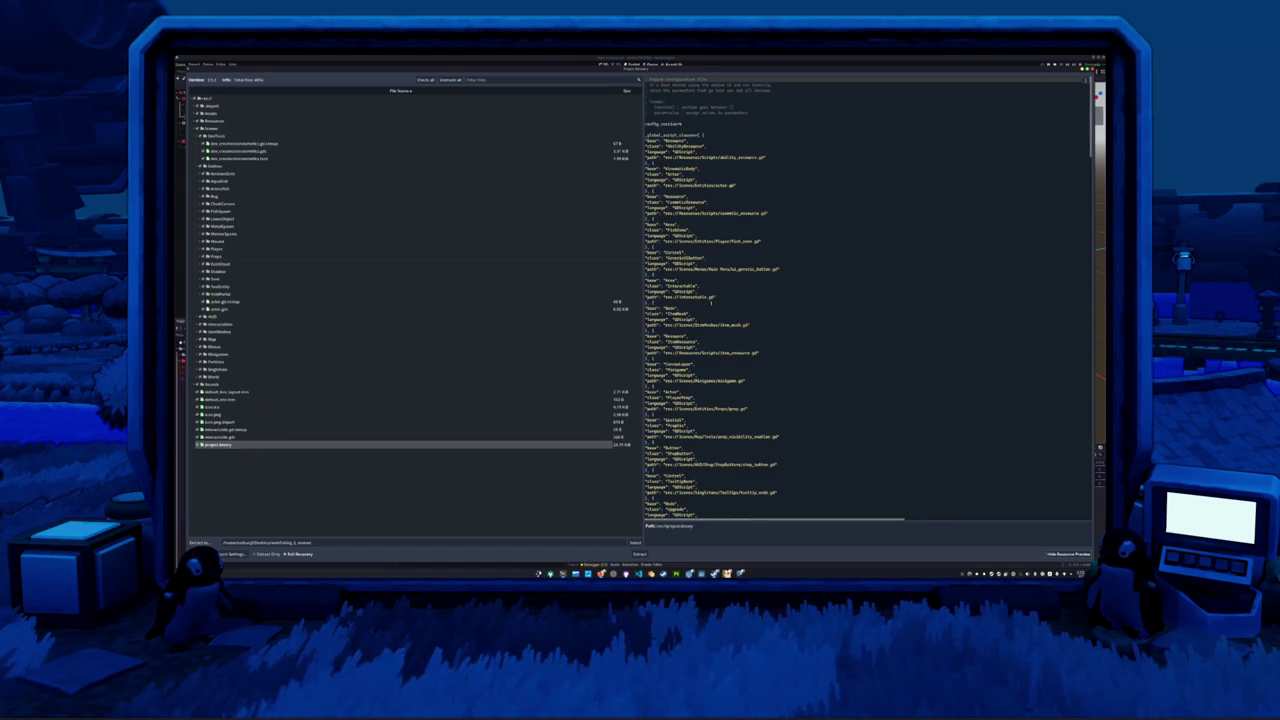
pyautogui.scroll(-14, 774, 172)
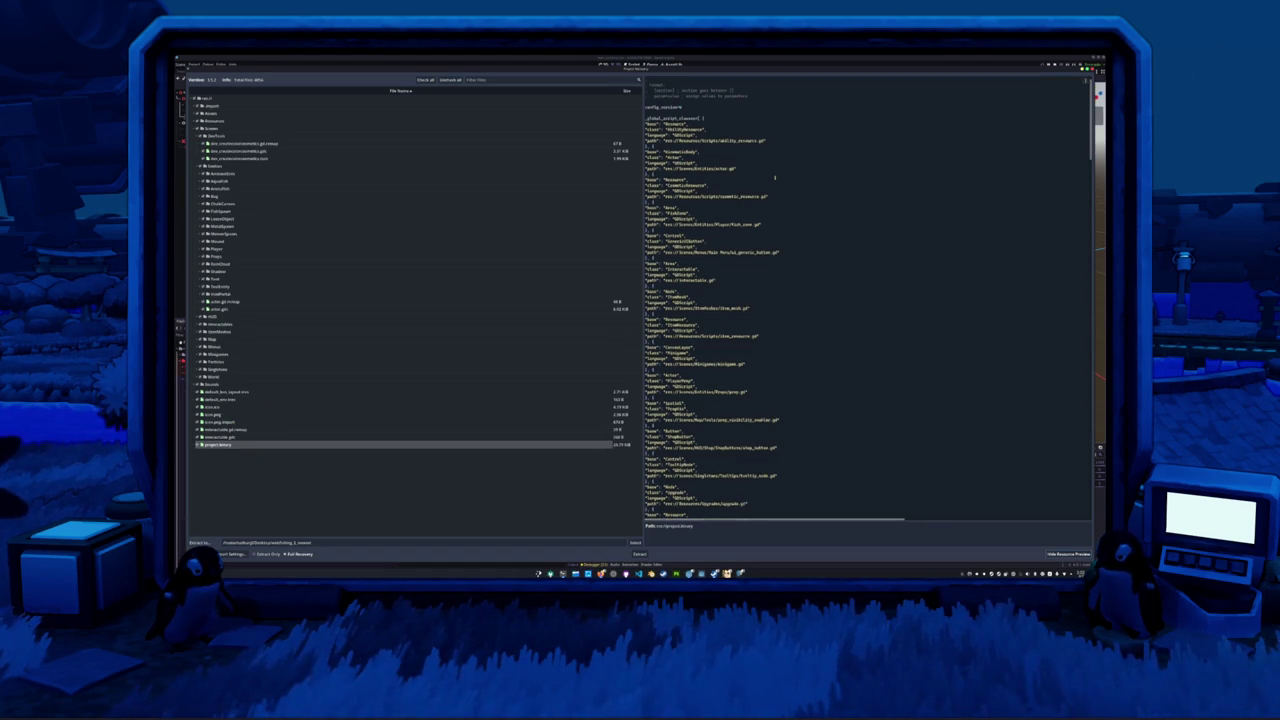
pyautogui.scroll(14, 784, 294)
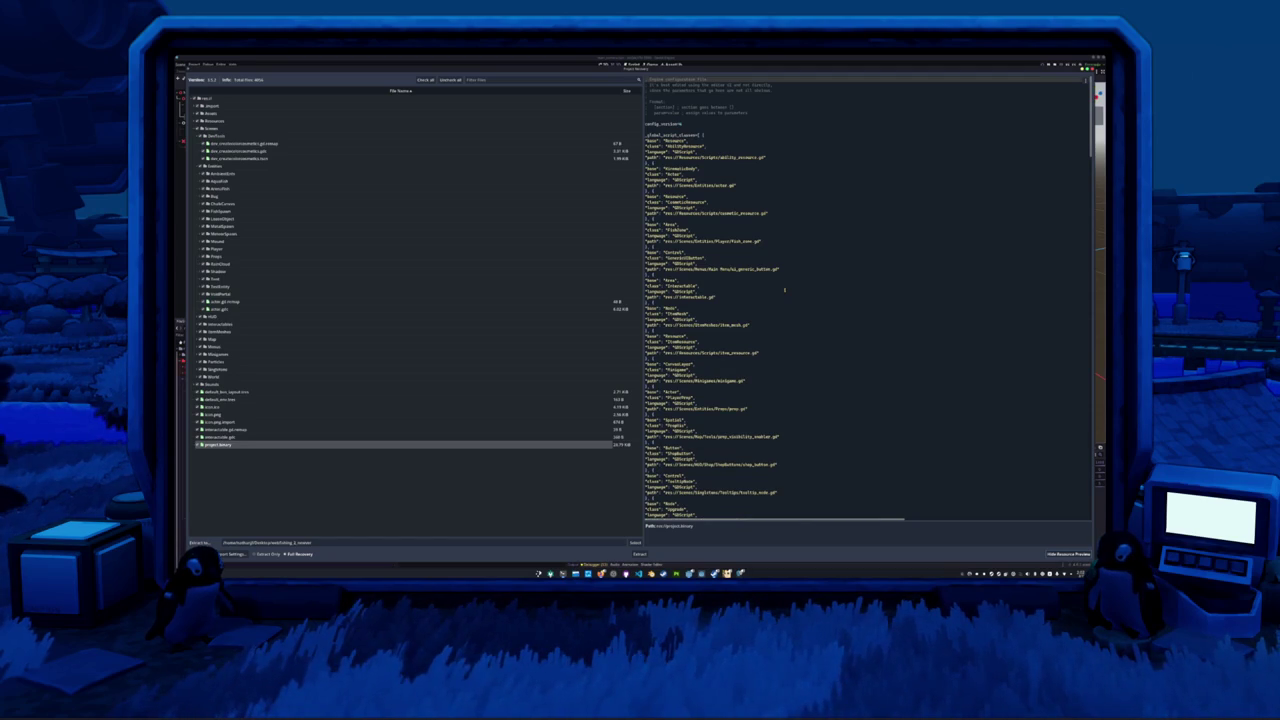
pyautogui.scroll(-20, 779, 287)
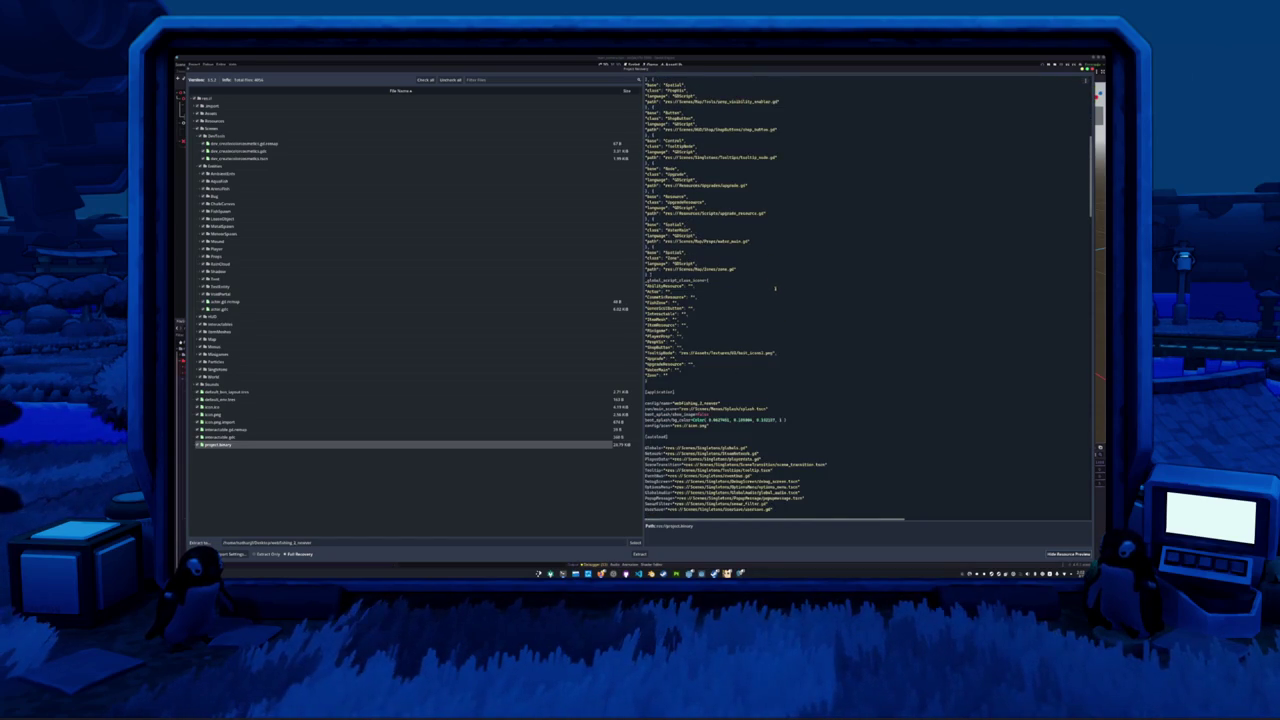
pyautogui.scroll(7, 776, 290)
pyautogui.scroll(6, 812, 326)
pyautogui.scroll(-12, 823, 339)
pyautogui.scroll(-4, 823, 339)
pyautogui.scroll(-5, 808, 342)
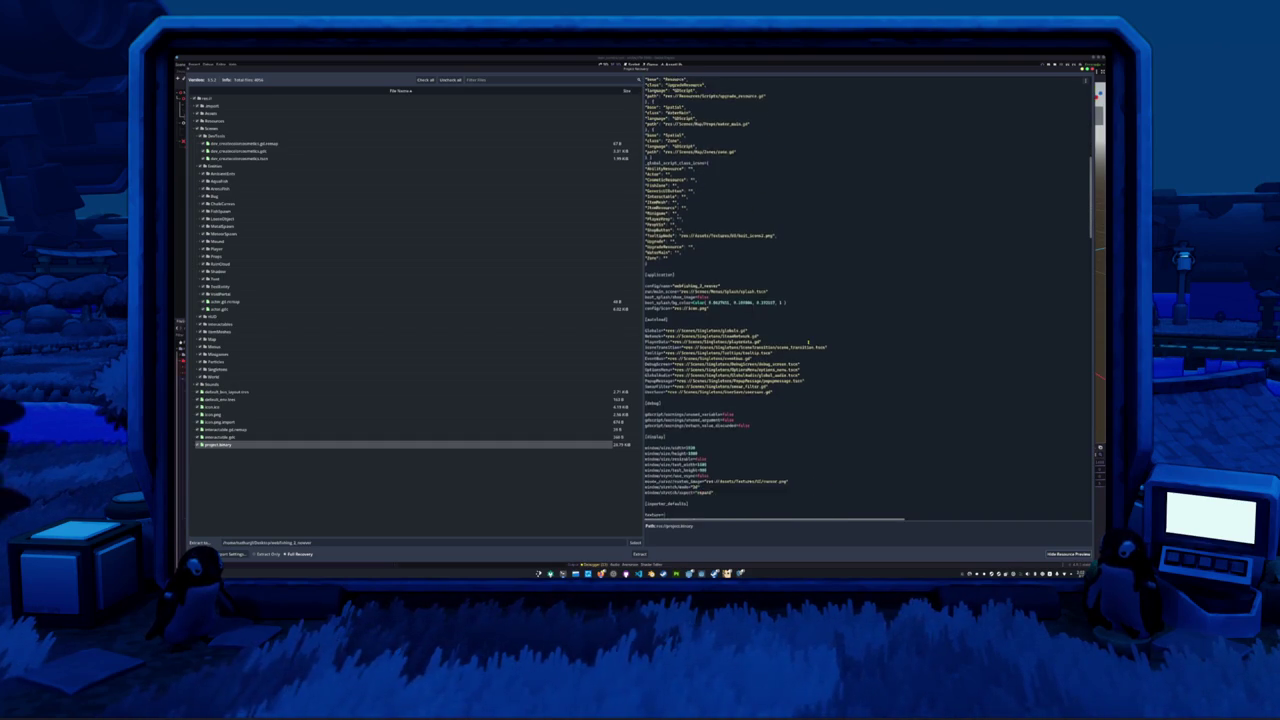
pyautogui.click(758, 347)
pyautogui.scroll(-20, 758, 347)
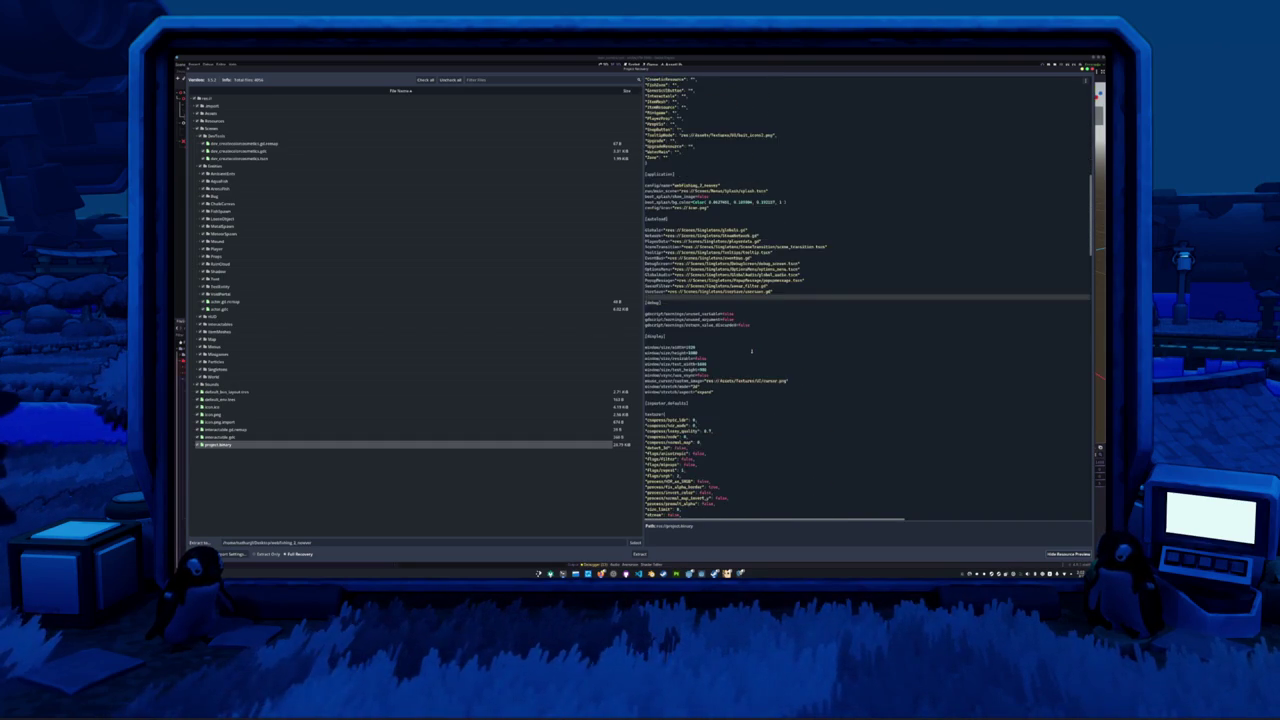
pyautogui.scroll(-20, 756, 354)
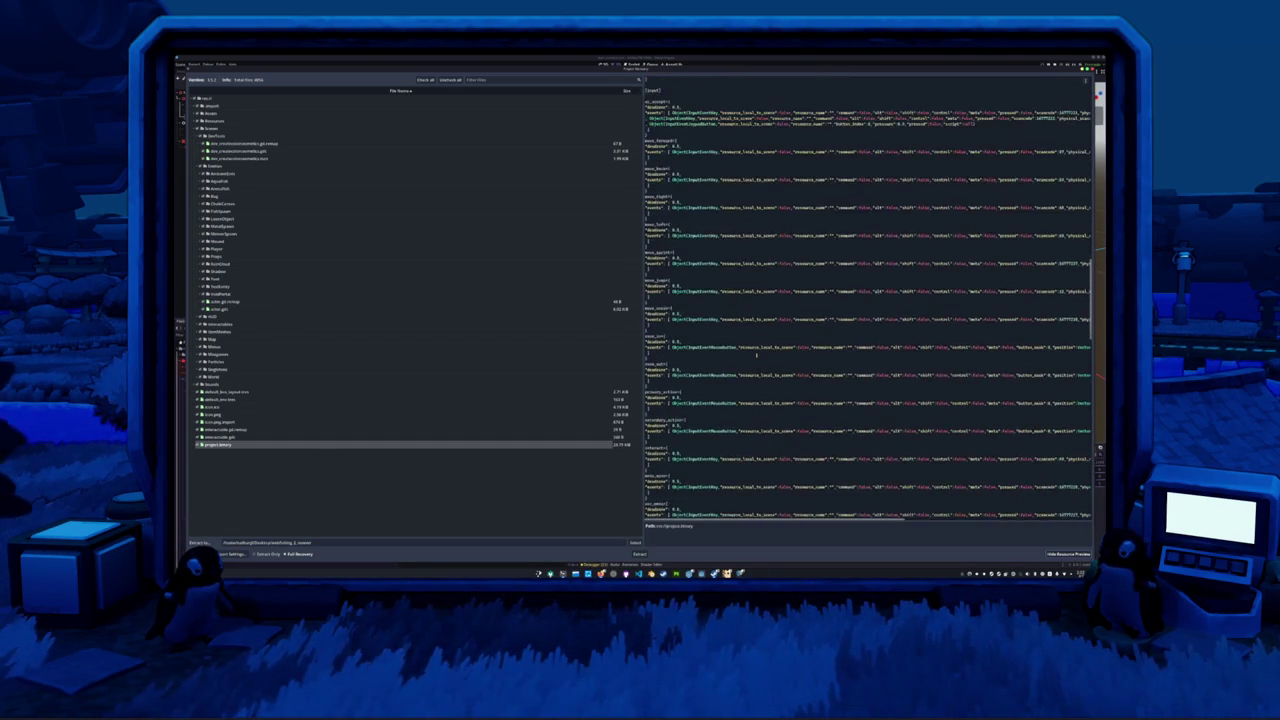
pyautogui.scroll(-15, 745, 355)
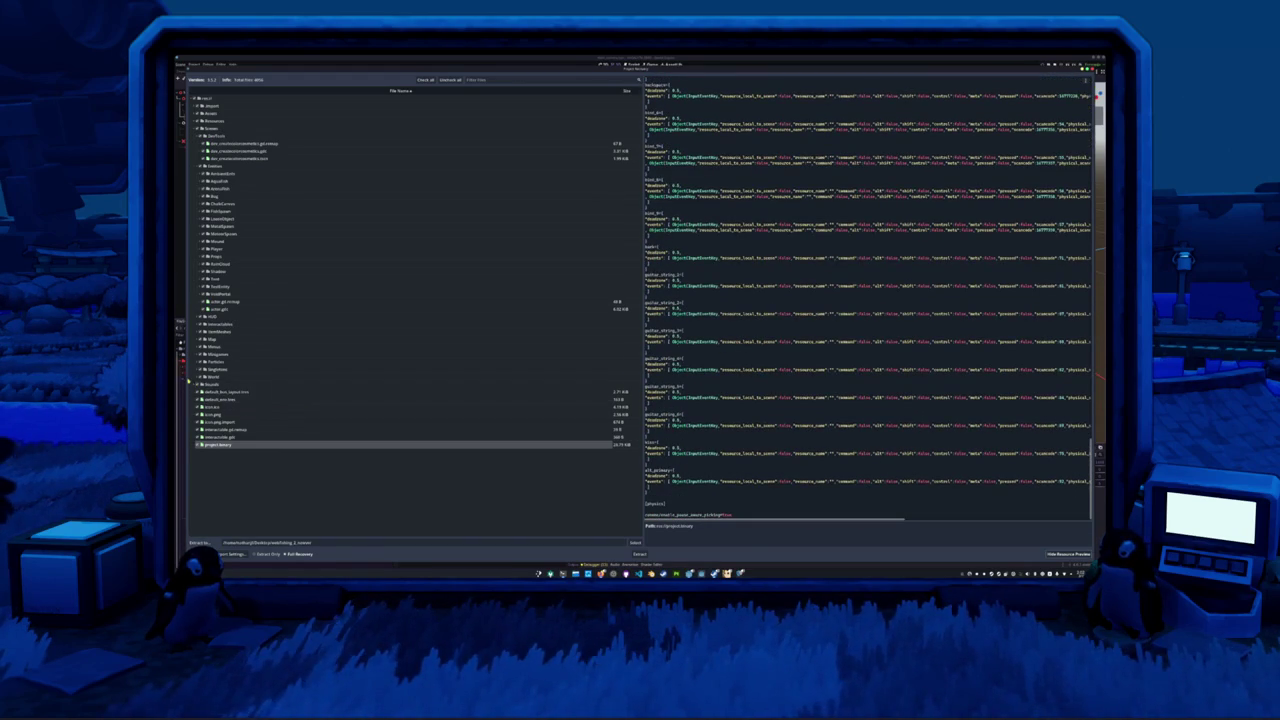
# - Expand Singletons > UserSave, preview save_animation, and bring up the game's pause menu
pyautogui.click(200, 369)
pyautogui.scroll(-2, 205, 377)
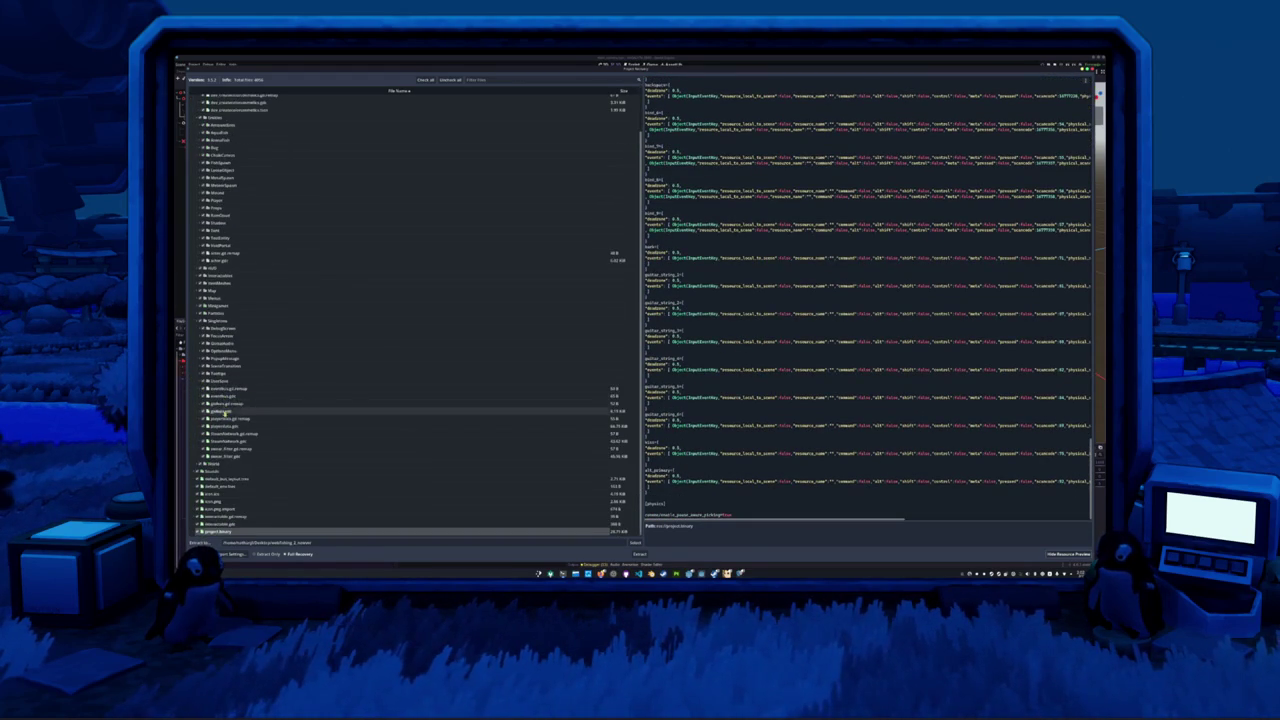
pyautogui.click(198, 381)
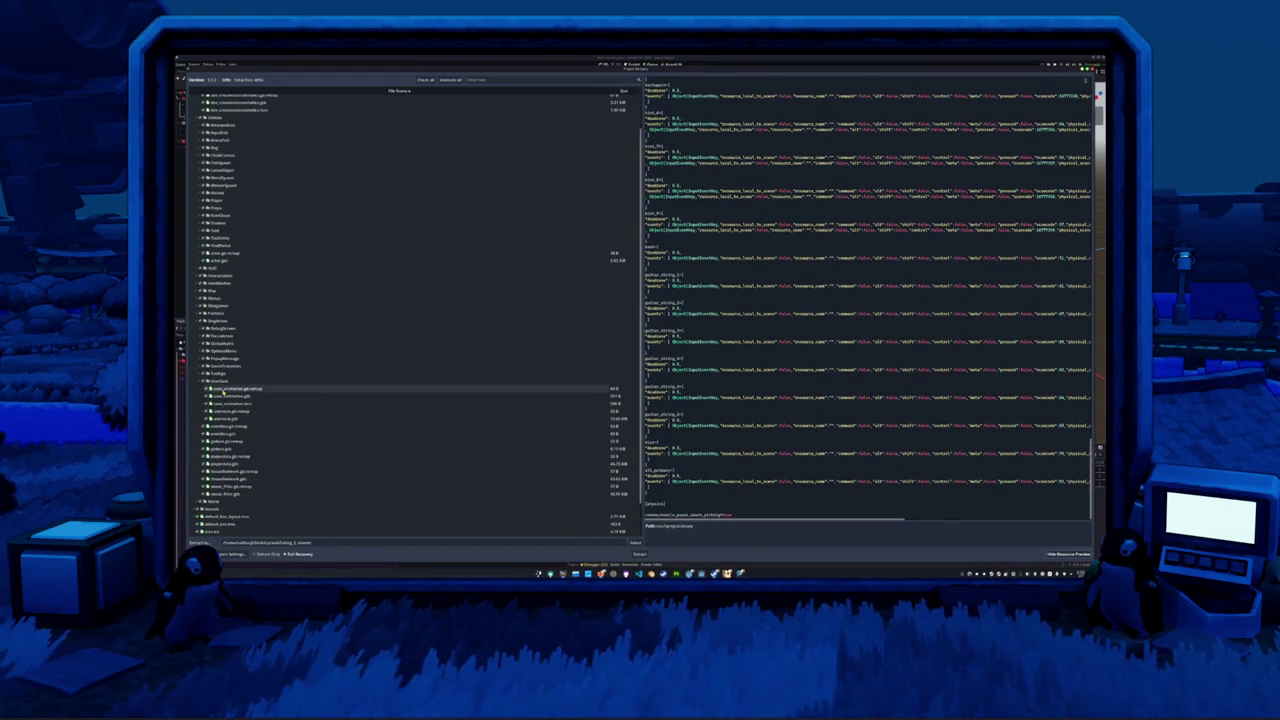
pyautogui.click(226, 397)
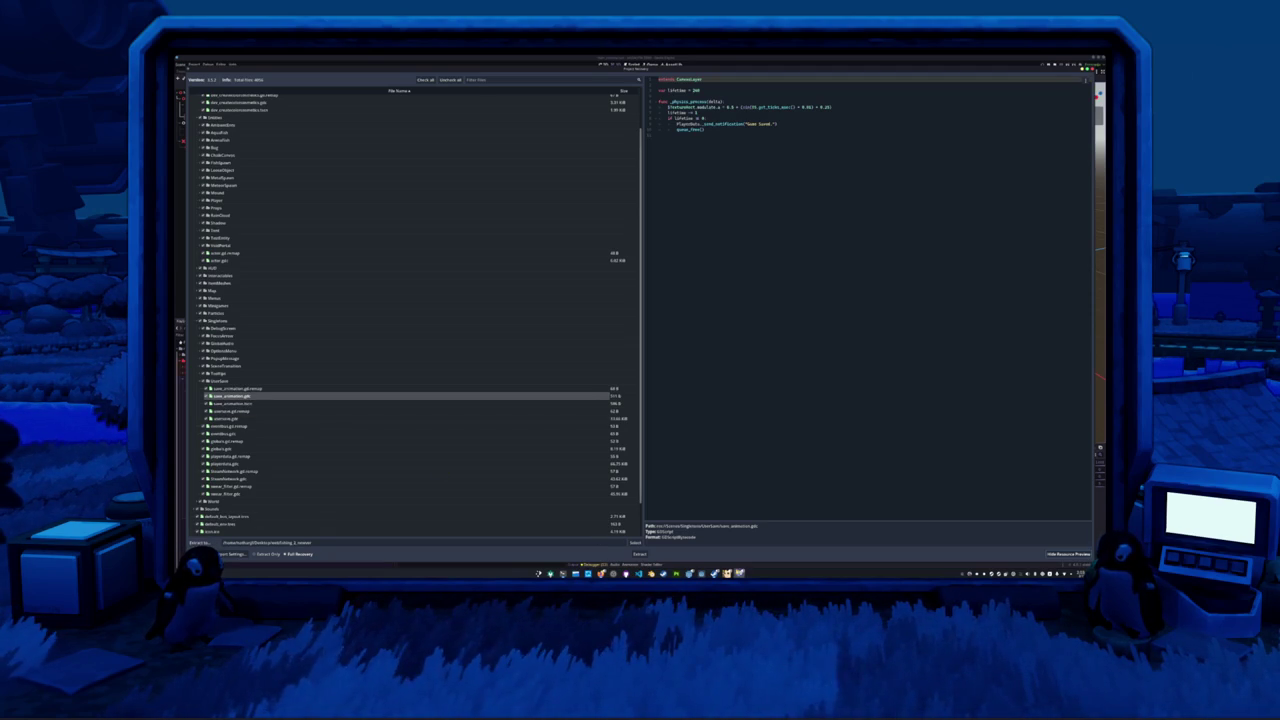
pyautogui.press('Escape')
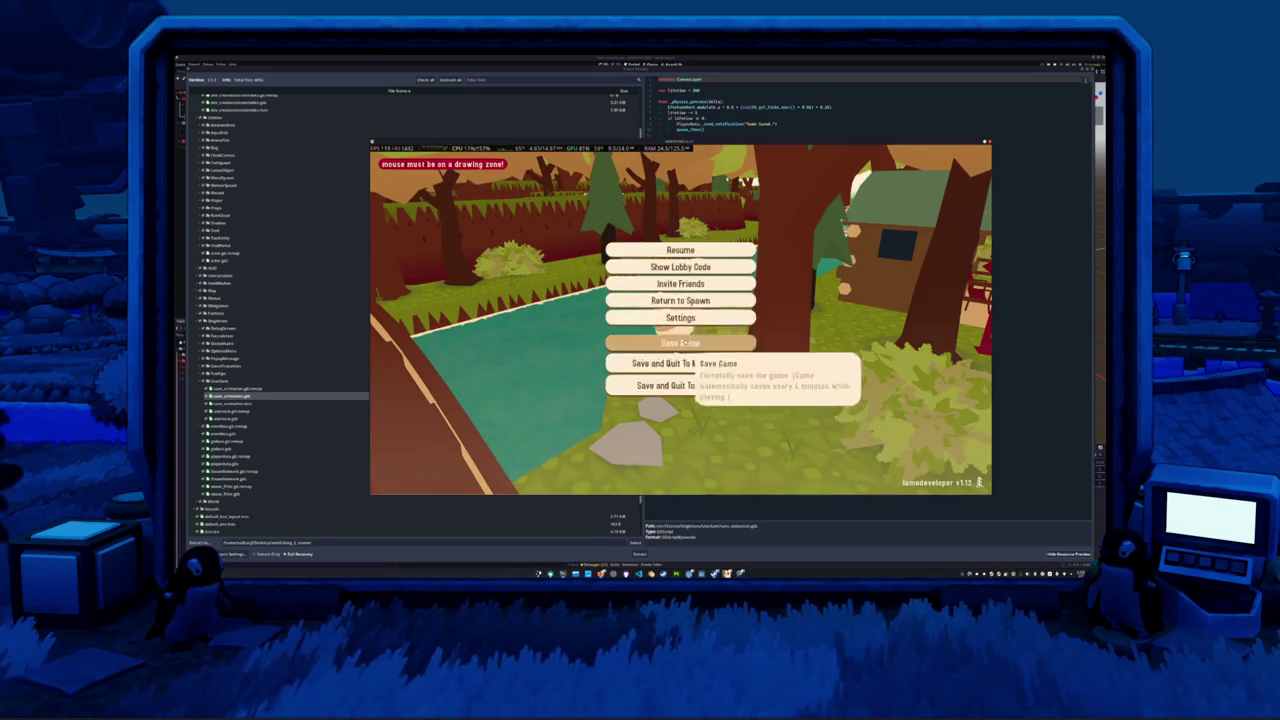
# - Resume the game, walk forward briefly, then pause and choose Save and Quit To Desktop
pyautogui.press('Escape')
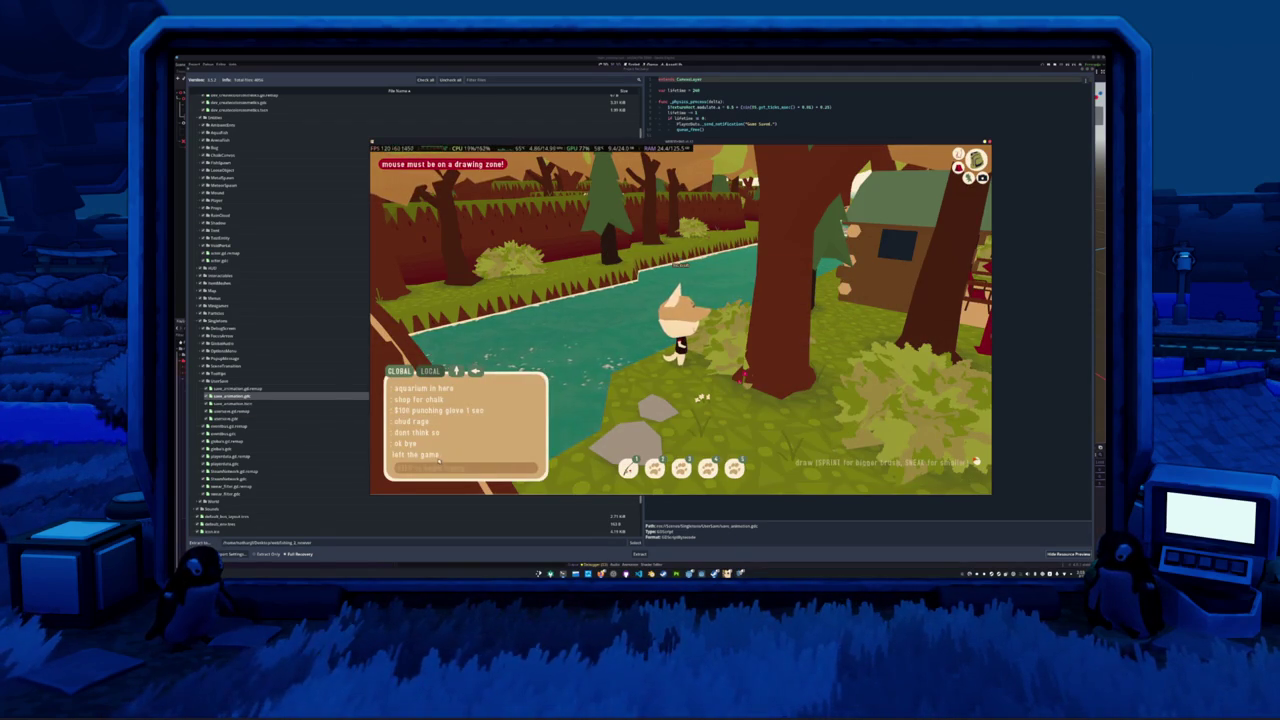
pyautogui.press('w')
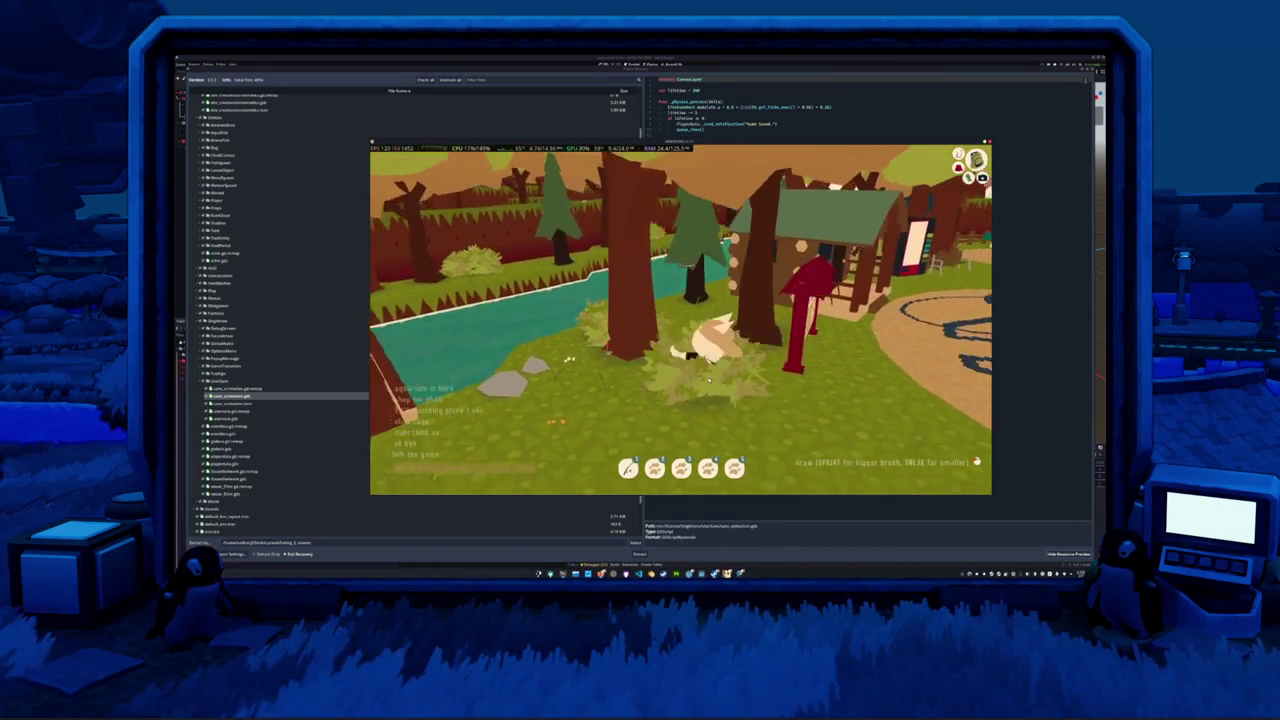
pyautogui.press('Escape')
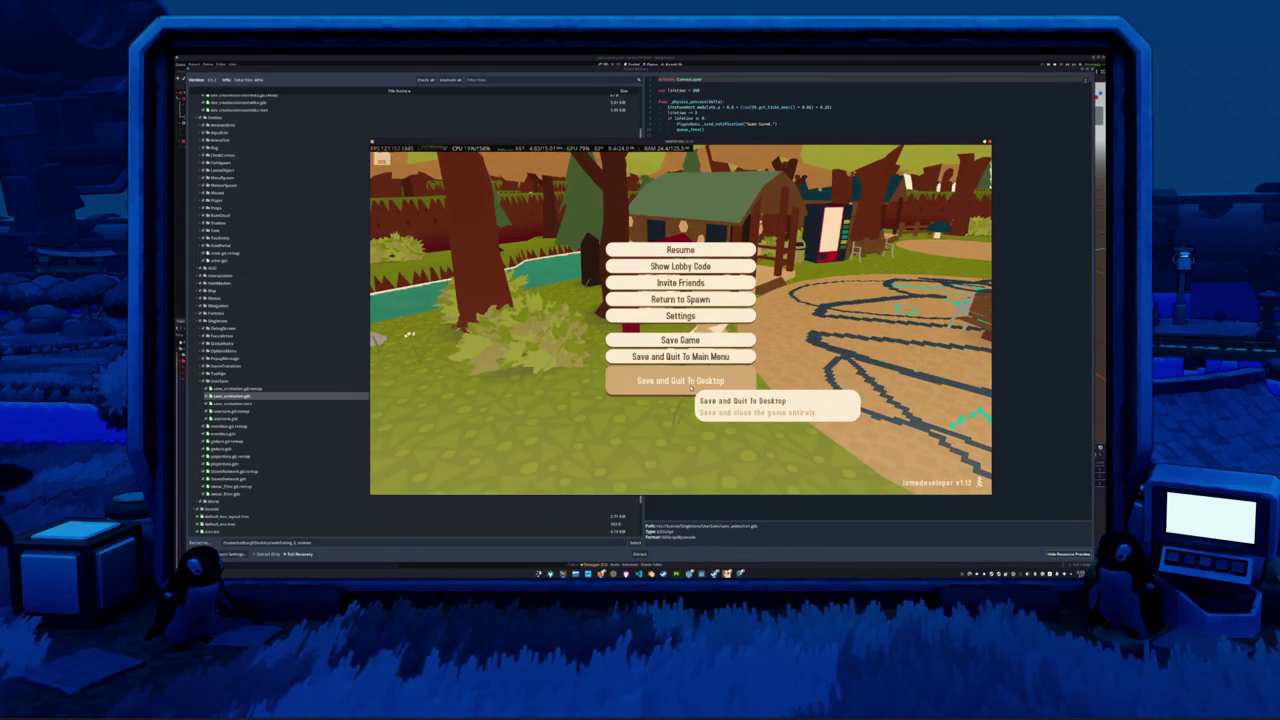
pyautogui.click(690, 381)
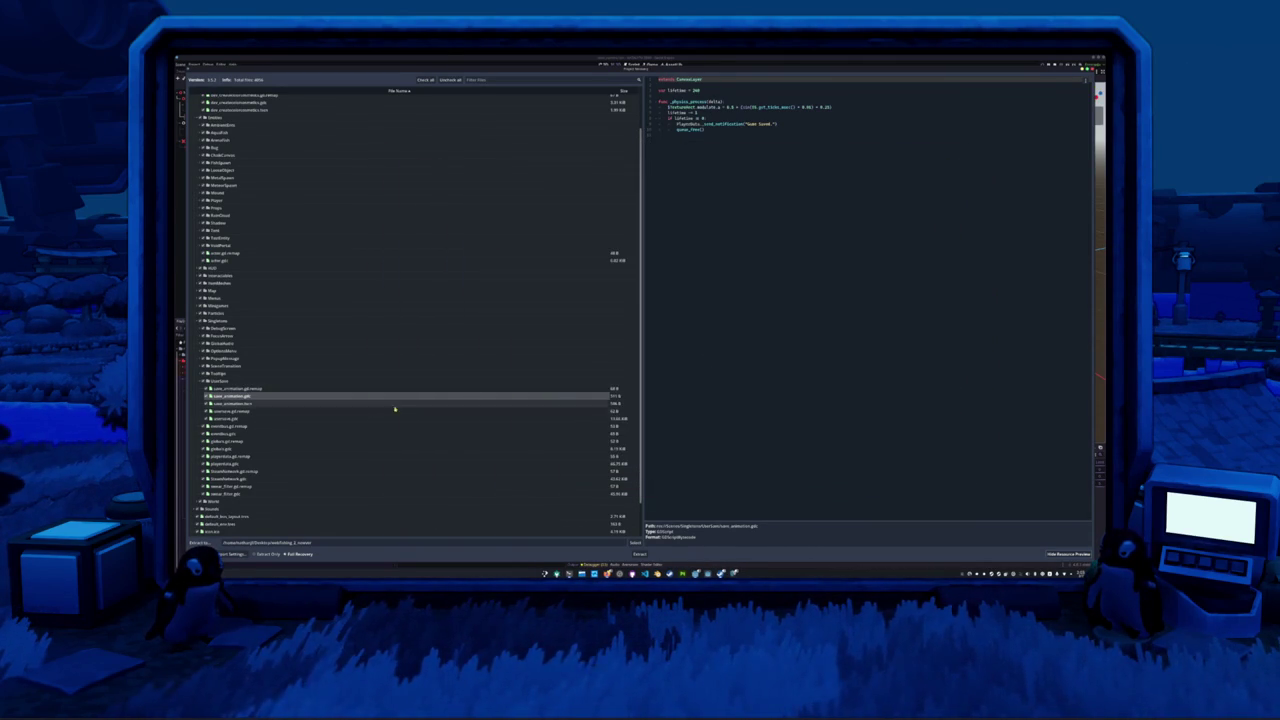
# - Preview save_animation.gd.remap, then collapse Resources, Singletons, DevTools and Entities
pyautogui.click(278, 388)
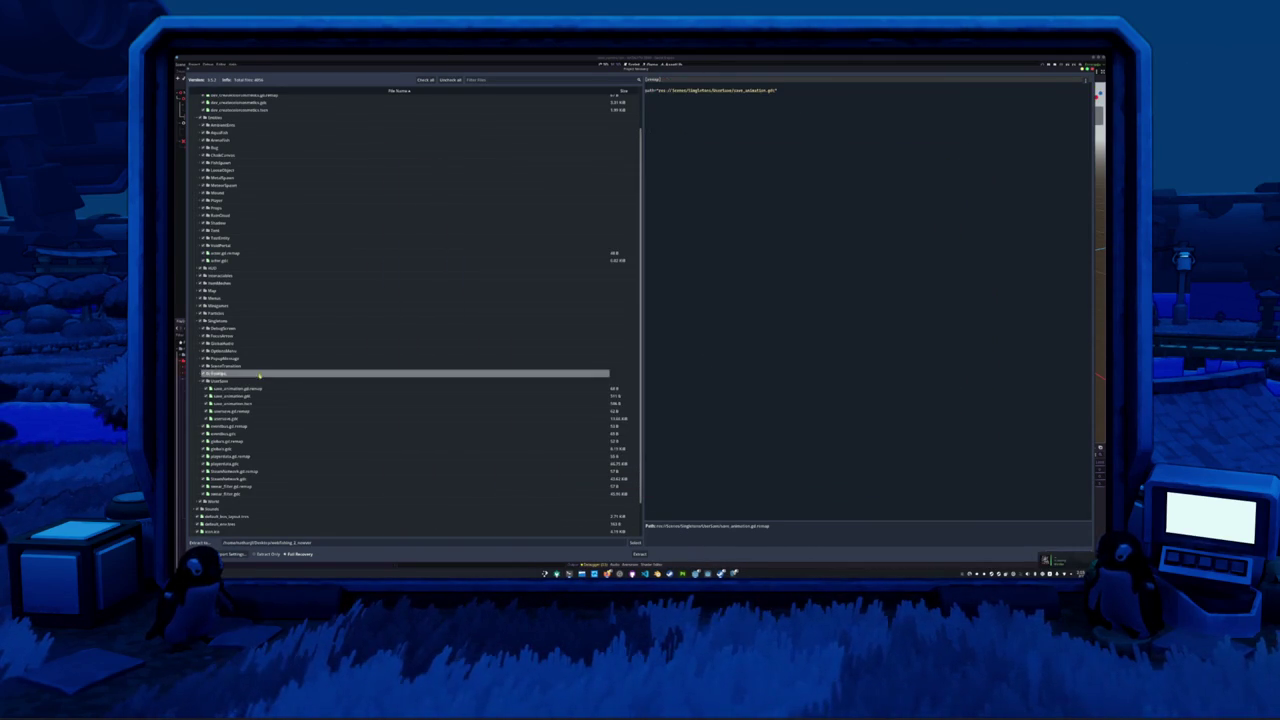
pyautogui.scroll(2, 259, 325)
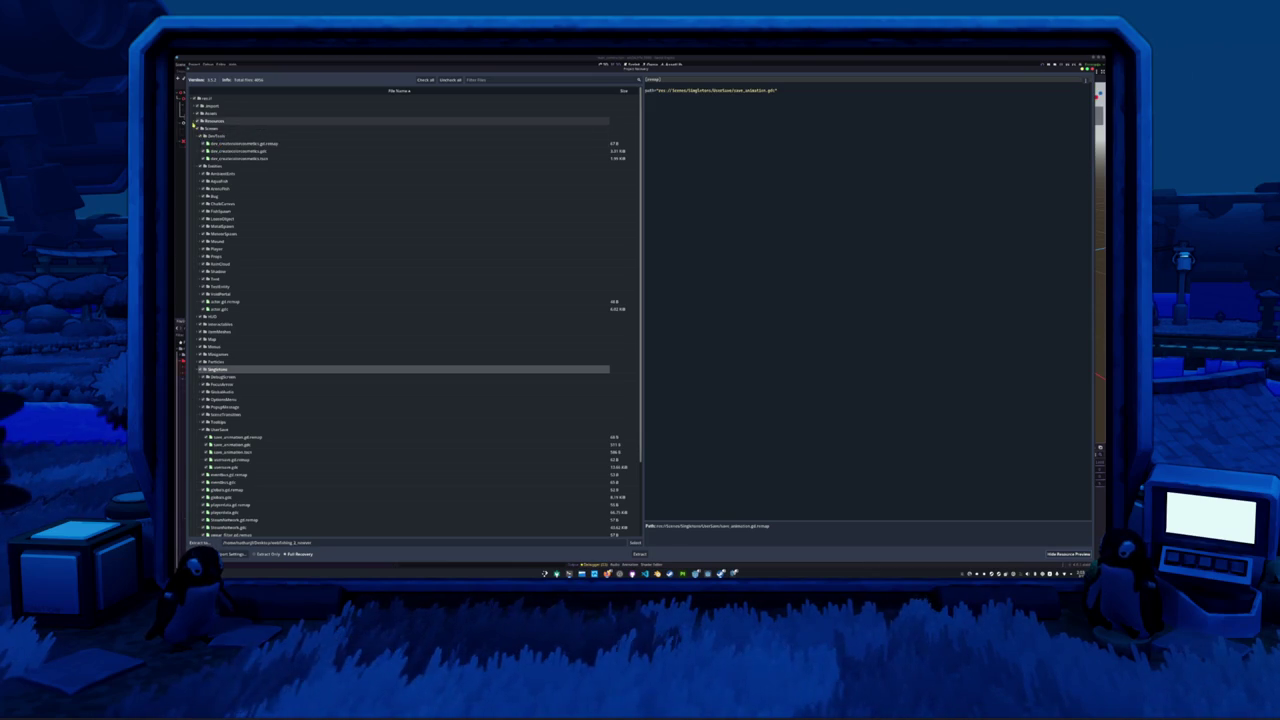
pyautogui.click(195, 121)
pyautogui.click(195, 121)
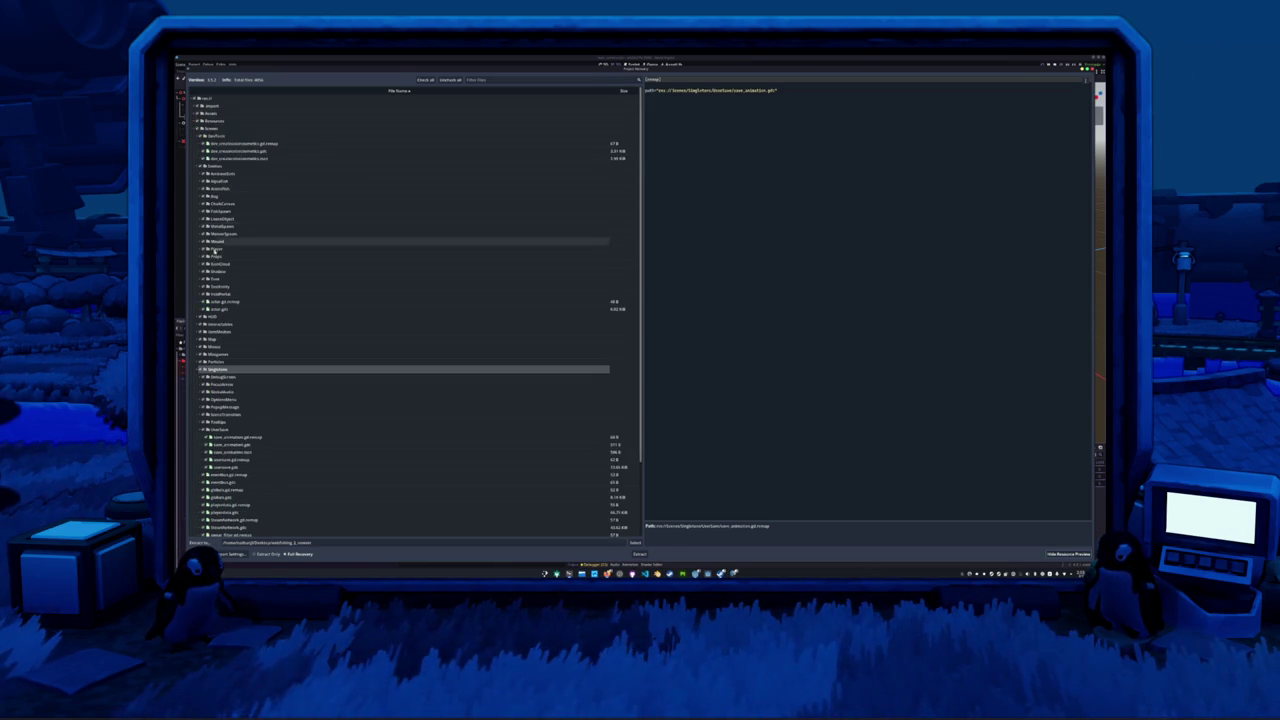
pyautogui.scroll(-3, 190, 303)
pyautogui.click(194, 284)
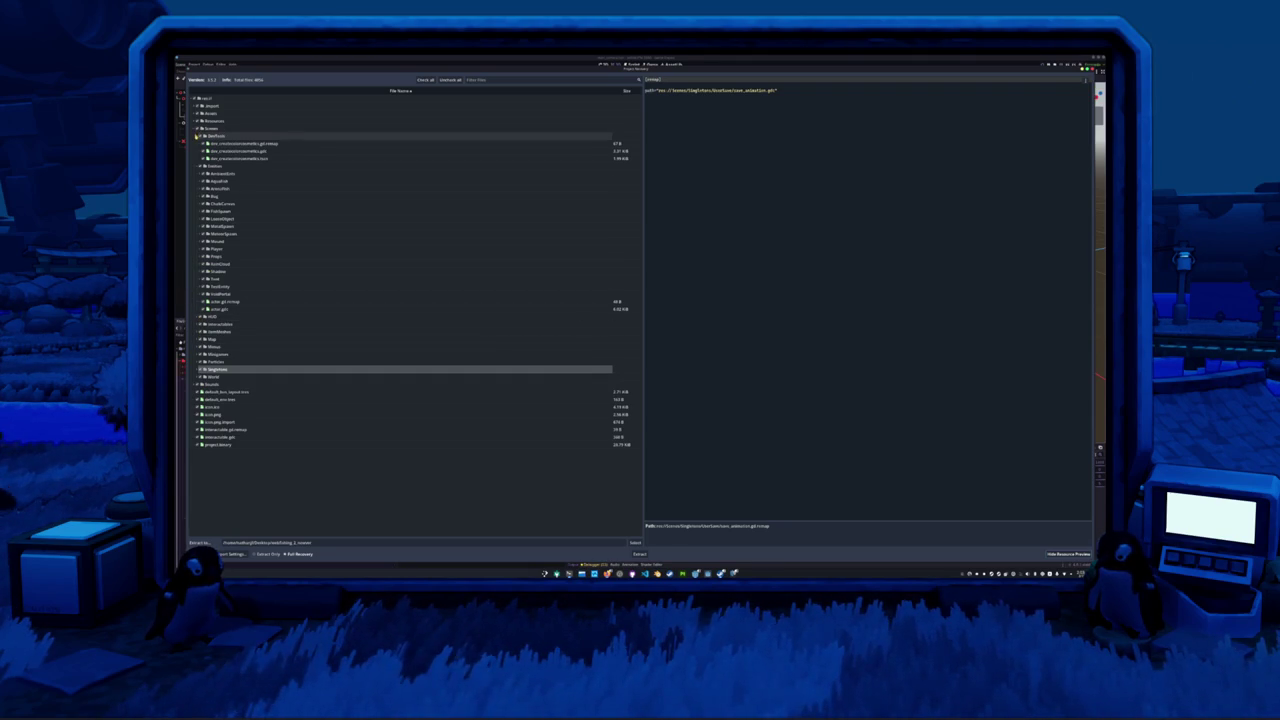
pyautogui.click(197, 136)
pyautogui.click(195, 143)
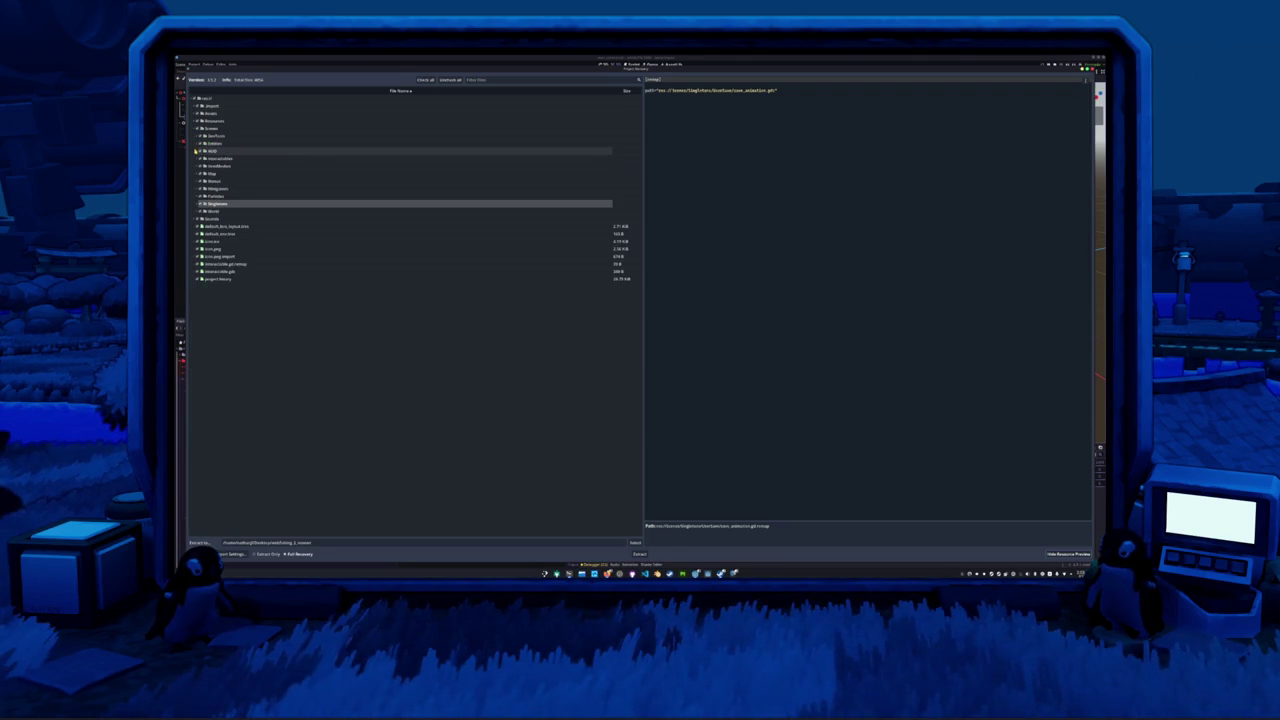
# - Expand Menus > Main Menu and preview main_menu.tscn
pyautogui.click(197, 181)
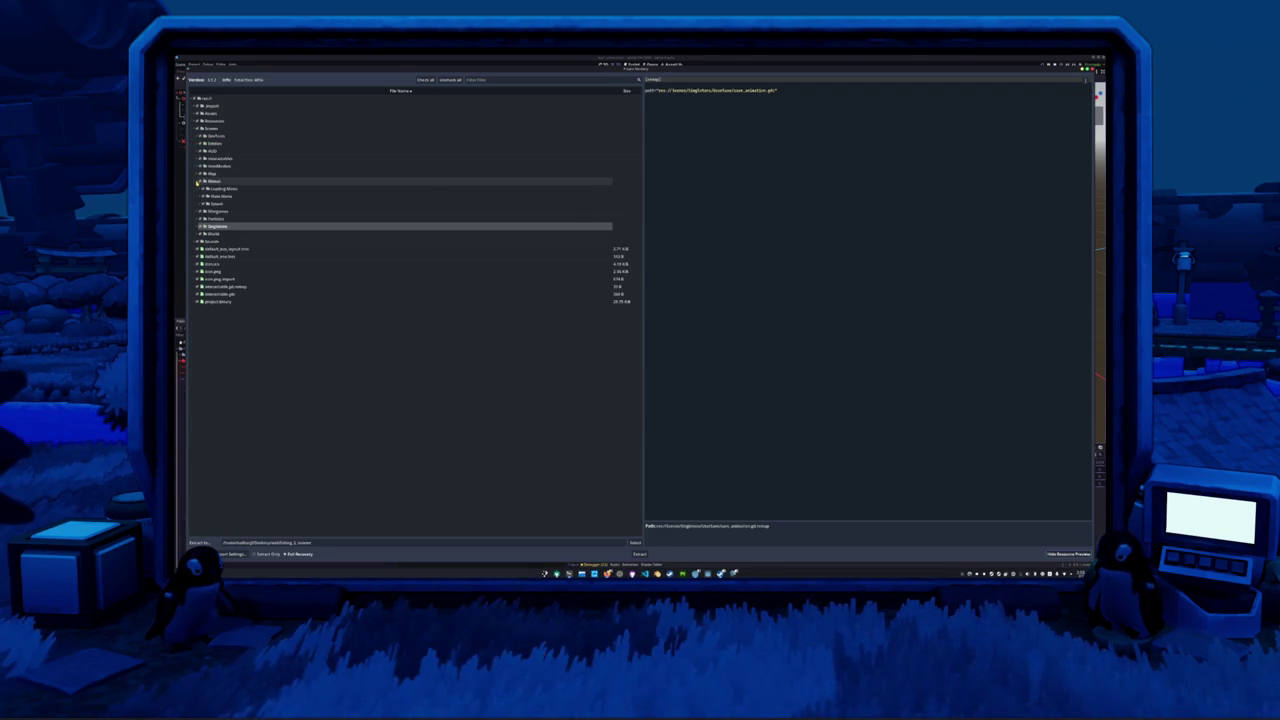
pyautogui.click(201, 196)
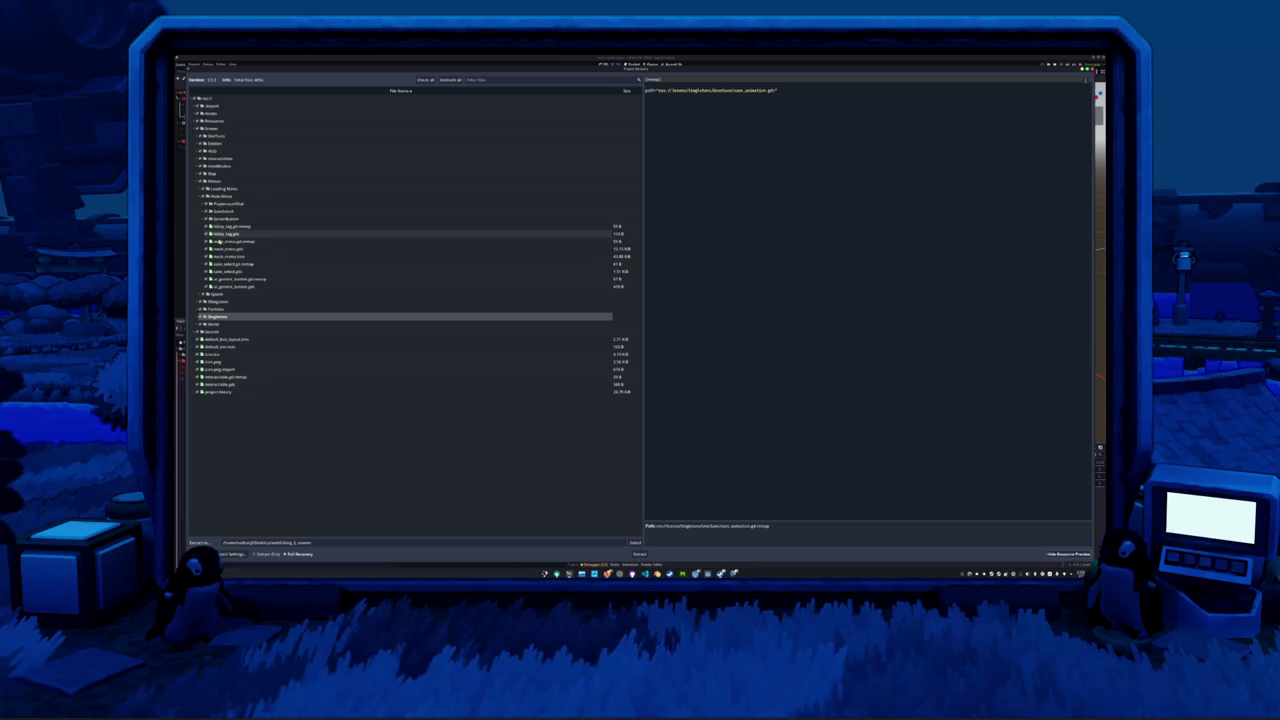
pyautogui.click(227, 257)
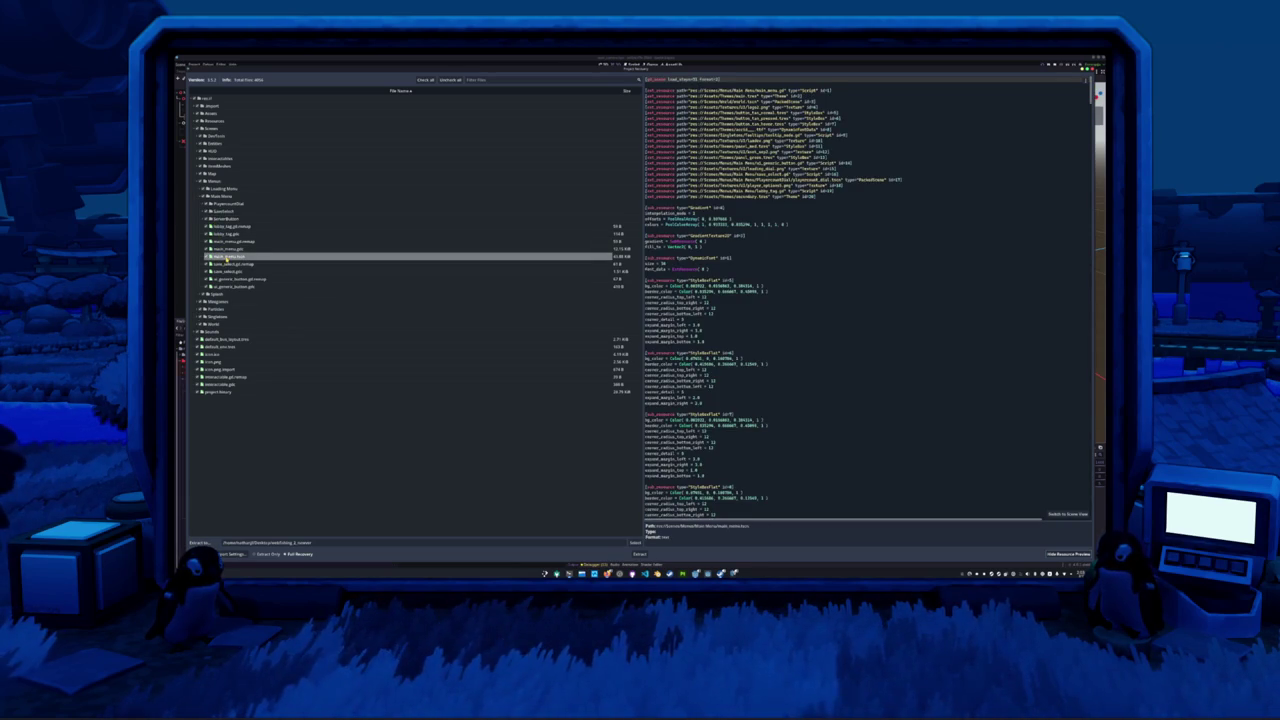
# - Open main_menu.gd and highlight every Network occurrence in it
pyautogui.click(229, 249)
pyautogui.scroll(-2, 851, 272)
pyautogui.scroll(2, 851, 272)
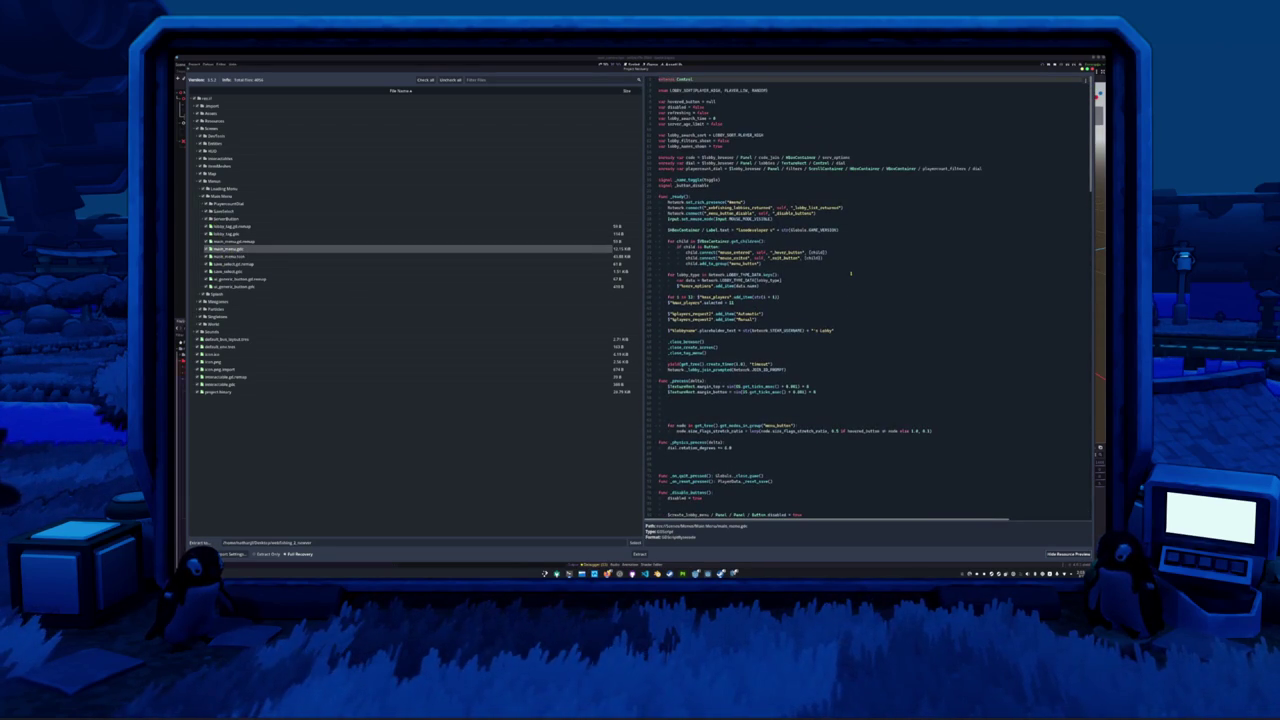
pyautogui.doubleClick(678, 202)
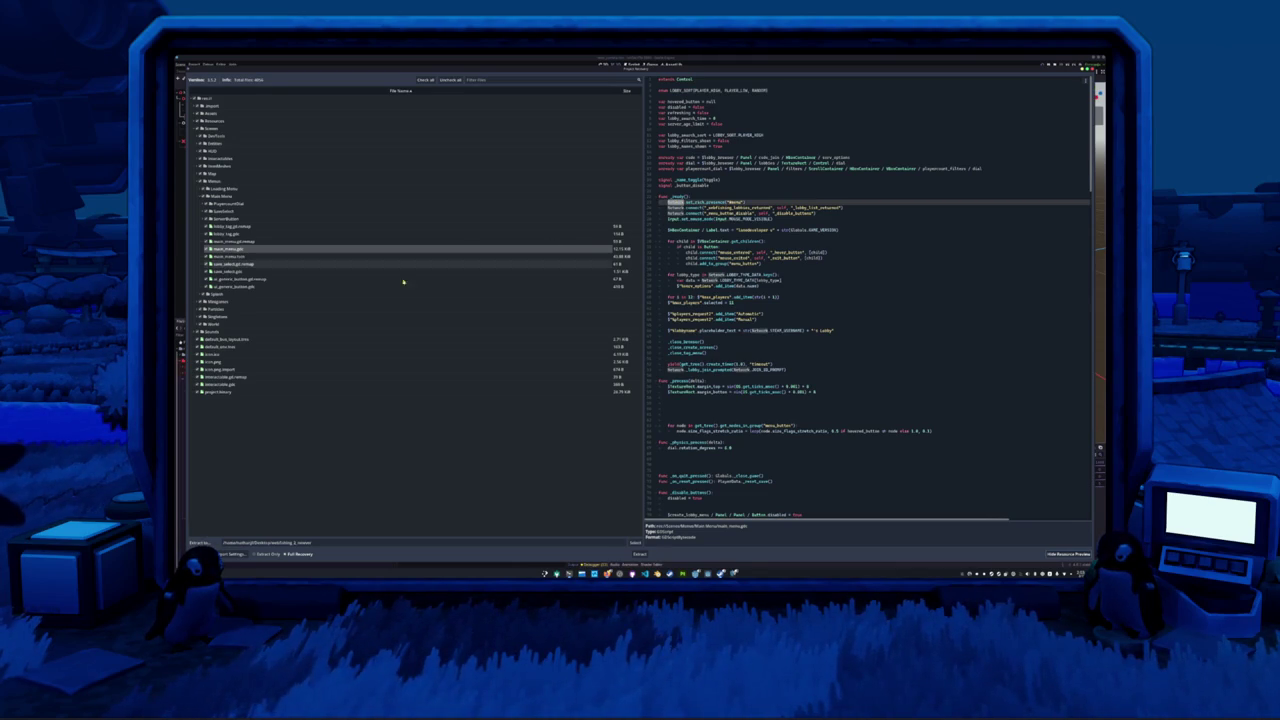
# - Expand Singletons, collapse UserSpace, and scroll through the SteamNetwork.gd source
pyautogui.click(198, 317)
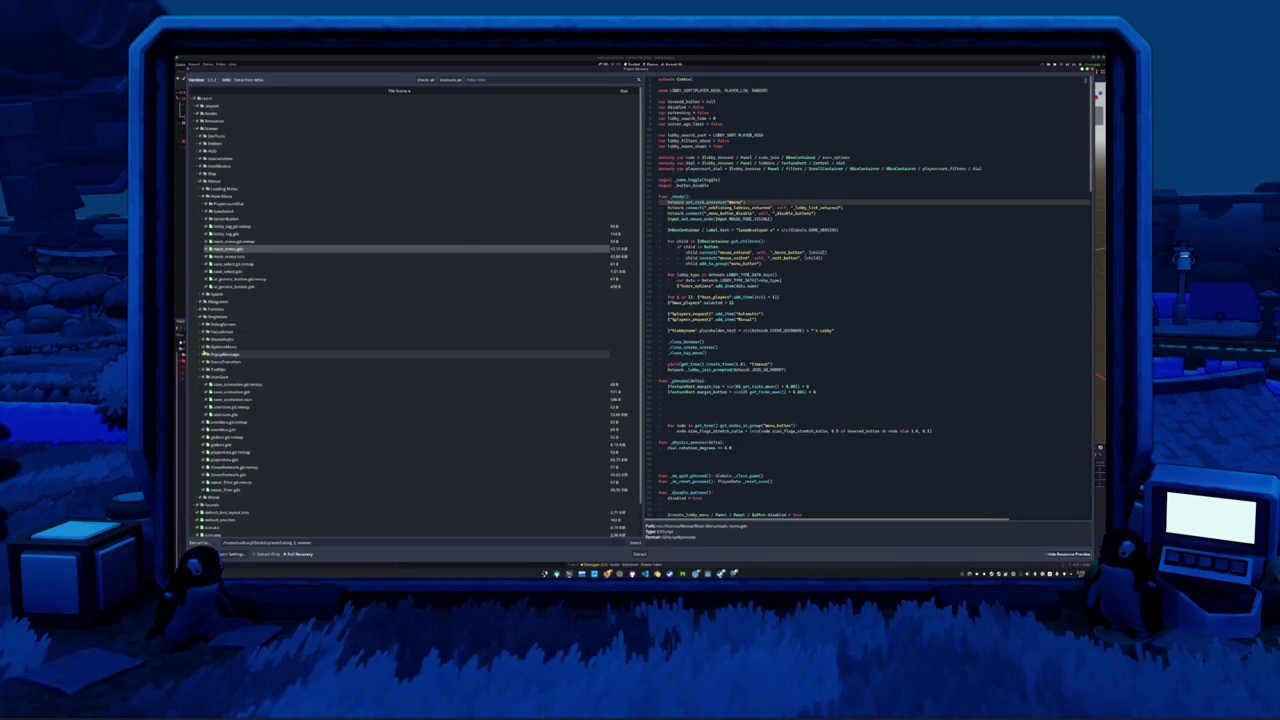
pyautogui.click(197, 377)
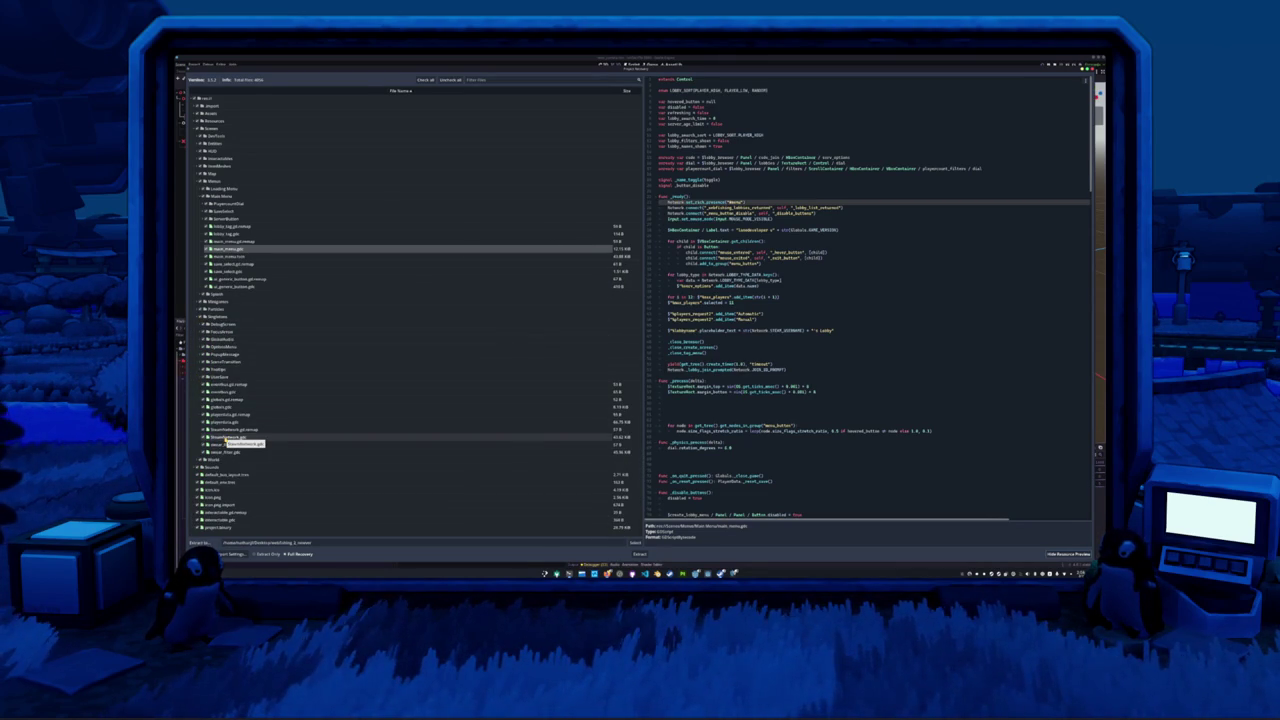
pyautogui.click(226, 437)
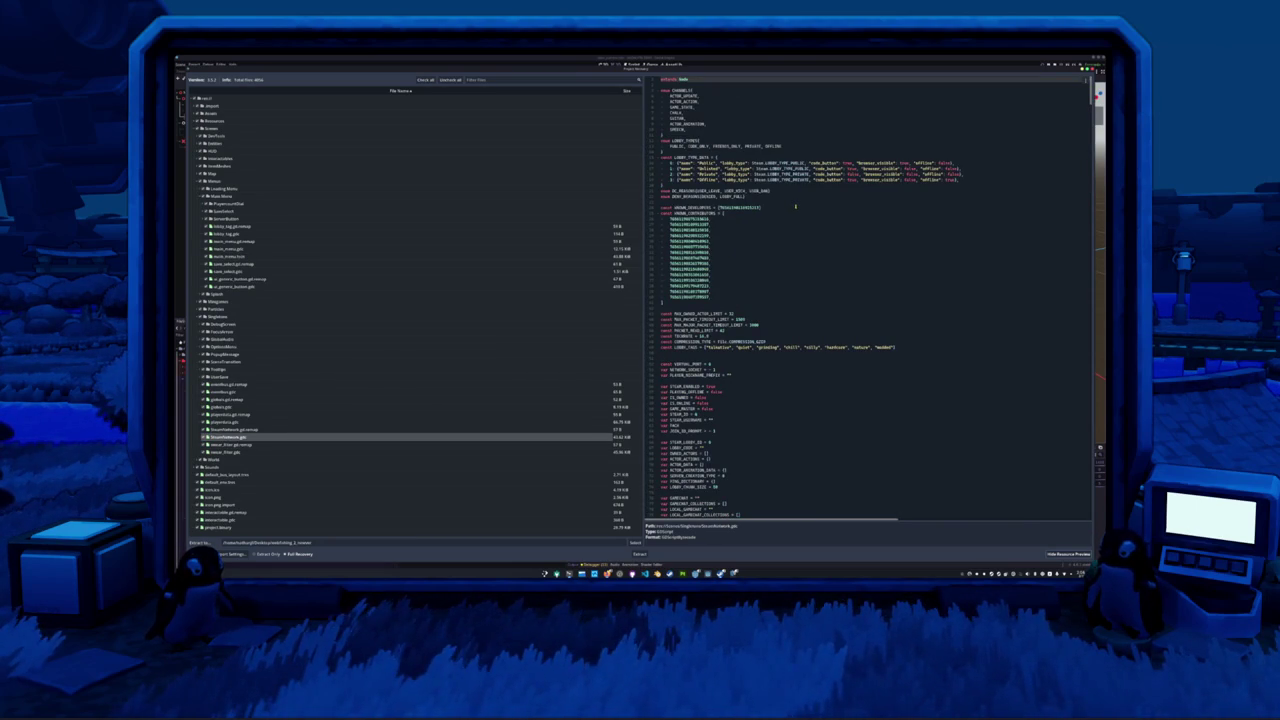
pyautogui.scroll(-5, 799, 209)
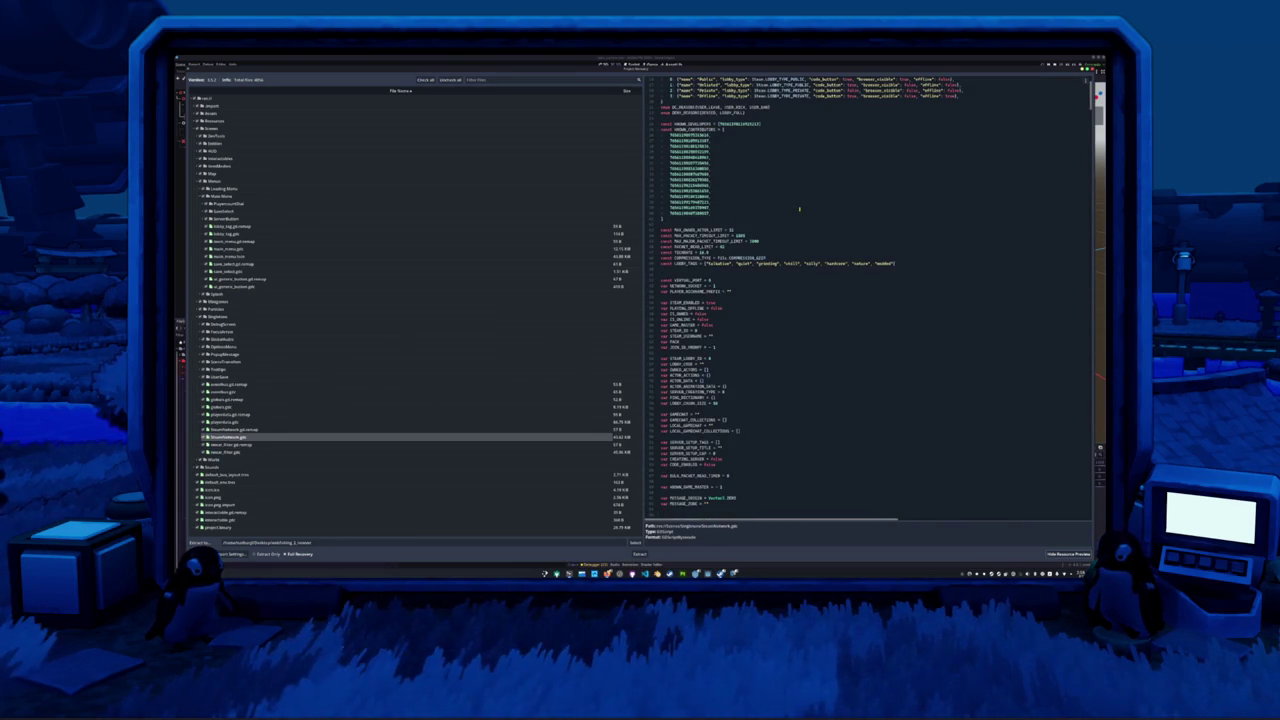
pyautogui.scroll(-1, 799, 209)
pyautogui.scroll(-3, 799, 209)
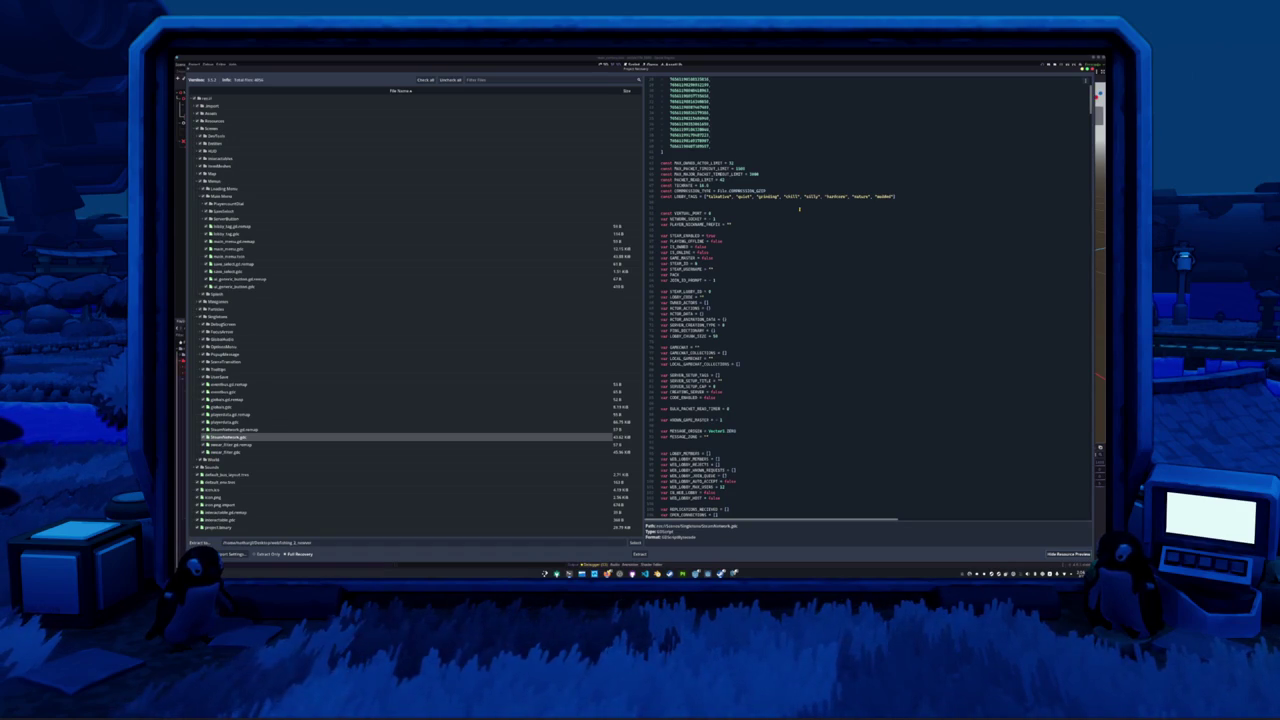
pyautogui.scroll(-5, 799, 209)
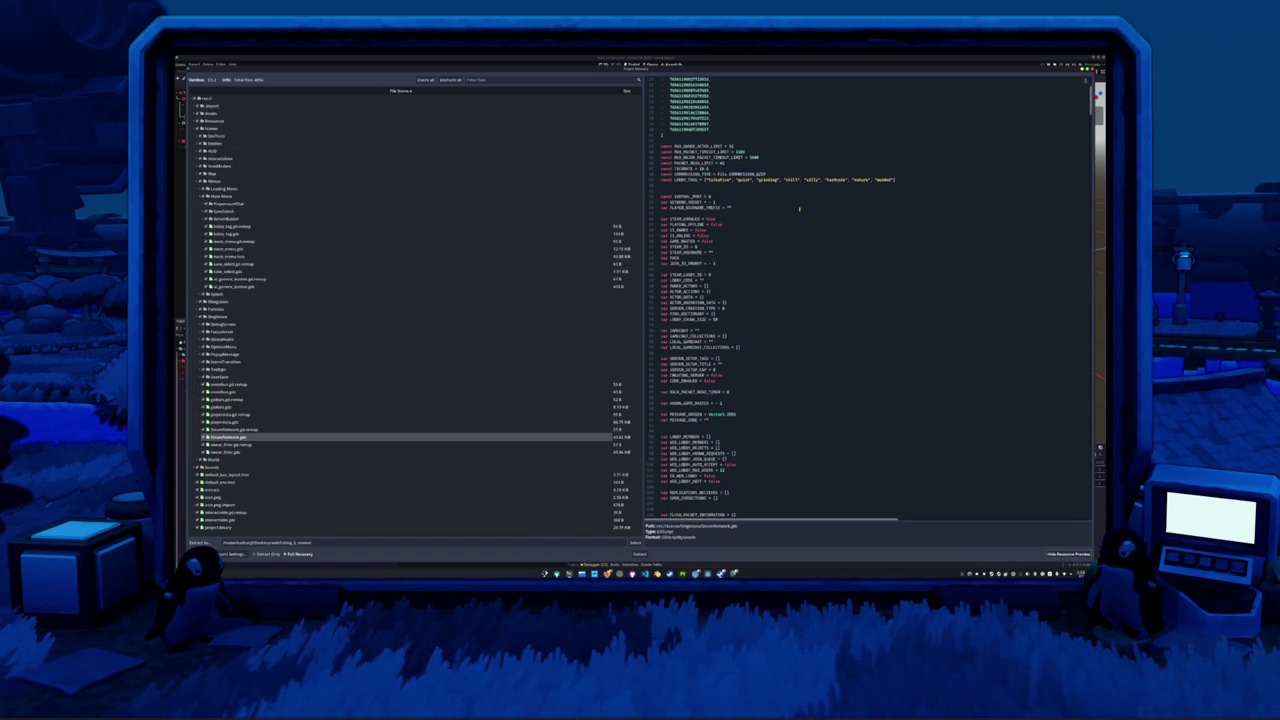
pyautogui.scroll(-8, 799, 209)
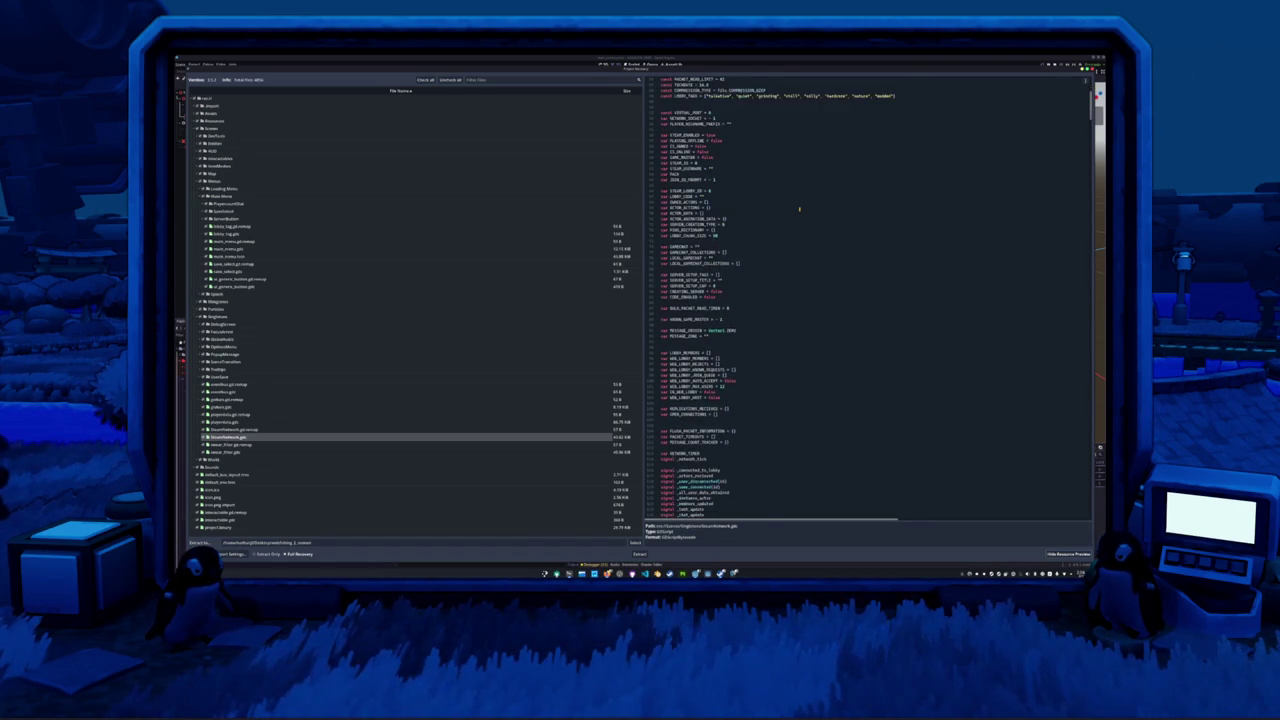
pyautogui.scroll(-12, 799, 209)
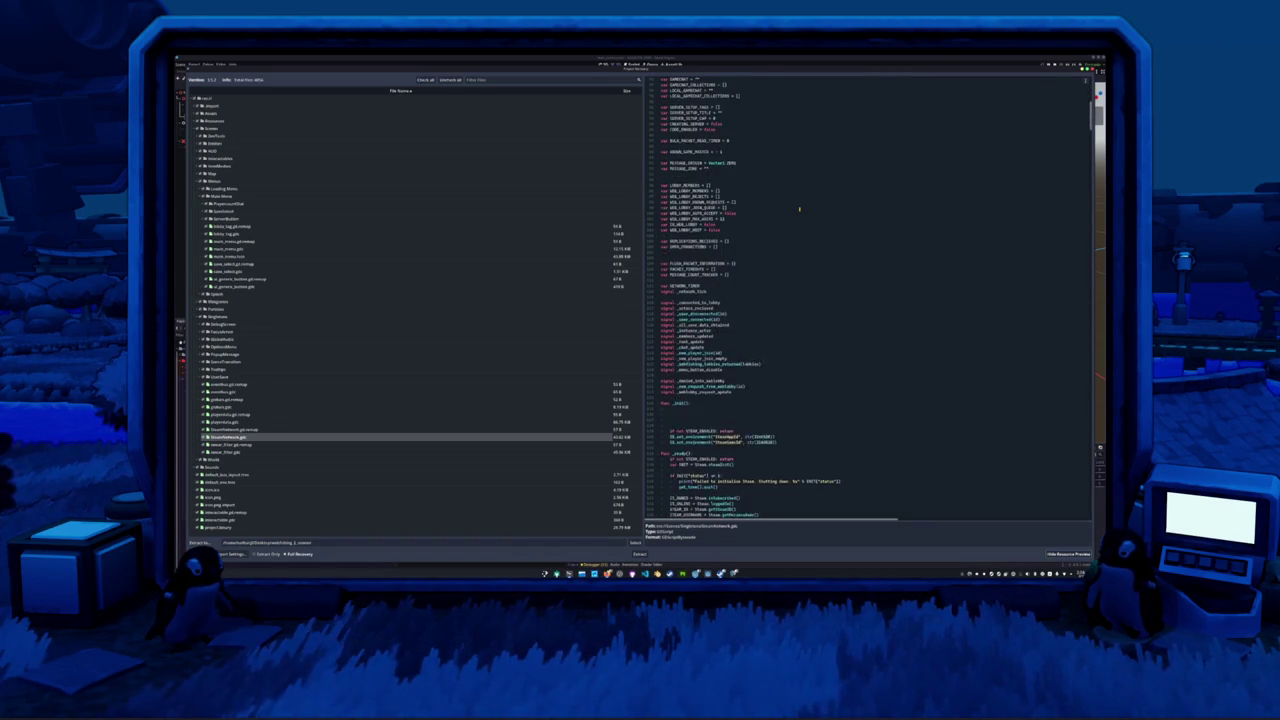
pyautogui.scroll(-12, 799, 209)
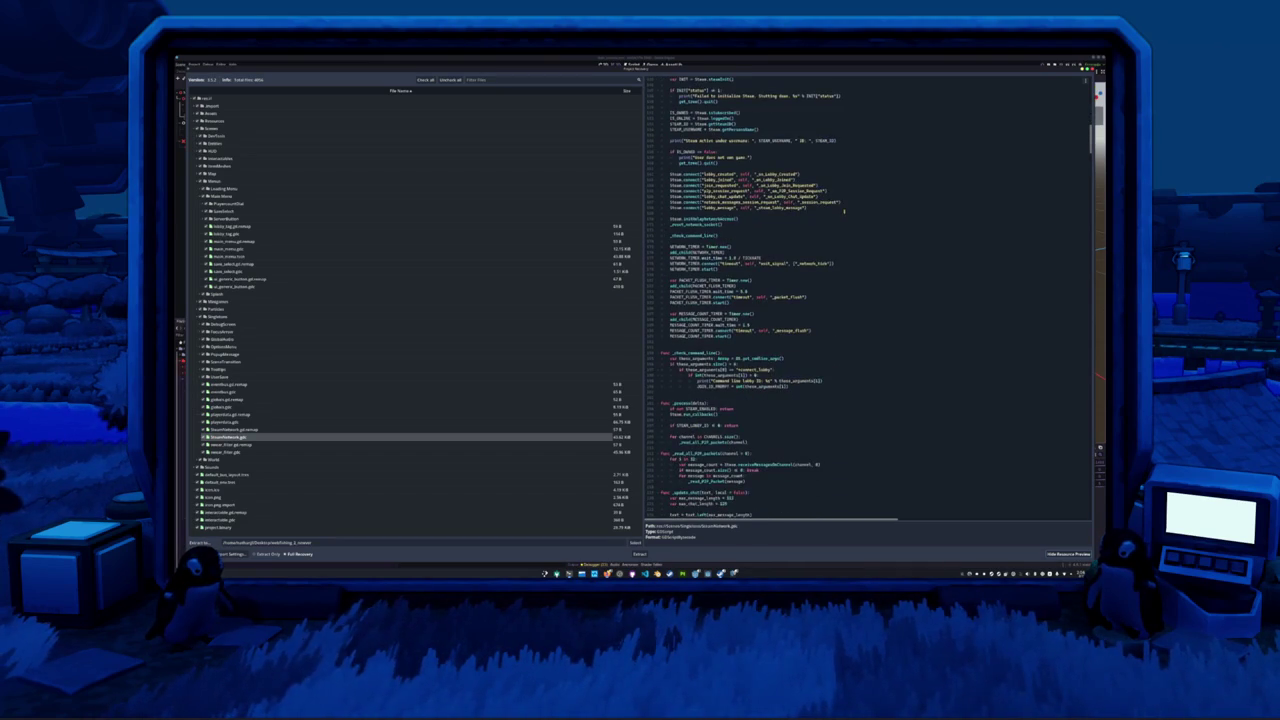
pyautogui.scroll(-5, 844, 211)
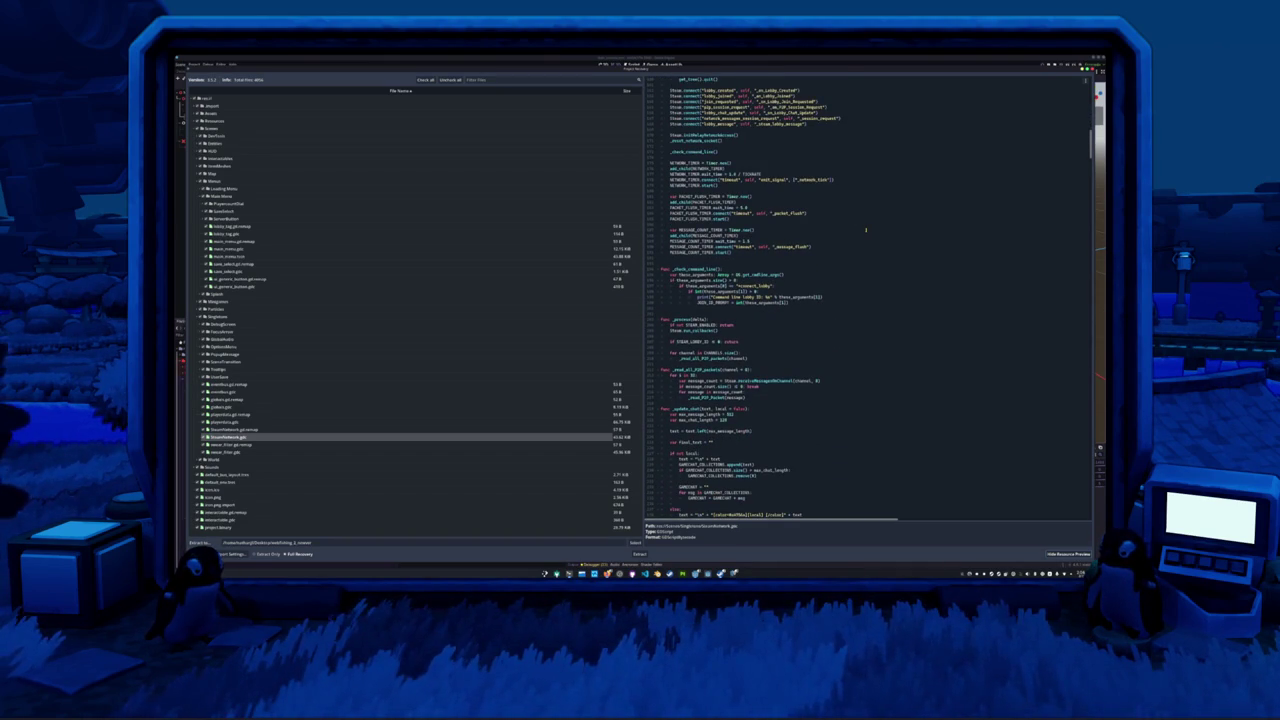
pyautogui.scroll(-5, 866, 229)
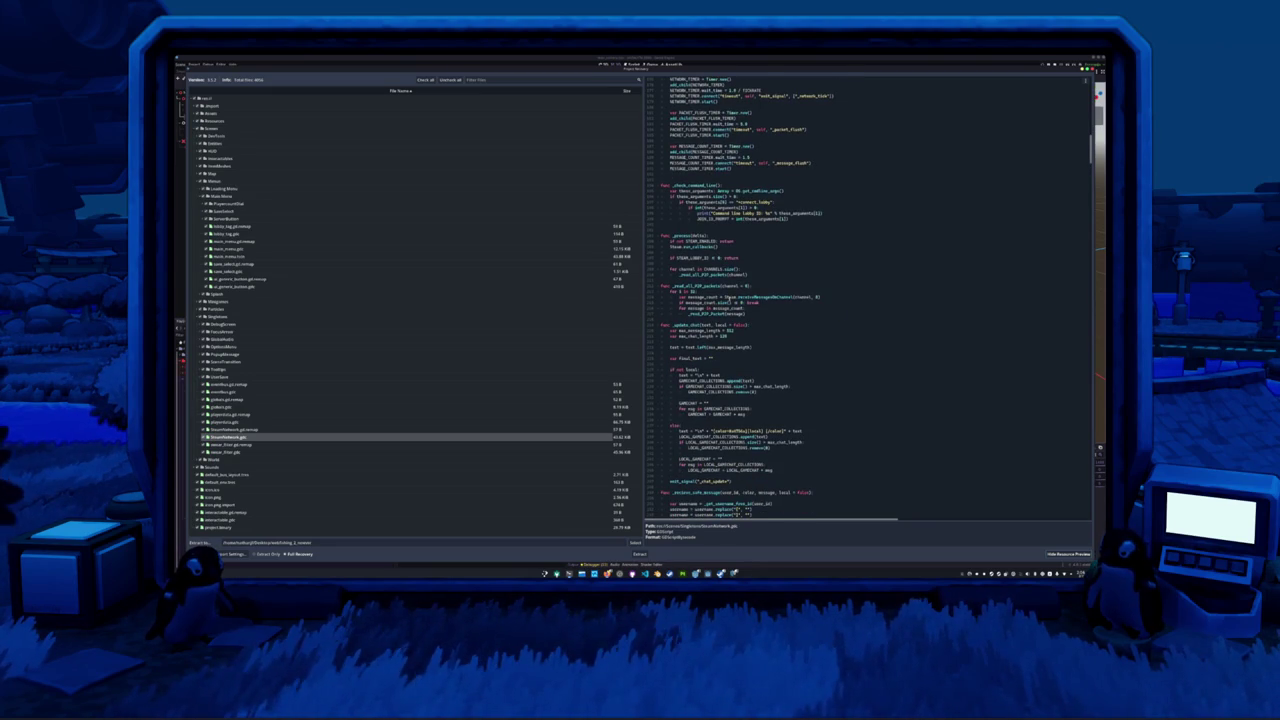
# - Select the word Steam in the code and collapse then re-expand the Scenes folder
pyautogui.doubleClick(729, 297)
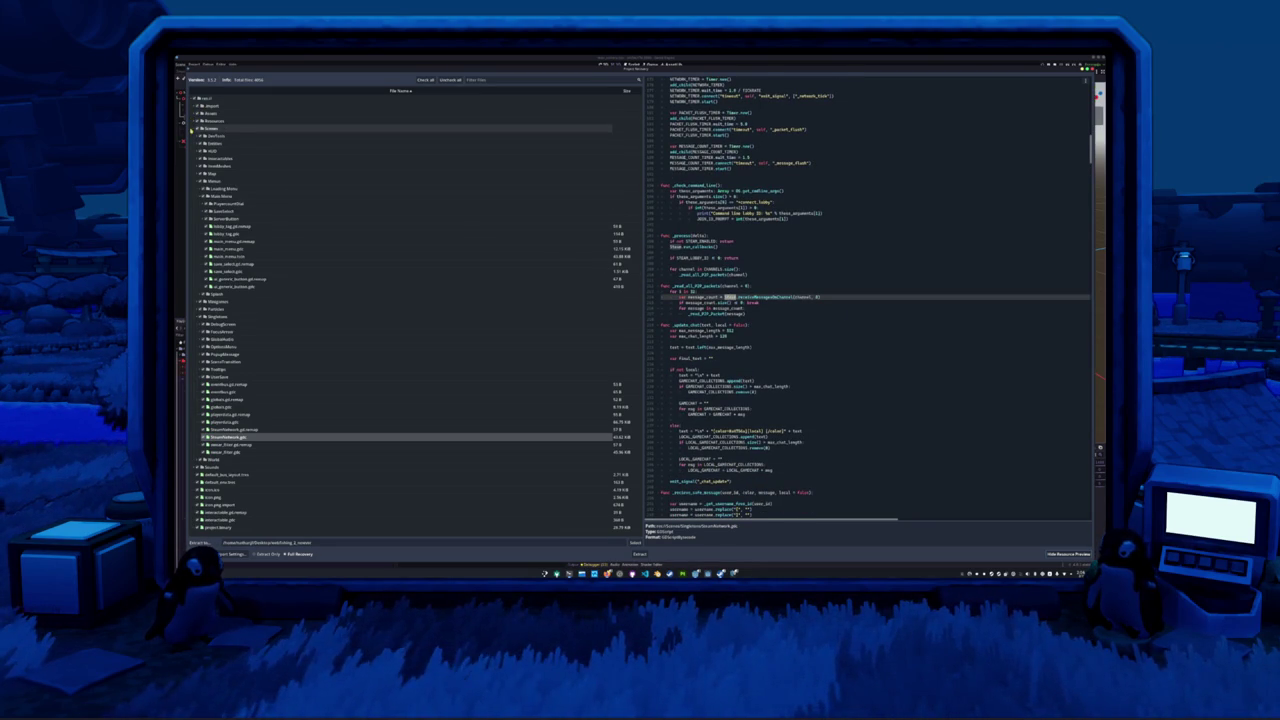
pyautogui.click(191, 128)
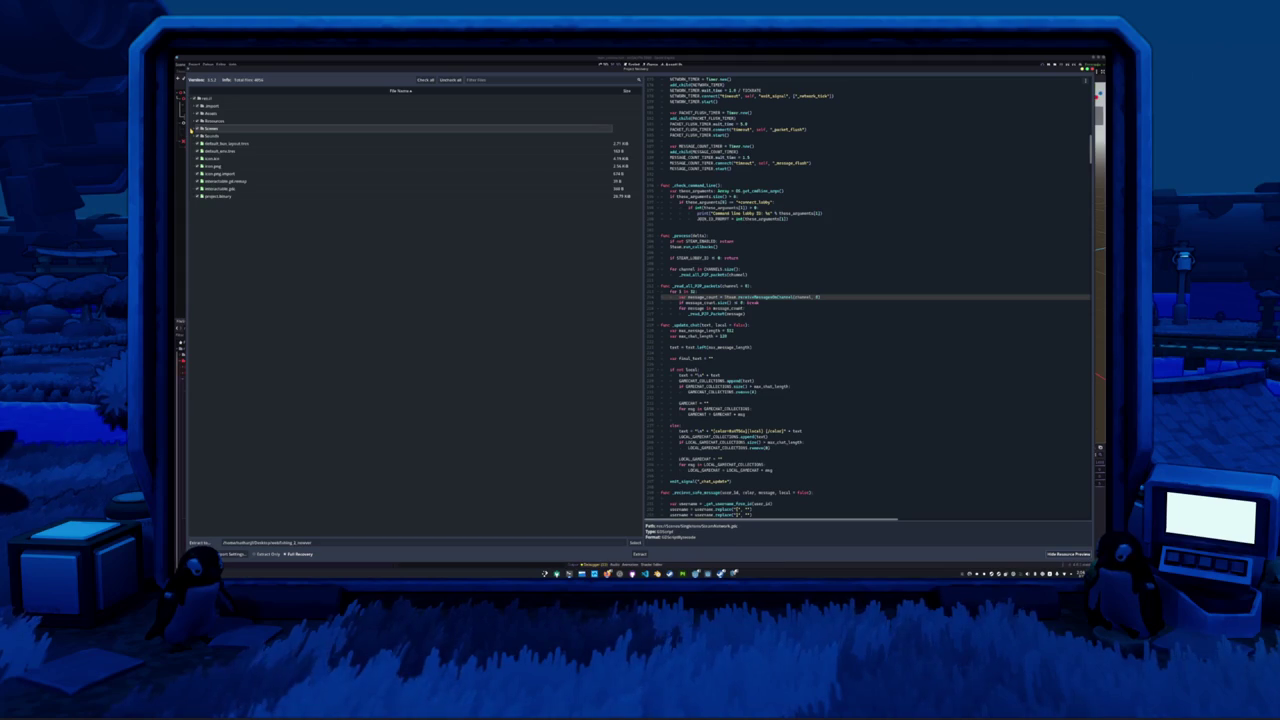
pyautogui.click(191, 128)
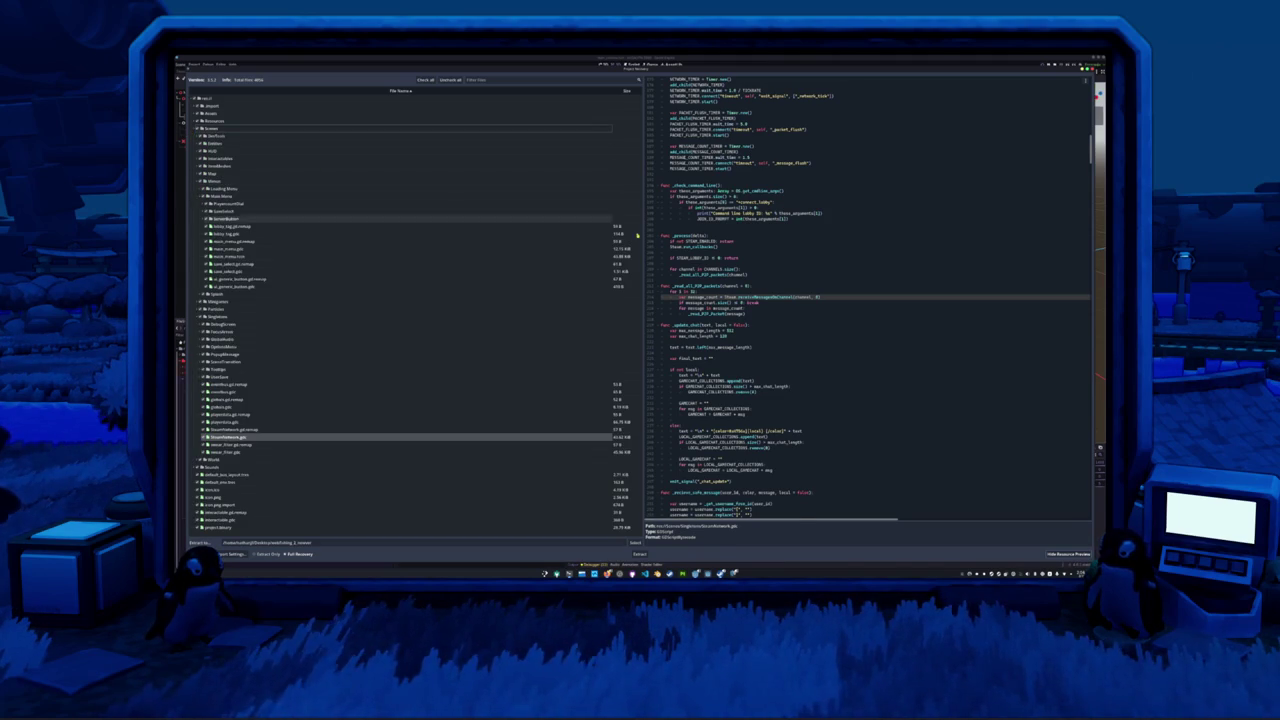
pyautogui.scroll(15, 877, 270)
# - Select the lobby_created, lobby_joined, join-request and P2P session handler names in the connect lines
pyautogui.scroll(6, 877, 270)
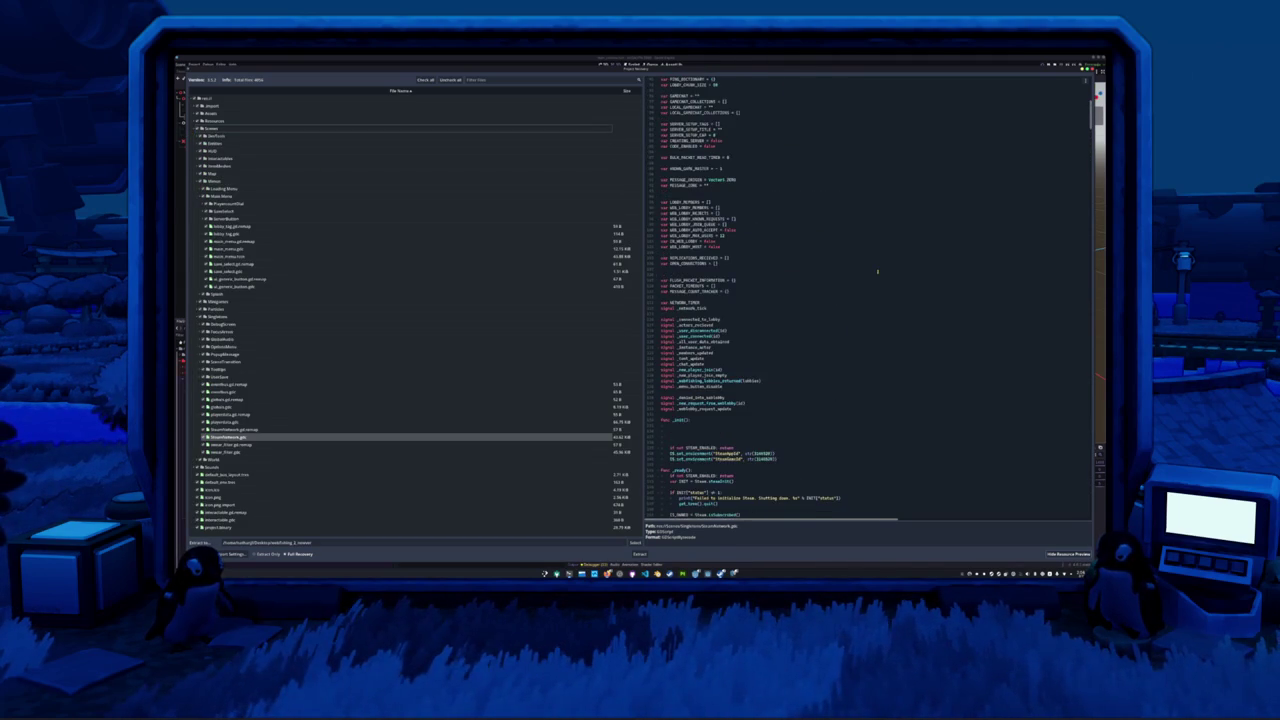
pyautogui.scroll(-6, 877, 270)
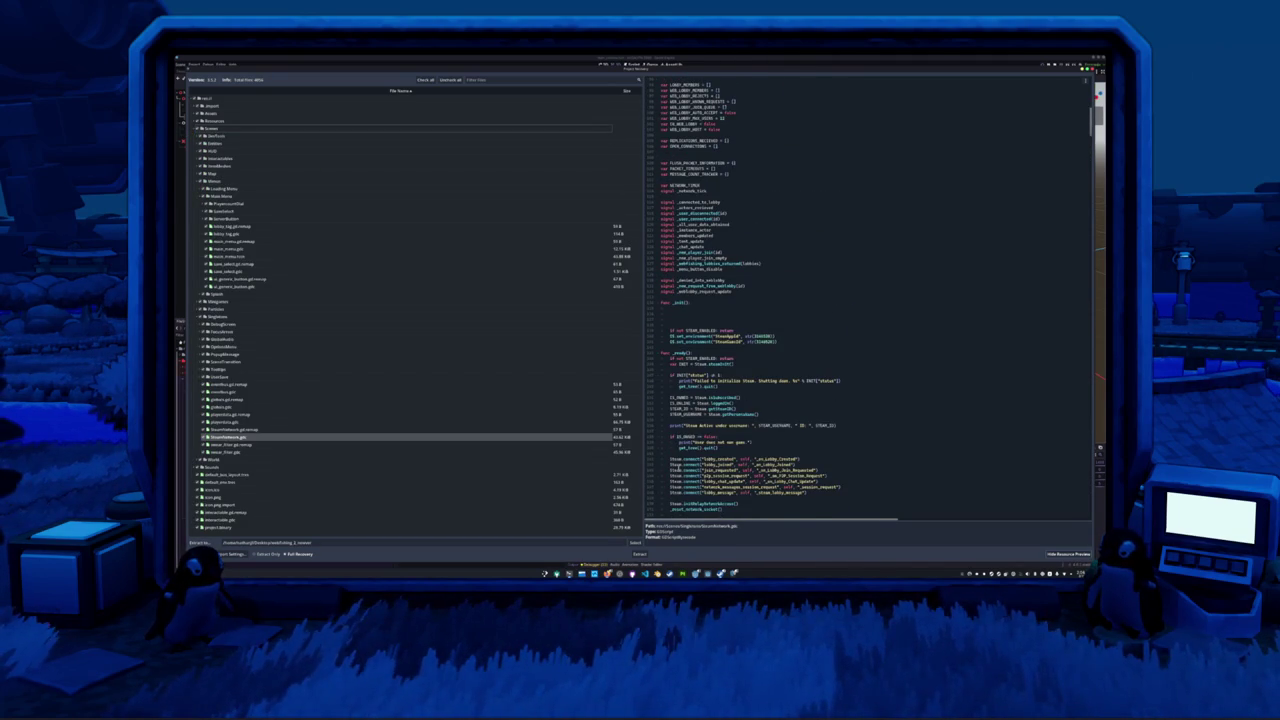
pyautogui.doubleClick(675, 459)
pyautogui.scroll(-6, 781, 423)
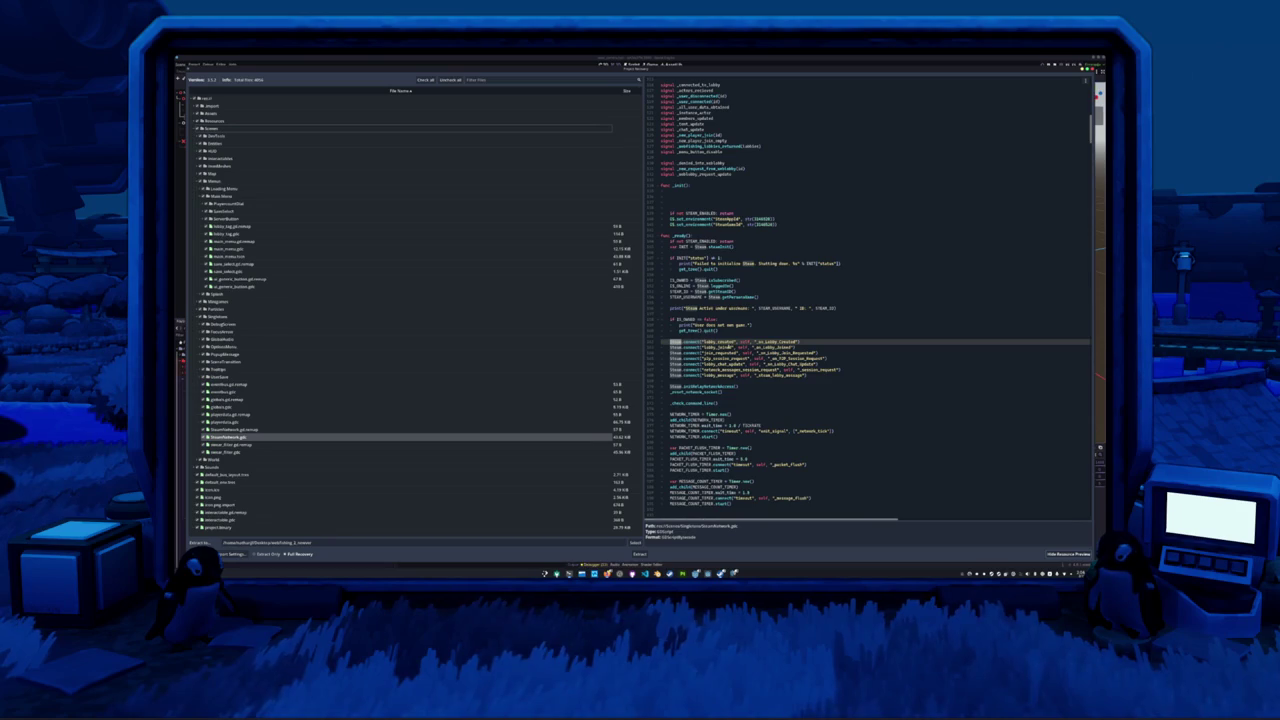
pyautogui.doubleClick(718, 346)
pyautogui.doubleClick(790, 352)
pyautogui.press('Down')
pyautogui.press('Down')
pyautogui.press('Down')
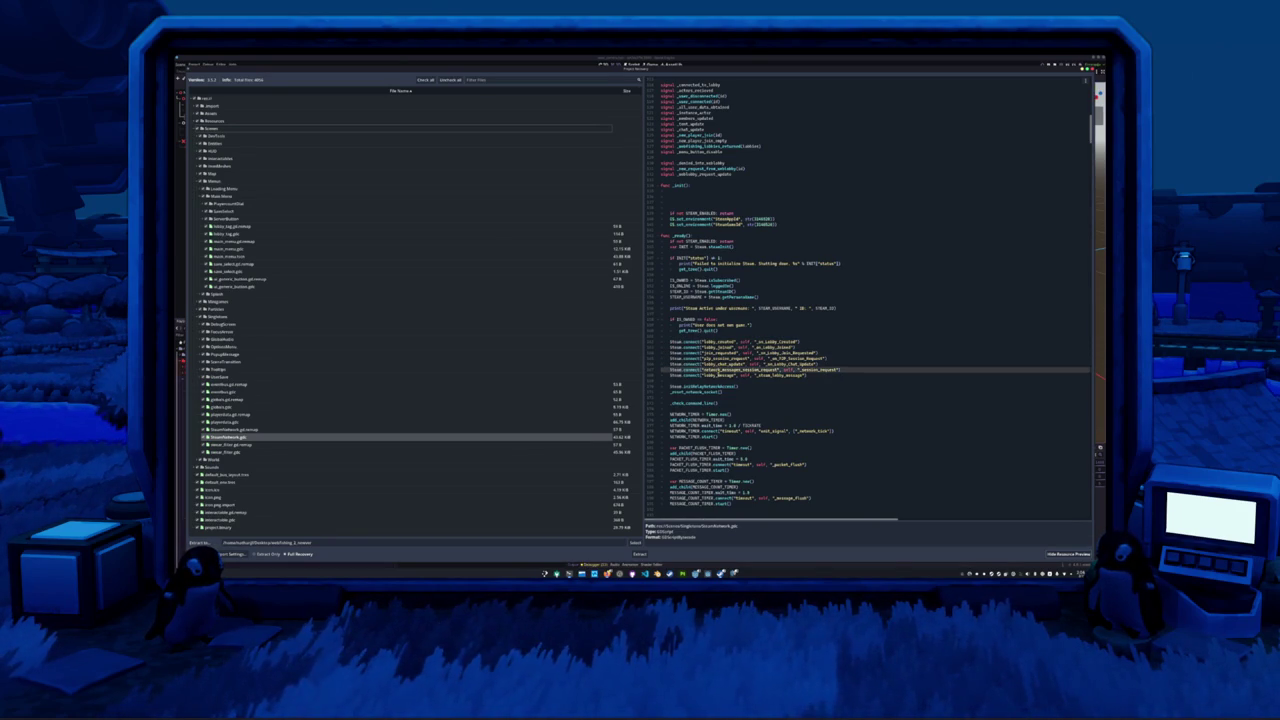
pyautogui.press('Up')
pyautogui.press('Up')
pyautogui.press('Up')
pyautogui.doubleClick(810, 358)
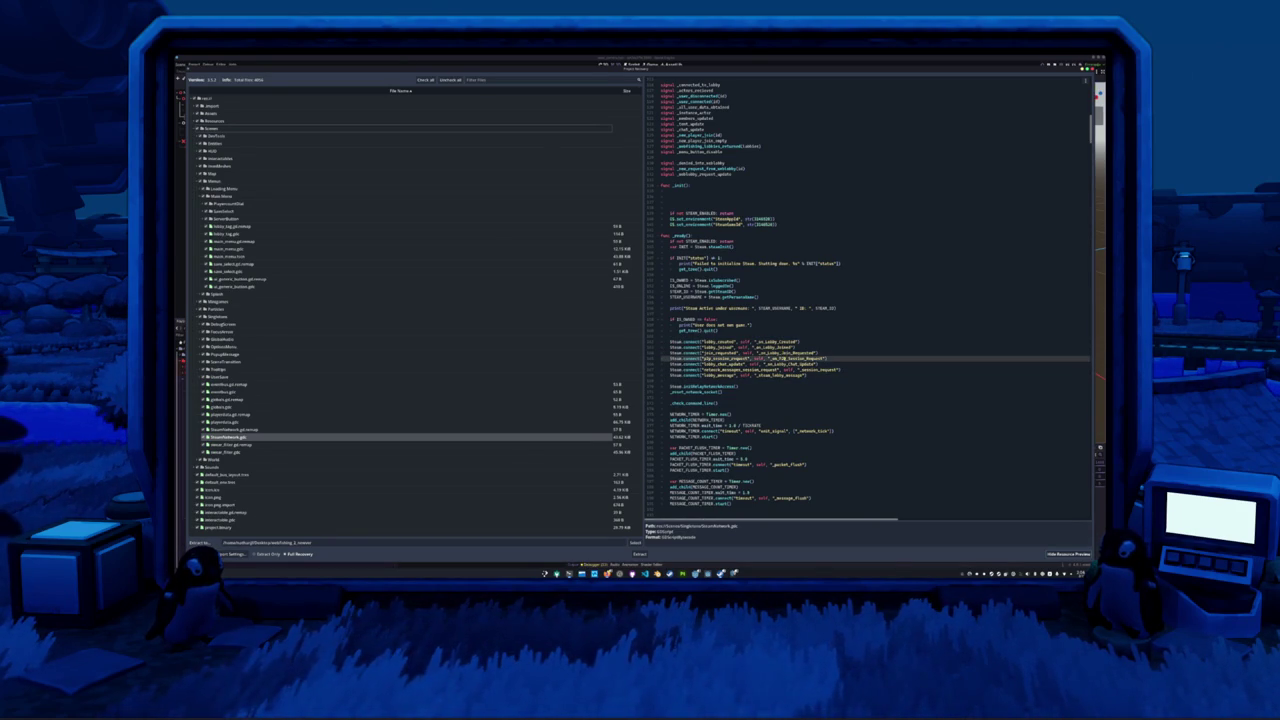
# - Scroll to the chat message handler and briefly select its body
pyautogui.scroll(-5, 813, 390)
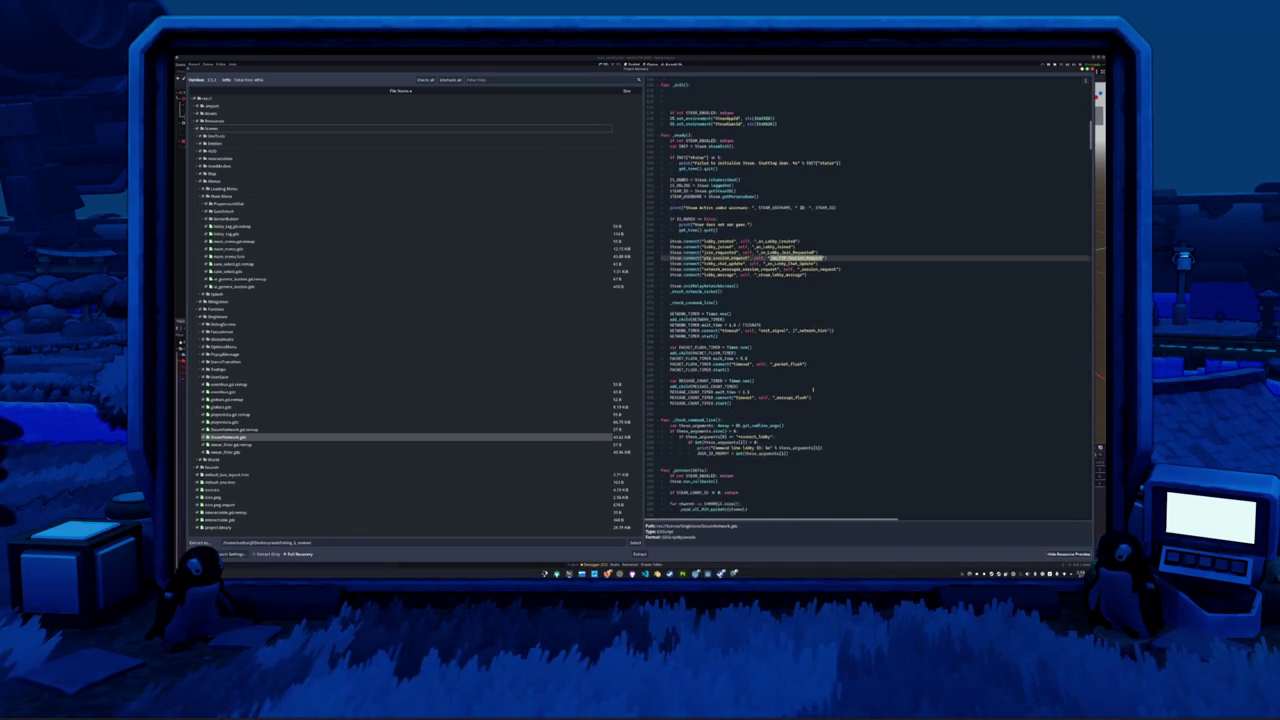
pyautogui.scroll(-8, 810, 385)
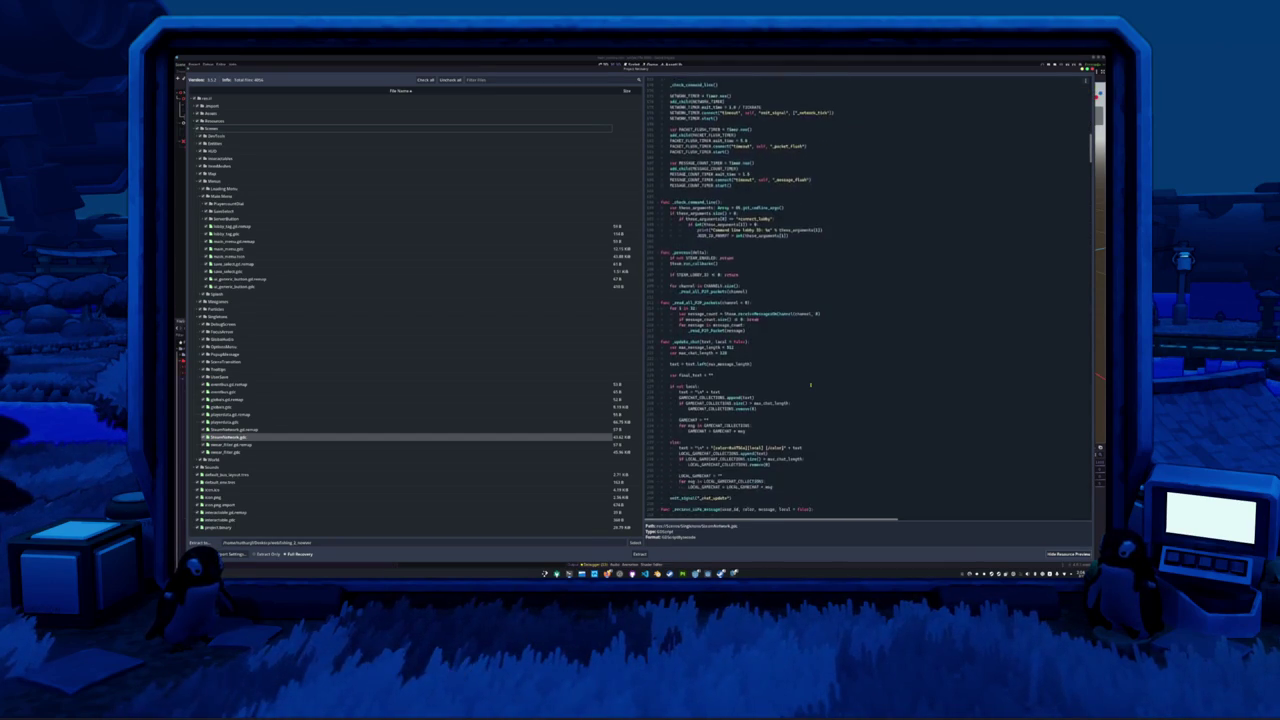
pyautogui.scroll(-3, 810, 384)
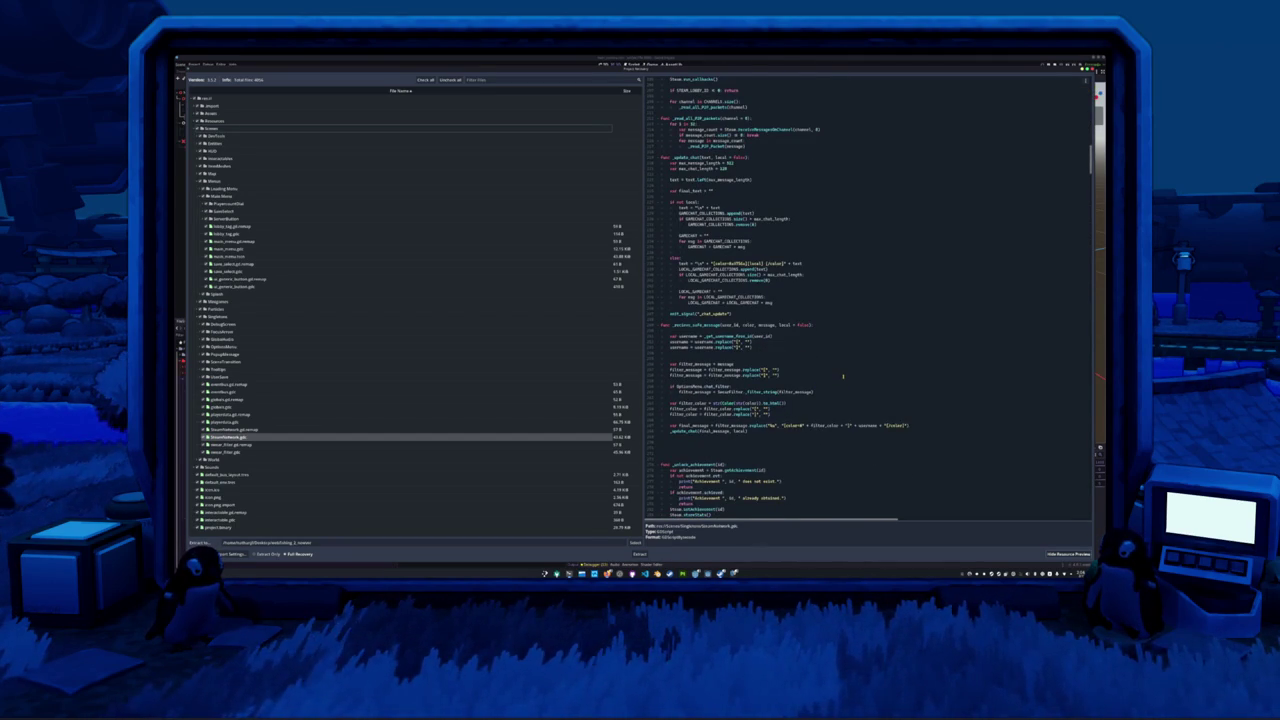
pyautogui.scroll(-1, 843, 376)
pyautogui.moveTo(809, 414)
pyautogui.mouseDown()
pyautogui.moveTo(700, 410)
pyautogui.moveTo(657, 313)
pyautogui.mouseUp()
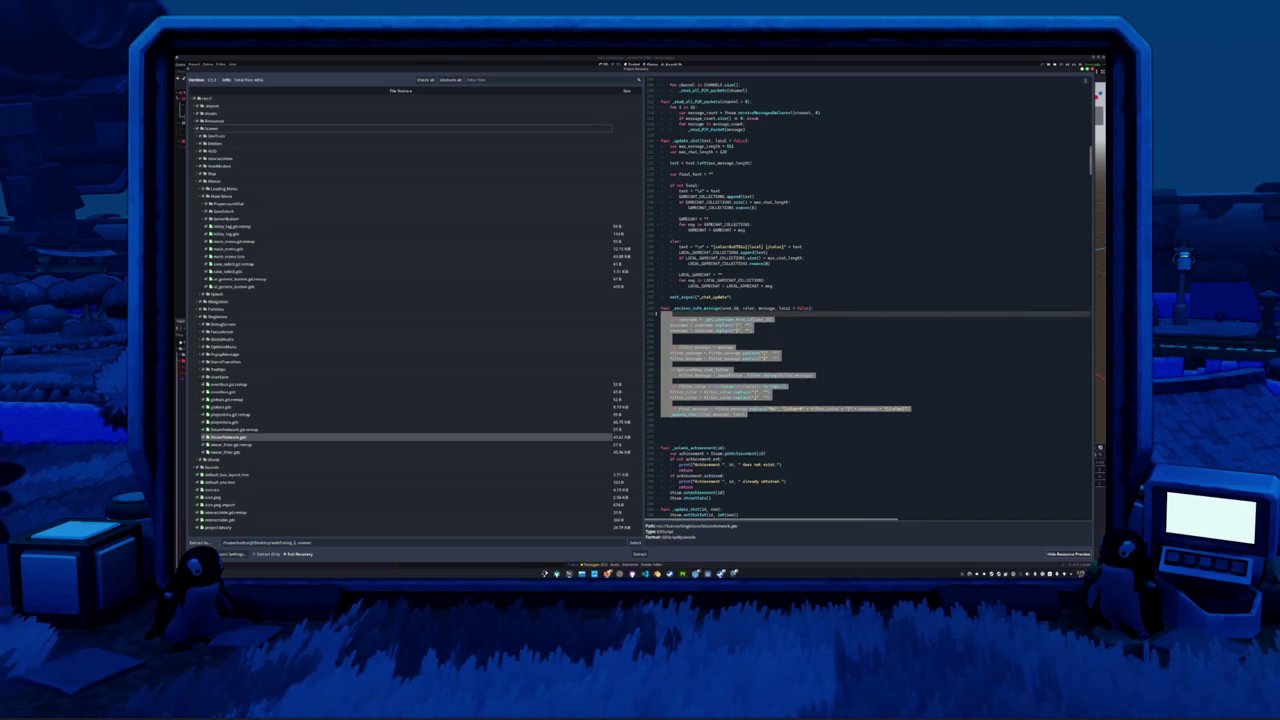
pyautogui.click(811, 337)
# - Scroll past the achievement and lobby functions and drag the scrollbar to the file's end
pyautogui.scroll(-4, 810, 339)
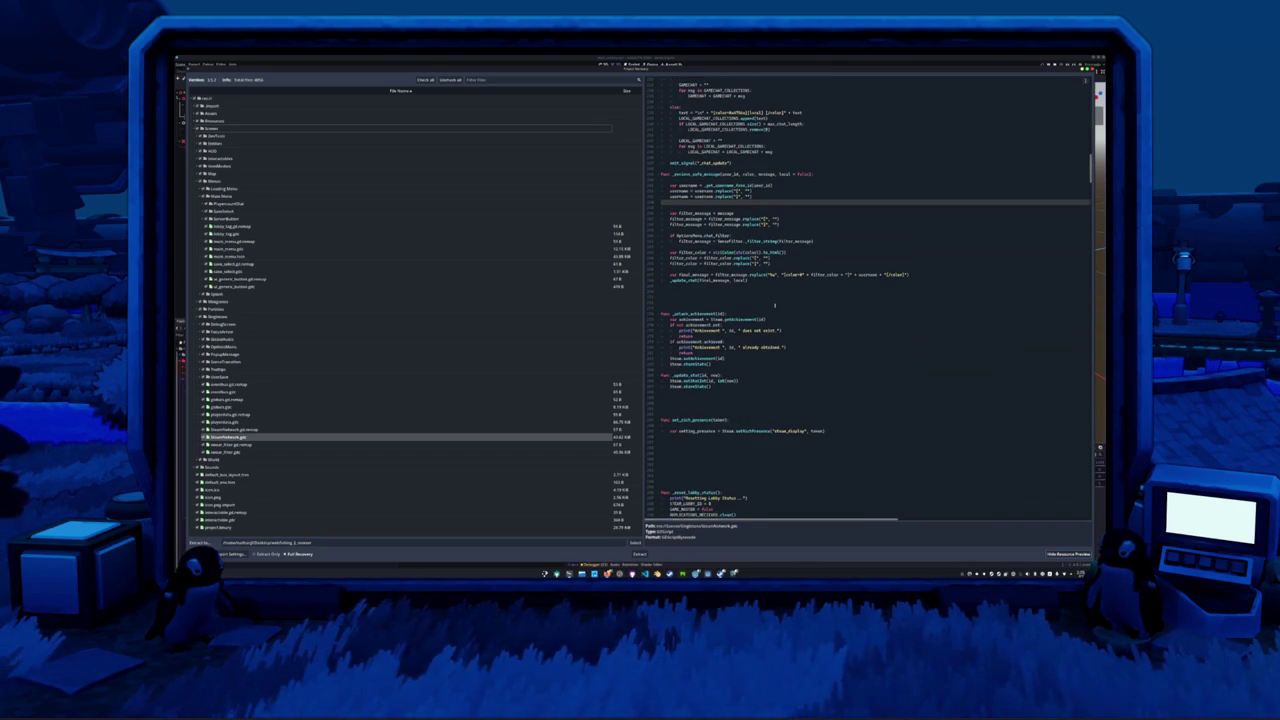
pyautogui.scroll(-3, 784, 318)
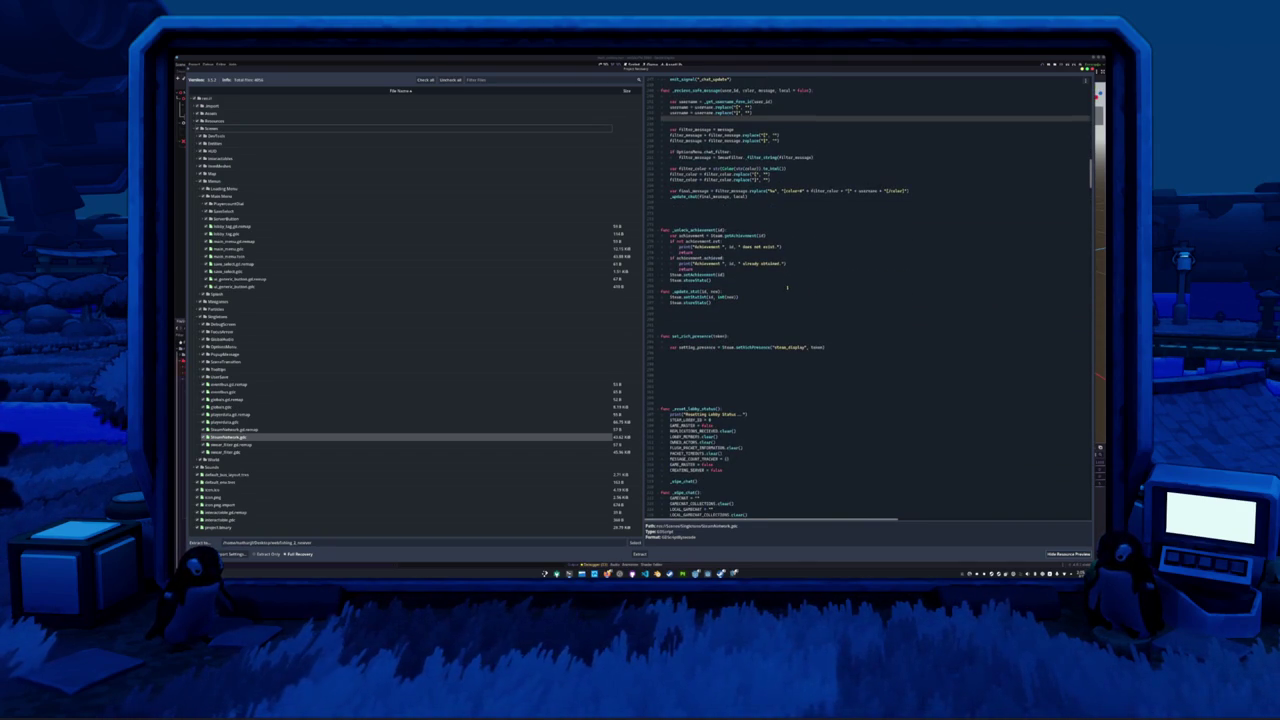
pyautogui.scroll(-3, 790, 300)
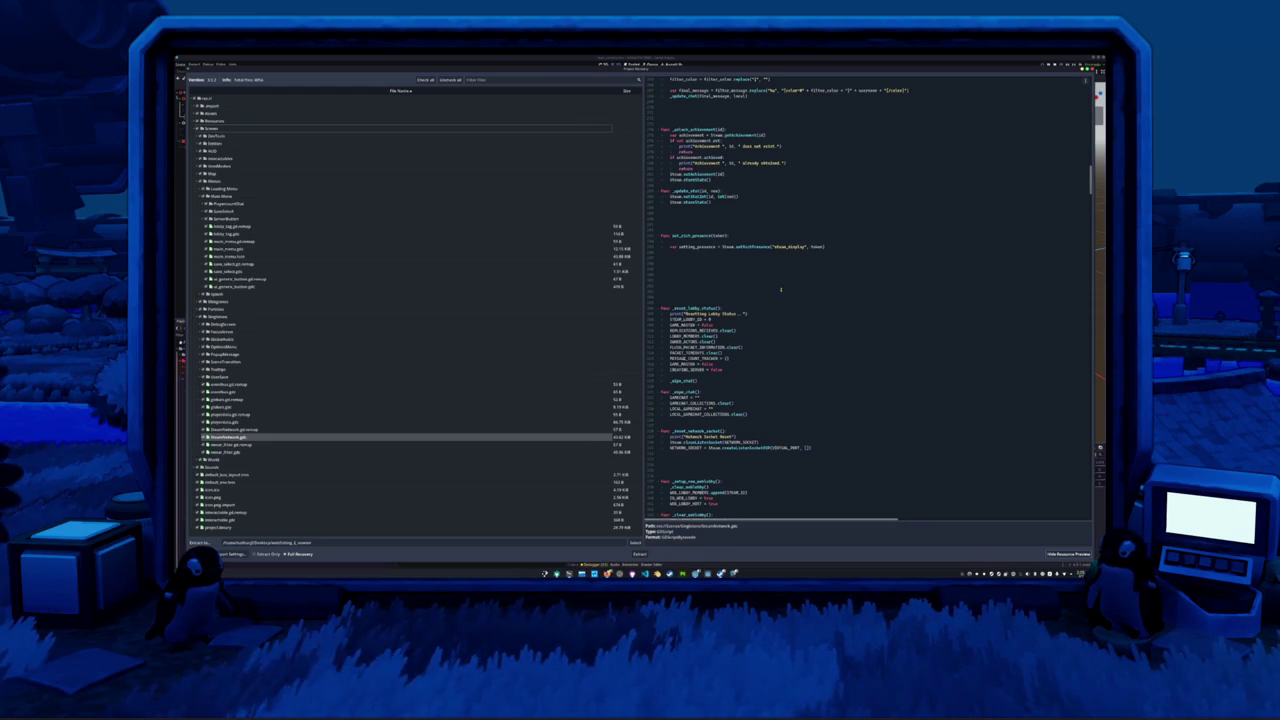
pyautogui.scroll(-2, 910, 278)
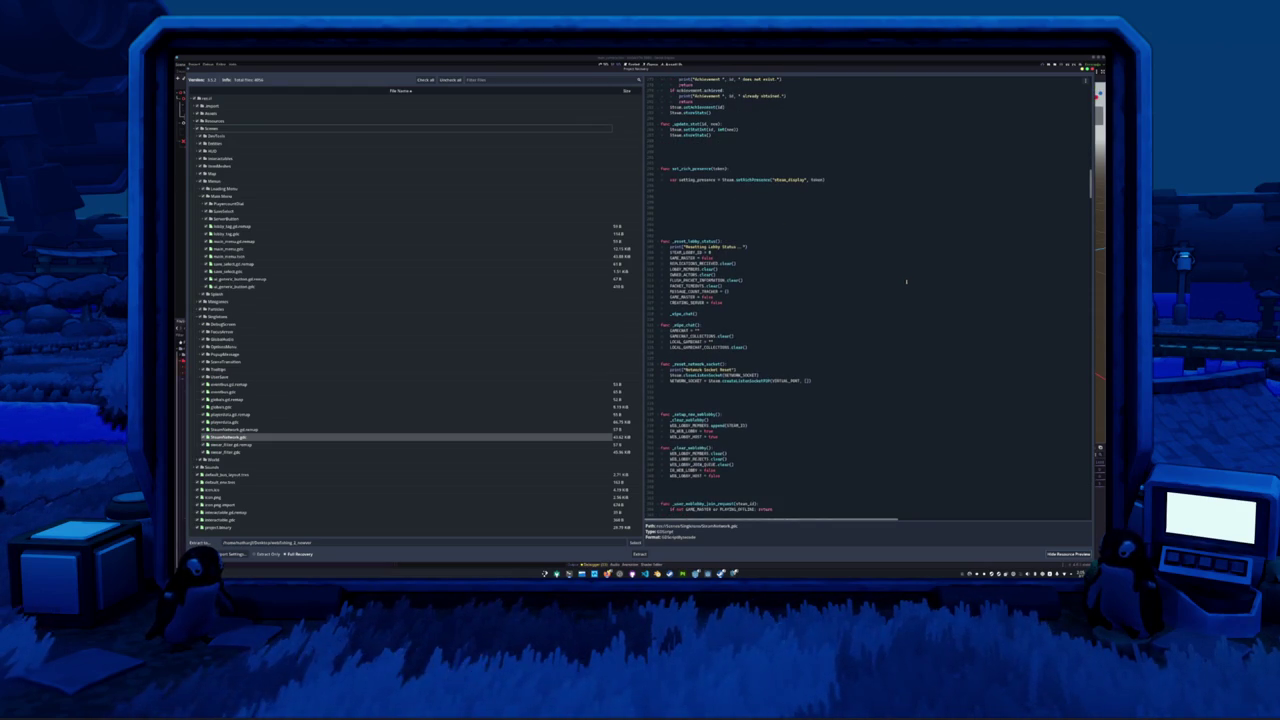
pyautogui.scroll(-2, 907, 280)
pyautogui.scroll(-5, 905, 283)
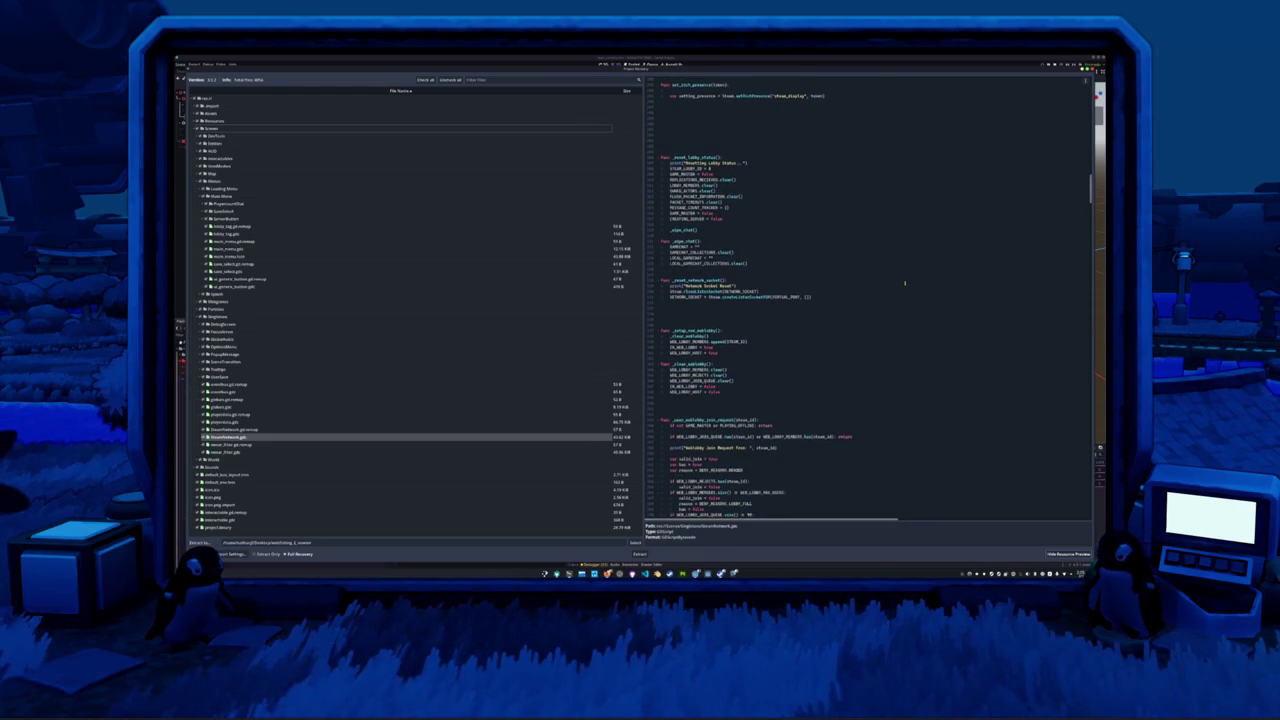
pyautogui.scroll(-2, 905, 283)
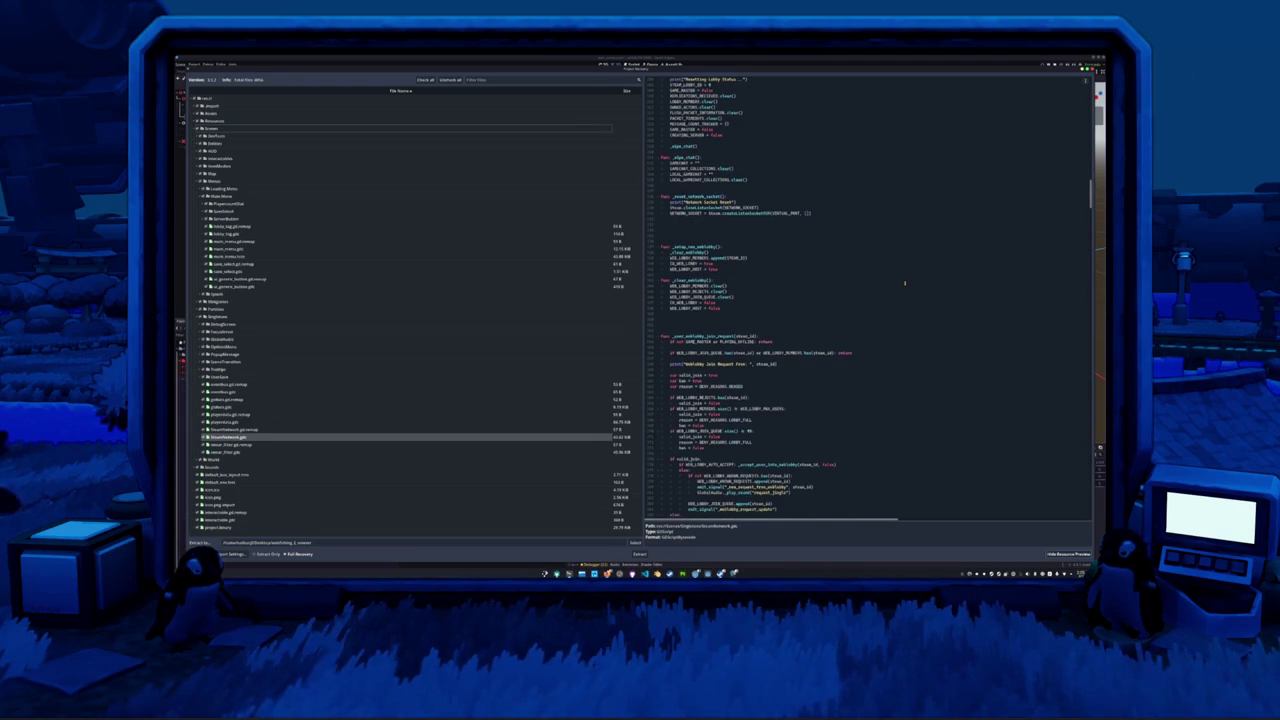
pyautogui.moveTo(1091, 195); pyautogui.dragTo(1095, 530)
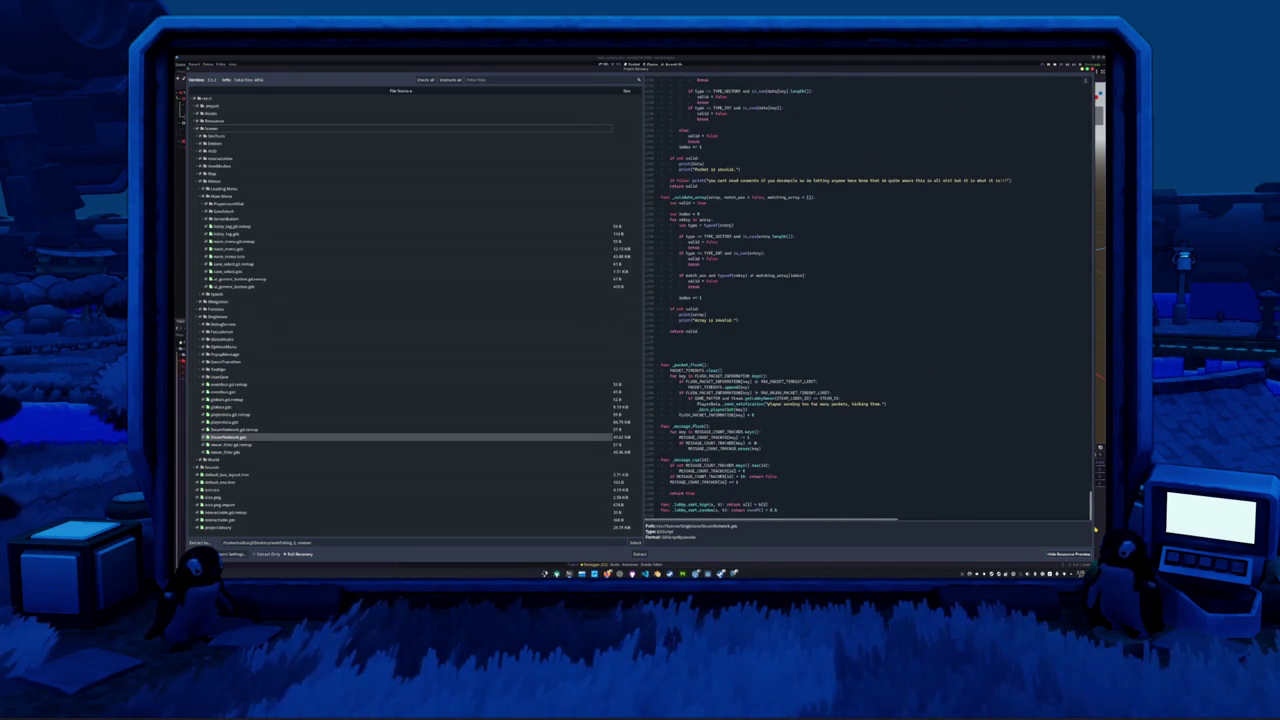
# - Select 'handshake' in _read_P2P_Packet's match block, then review the packet checks above it
pyautogui.scroll(10, 1095, 530)
pyautogui.scroll(10, 803, 329)
pyautogui.scroll(15, 803, 329)
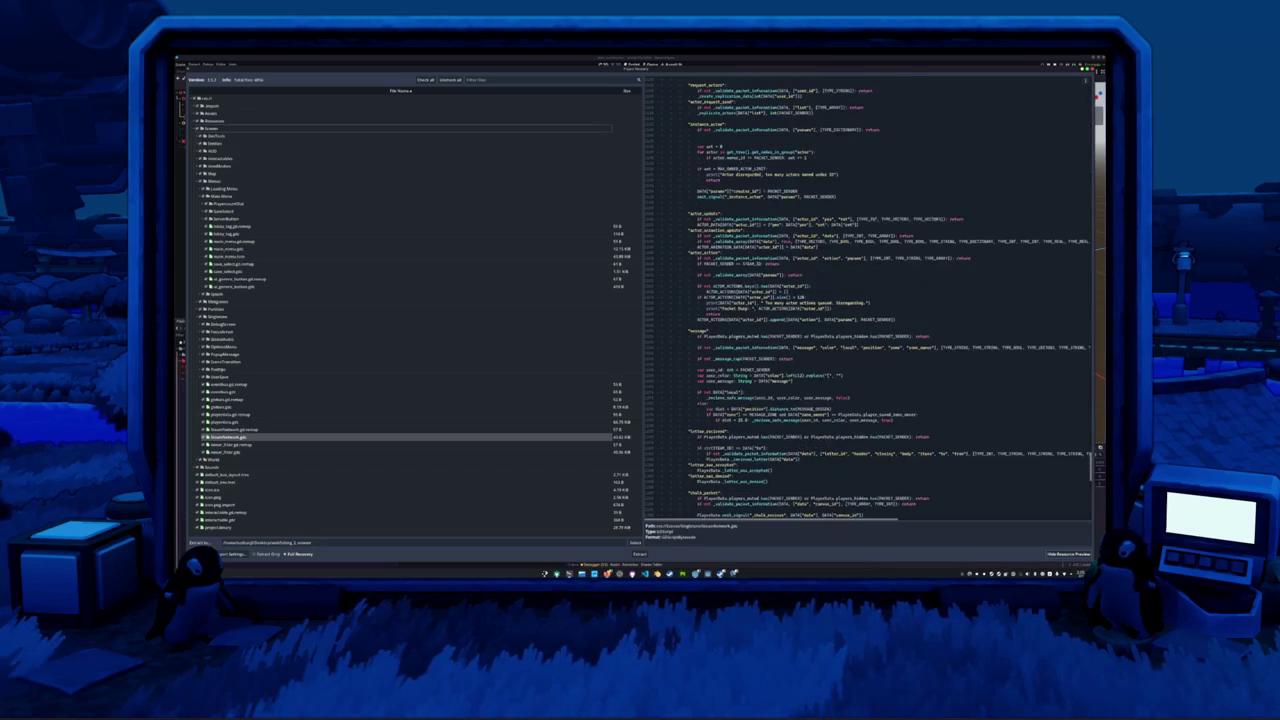
pyautogui.scroll(3, 681, 331)
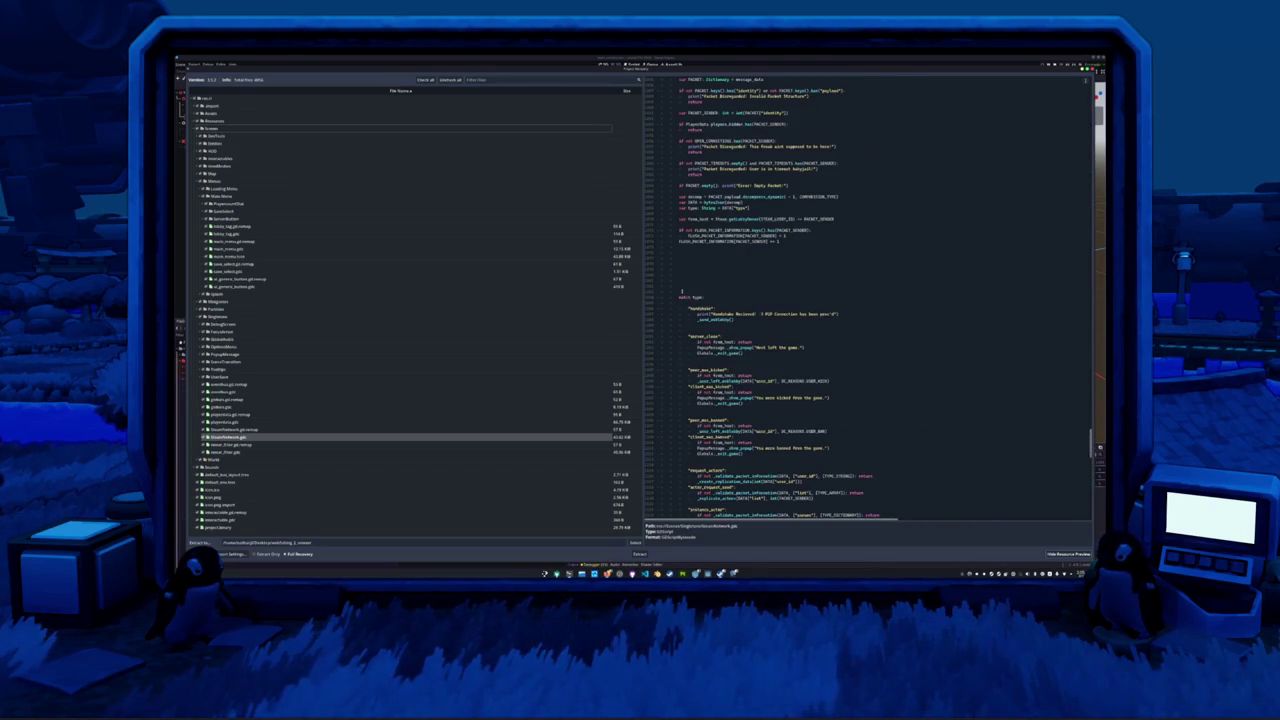
pyautogui.scroll(7, 687, 300)
pyautogui.scroll(-6, 690, 301)
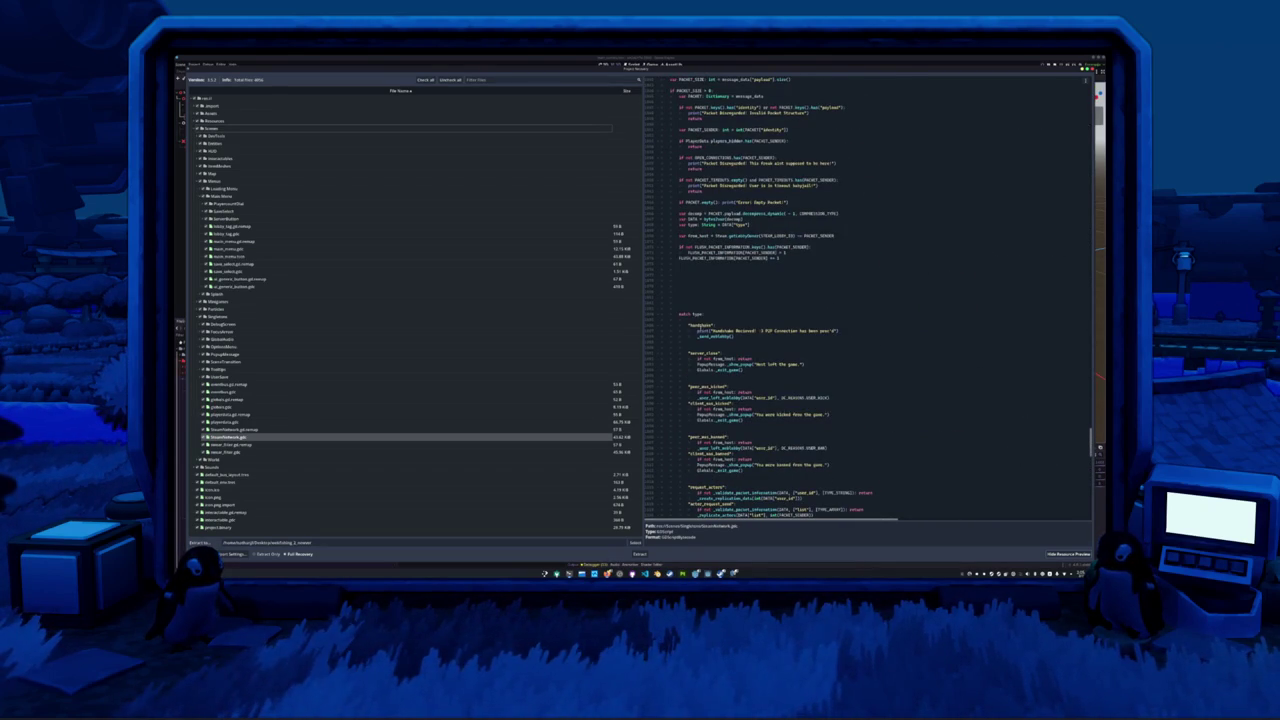
pyautogui.moveTo(688, 325); pyautogui.dragTo(716, 326)
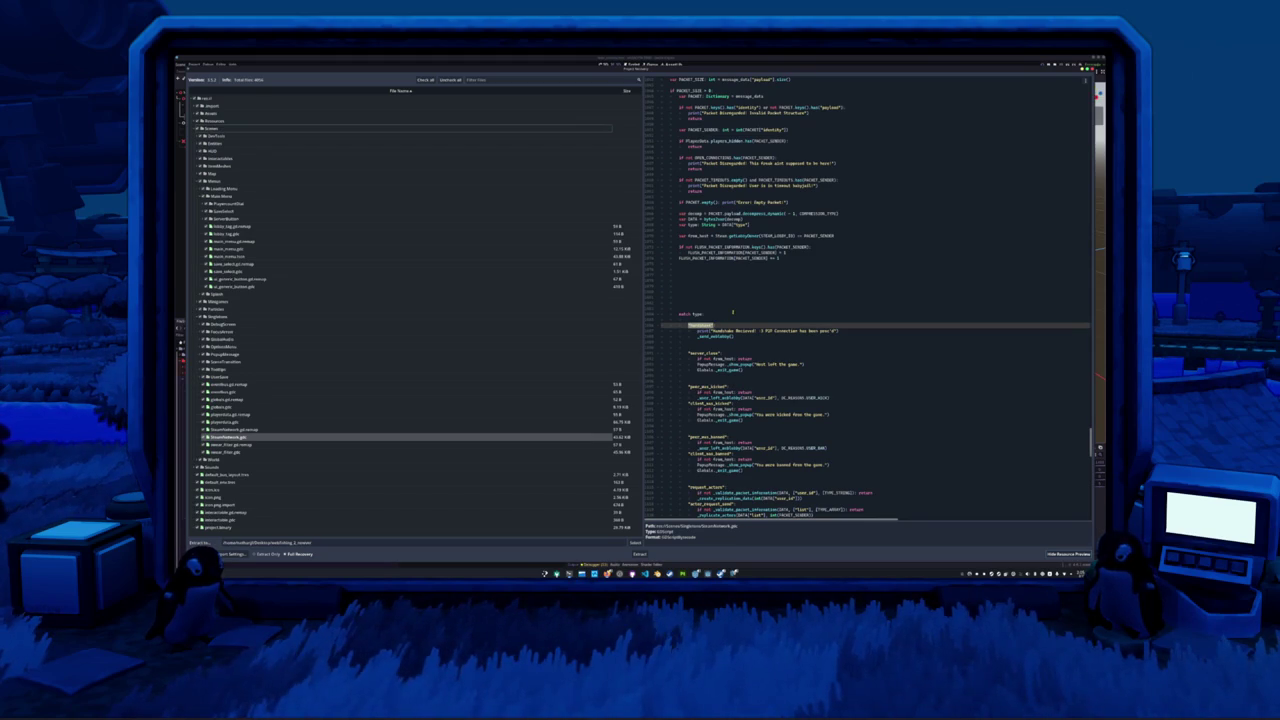
pyautogui.scroll(3, 730, 303)
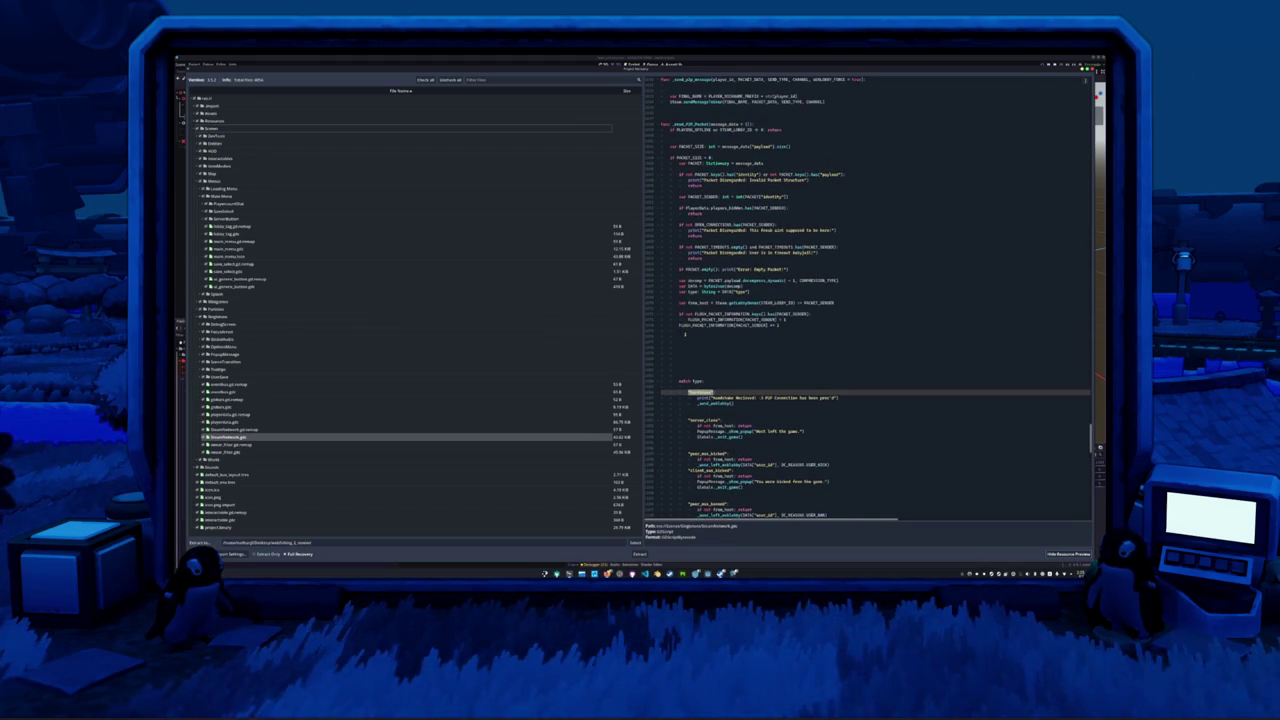
pyautogui.scroll(3, 876, 300)
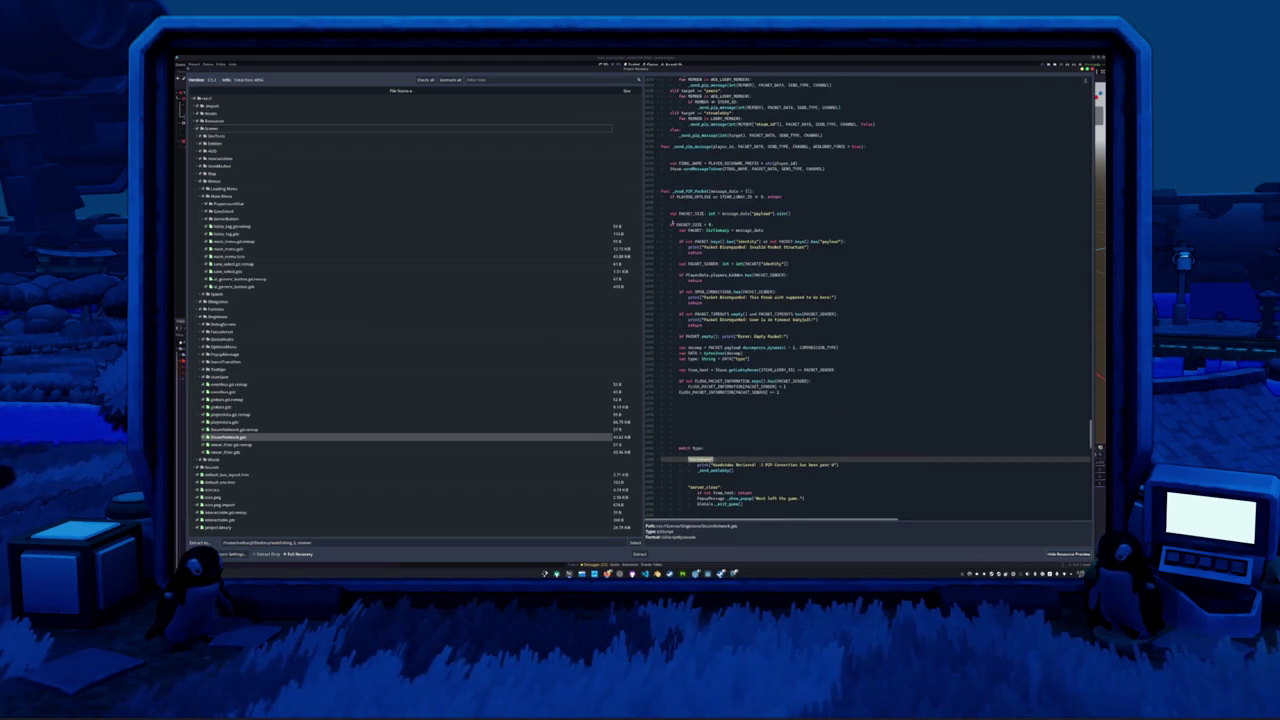
pyautogui.scroll(2, 689, 222)
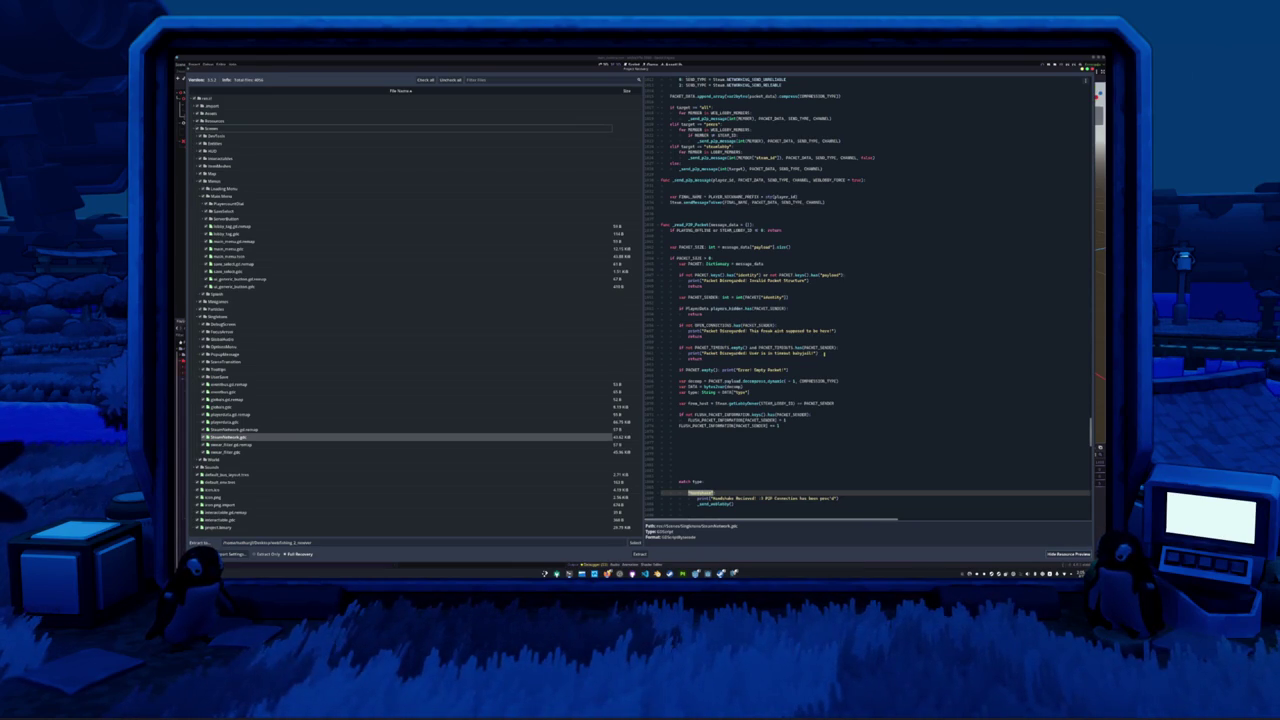
pyautogui.scroll(-1, 680, 381)
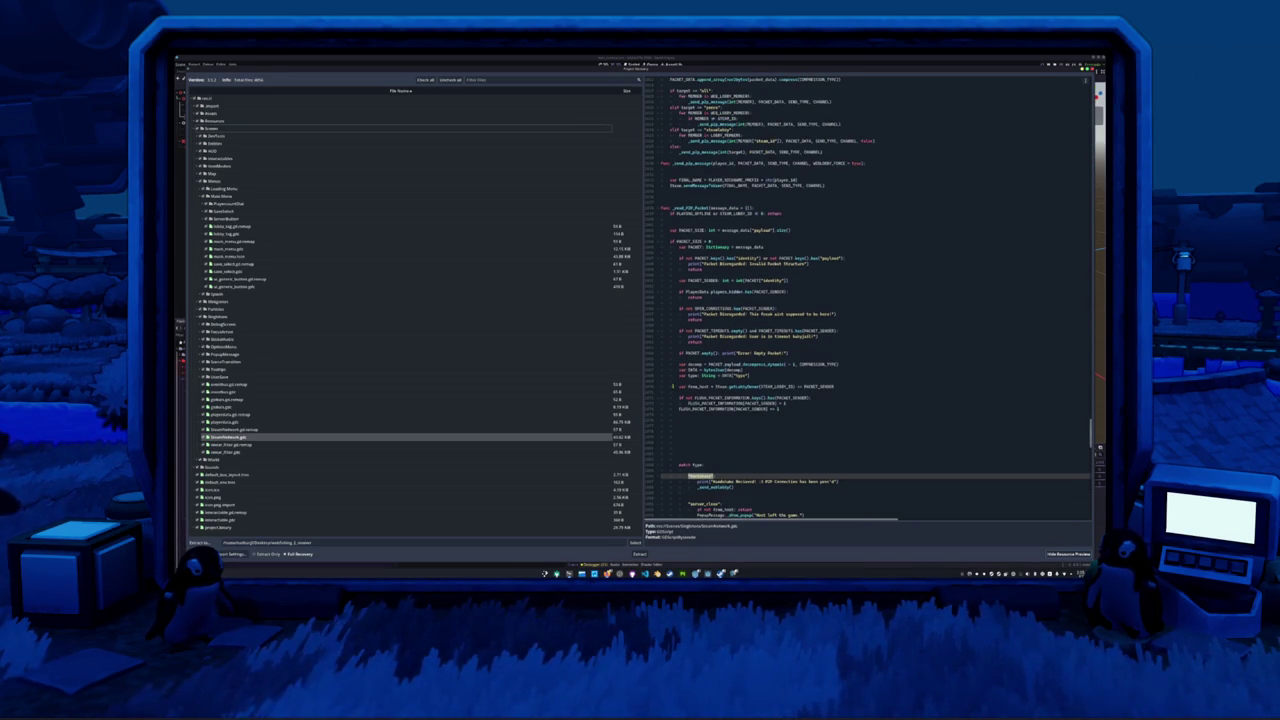
# - Highlight decompress_dynamic and bytes2var, then scroll down to the message packet handling code
pyautogui.doubleClick(763, 364)
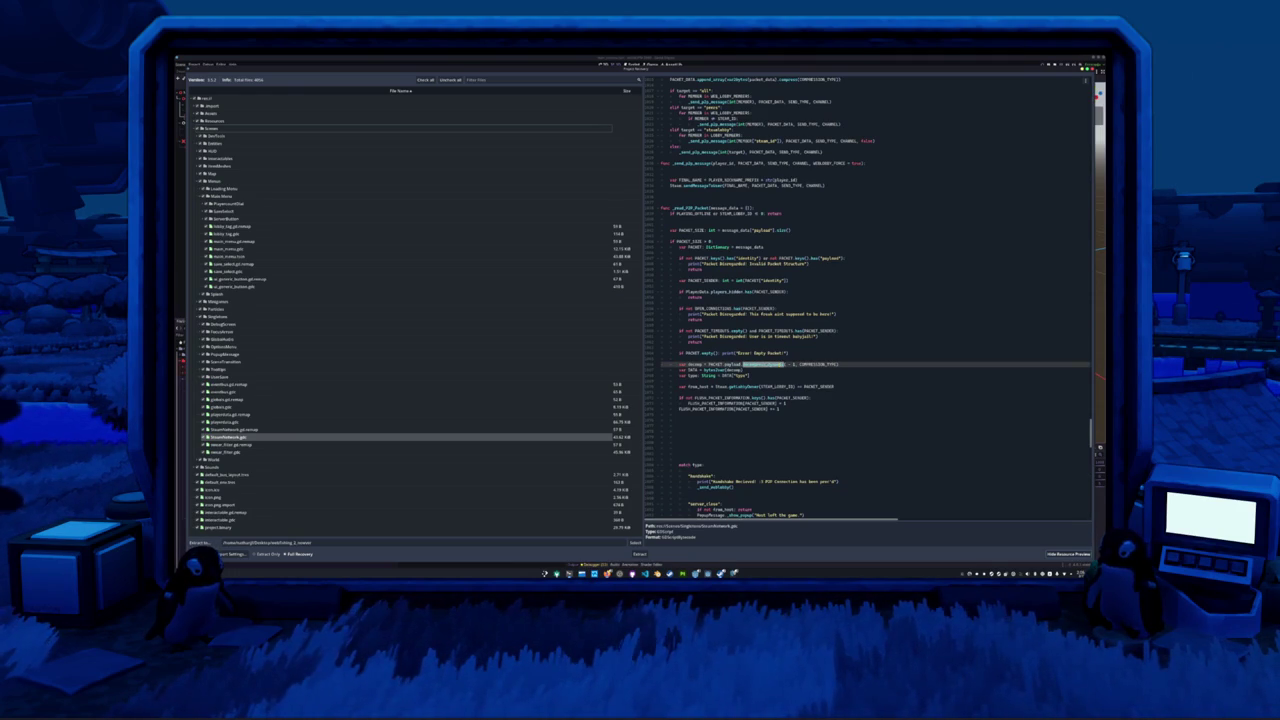
pyautogui.doubleClick(718, 369)
pyautogui.doubleClick(715, 370)
pyautogui.click(694, 380)
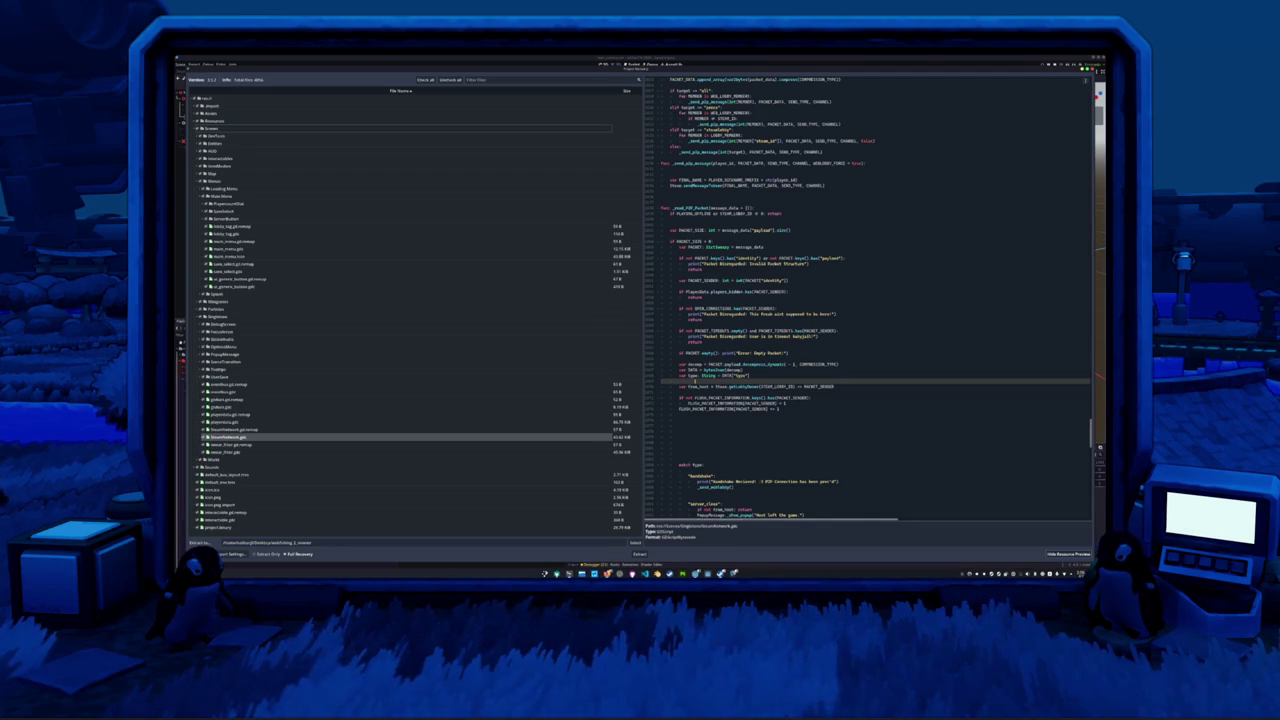
pyautogui.scroll(-5, 680, 380)
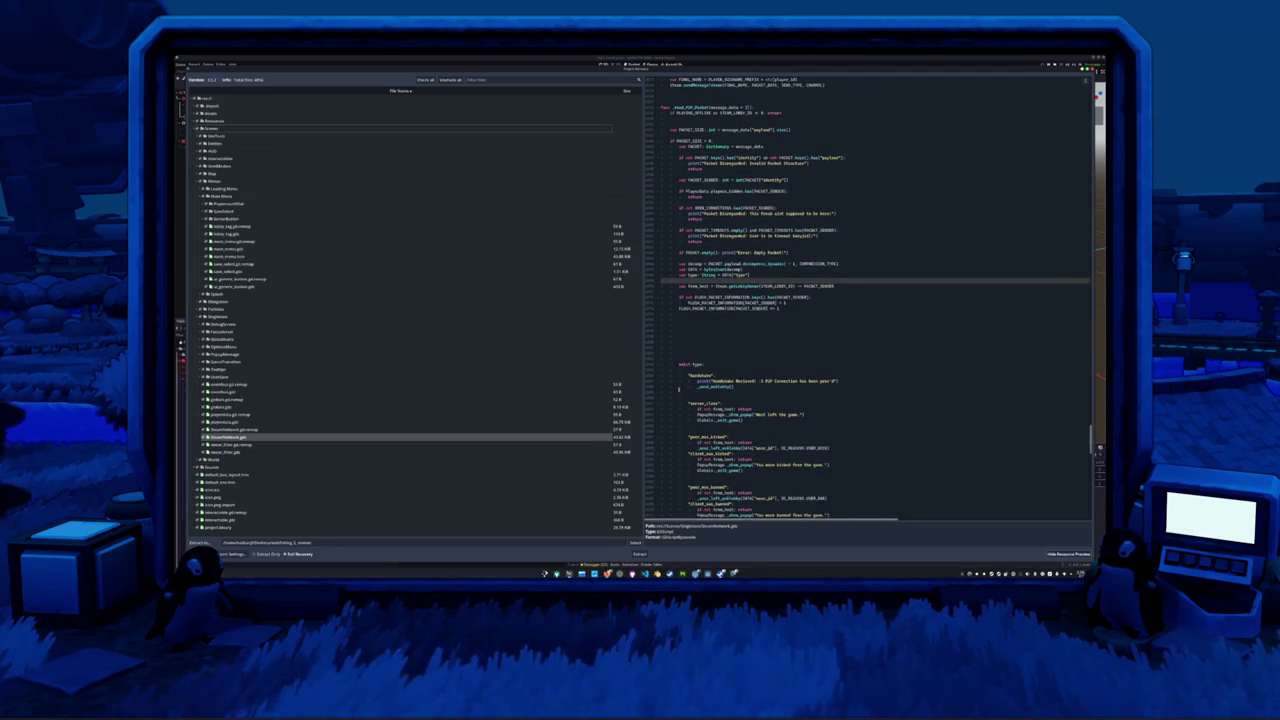
pyautogui.scroll(-10, 679, 390)
pyautogui.scroll(-3, 679, 390)
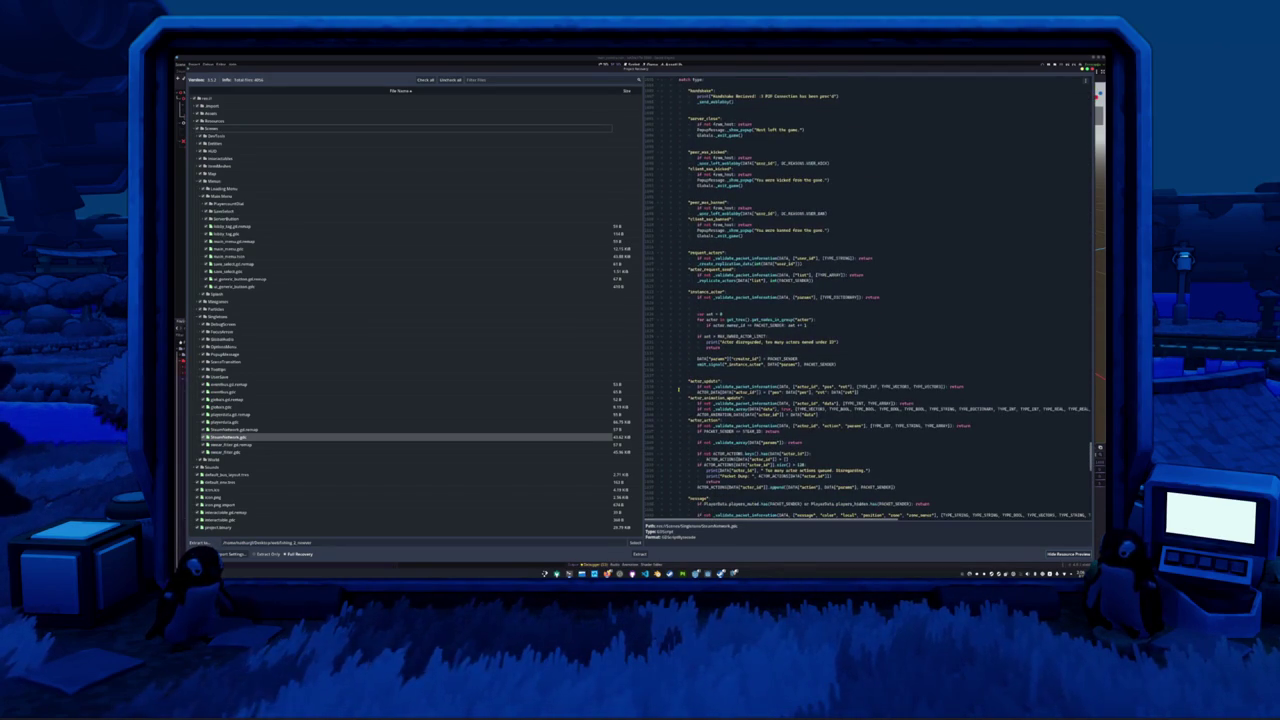
pyautogui.scroll(-3, 679, 390)
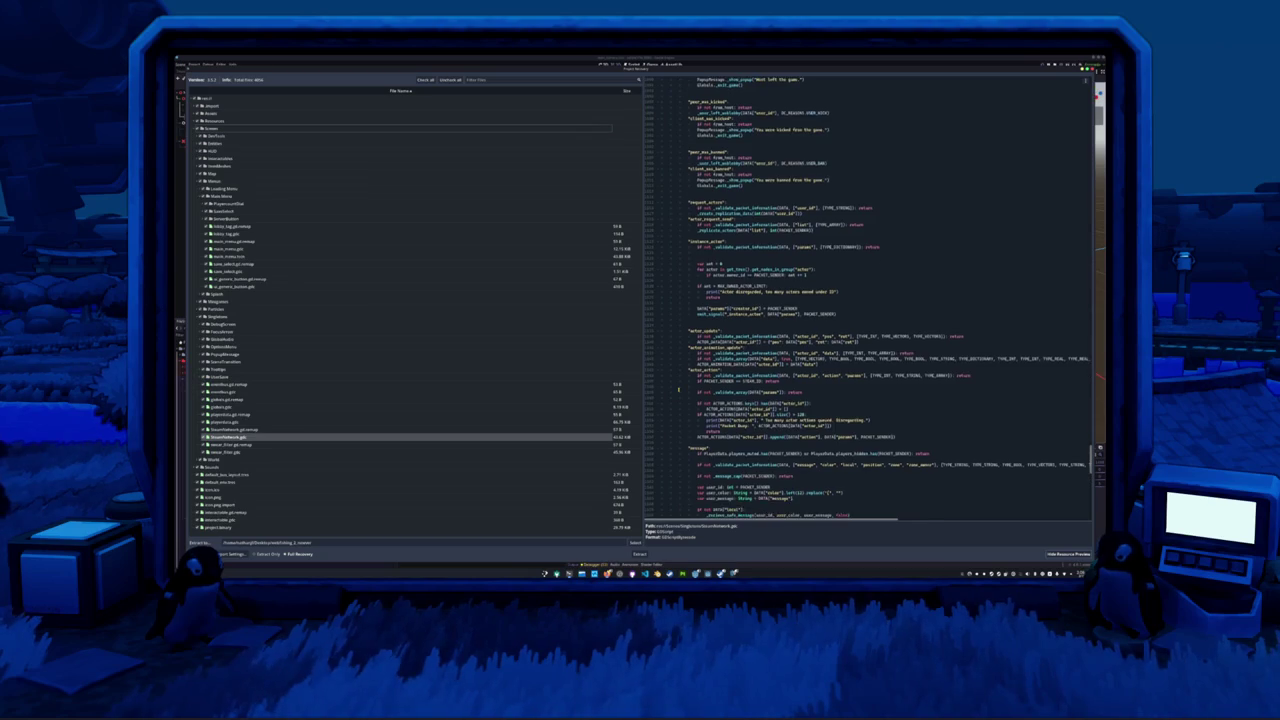
pyautogui.scroll(-4, 679, 390)
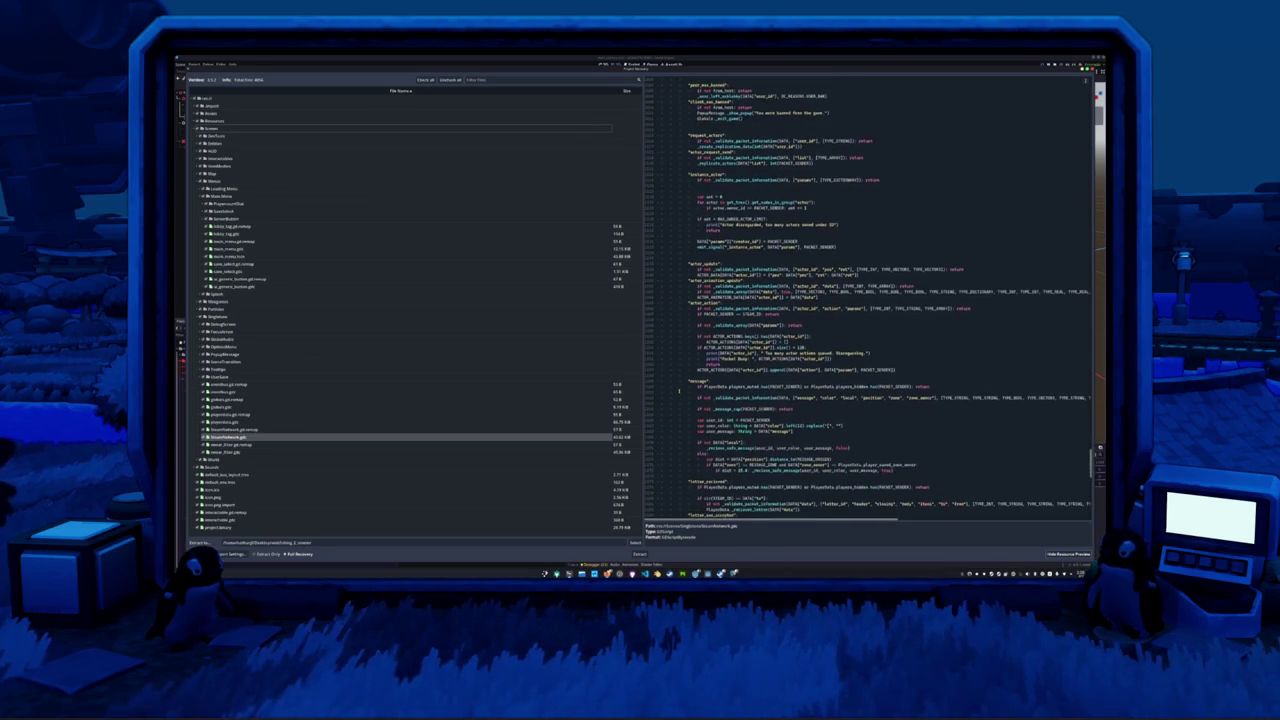
pyautogui.scroll(-4, 679, 390)
pyautogui.click(678, 400)
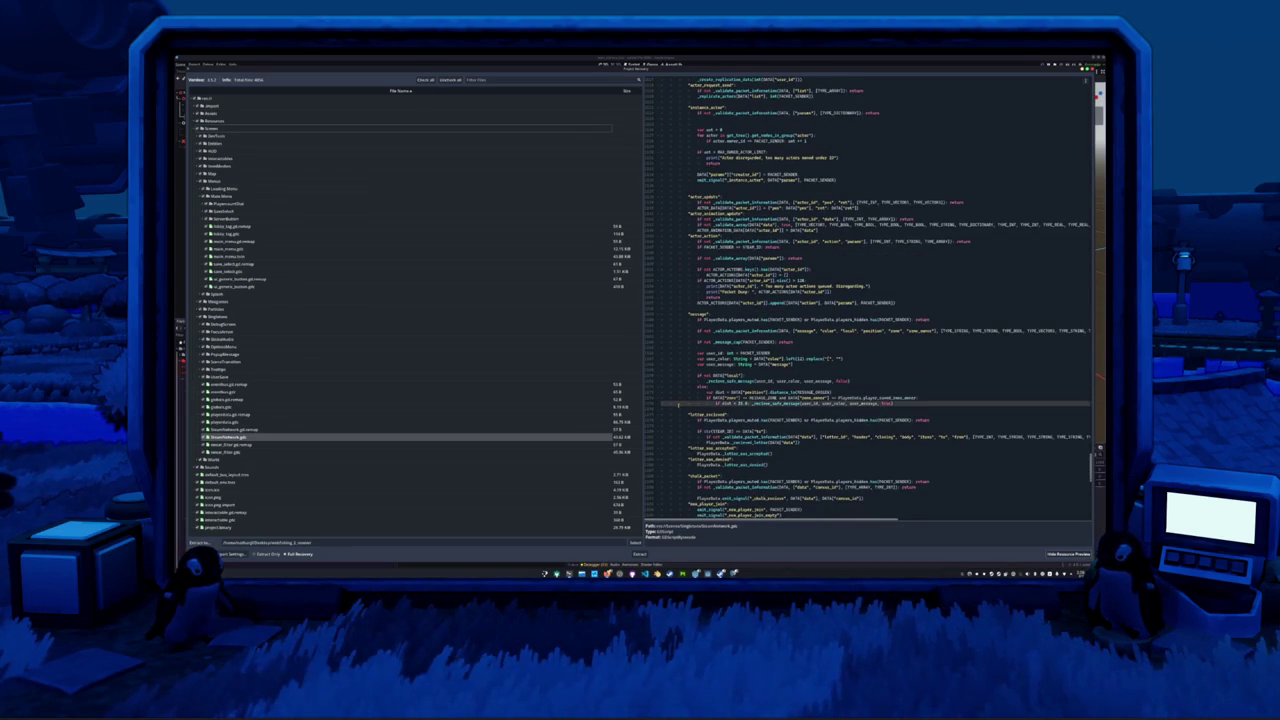
pyautogui.scroll(-4, 679, 404)
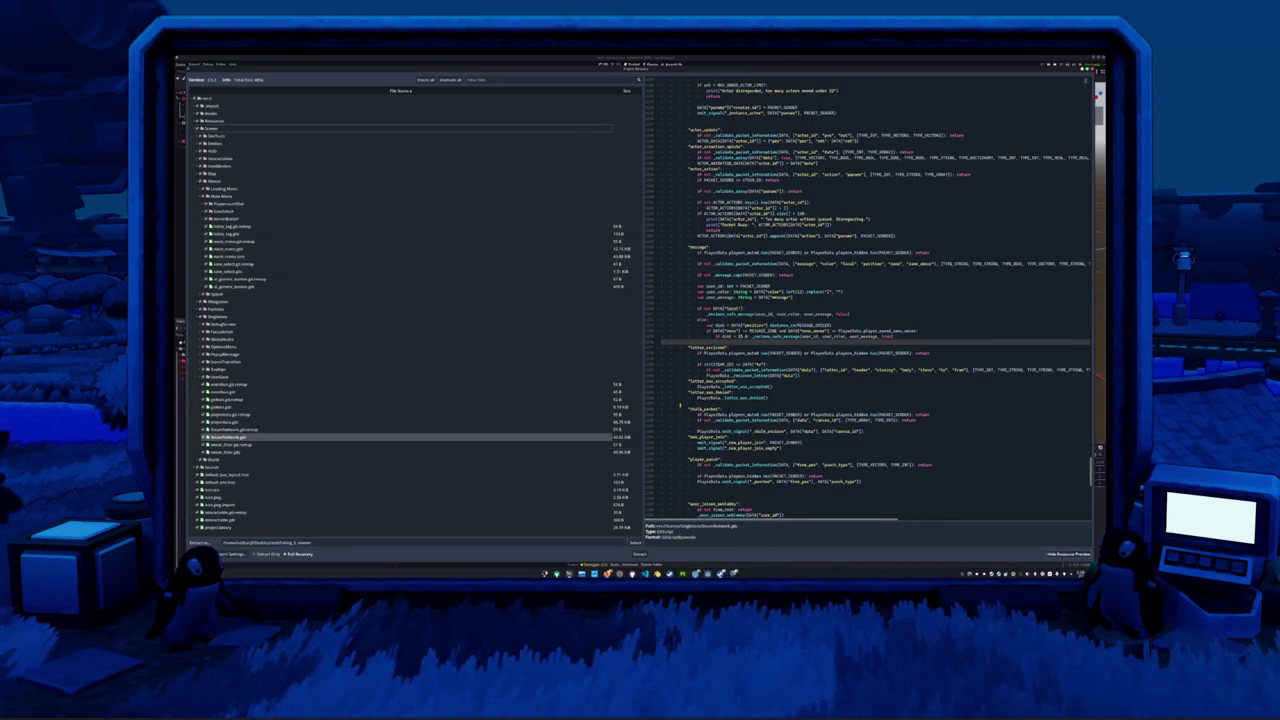
# - Step line by line through _validate_packet_information to its disabled debug print and return line
pyautogui.press('Down')
pyautogui.press('Down')
pyautogui.press('Down')
pyautogui.press('Down')
pyautogui.press('Down')
pyautogui.press('Down')
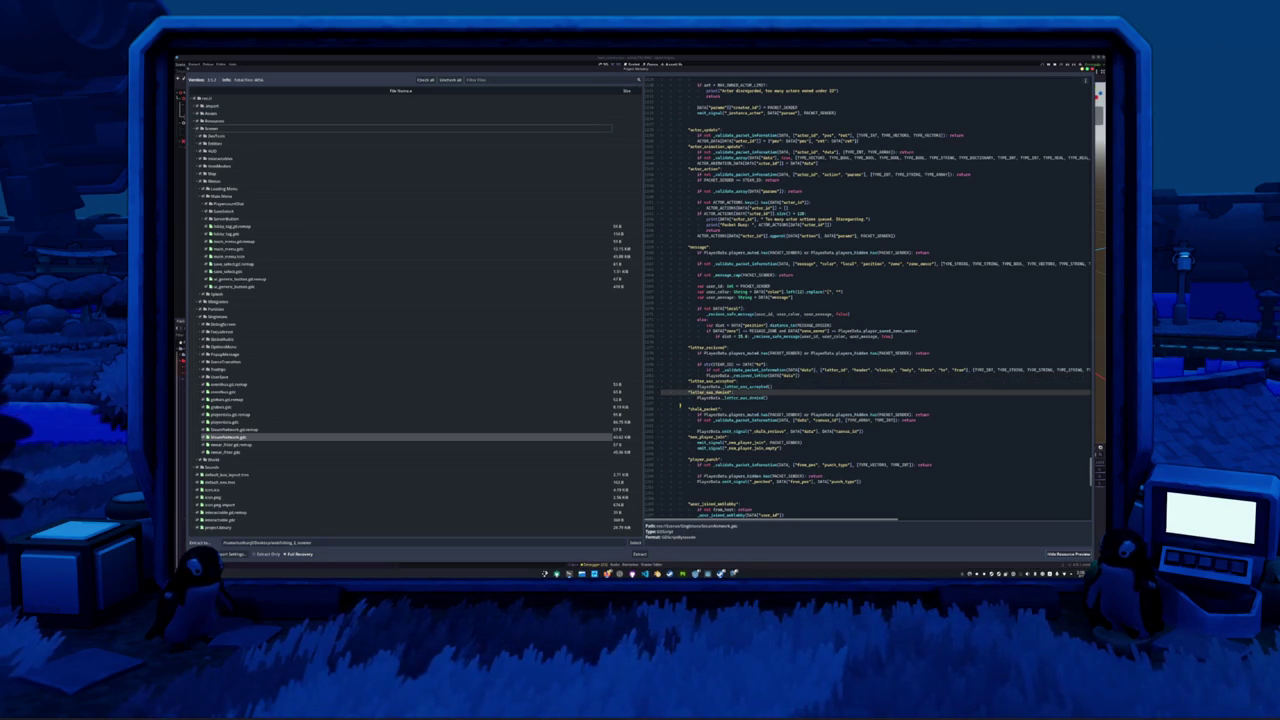
pyautogui.press('Down')
pyautogui.press('Down')
pyautogui.press('Down')
pyautogui.press('Down')
pyautogui.press('Down')
pyautogui.press('Down')
pyautogui.press('Down')
pyautogui.press('Down')
pyautogui.press('Down')
pyautogui.press('Down')
pyautogui.press('Down')
pyautogui.press('Down')
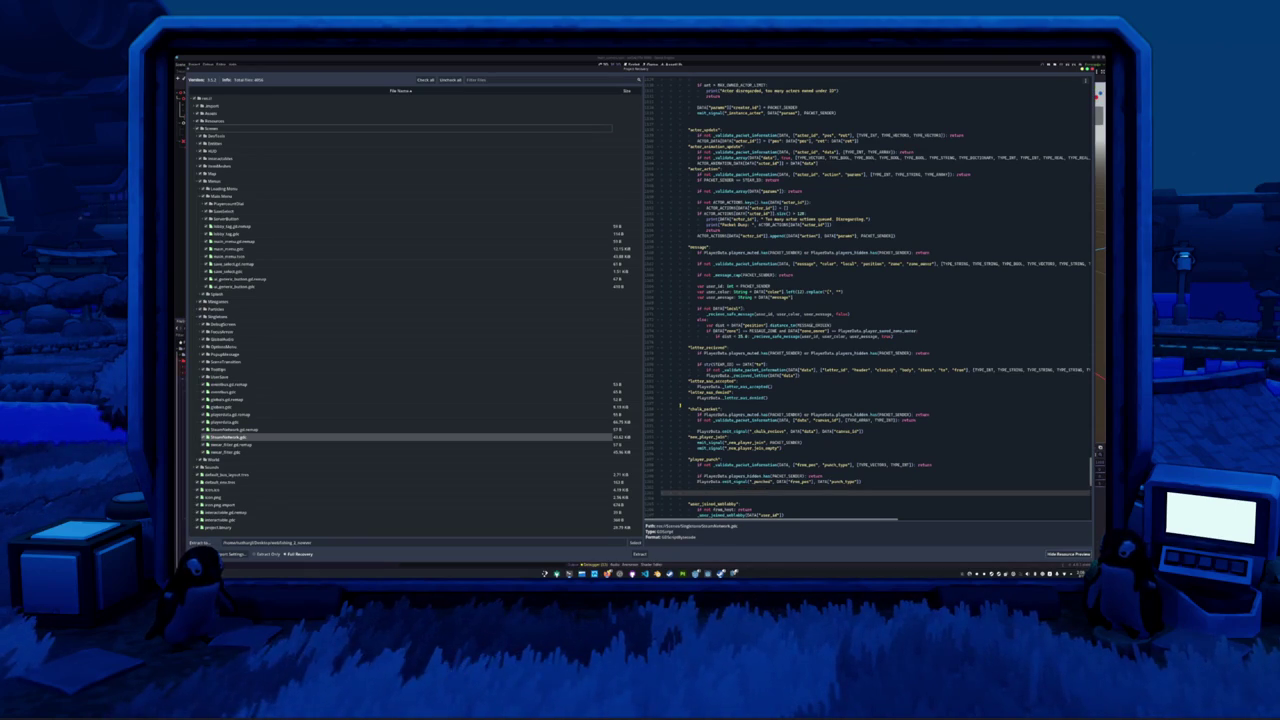
pyautogui.press('Down')
pyautogui.press('Down')
pyautogui.press('Down')
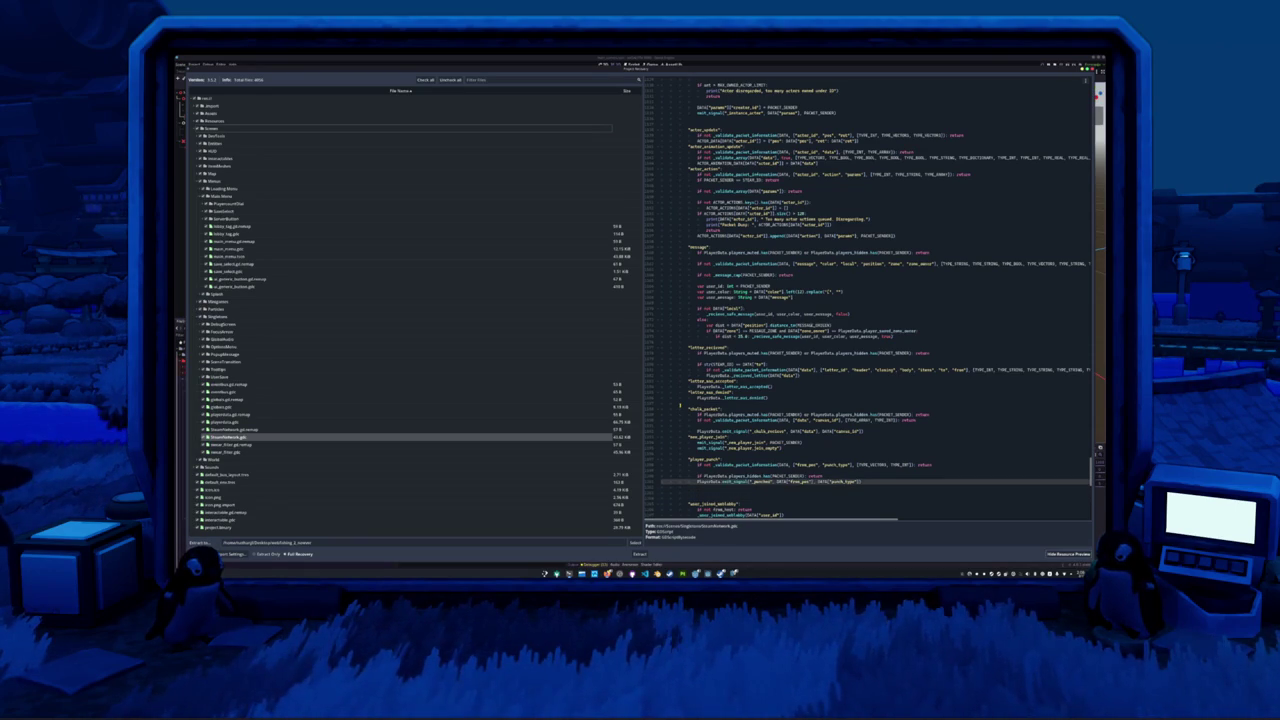
pyautogui.press('Down')
pyautogui.press('Down')
pyautogui.press('Down')
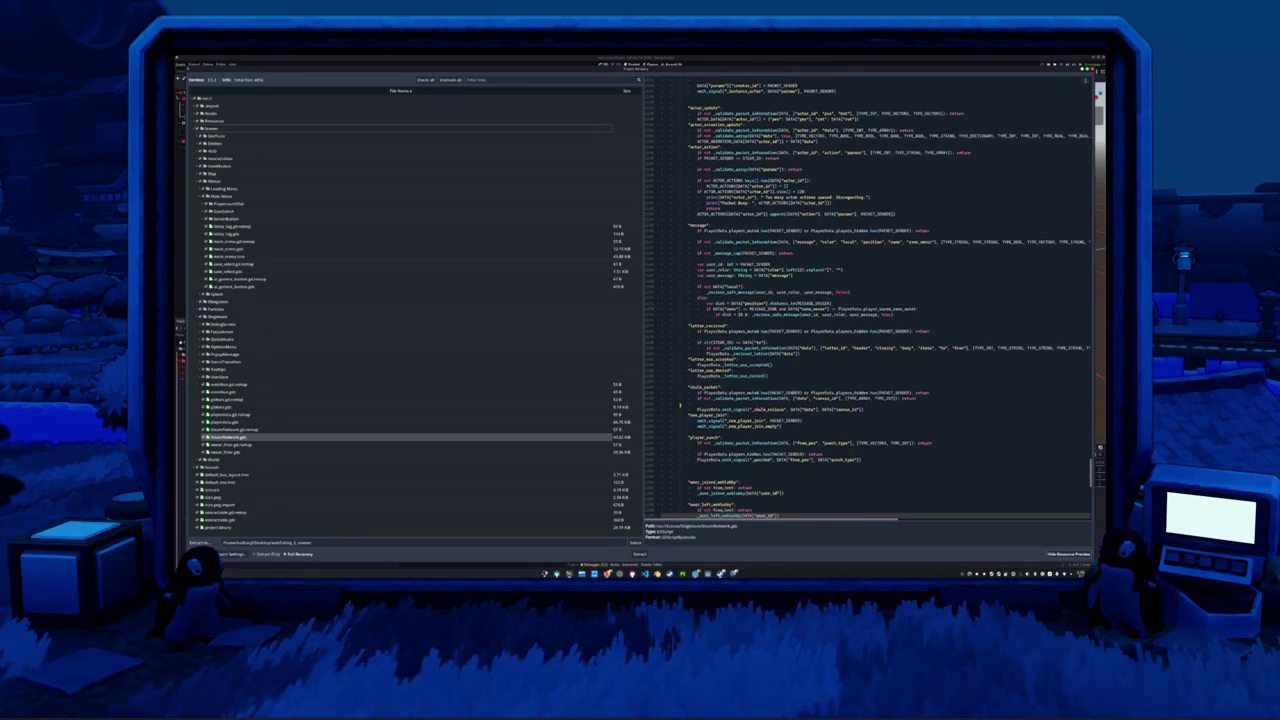
pyautogui.press('Down')
pyautogui.press('Down')
pyautogui.press('Down')
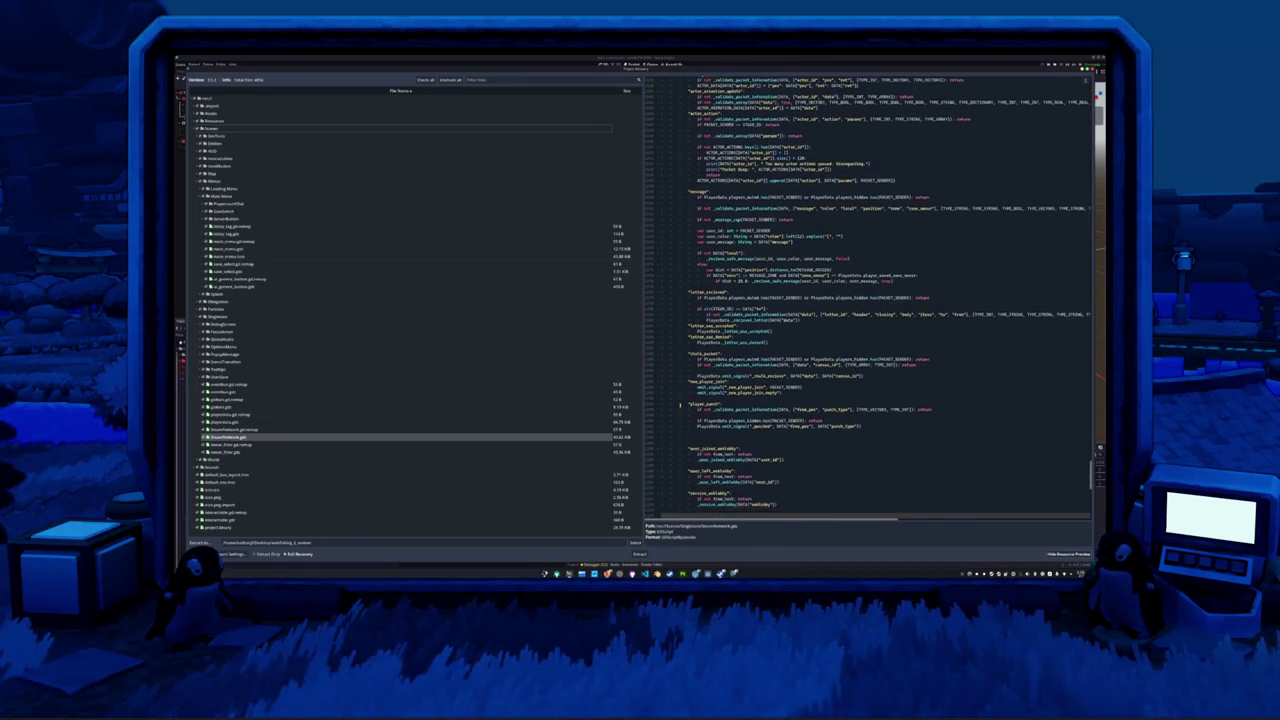
pyautogui.press('Up')
pyautogui.press('Up')
pyautogui.press('Up')
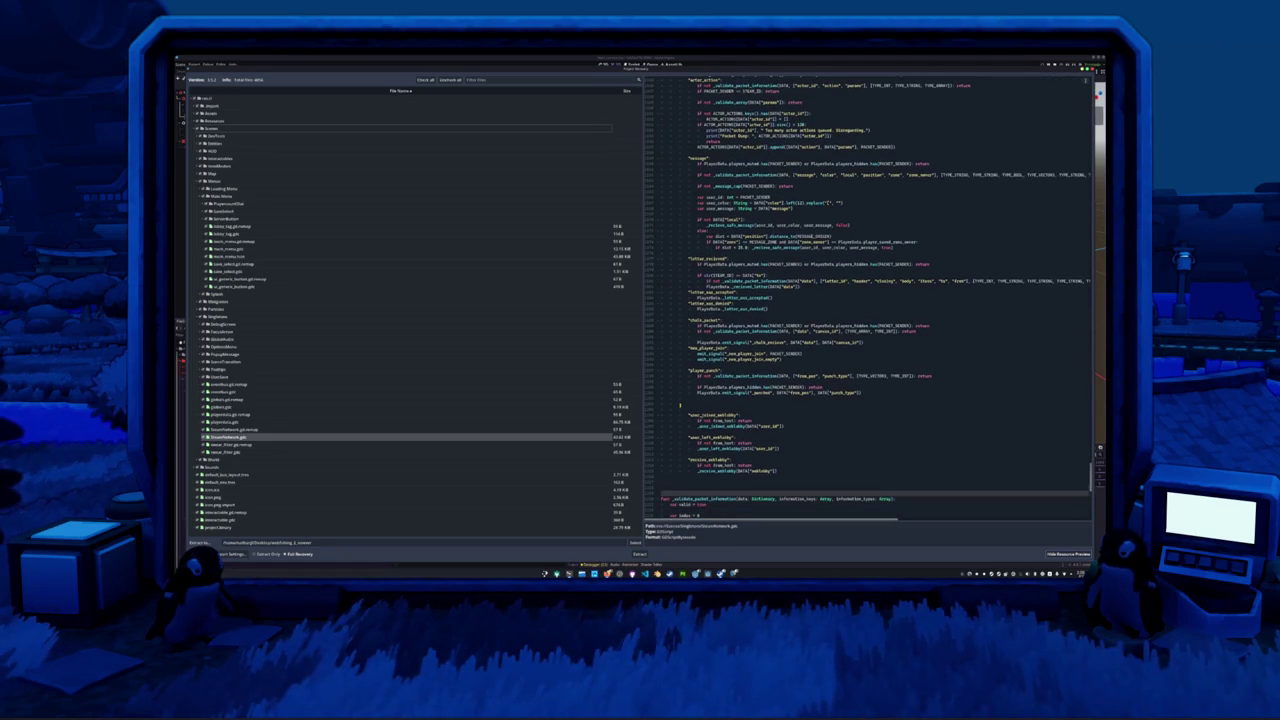
pyautogui.press('Down')
pyautogui.press('Down')
pyautogui.press('Down')
pyautogui.press('Down')
pyautogui.press('Down')
pyautogui.press('Down')
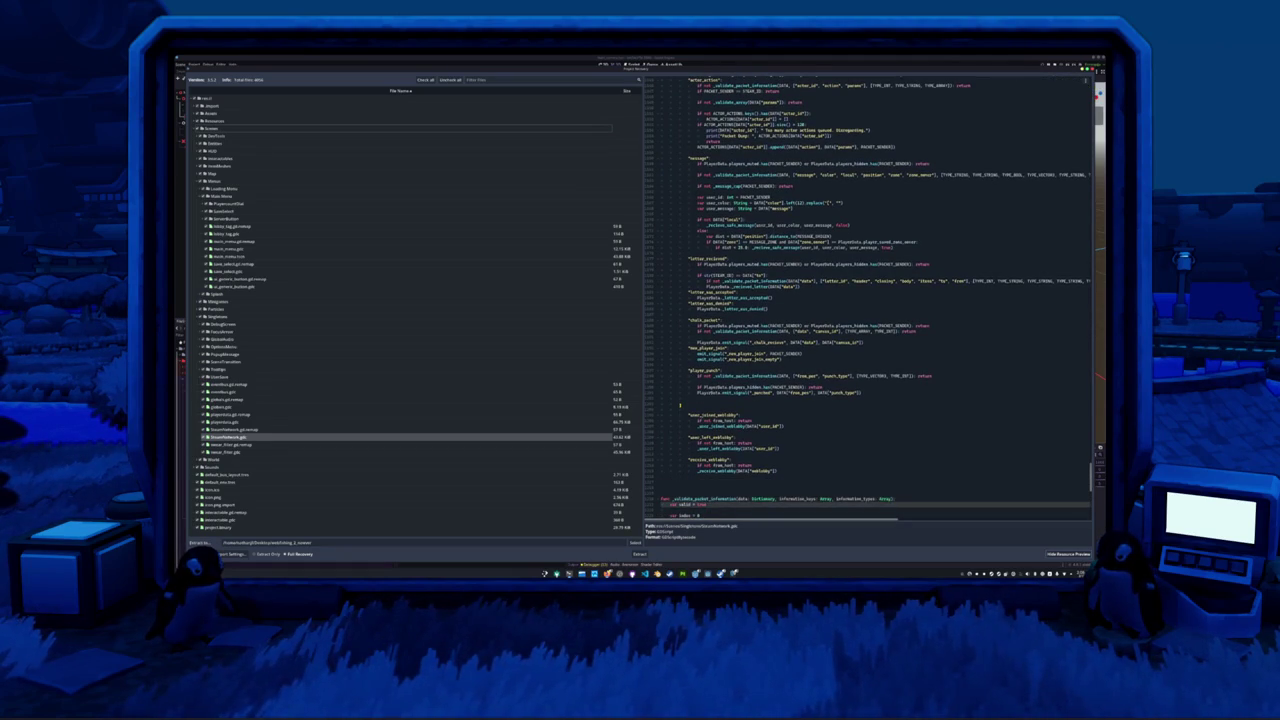
pyautogui.press('Down')
pyautogui.press('Down')
pyautogui.press('Down')
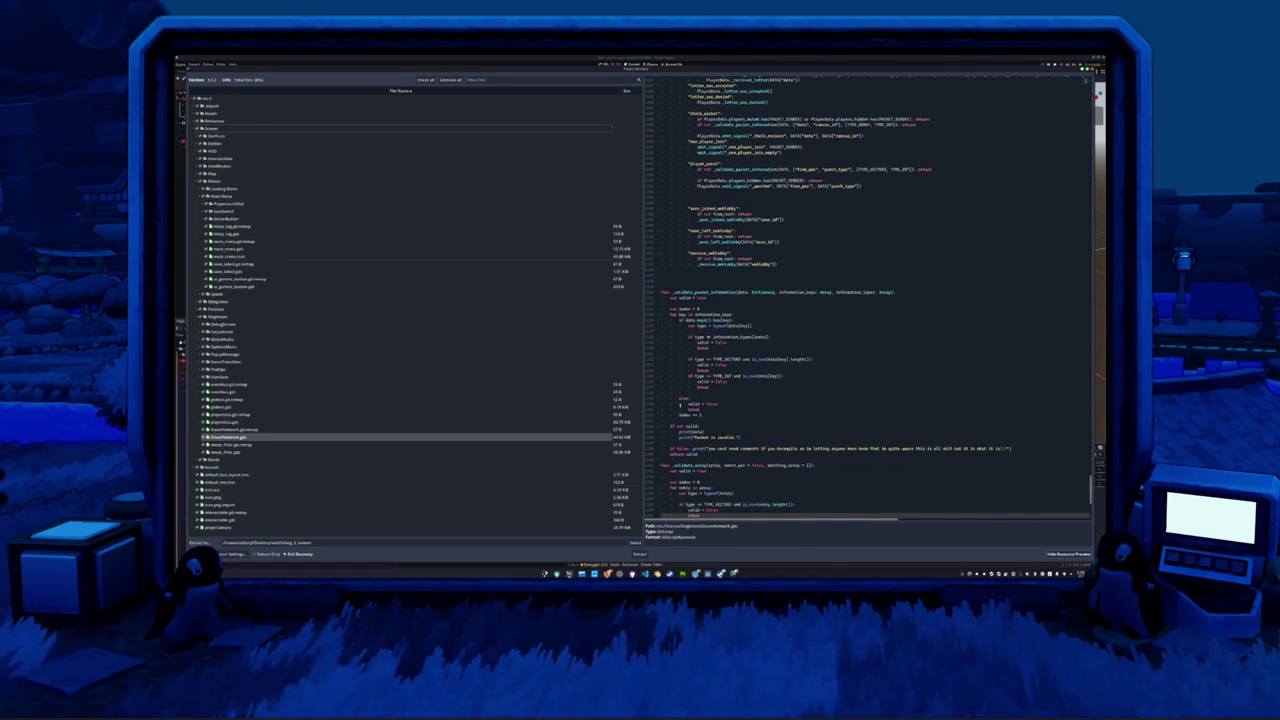
pyautogui.press('Down')
pyautogui.press('Down')
pyautogui.press('Down')
pyautogui.press('Up')
pyautogui.press('Up')
pyautogui.press('Up')
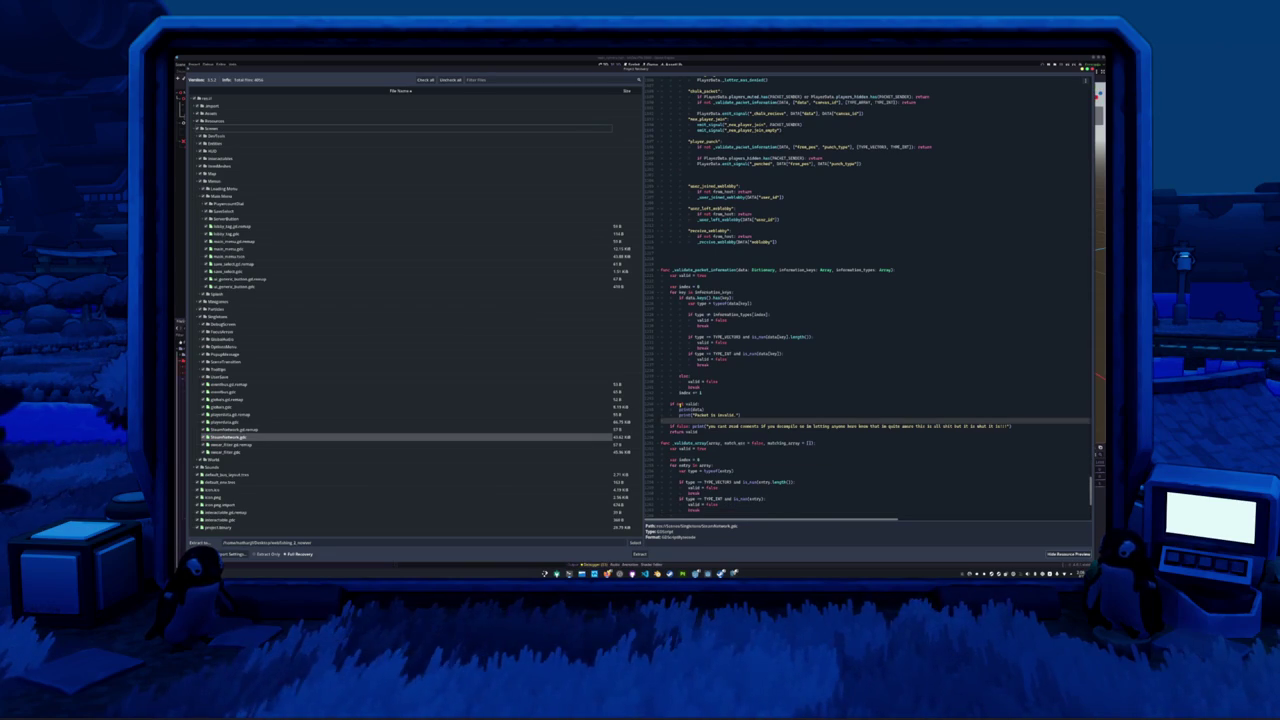
pyautogui.press('Down')
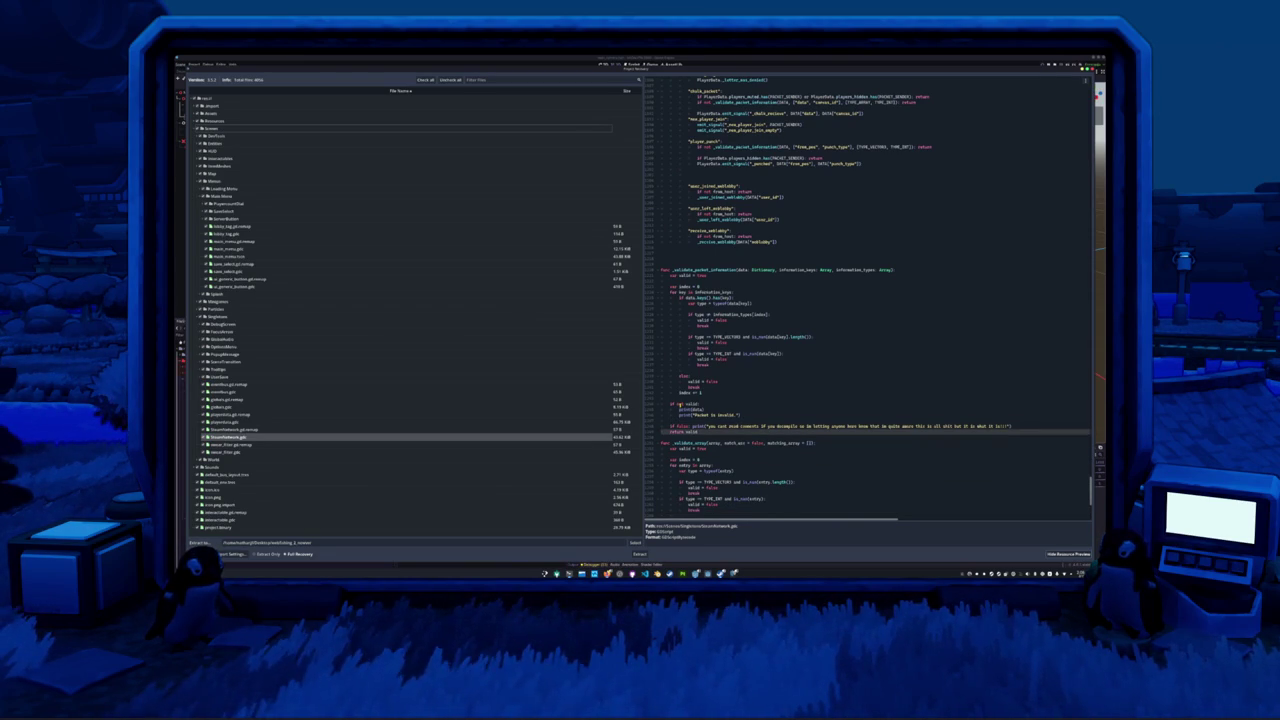
pyautogui.press('Up')
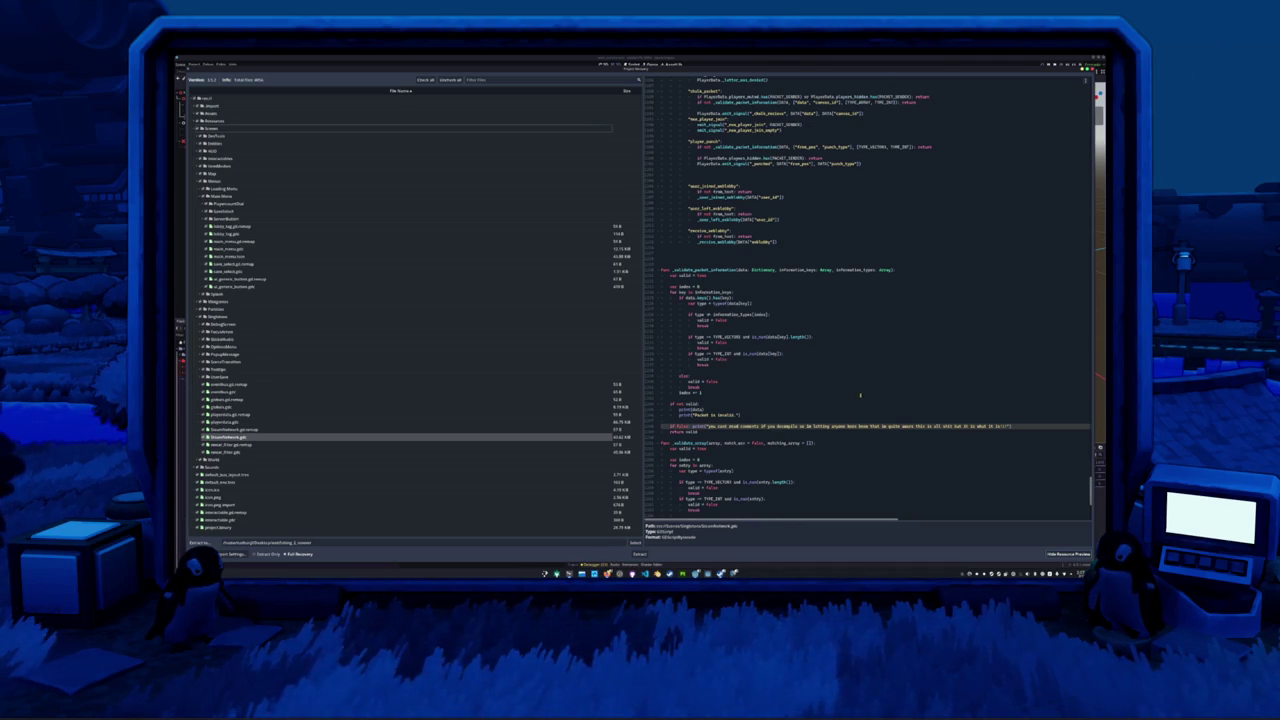
# - Scroll to _packet_flush and mark its too-many-packets kick notification line
pyautogui.scroll(-3, 843, 393)
pyautogui.scroll(-5, 735, 352)
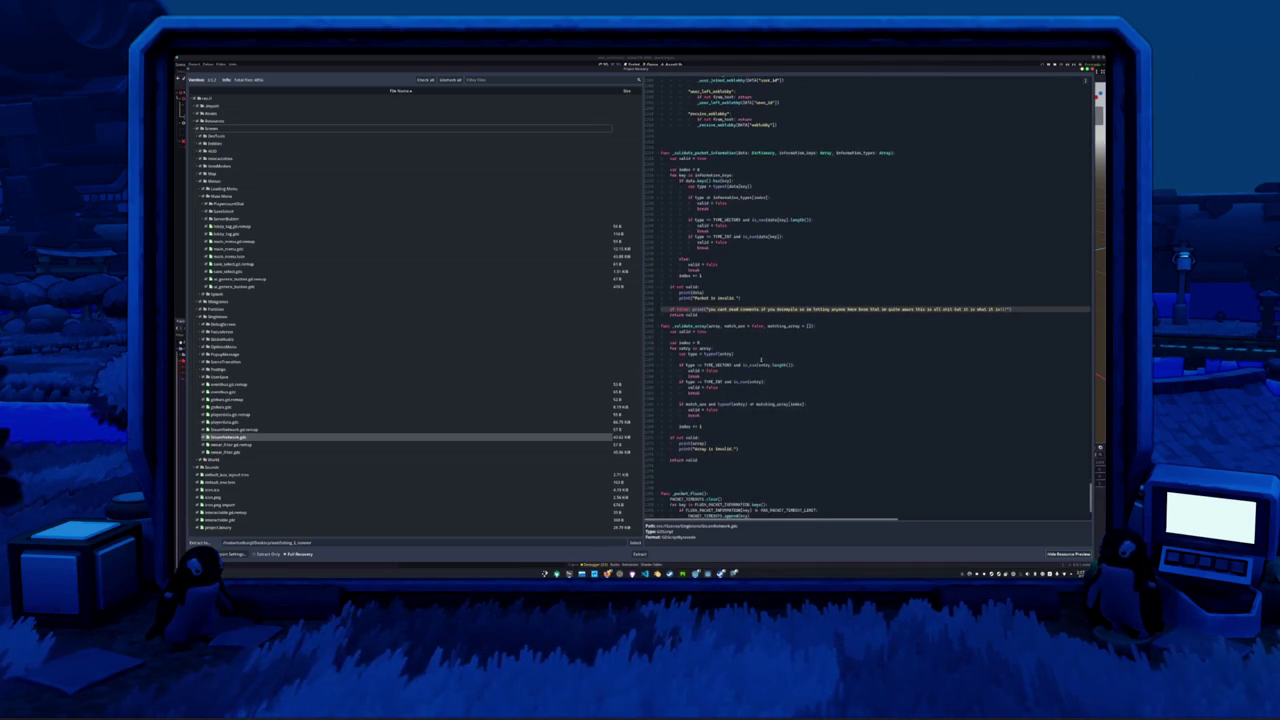
pyautogui.scroll(-3, 755, 417)
pyautogui.scroll(-3, 755, 417)
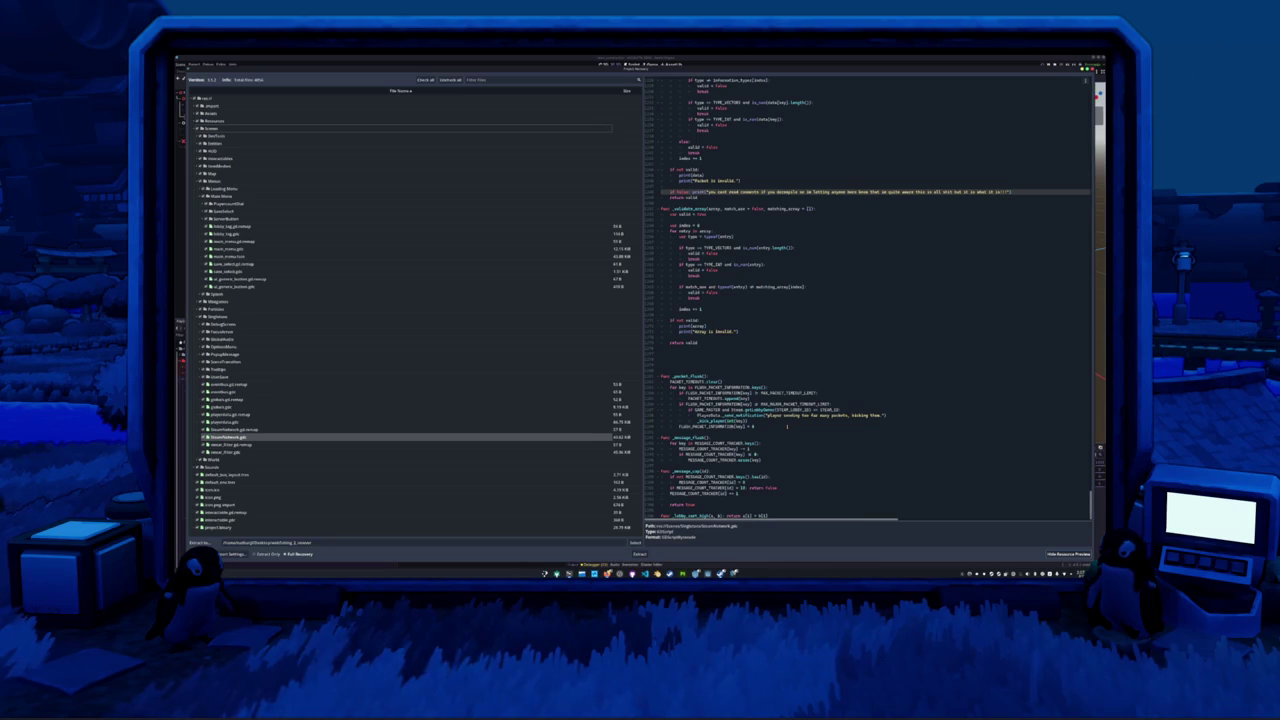
pyautogui.scroll(-1, 784, 418)
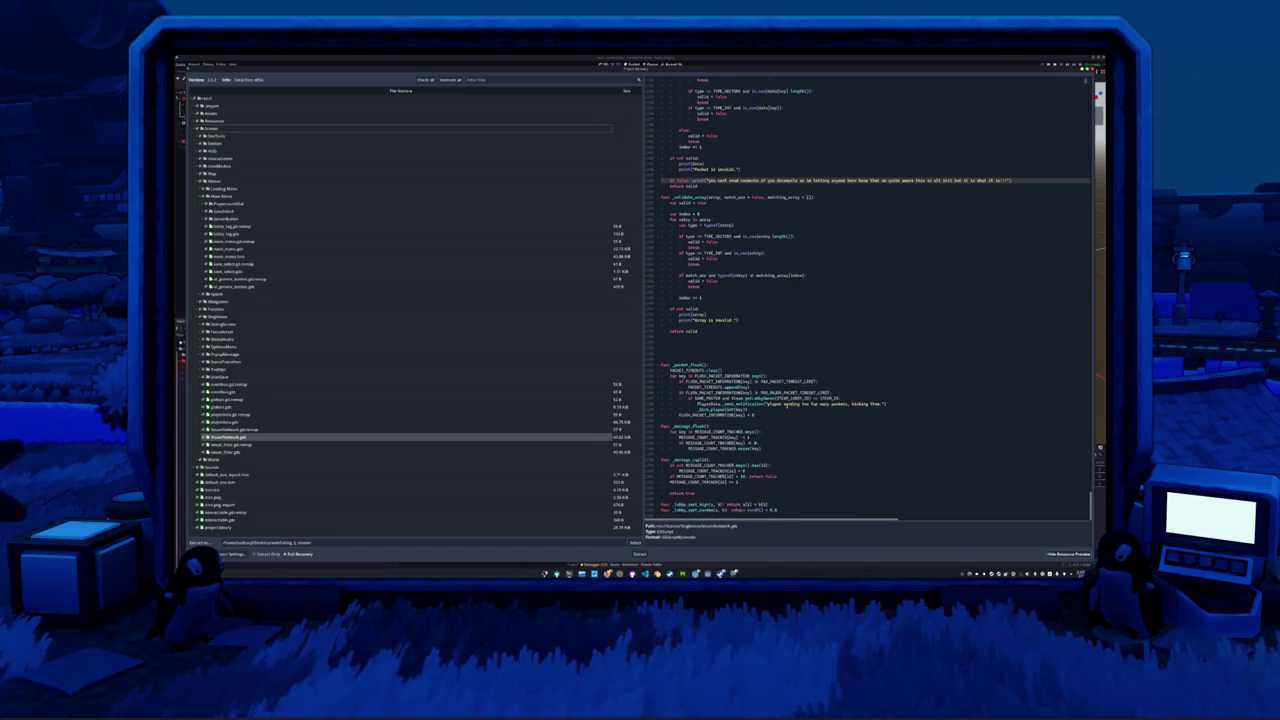
pyautogui.moveTo(703, 404); pyautogui.dragTo(832, 404)
pyautogui.click(899, 404)
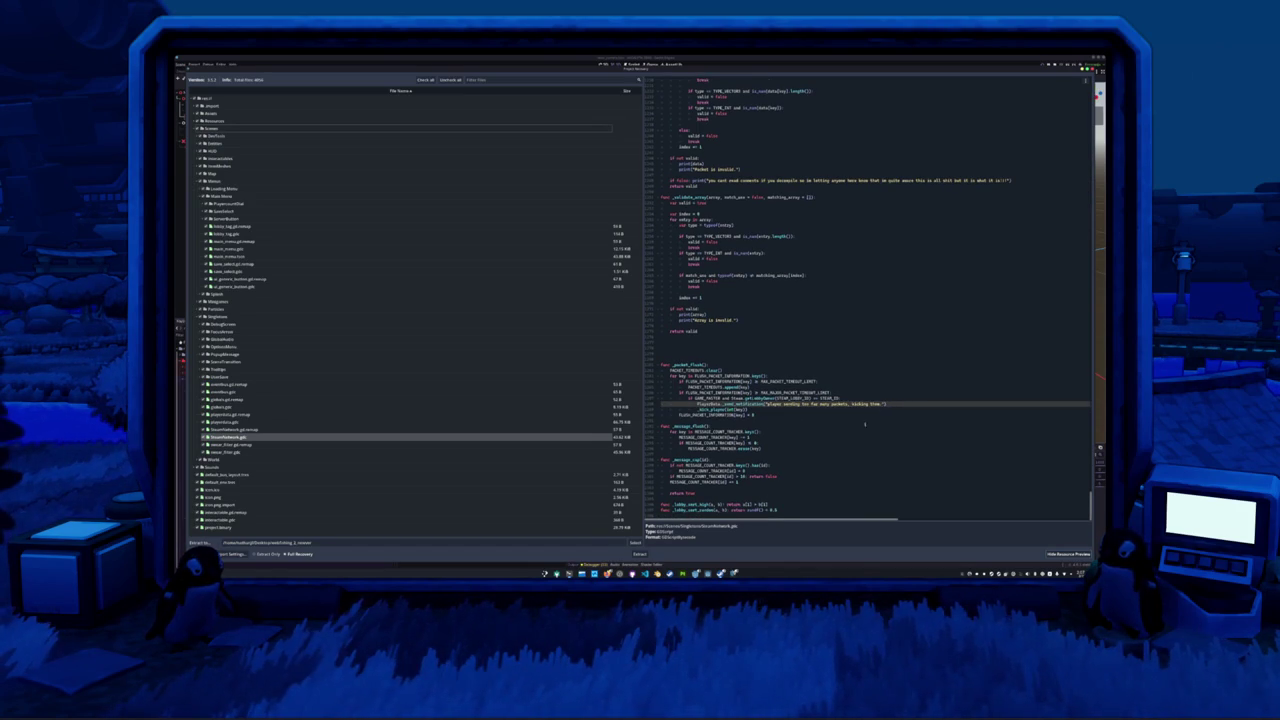
pyautogui.scroll(8, 873, 414)
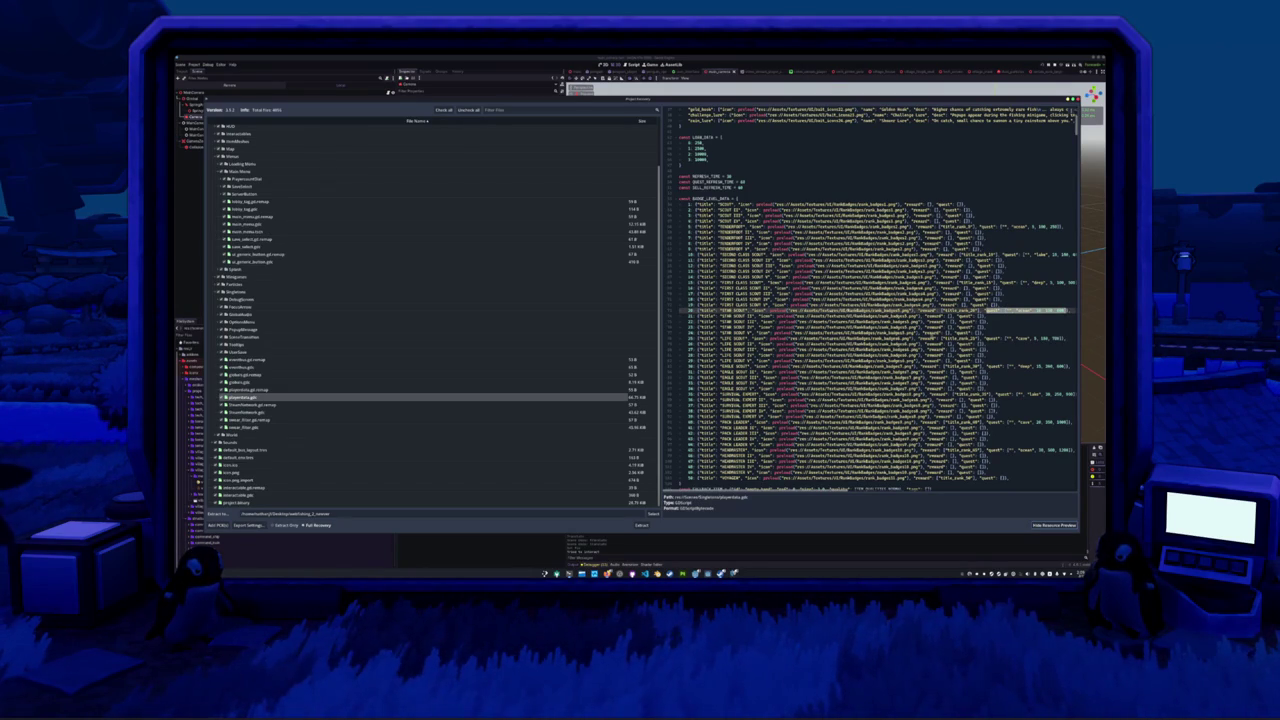
# - Scroll playerdata.gd from the BADGE_LEVEL_DATA list down past the signal declarations
pyautogui.click(958, 338)
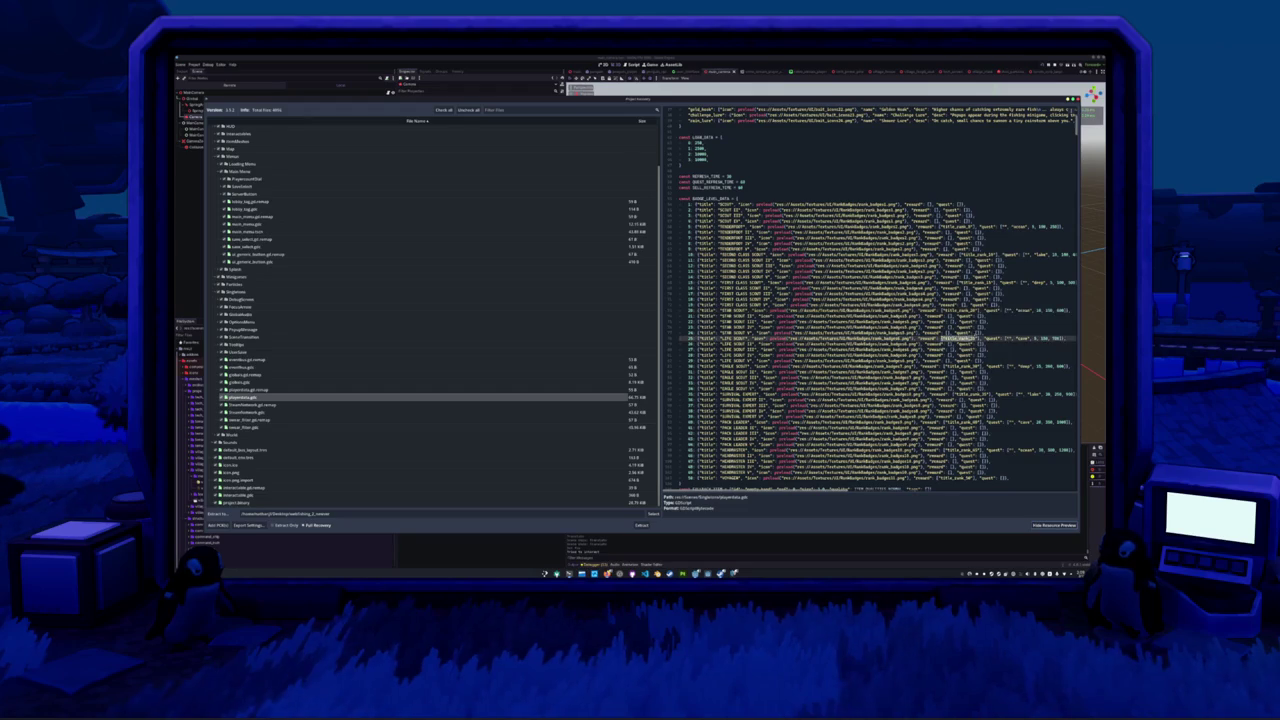
pyautogui.scroll(-5, 870, 300)
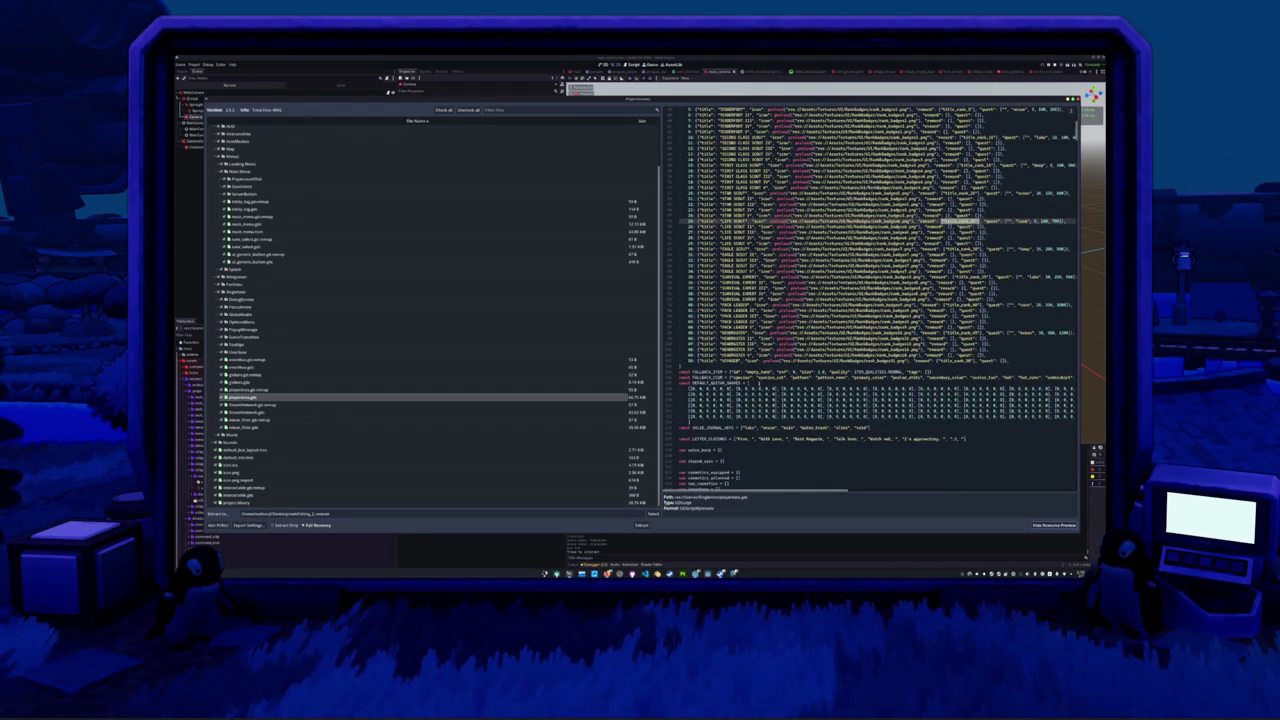
pyautogui.scroll(-2, 870, 300)
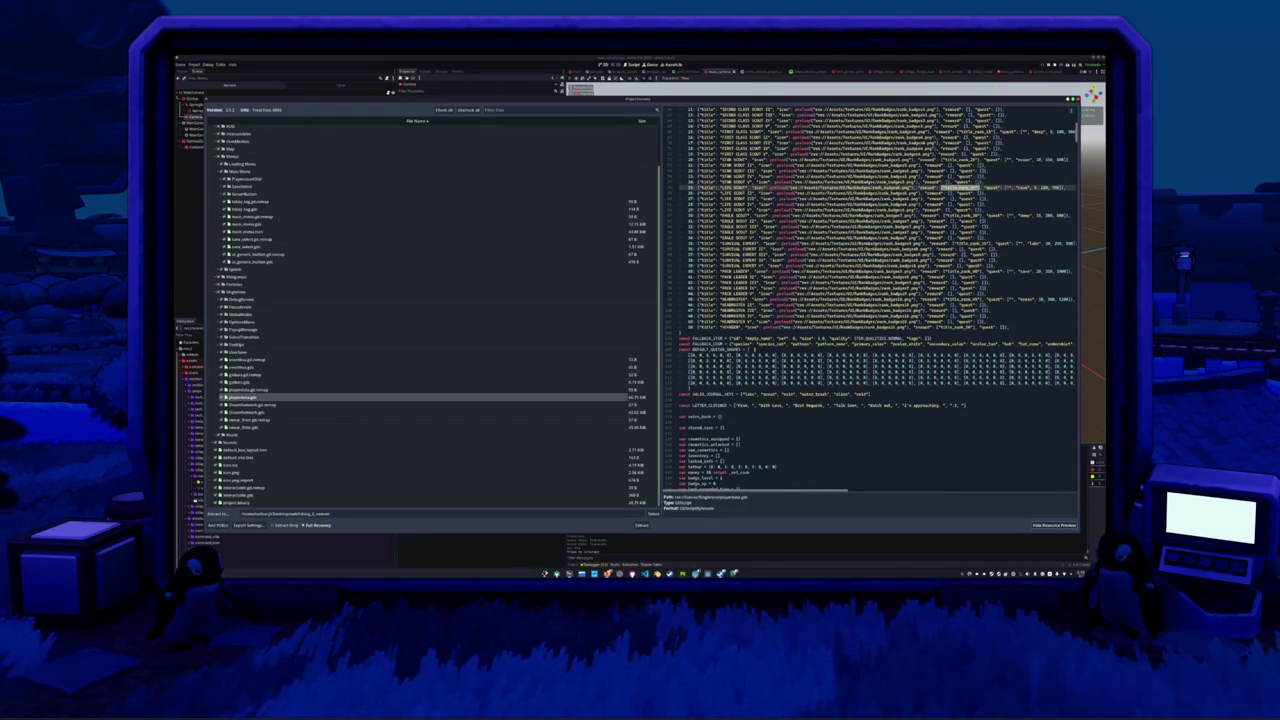
pyautogui.scroll(-2, 870, 300)
pyautogui.scroll(-1, 870, 300)
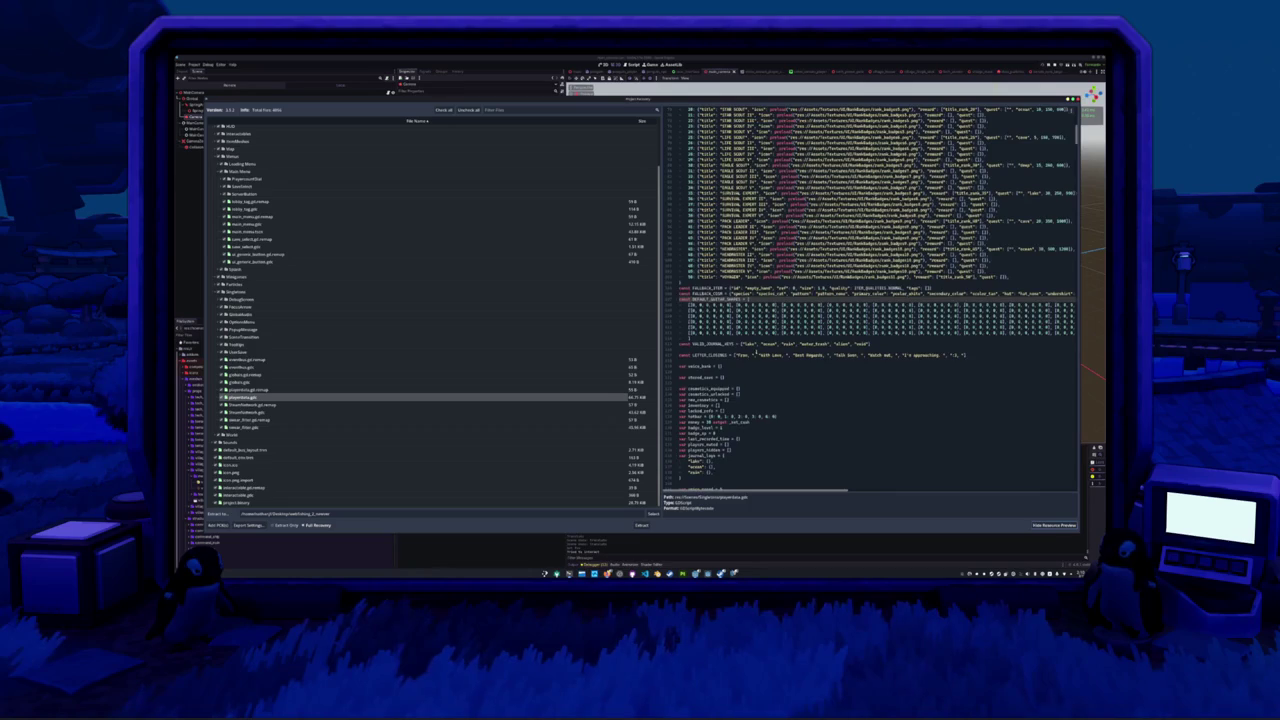
pyautogui.scroll(-4, 756, 355)
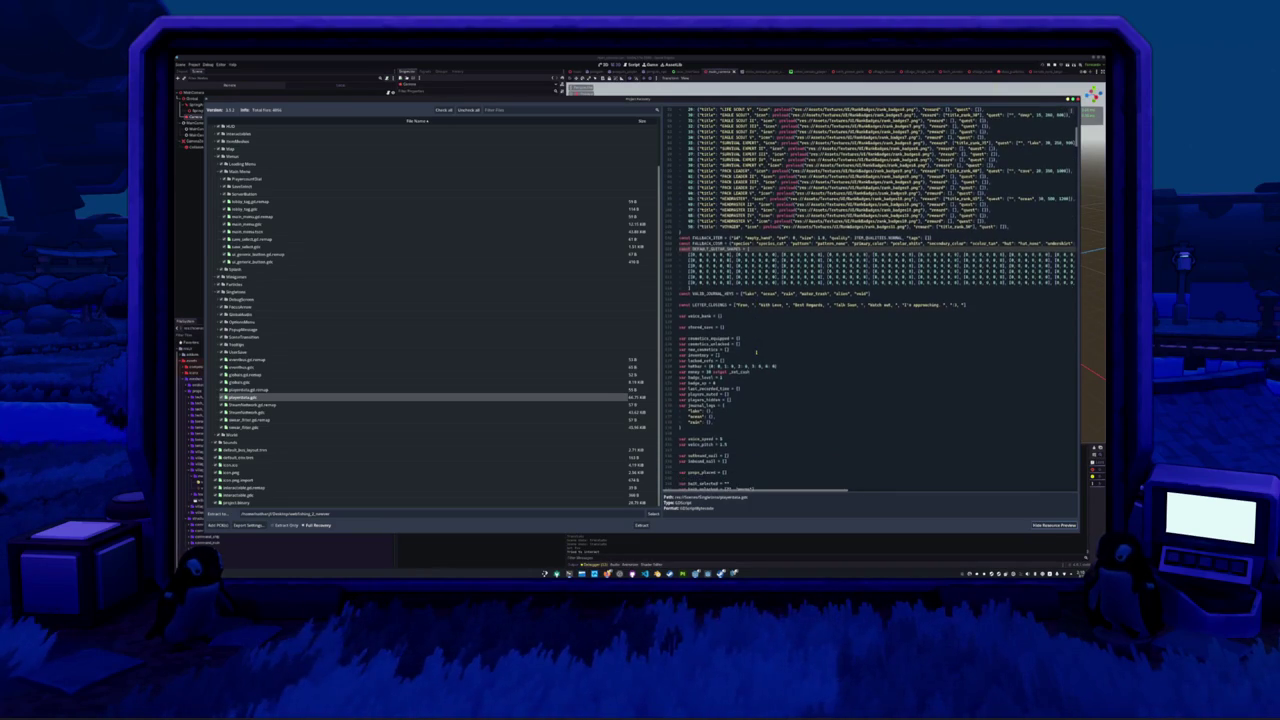
pyautogui.scroll(-2, 756, 352)
pyautogui.scroll(-4, 756, 352)
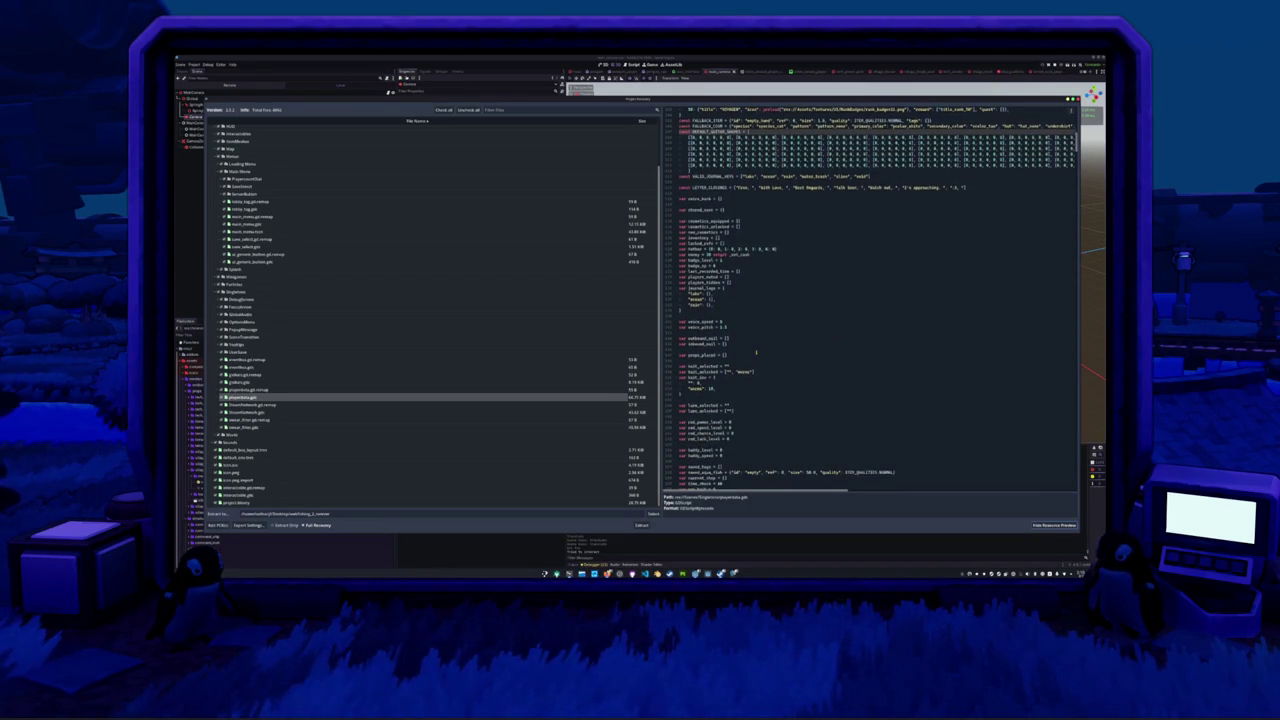
pyautogui.scroll(-10, 756, 352)
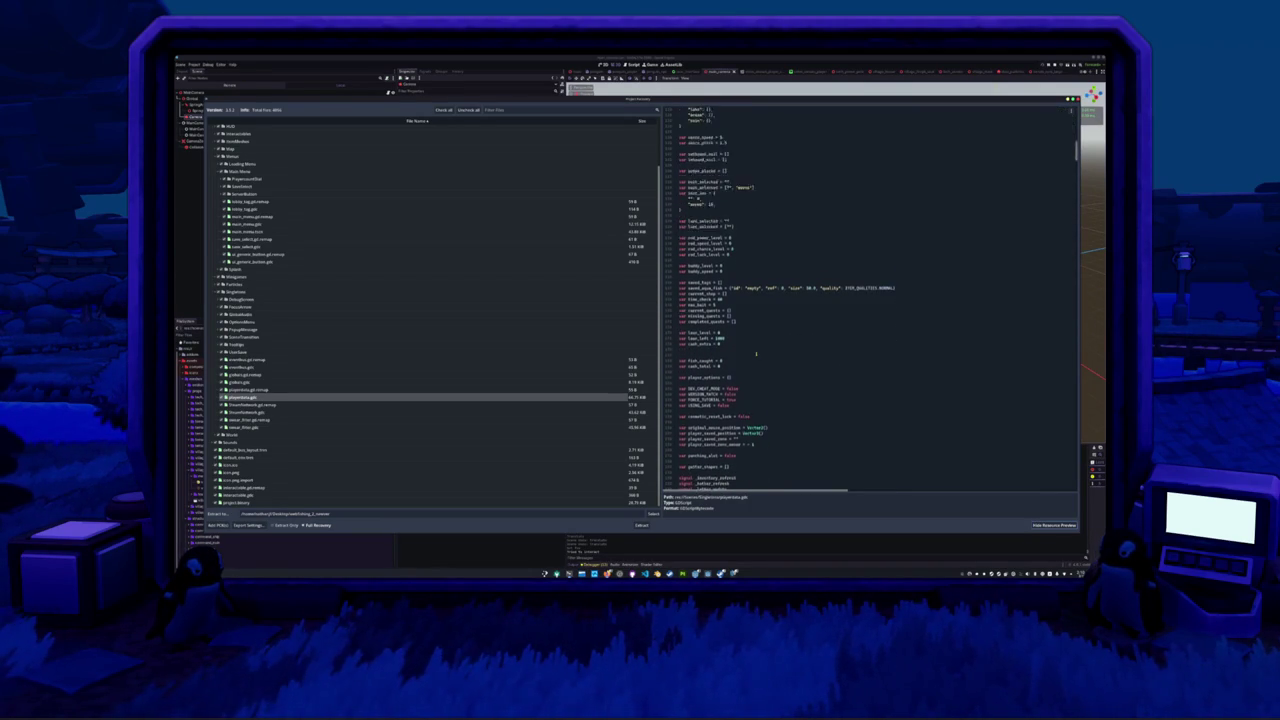
pyautogui.scroll(-15, 756, 352)
pyautogui.scroll(-10, 762, 349)
pyautogui.click(762, 352)
# - Scroll down to the fish-quality journal achievements and select the 'if cash >= 10000' condition
pyautogui.scroll(1, 761, 355)
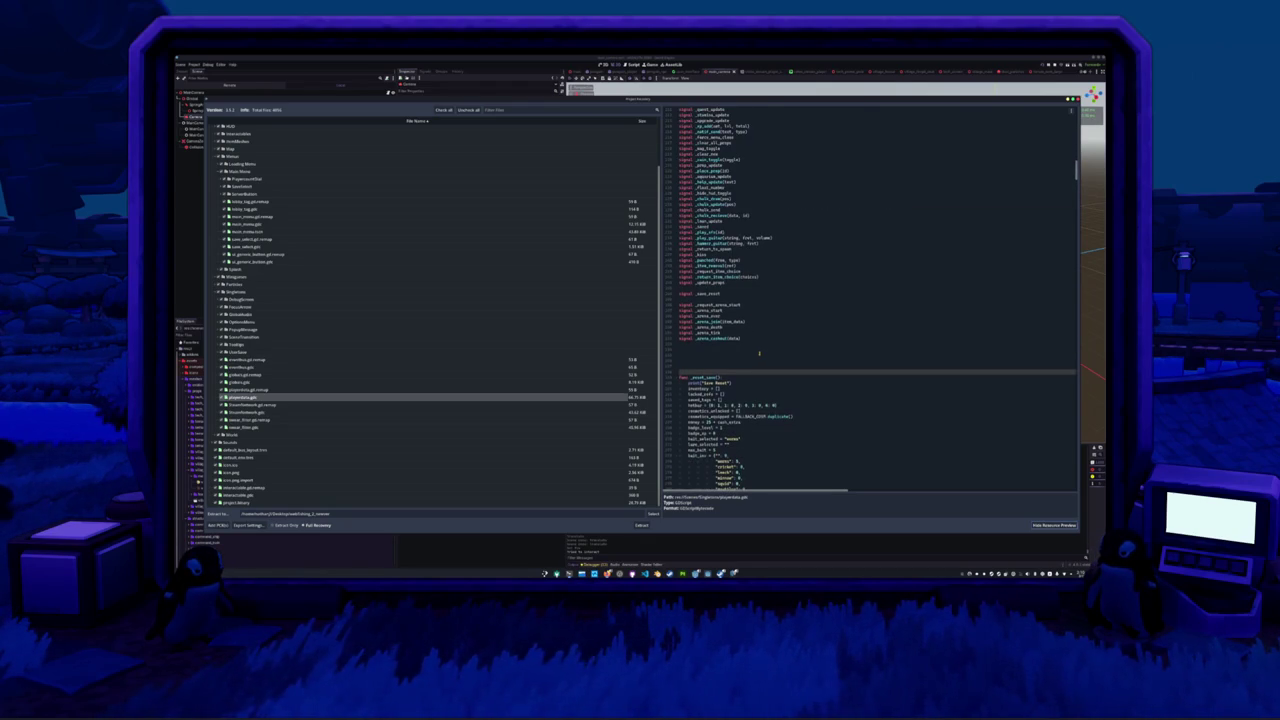
pyautogui.scroll(-15, 757, 353)
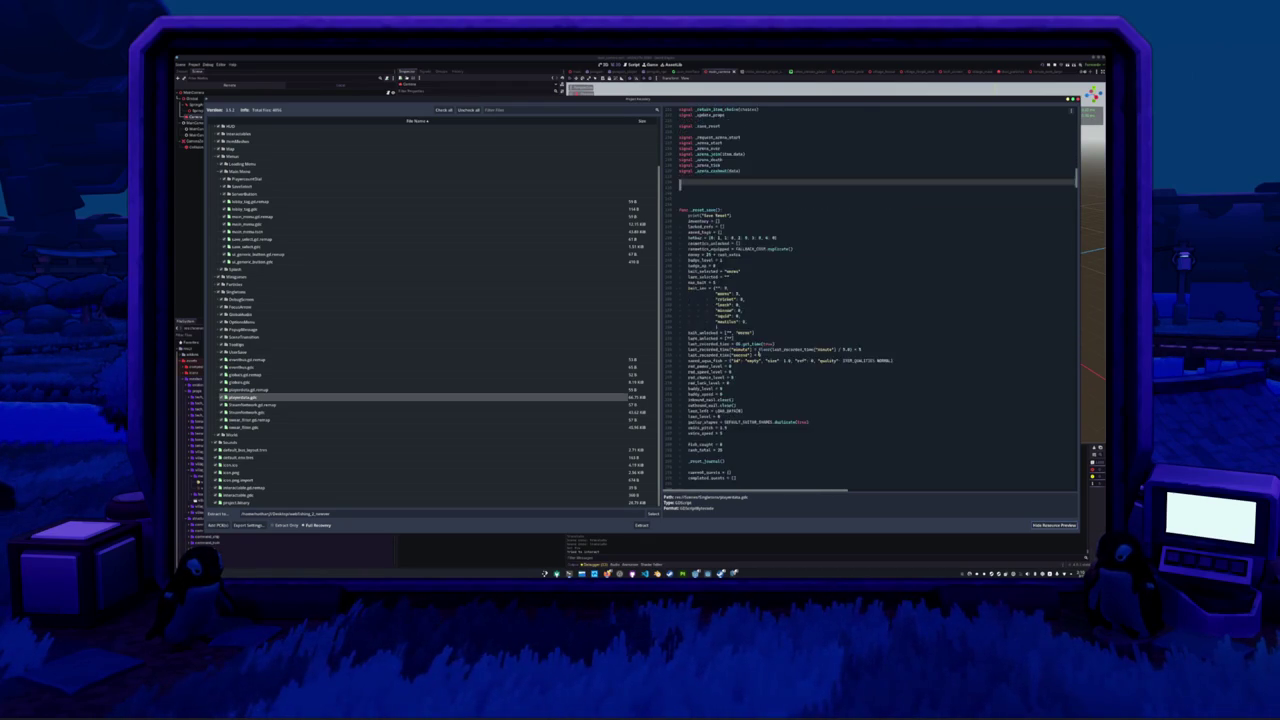
pyautogui.scroll(-10, 757, 352)
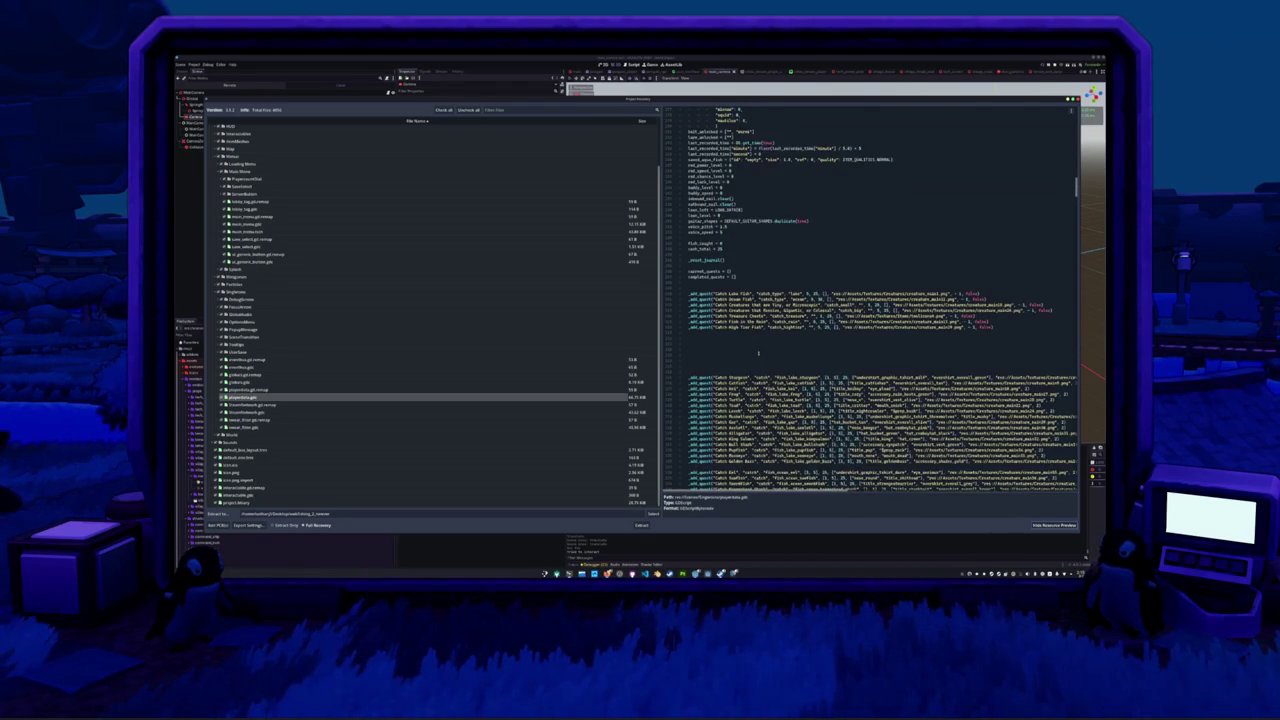
pyautogui.scroll(-15, 757, 352)
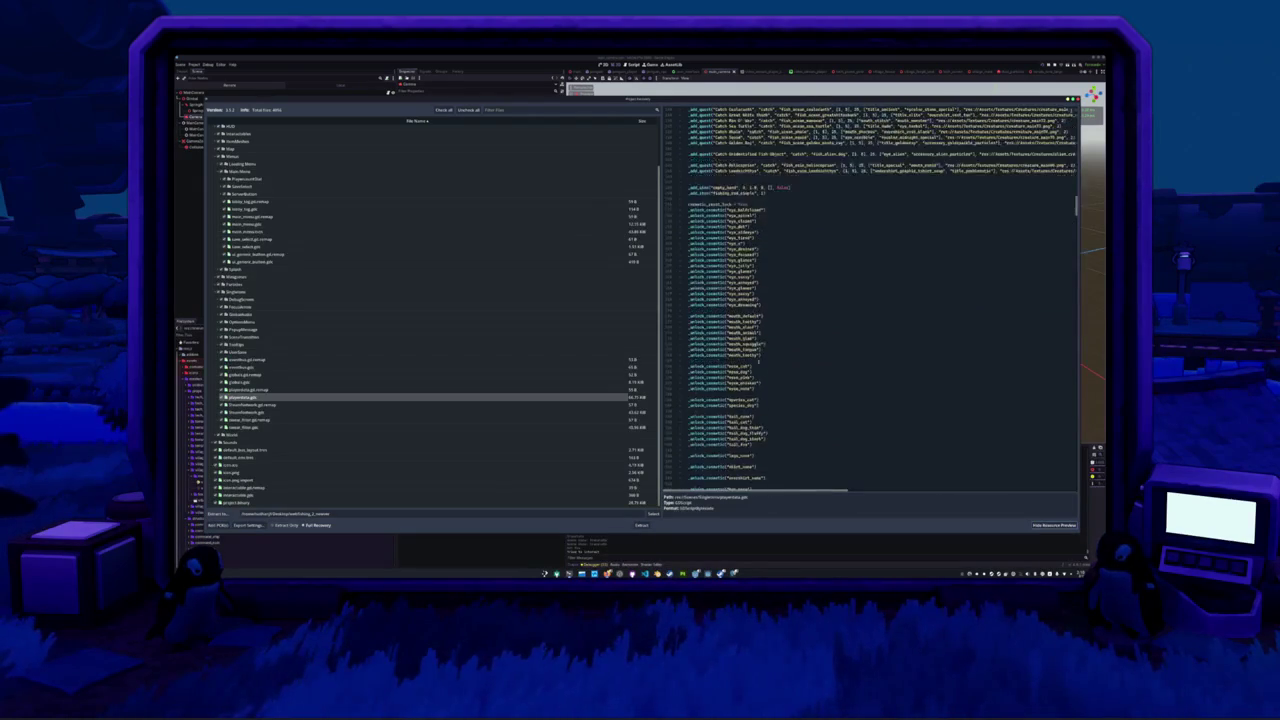
pyautogui.scroll(-20, 763, 365)
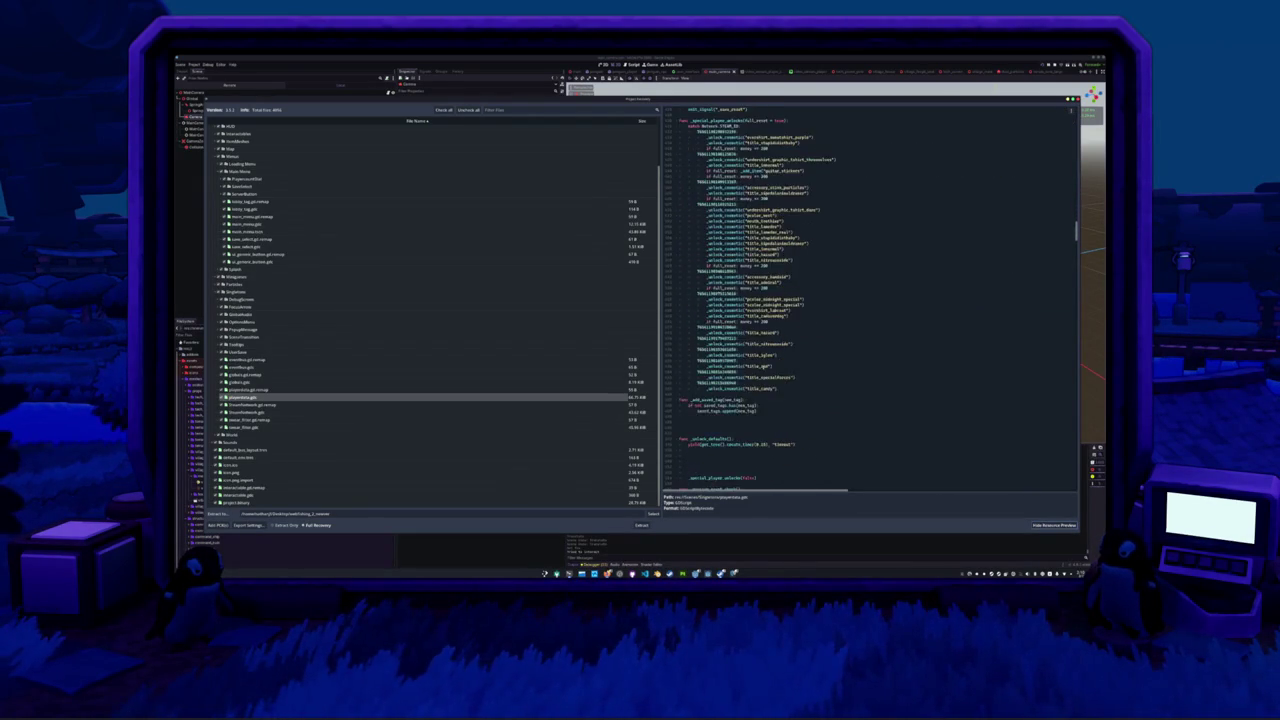
pyautogui.scroll(-8, 763, 366)
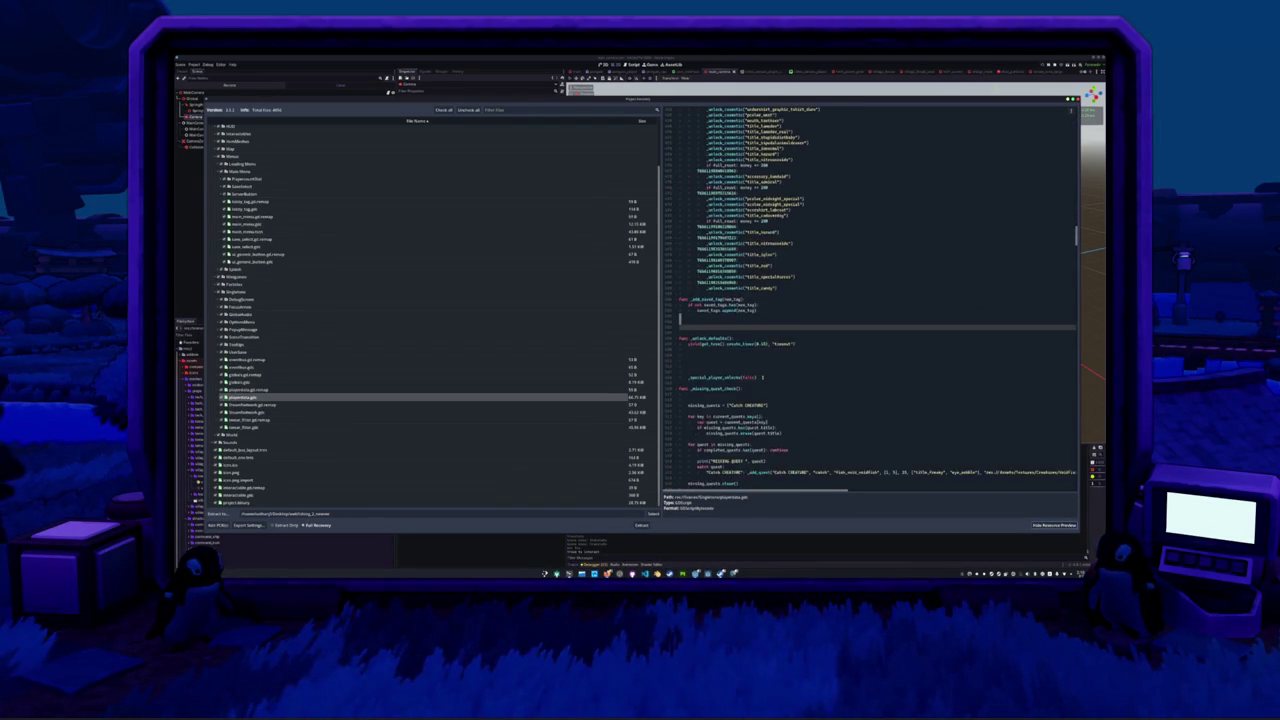
pyautogui.scroll(-15, 763, 366)
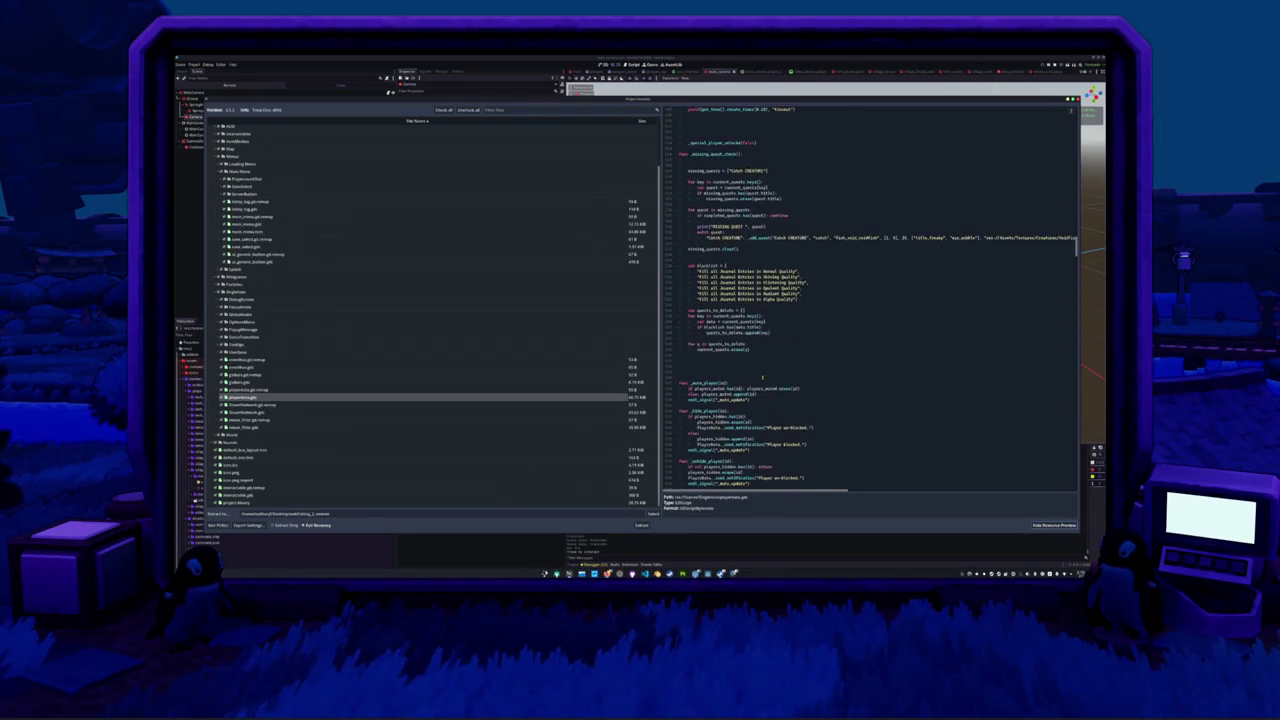
pyautogui.scroll(-15, 763, 366)
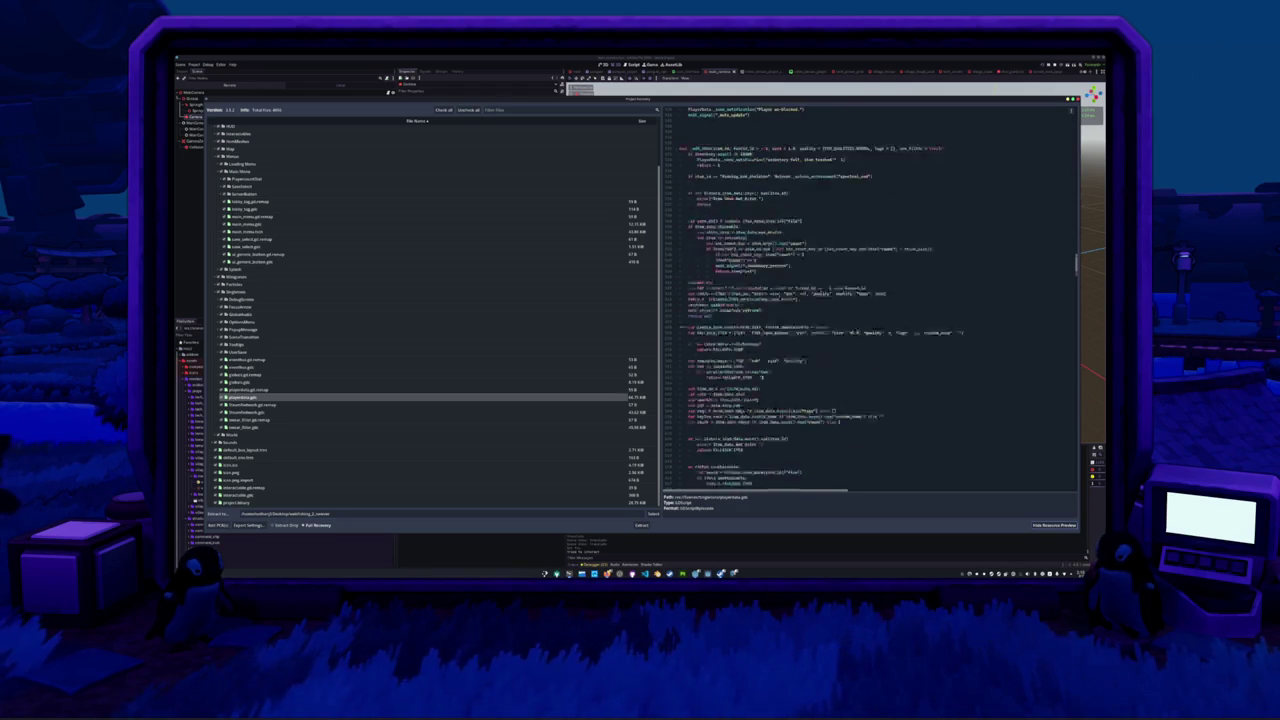
pyautogui.scroll(-4, 868, 300)
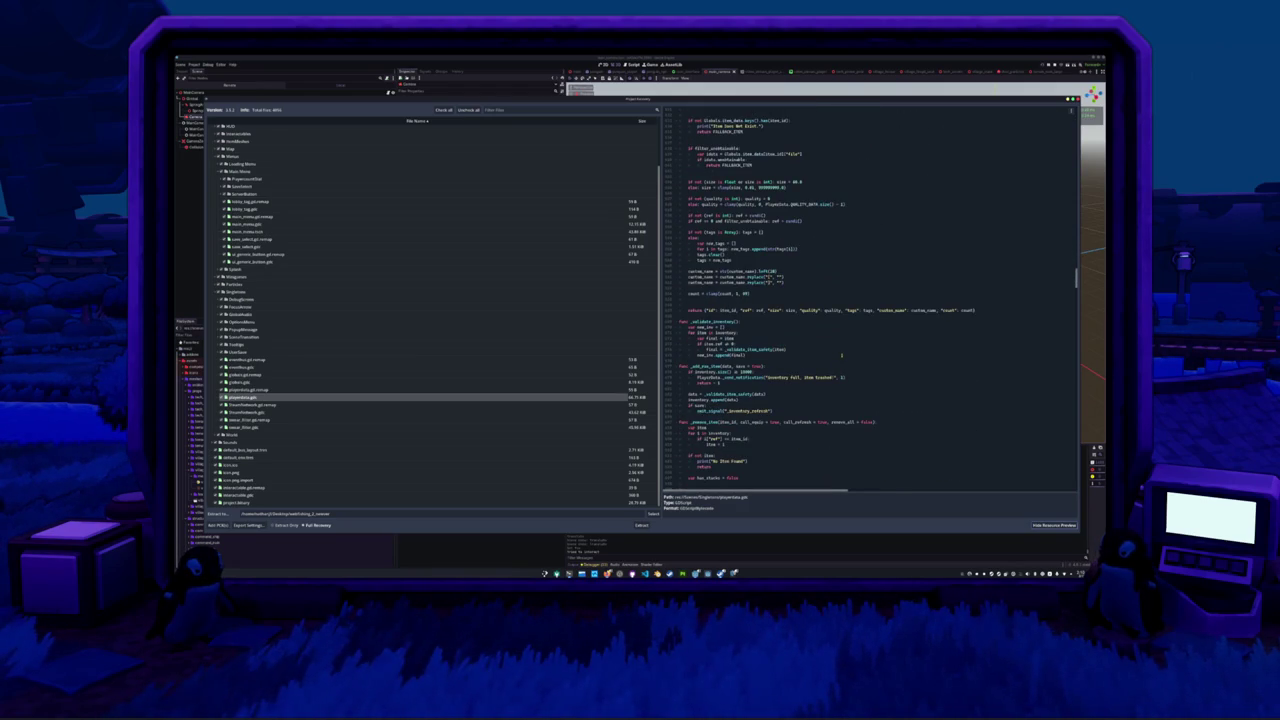
pyautogui.scroll(-15, 855, 341)
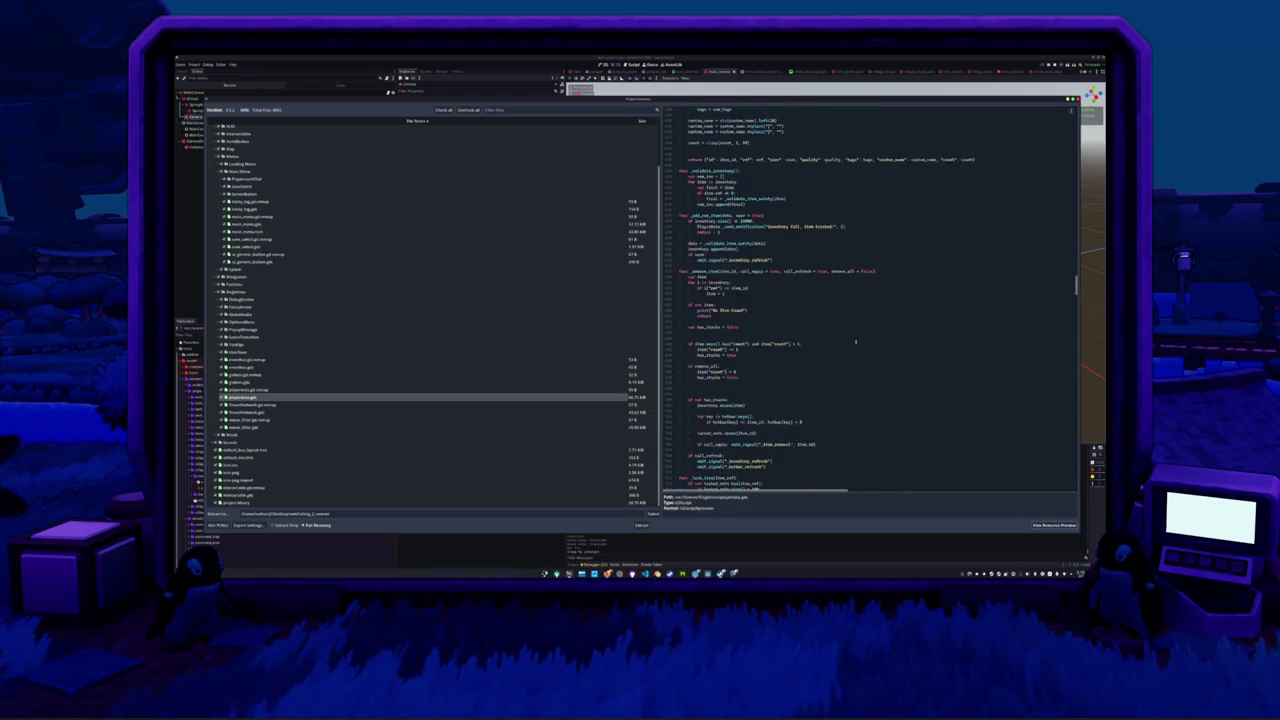
pyautogui.scroll(-4, 855, 341)
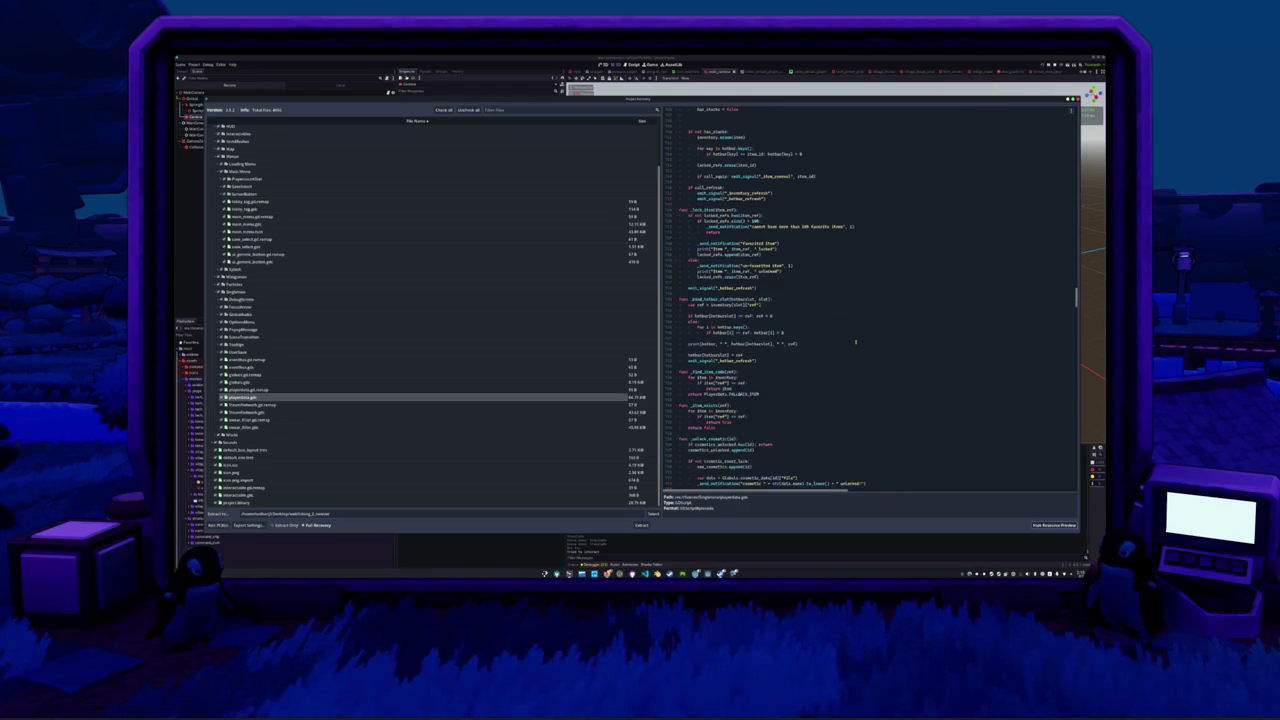
pyautogui.scroll(-2, 855, 341)
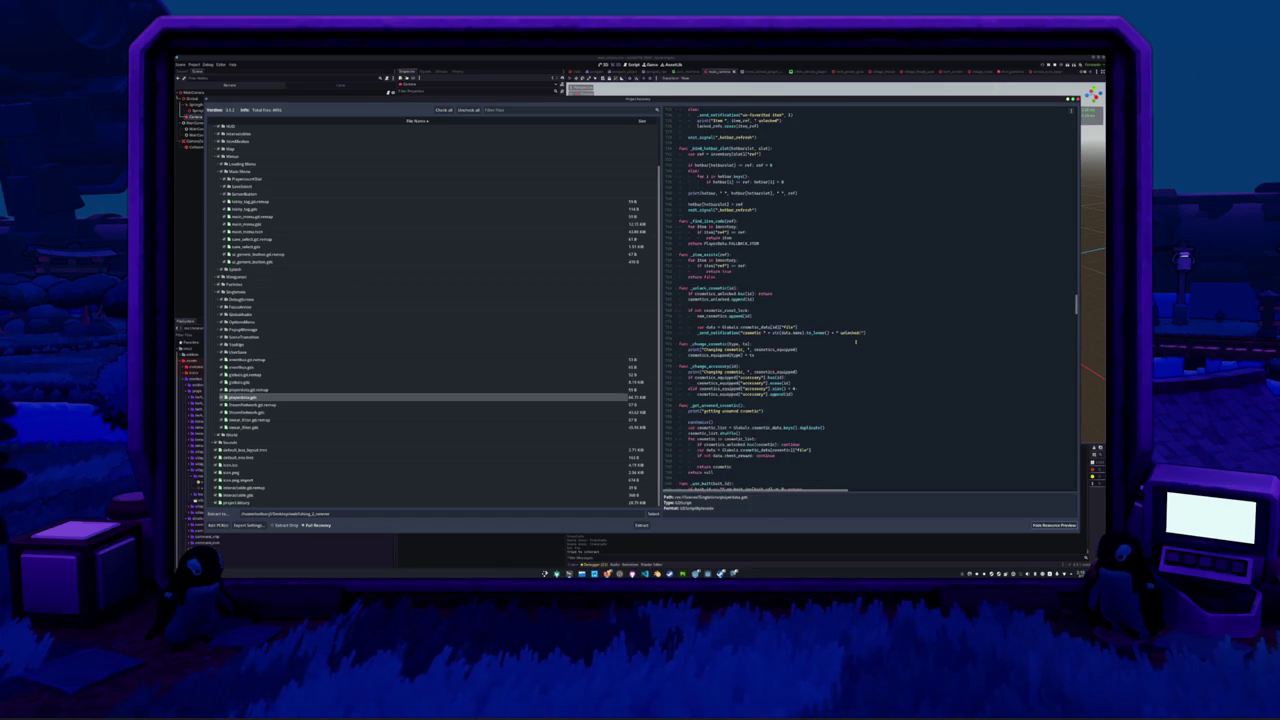
pyautogui.scroll(-9, 855, 341)
pyautogui.scroll(-15, 855, 341)
pyautogui.scroll(-12, 873, 354)
pyautogui.scroll(-15, 779, 416)
pyautogui.scroll(-15, 765, 426)
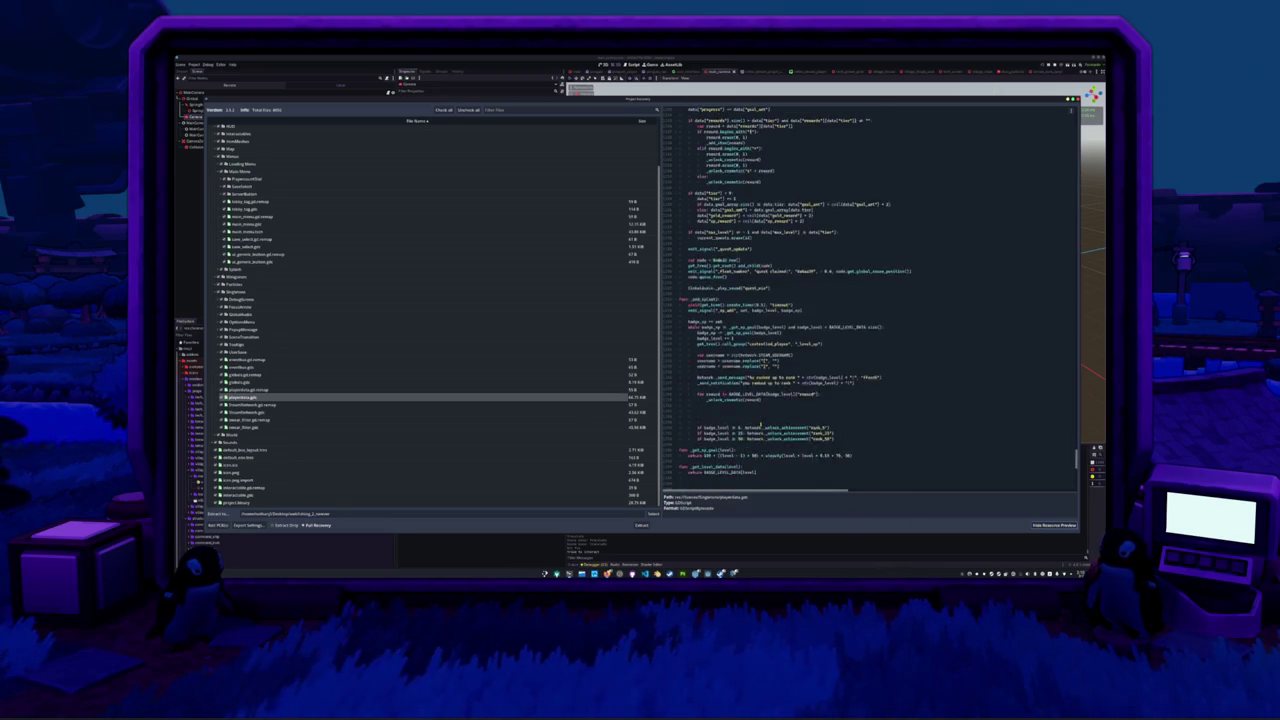
pyautogui.scroll(-7, 762, 425)
pyautogui.scroll(-12, 765, 428)
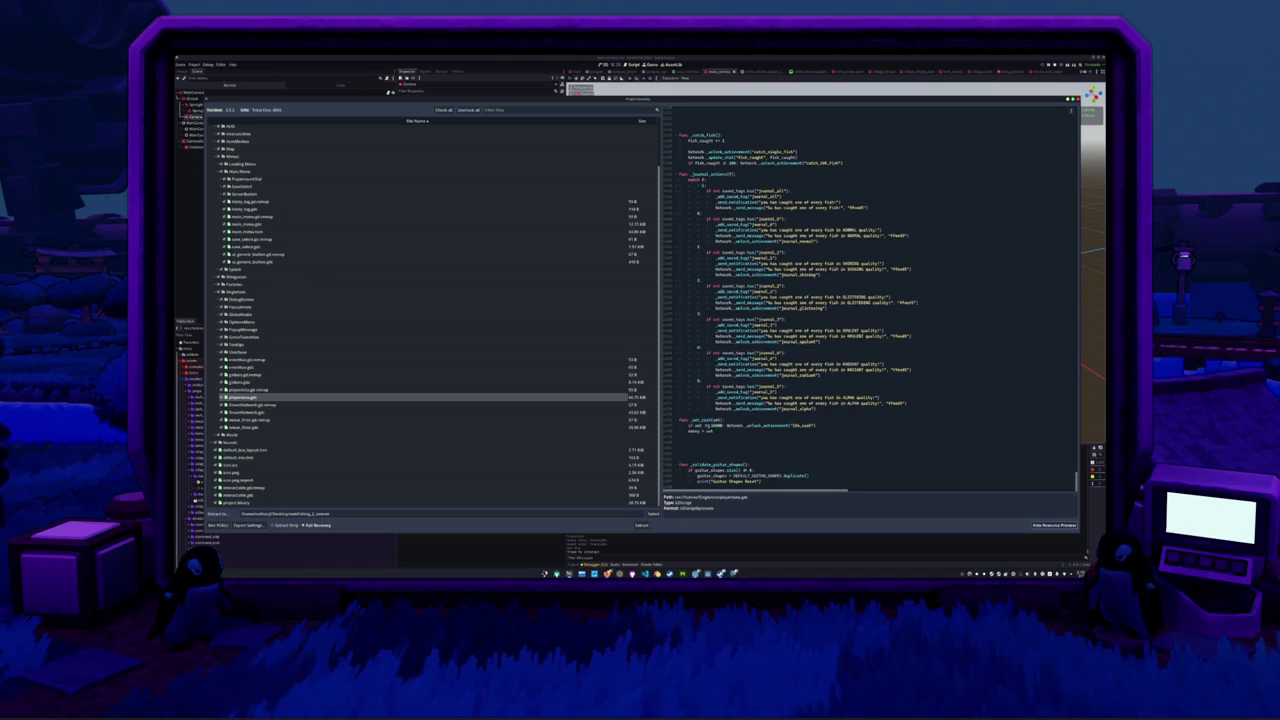
pyautogui.click(689, 425)
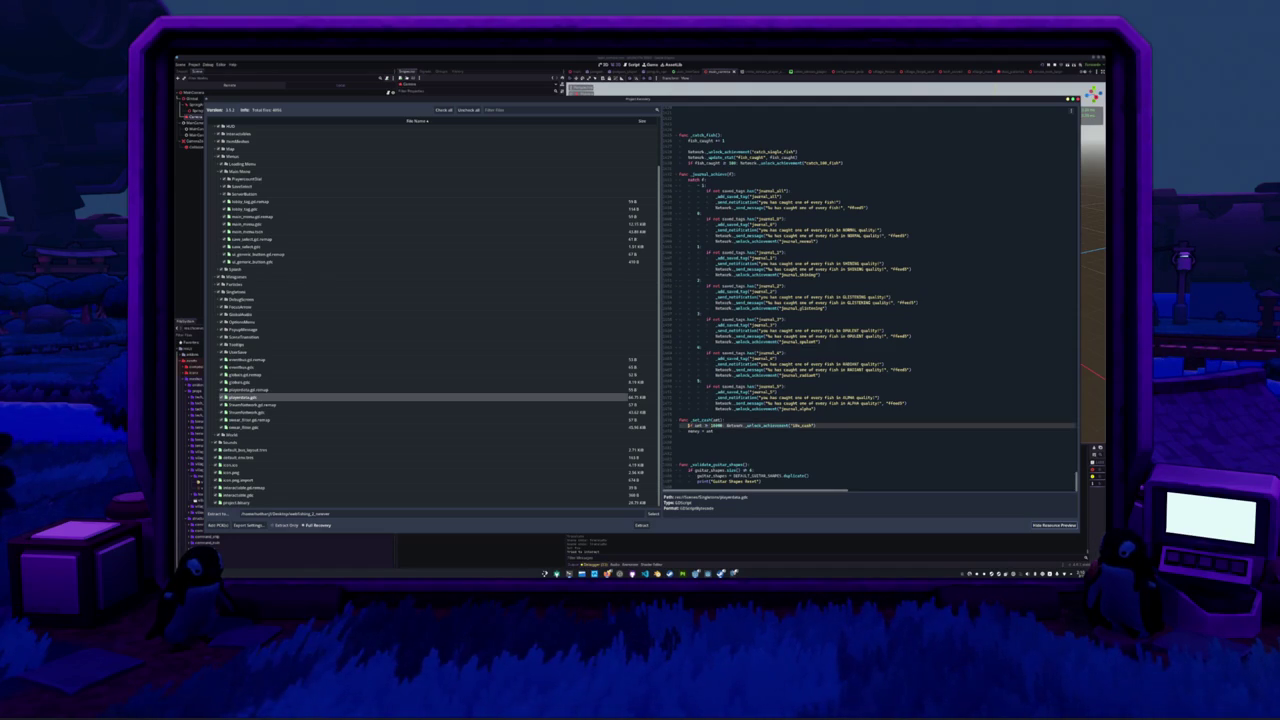
pyautogui.moveTo(722, 425); pyautogui.dragTo(819, 425)
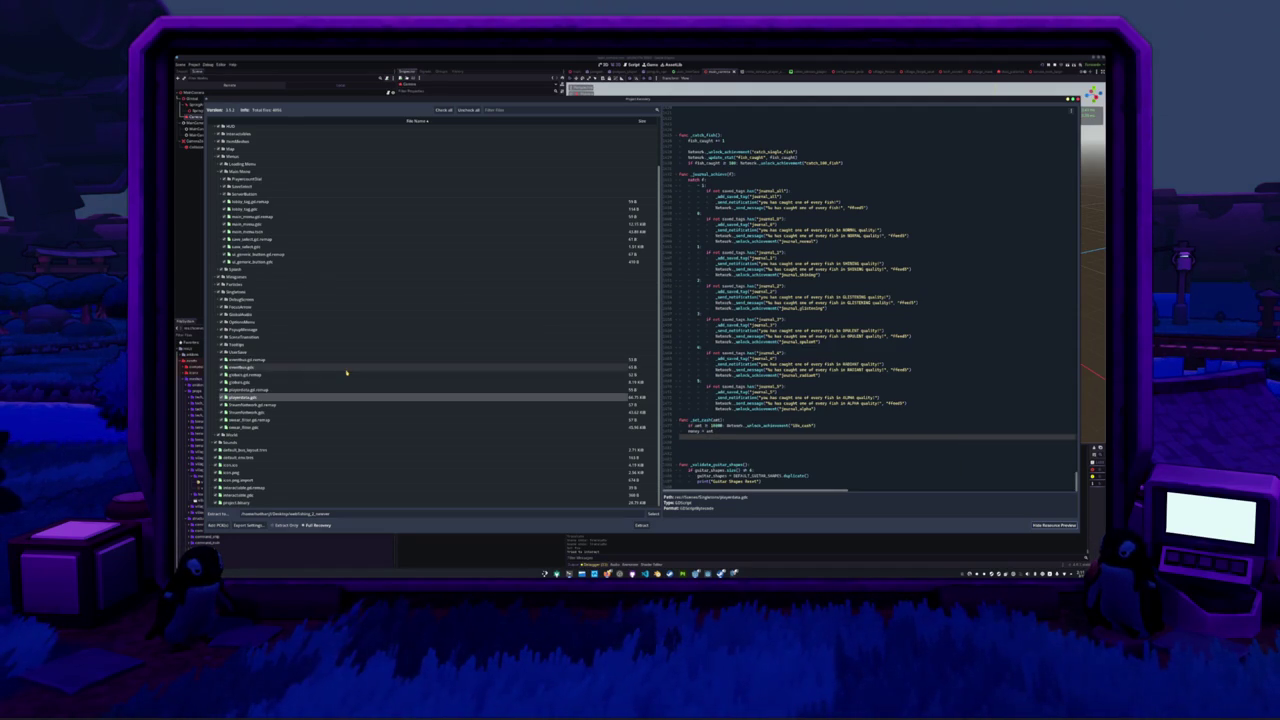
# - Preview scene_transition.gdc and read its play_sound calls and show_outro branches
pyautogui.click(293, 384)
pyautogui.click(296, 376)
pyautogui.click(299, 369)
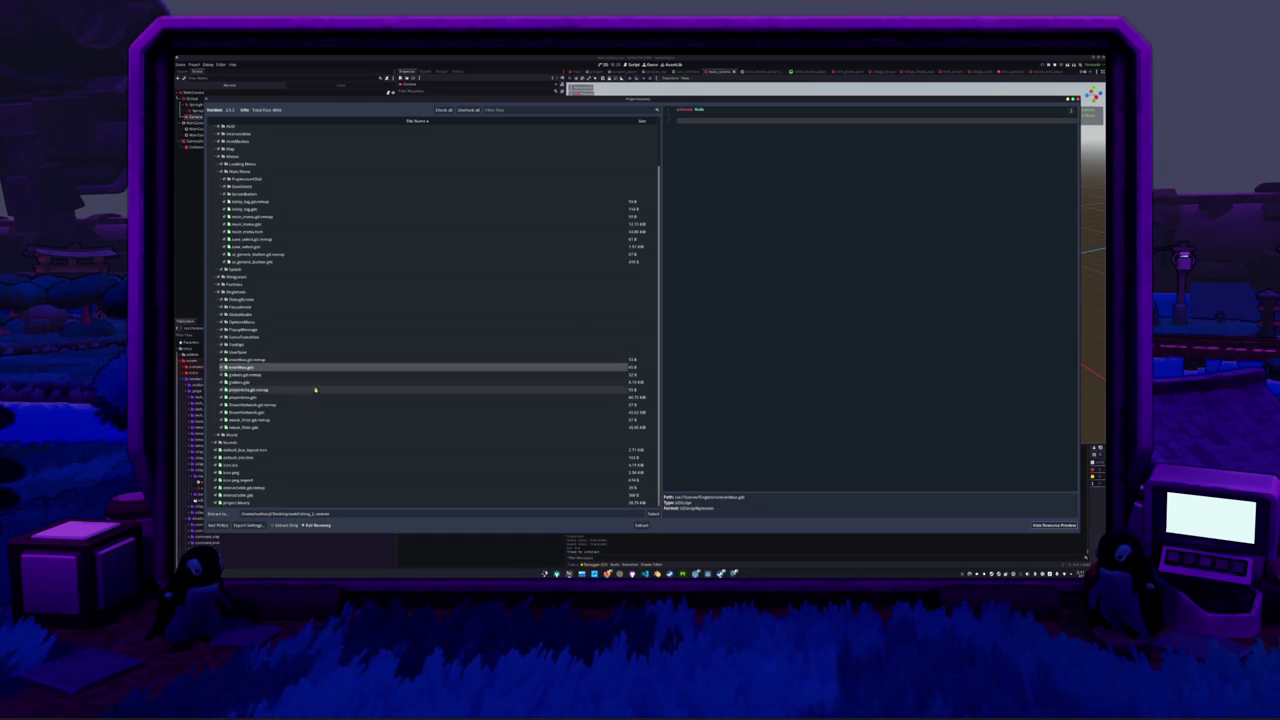
pyautogui.scroll(2, 253, 375)
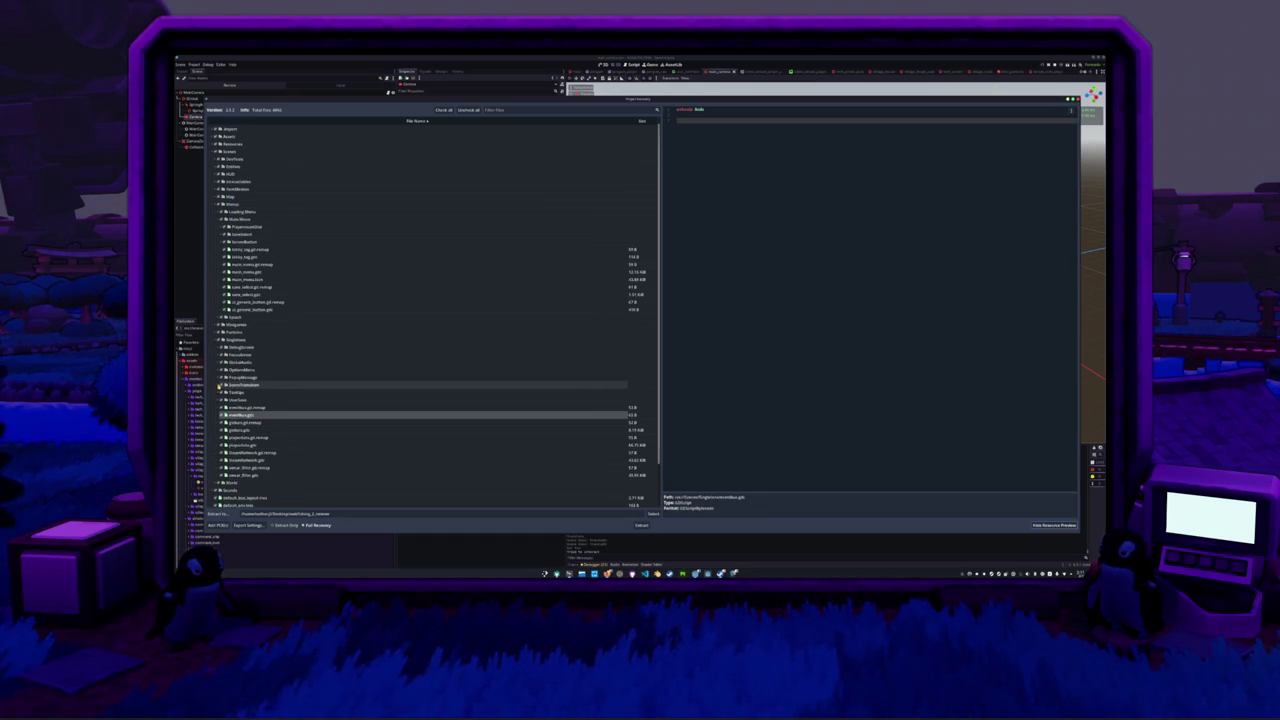
pyautogui.click(219, 385)
pyautogui.click(244, 399)
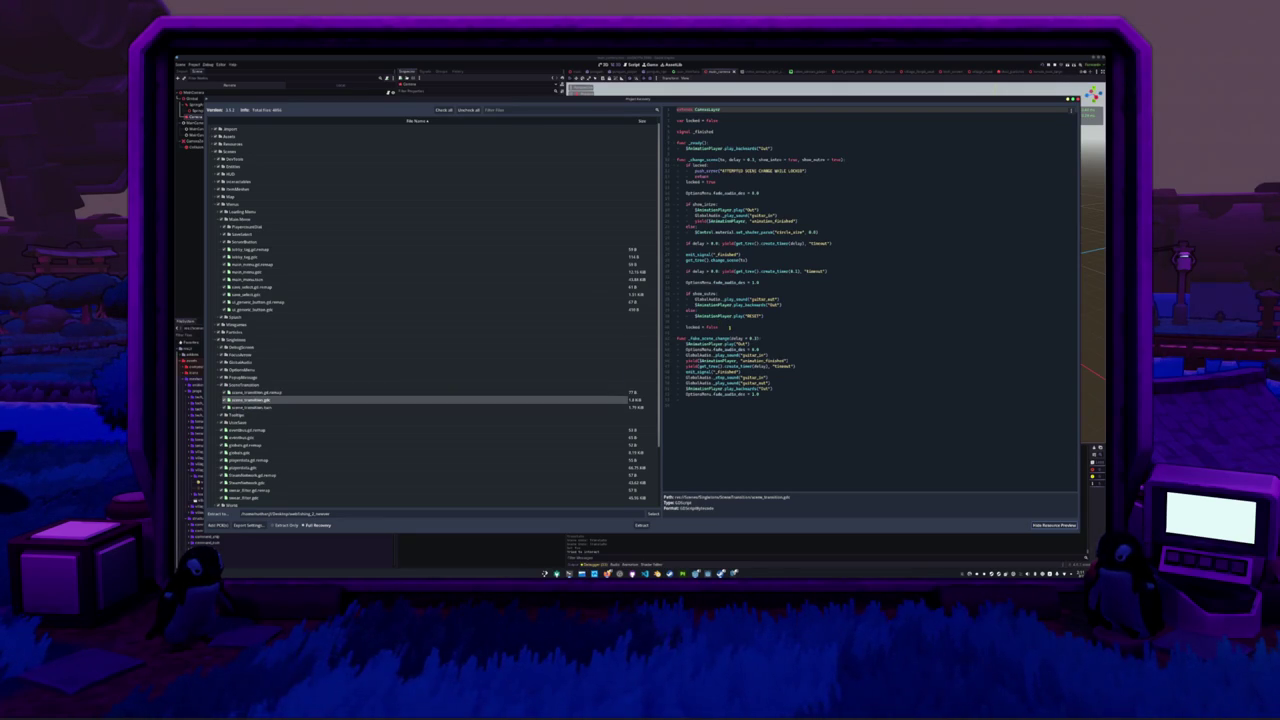
pyautogui.doubleClick(736, 299)
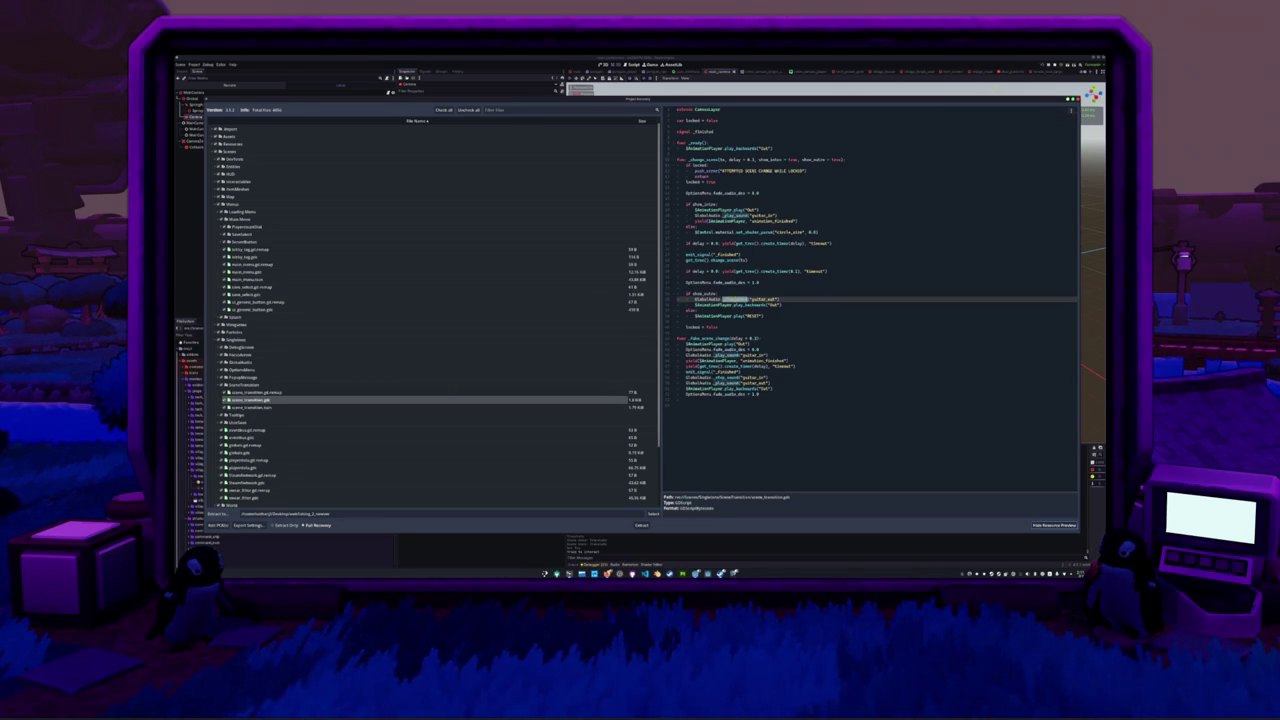
pyautogui.click(737, 292)
pyautogui.click(700, 311)
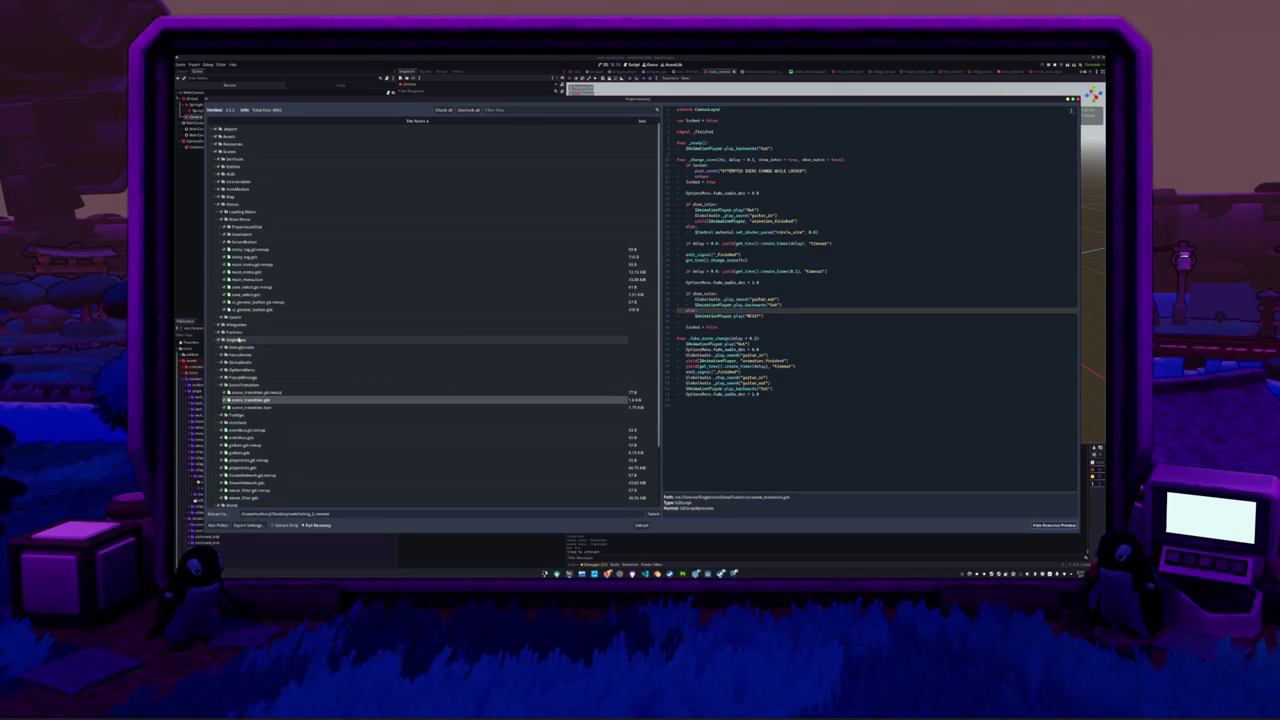
pyautogui.scroll(1, 217, 343)
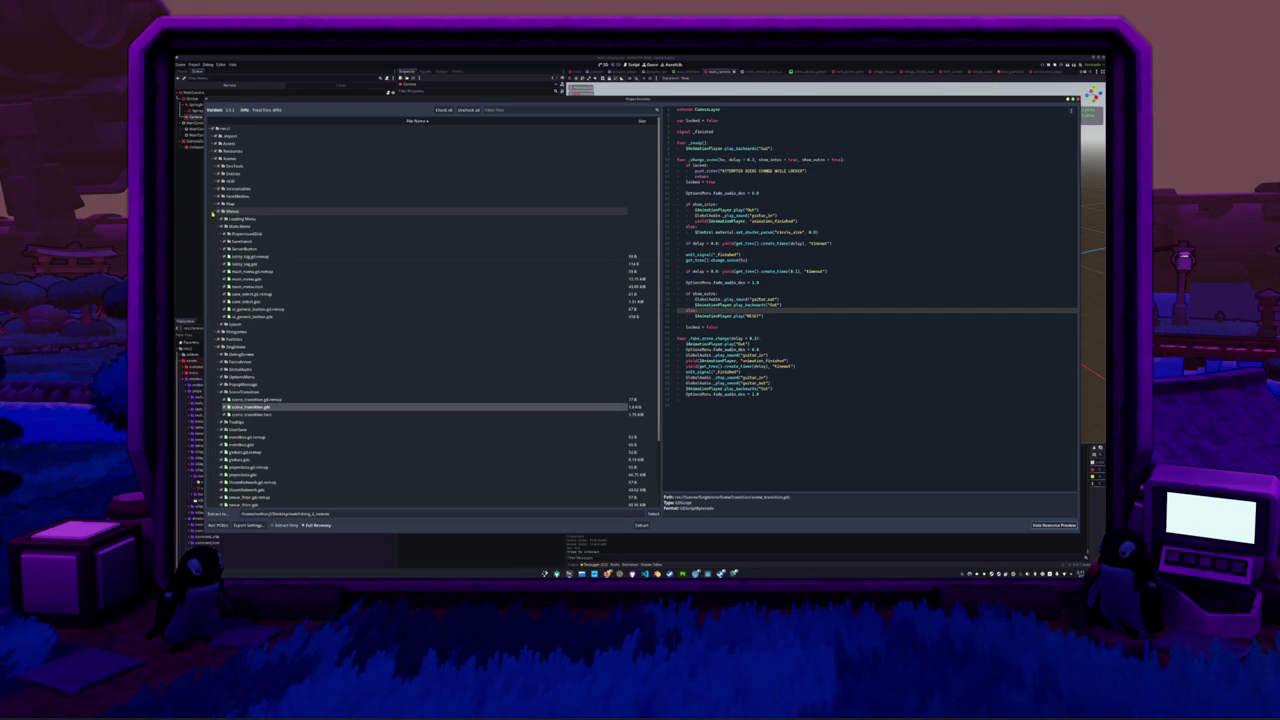
# - Collapse Menus and Singletons, then expand Assets, Animations, Models and Playground in the file tree
pyautogui.click(216, 211)
pyautogui.click(215, 189)
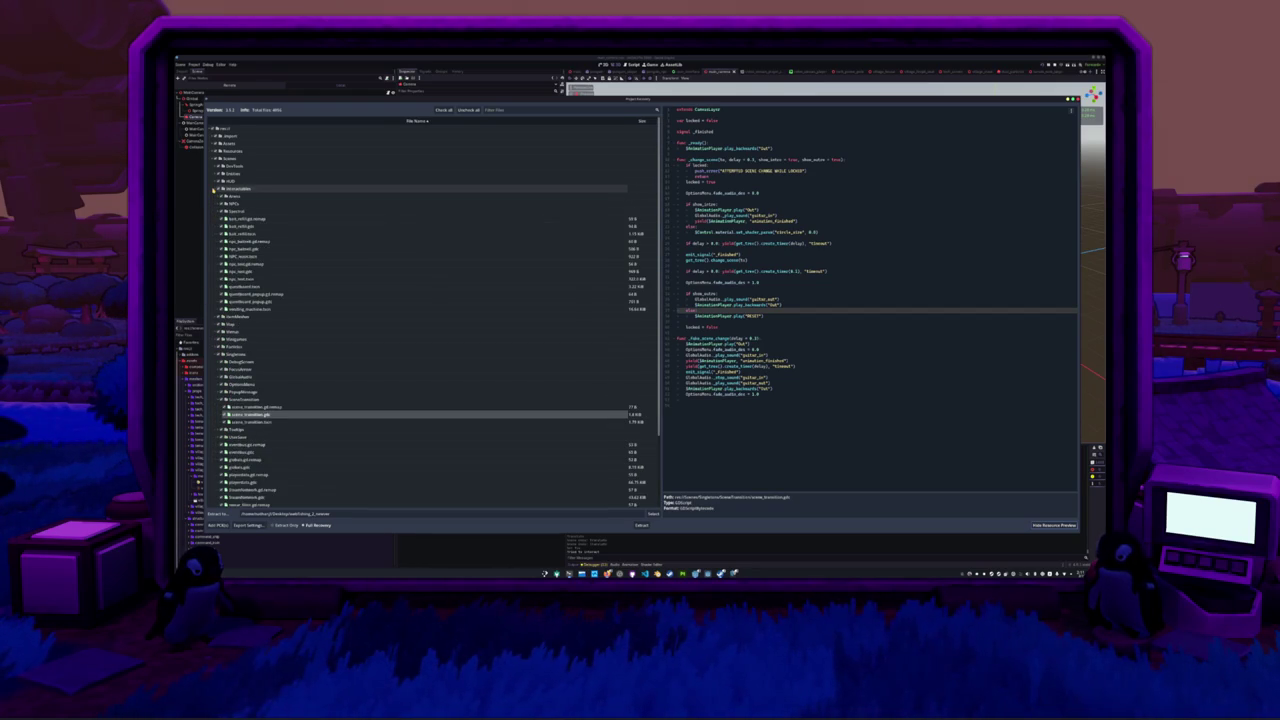
pyautogui.click(214, 189)
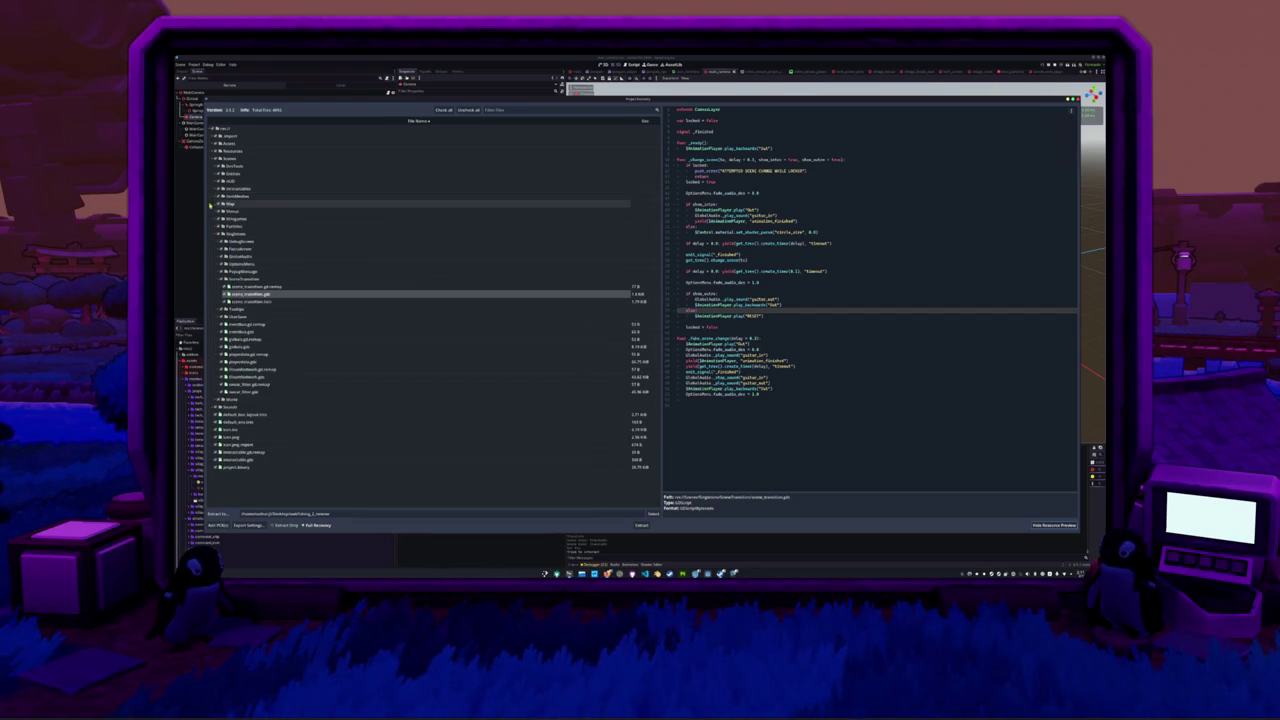
pyautogui.click(216, 233)
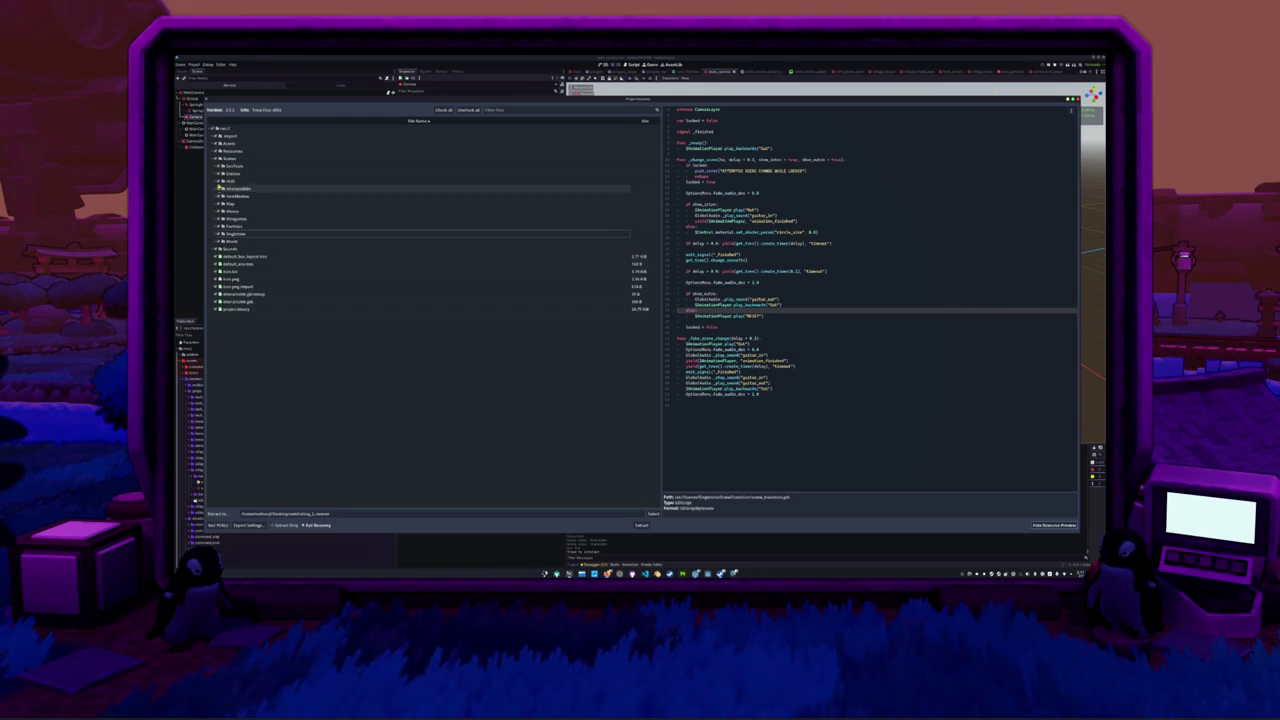
pyautogui.click(216, 143)
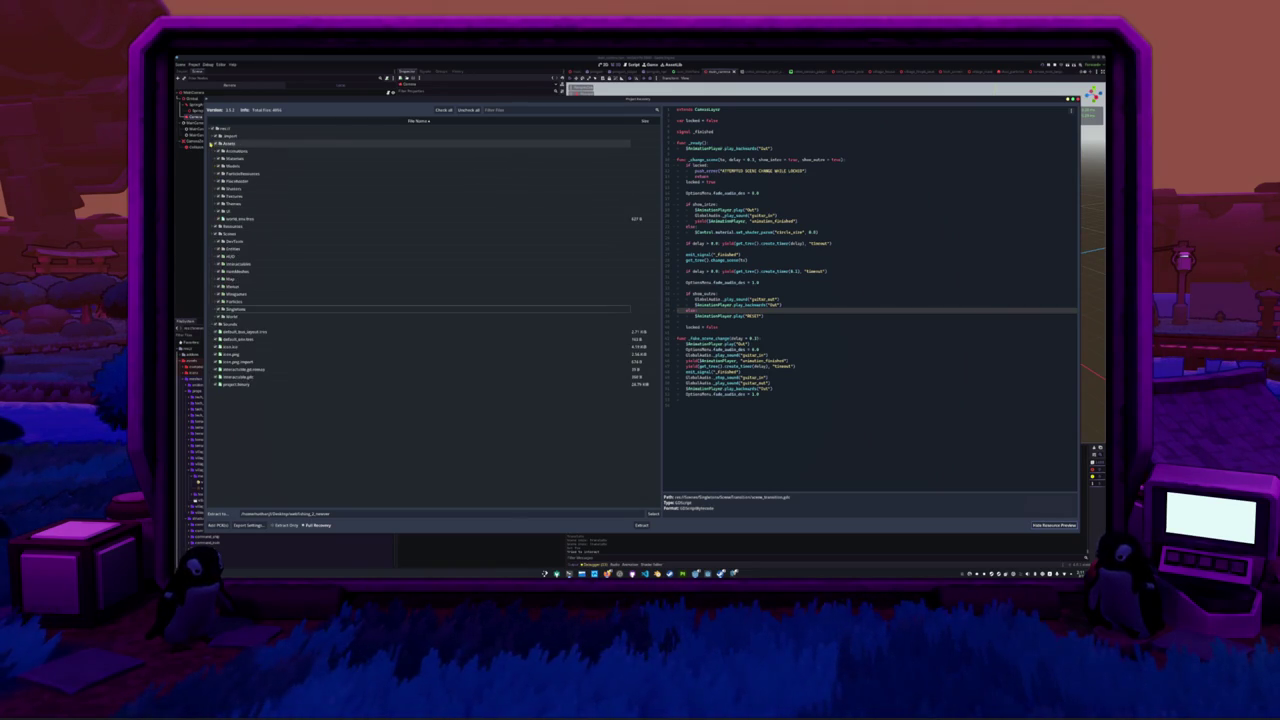
pyautogui.click(216, 151)
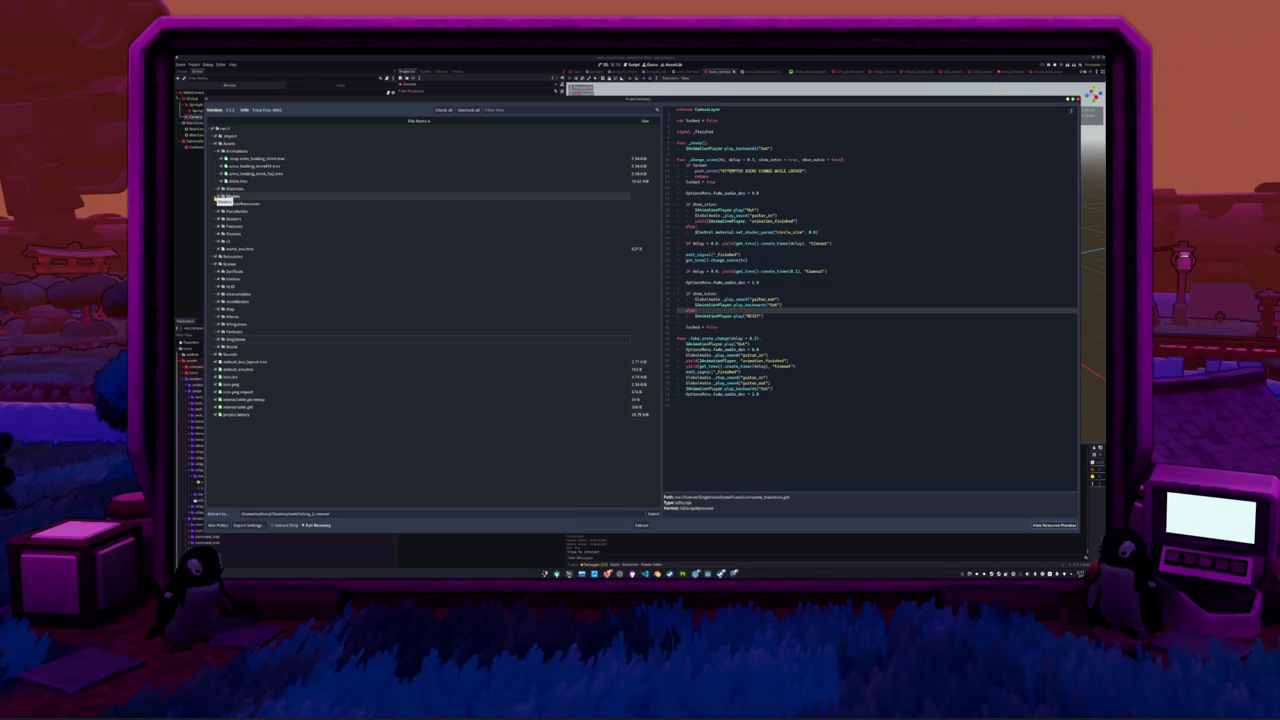
pyautogui.click(218, 197)
pyautogui.click(216, 197)
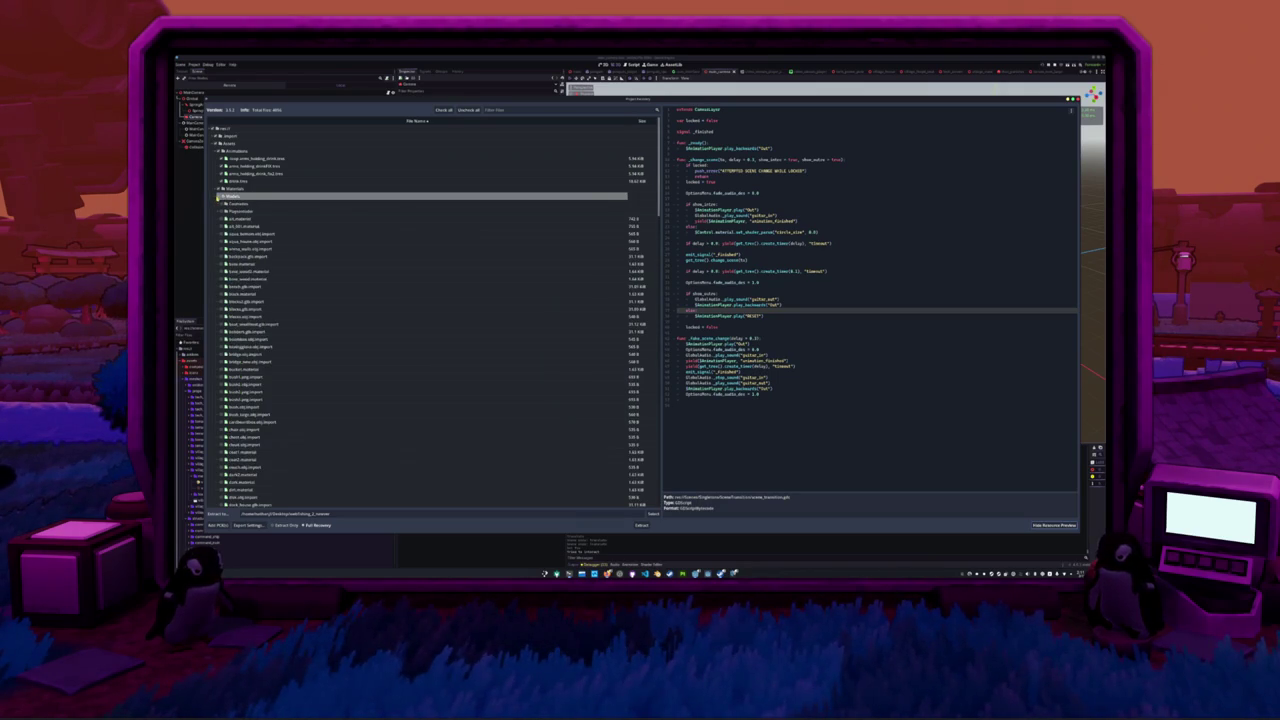
pyautogui.click(224, 211)
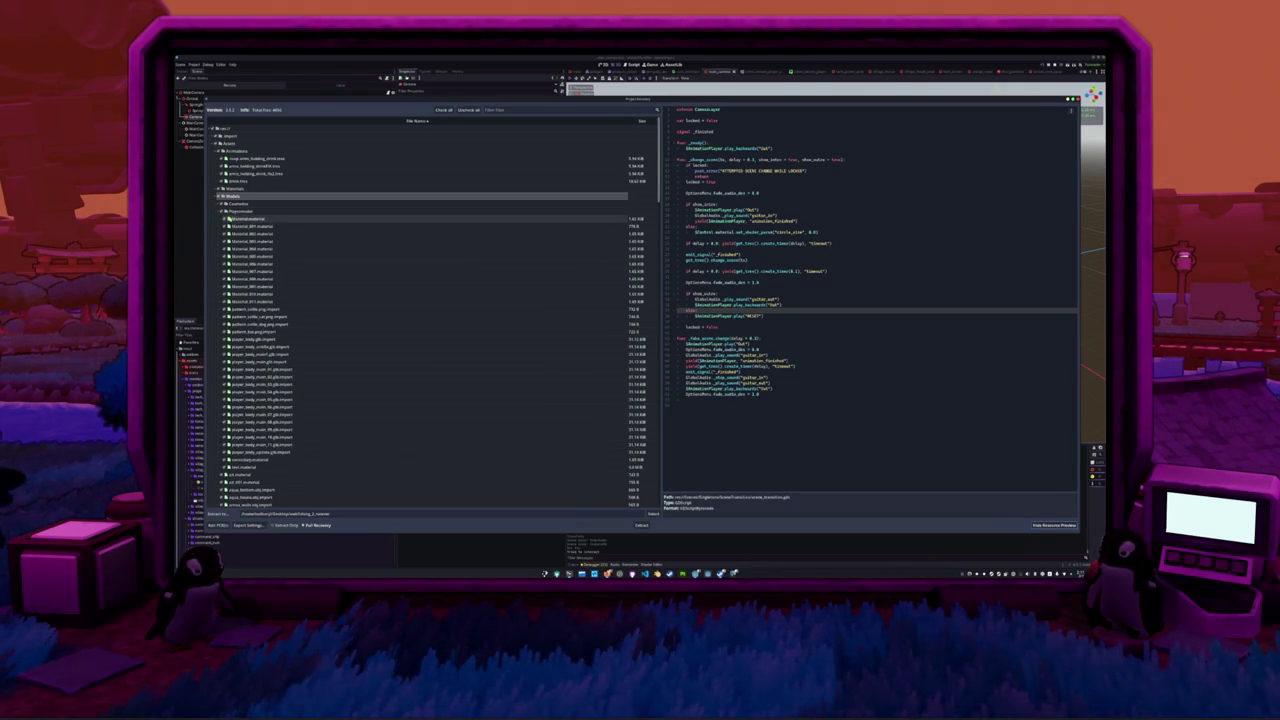
# - Expand WorldBubbles and Misc, then preview the tool_guitar_pick.tscn scene text
pyautogui.scroll(-15, 266, 228)
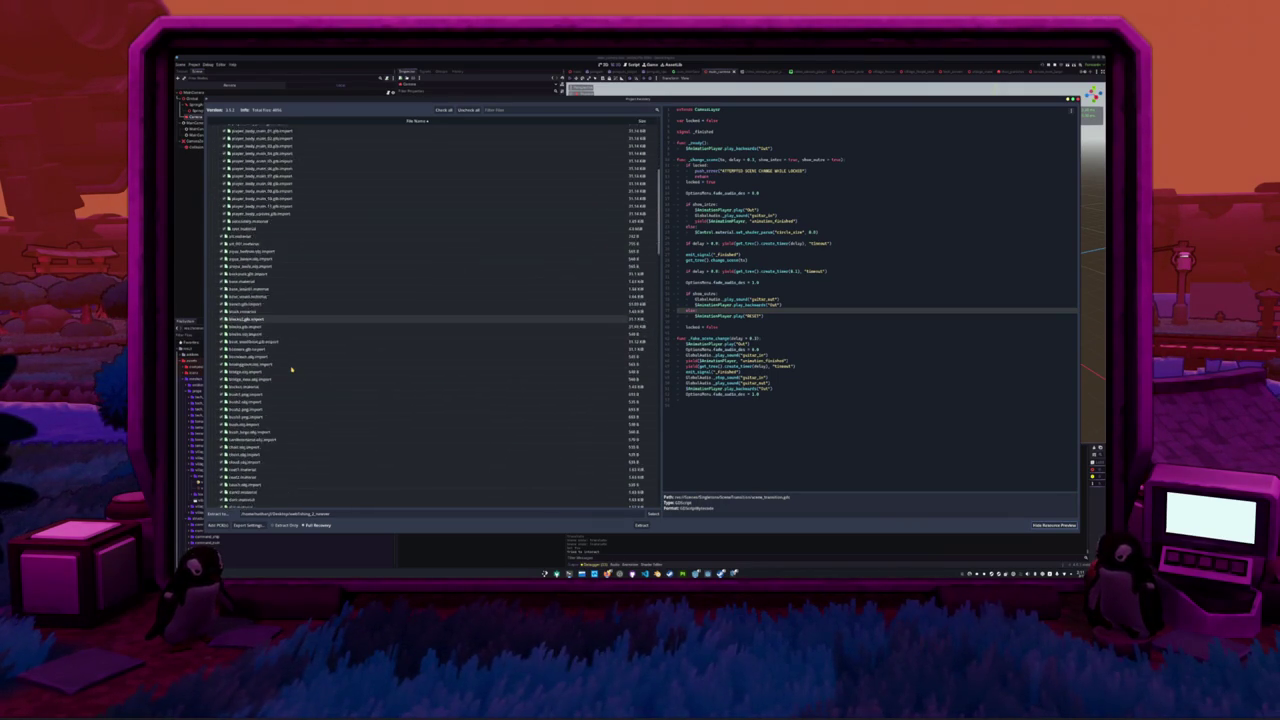
pyautogui.scroll(-15, 290, 372)
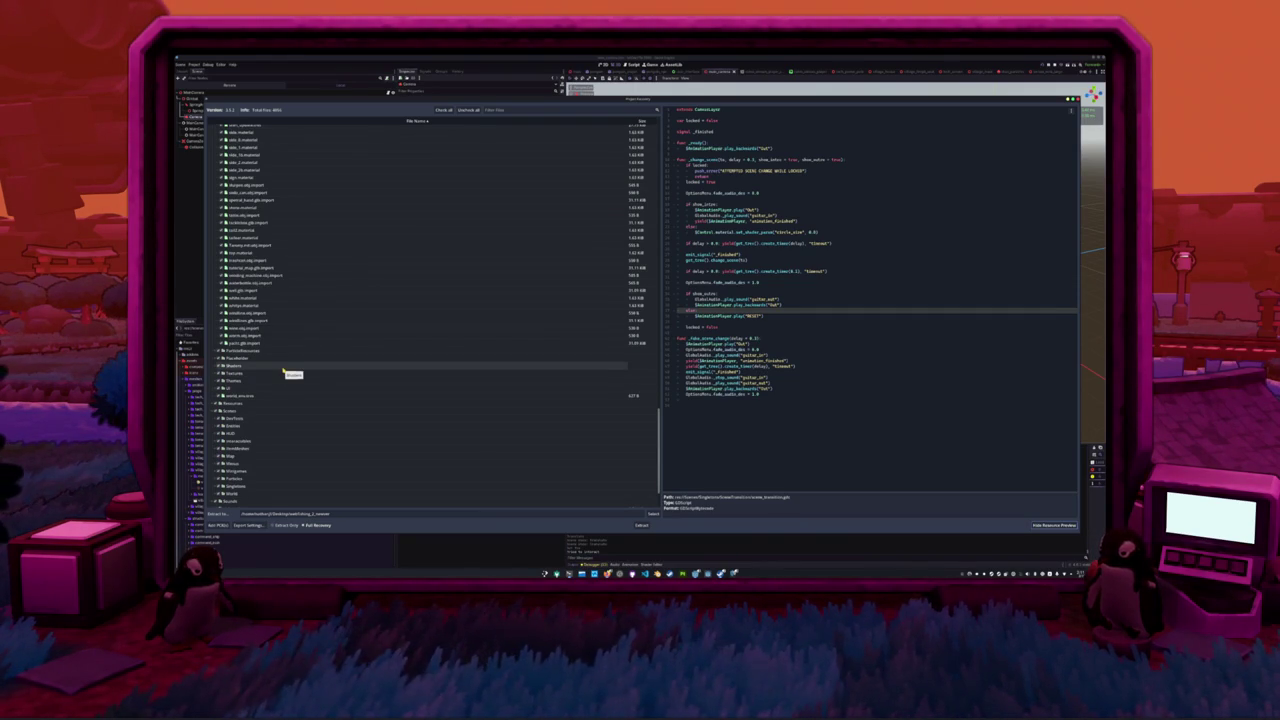
pyautogui.scroll(-3, 284, 371)
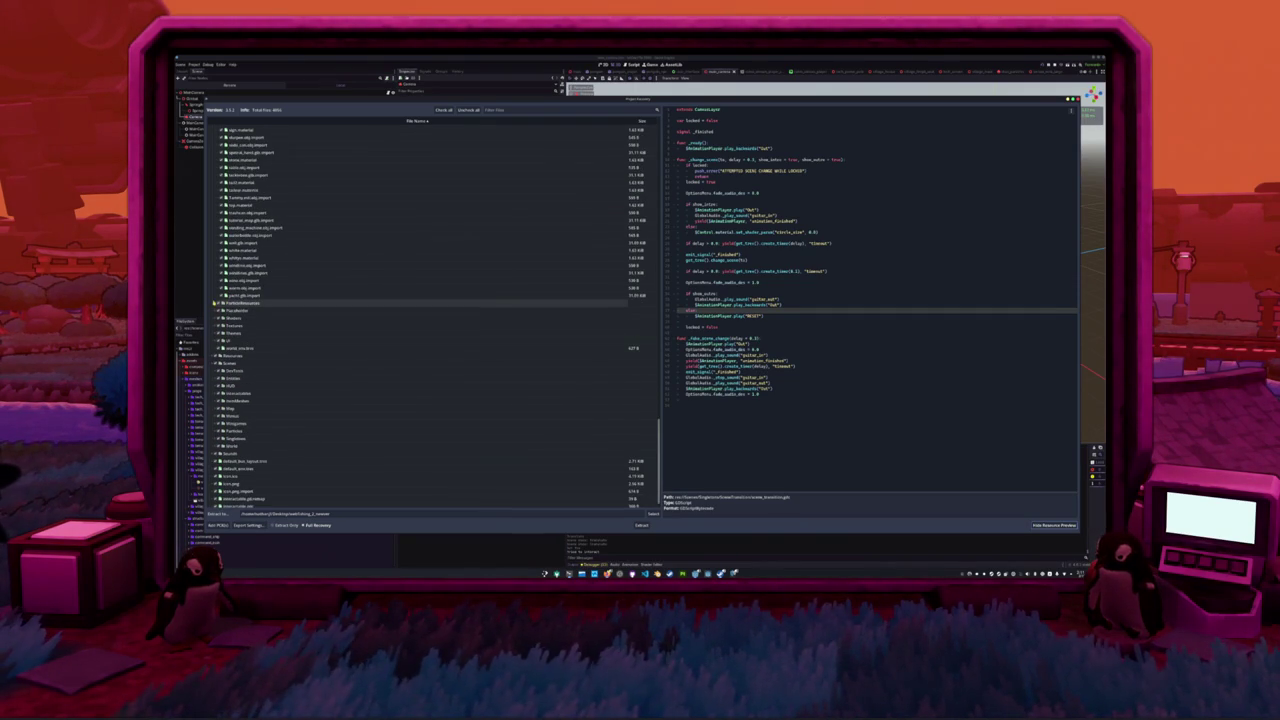
pyautogui.scroll(-1, 214, 311)
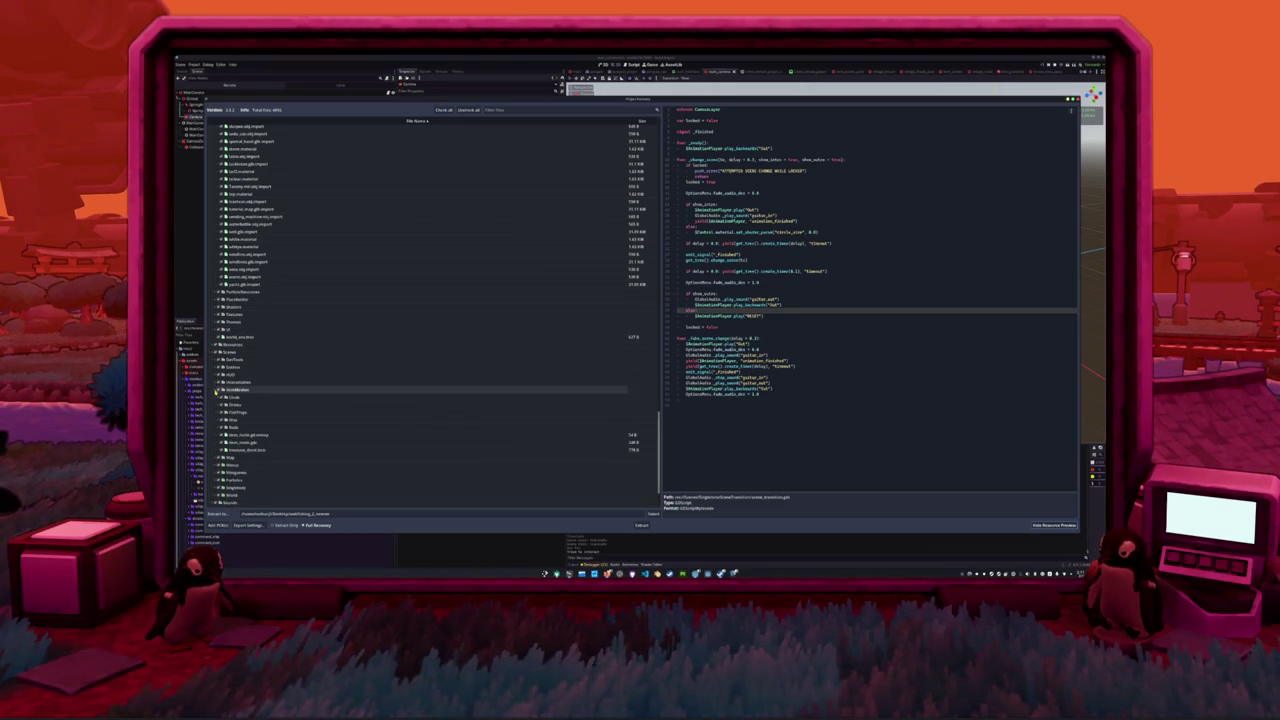
pyautogui.click(214, 389)
pyautogui.scroll(-3, 214, 385)
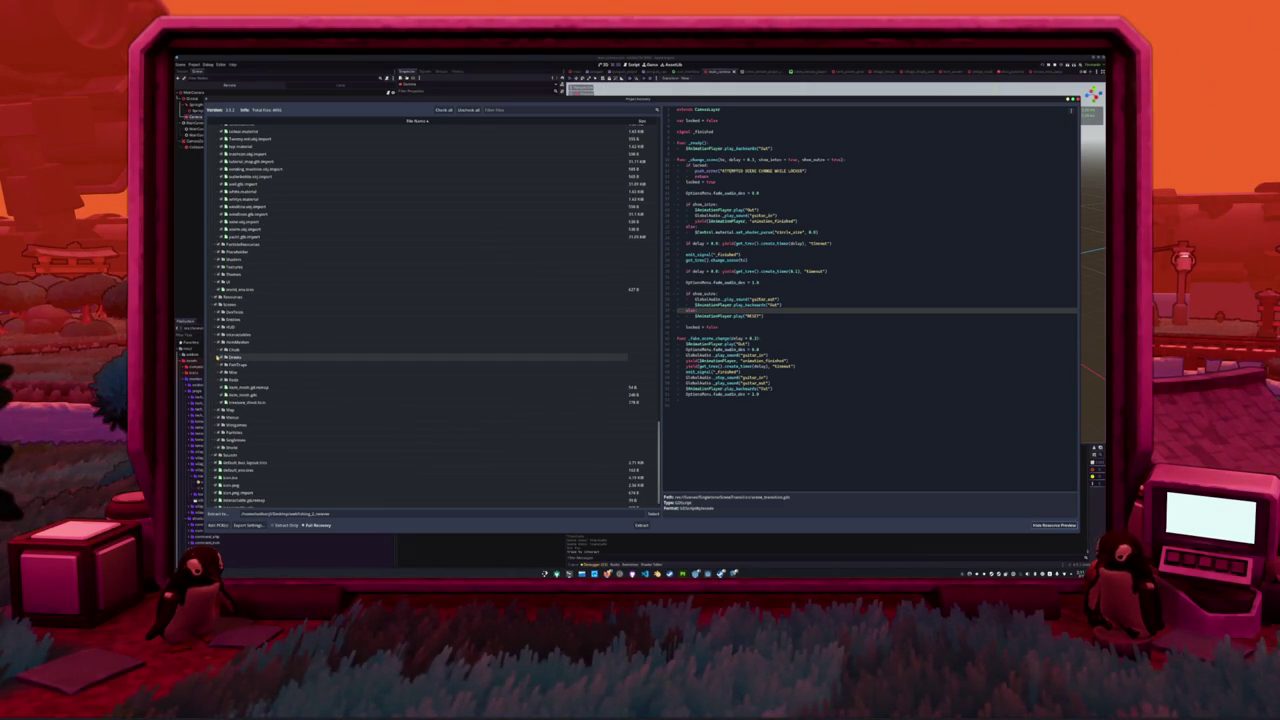
pyautogui.click(215, 372)
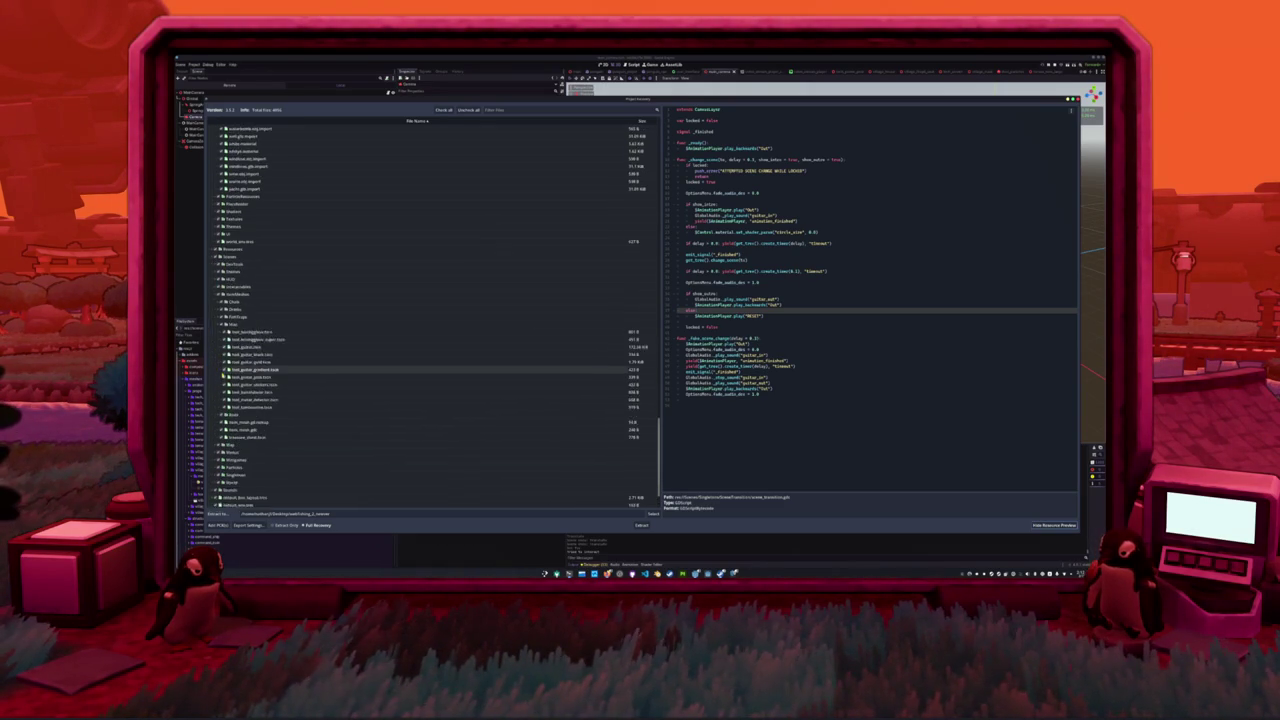
pyautogui.scroll(-5, 240, 355)
pyautogui.click(264, 338)
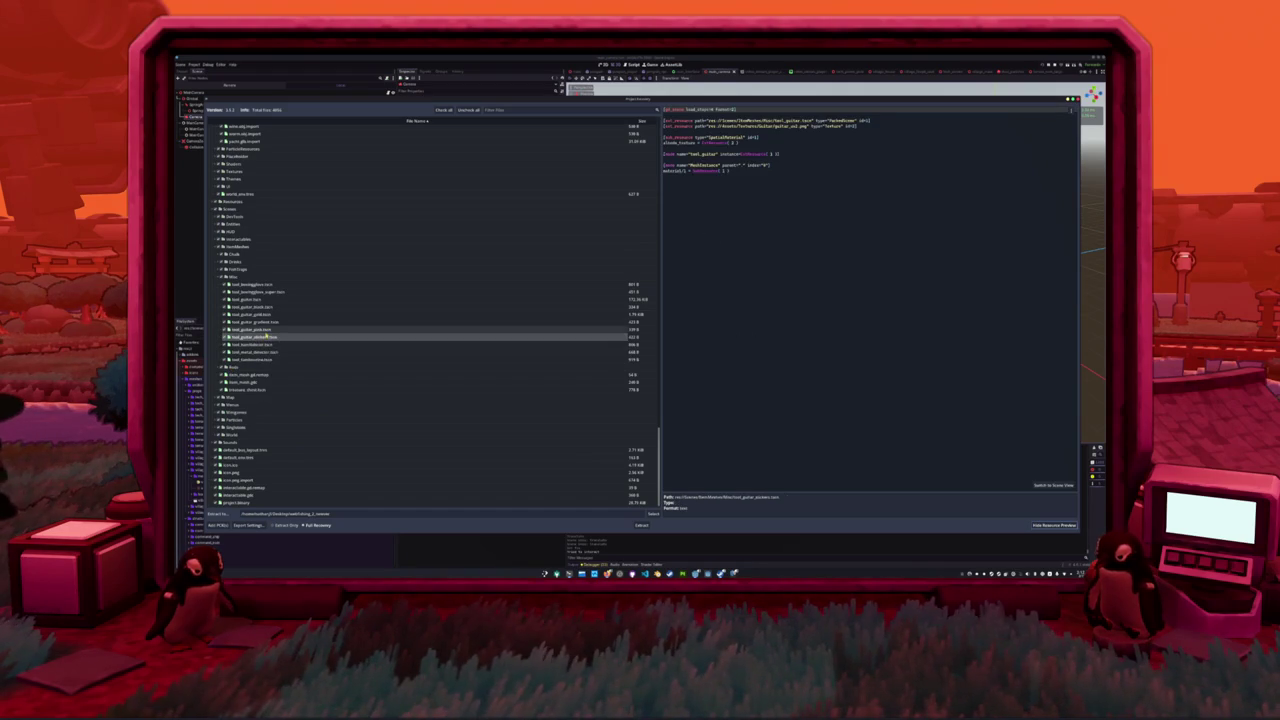
pyautogui.click(262, 329)
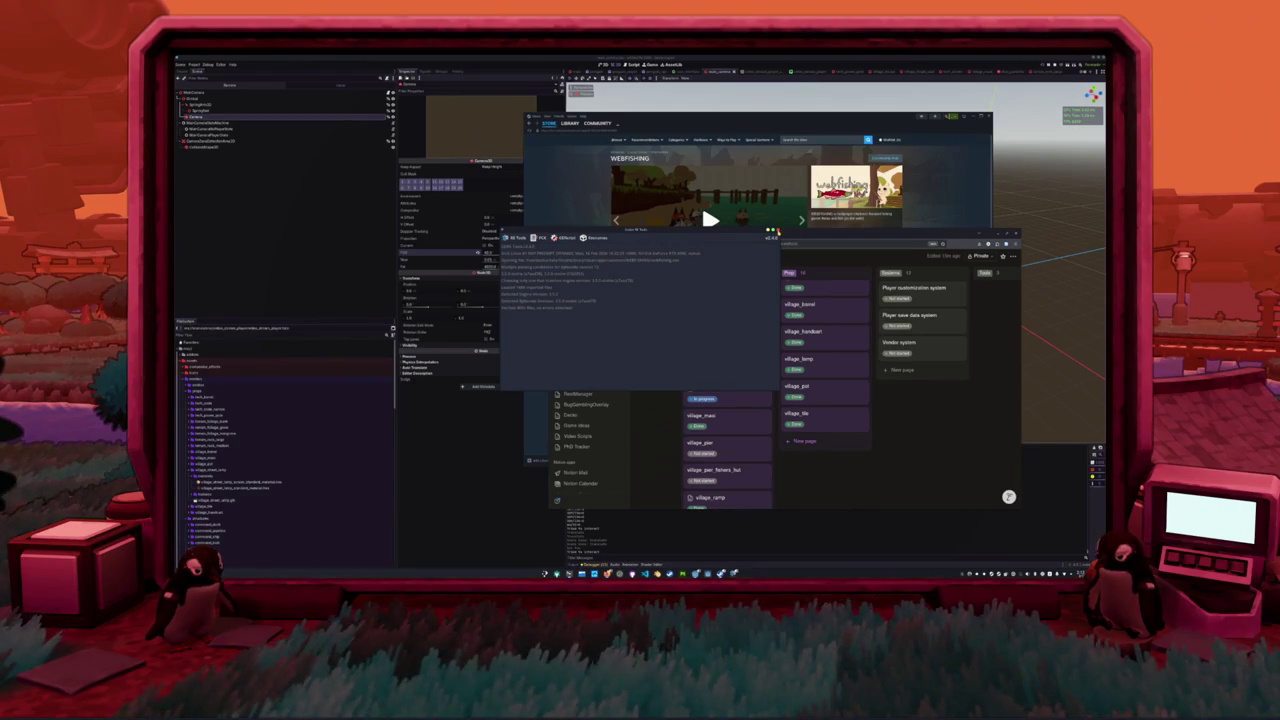
# - Close the GDRE Tools log window and scroll the WEBFISHING store page through its screenshots
pyautogui.click(776, 230)
pyautogui.click(948, 203)
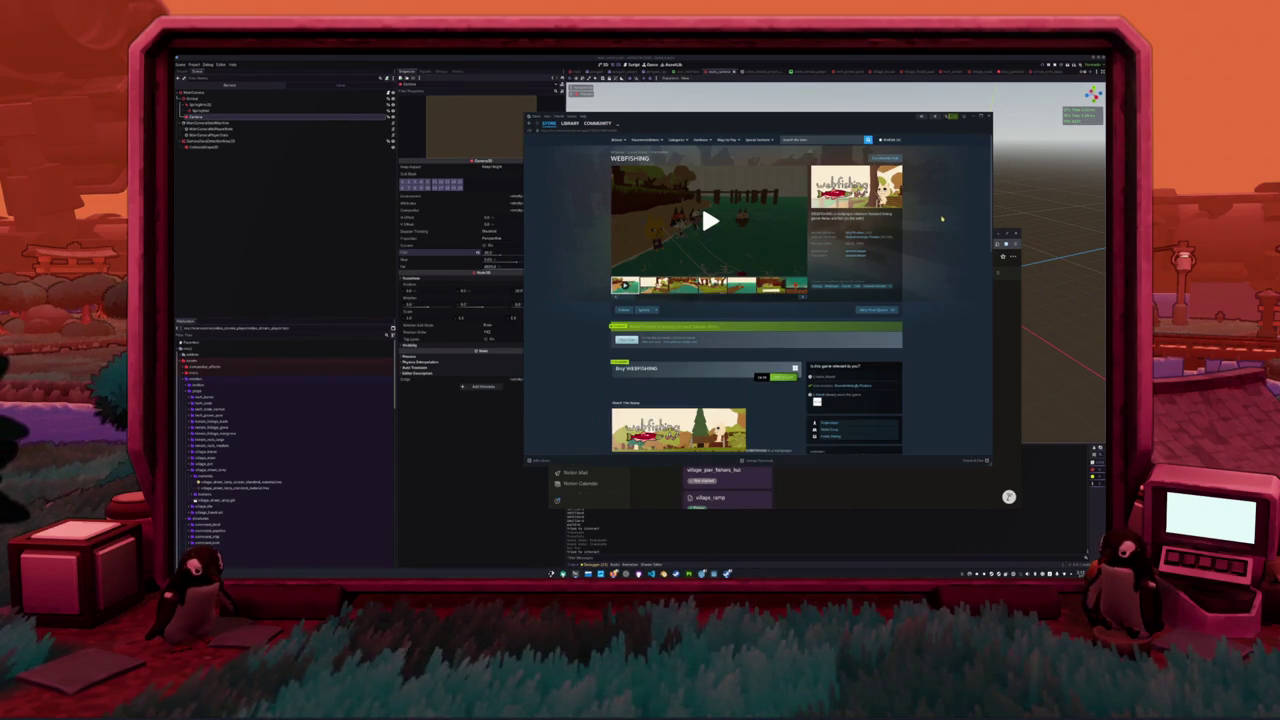
pyautogui.scroll(-2, 938, 235)
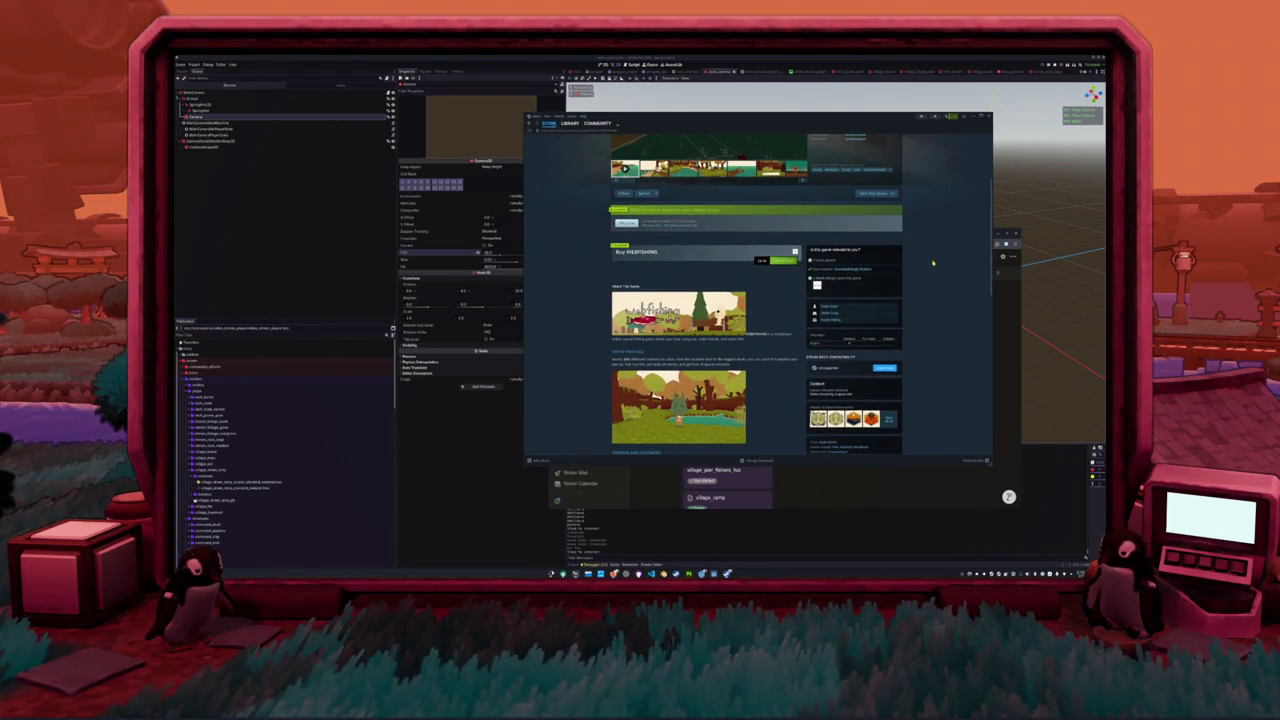
pyautogui.scroll(-1, 932, 263)
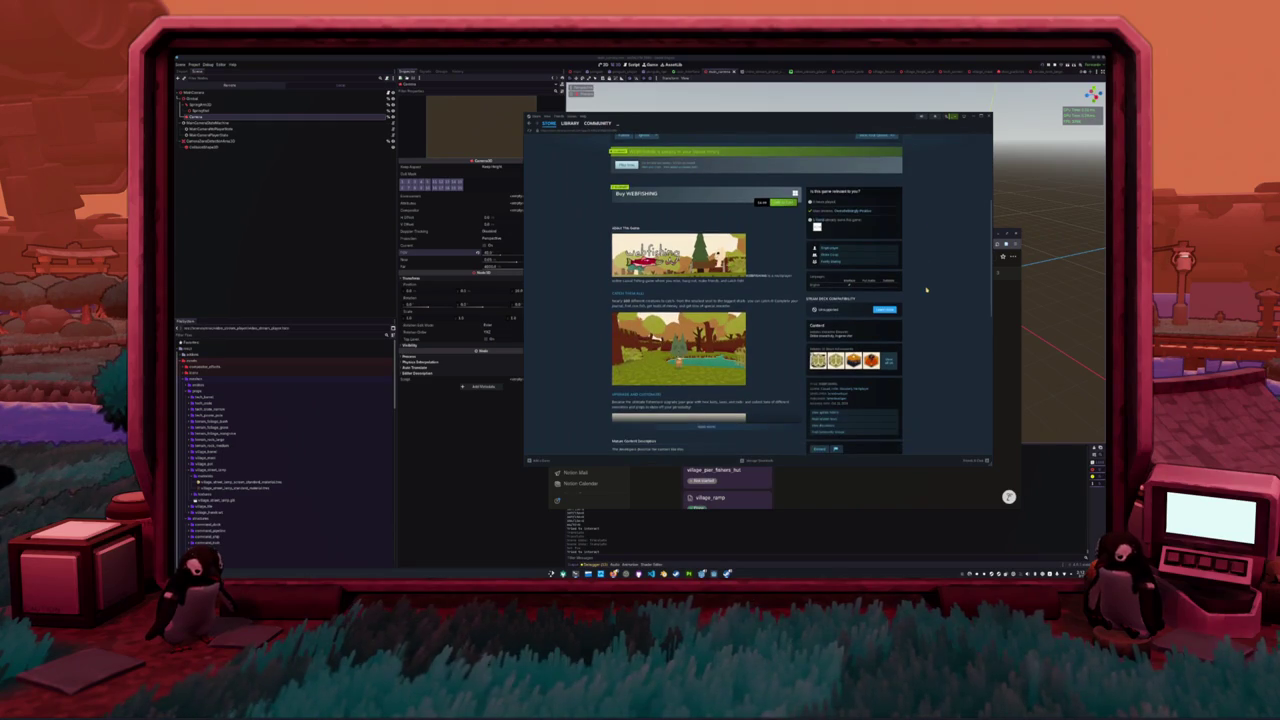
pyautogui.scroll(-2, 928, 289)
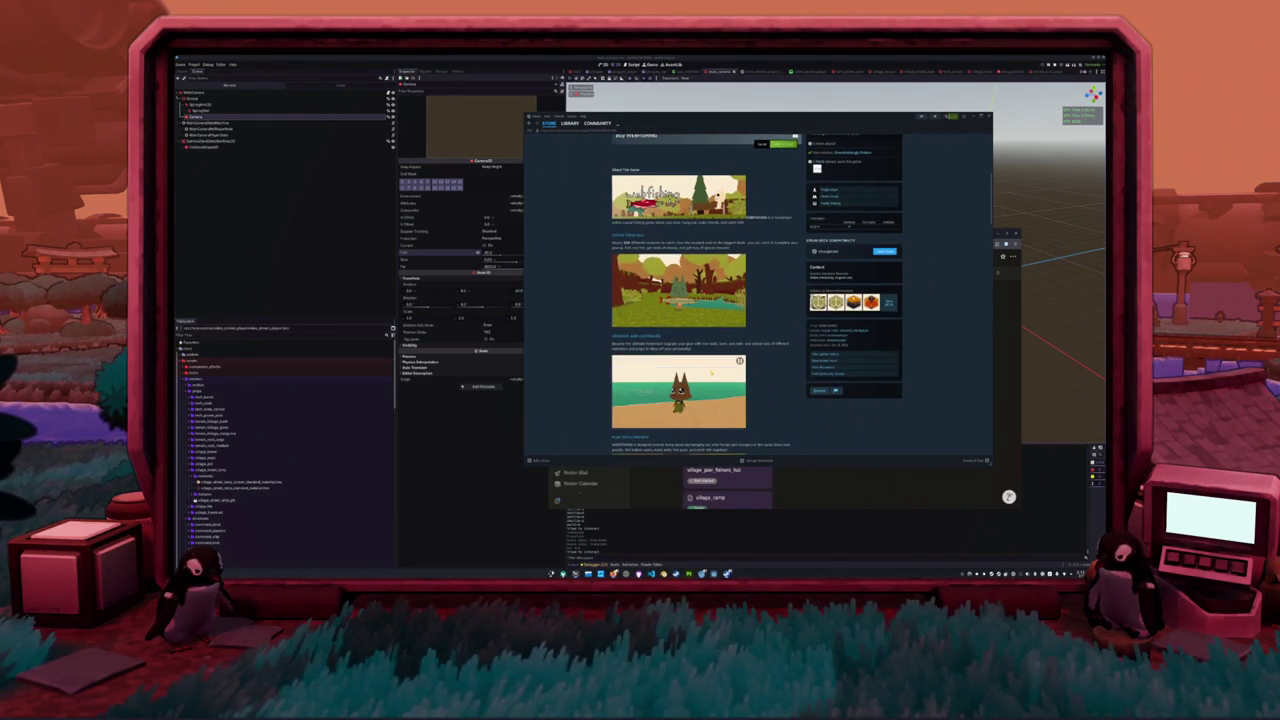
pyautogui.scroll(-1, 604, 349)
pyautogui.scroll(-5, 600, 340)
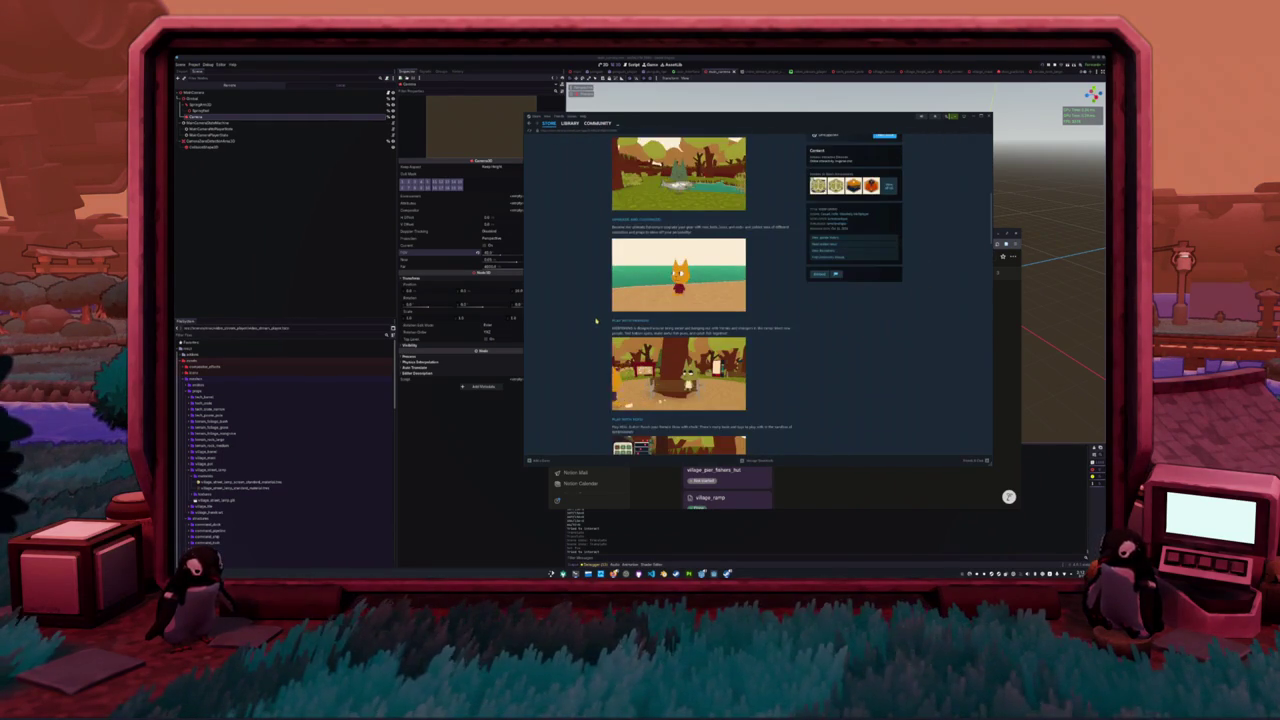
pyautogui.scroll(-2, 594, 320)
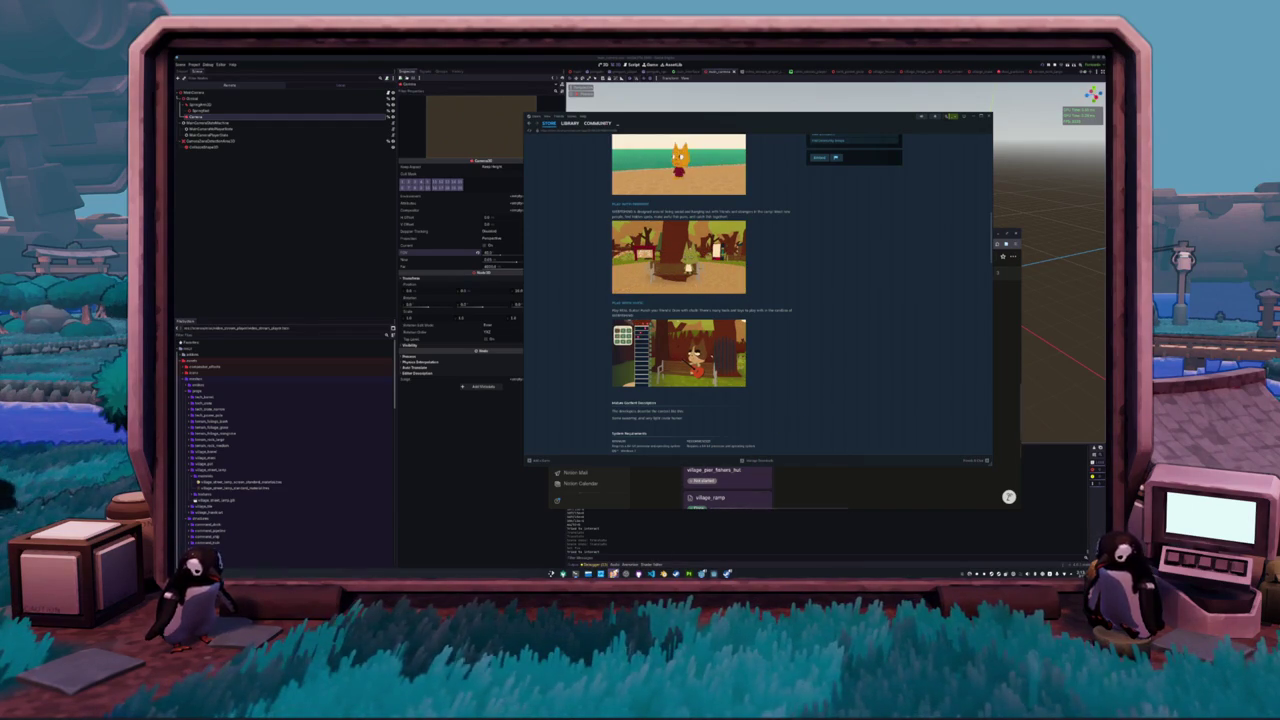
pyautogui.moveTo(626, 573)
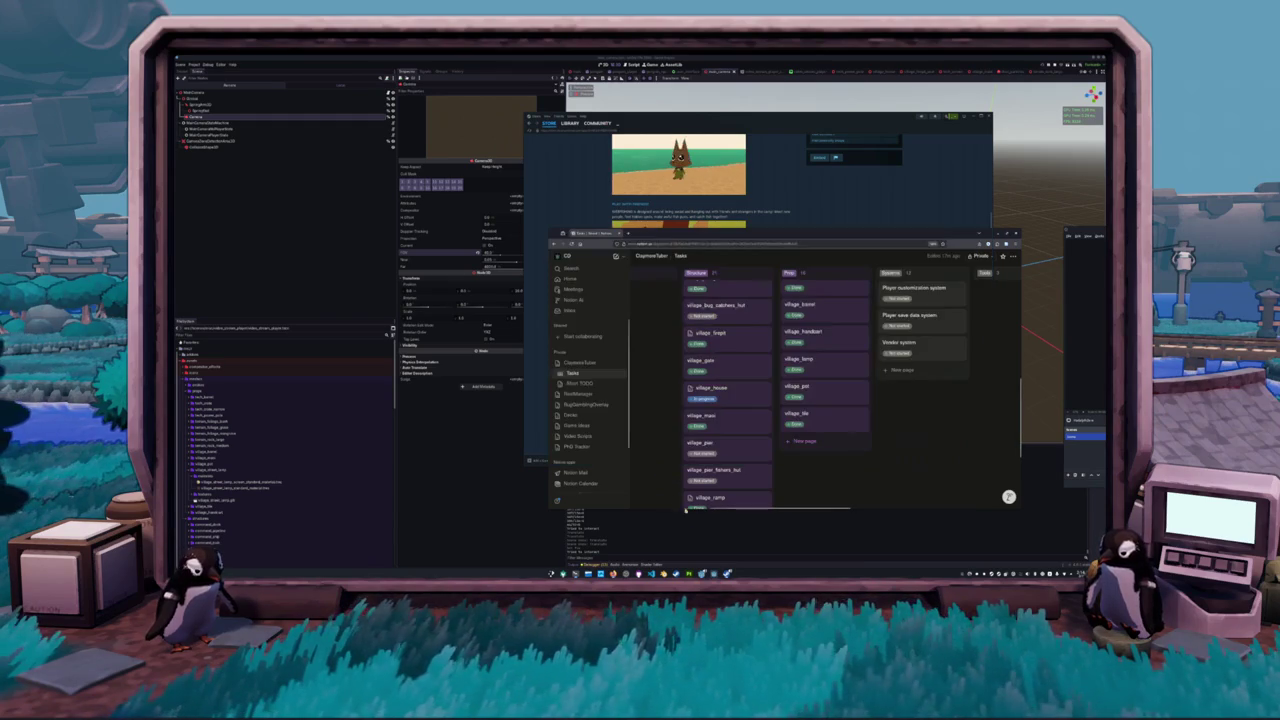
# - Minimize the Steam store window
pyautogui.click(694, 547)
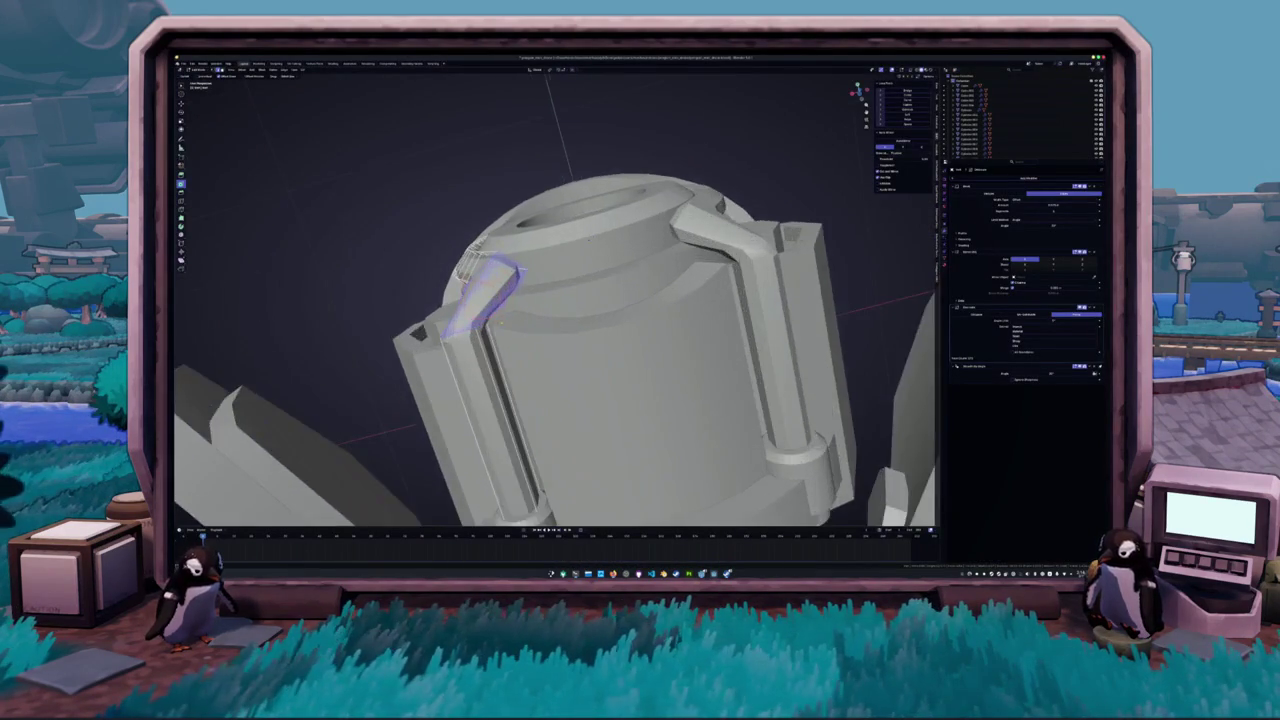
# - Bevel the selected pipe corner edge, then select and bevel the adjacent corner edge
pyautogui.press('Return')
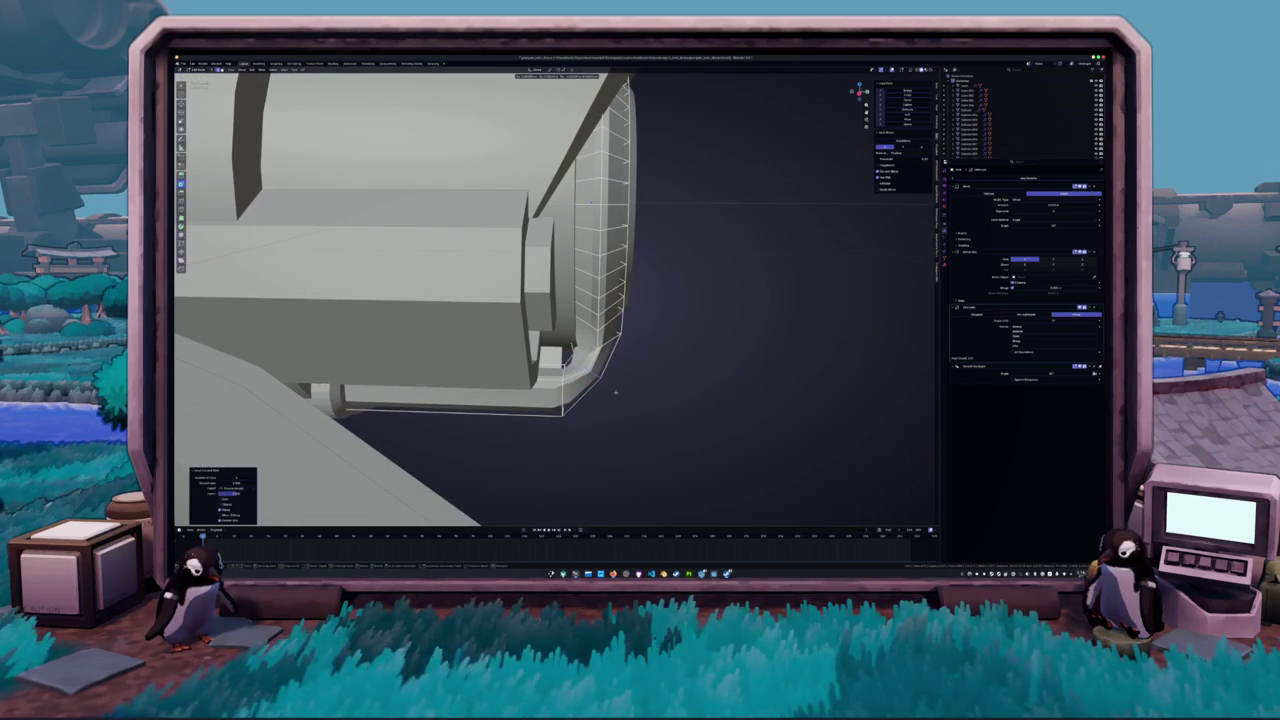
pyautogui.press('g')
pyautogui.click(615, 393)
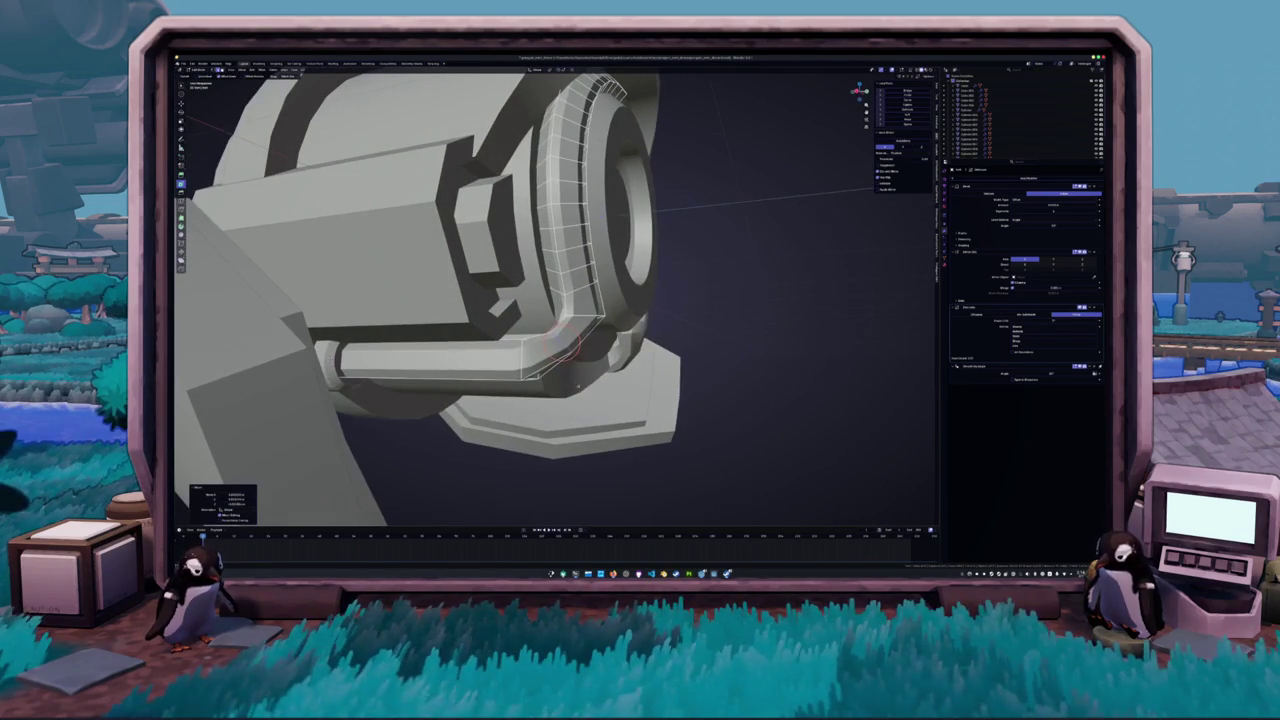
pyautogui.click(554, 381)
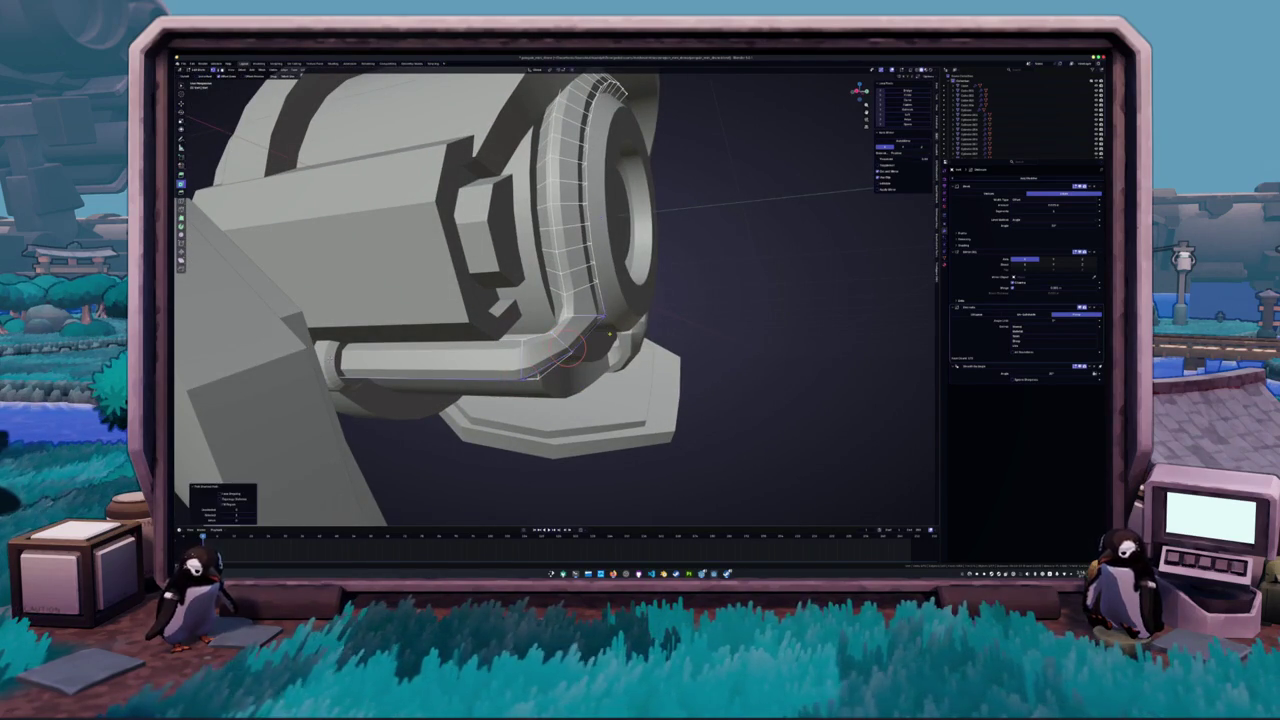
pyautogui.moveTo(530, 368); pyautogui.dragTo(633, 383)
pyautogui.click(636, 376)
# - Apply two more Ctrl+B bevels to the pipe corner, then return to Object Mode
pyautogui.hotkey('ctrl', 'b')
pyautogui.click(655, 394)
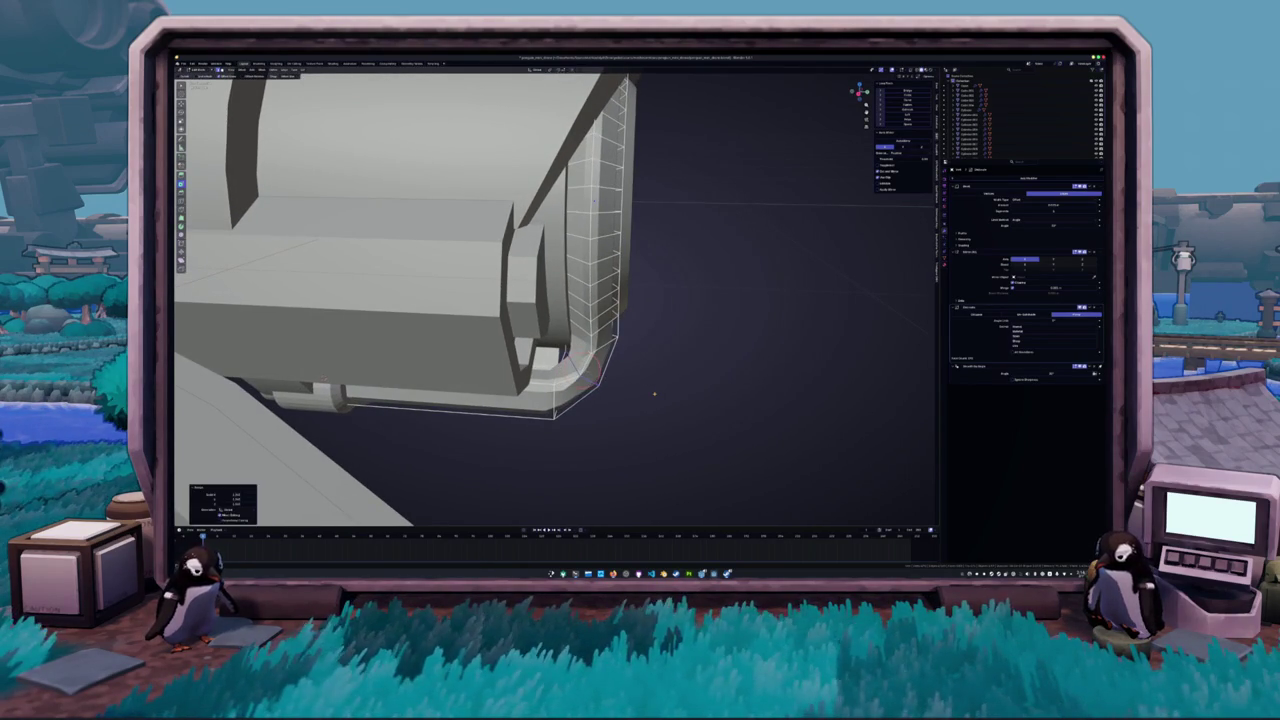
pyautogui.moveTo(646, 386)
pyautogui.mouseDown()
pyautogui.moveTo(567, 368)
pyautogui.moveTo(593, 392)
pyautogui.moveTo(578, 193)
pyautogui.mouseUp()
pyautogui.hotkey('ctrl', 'b')
pyautogui.click(588, 388)
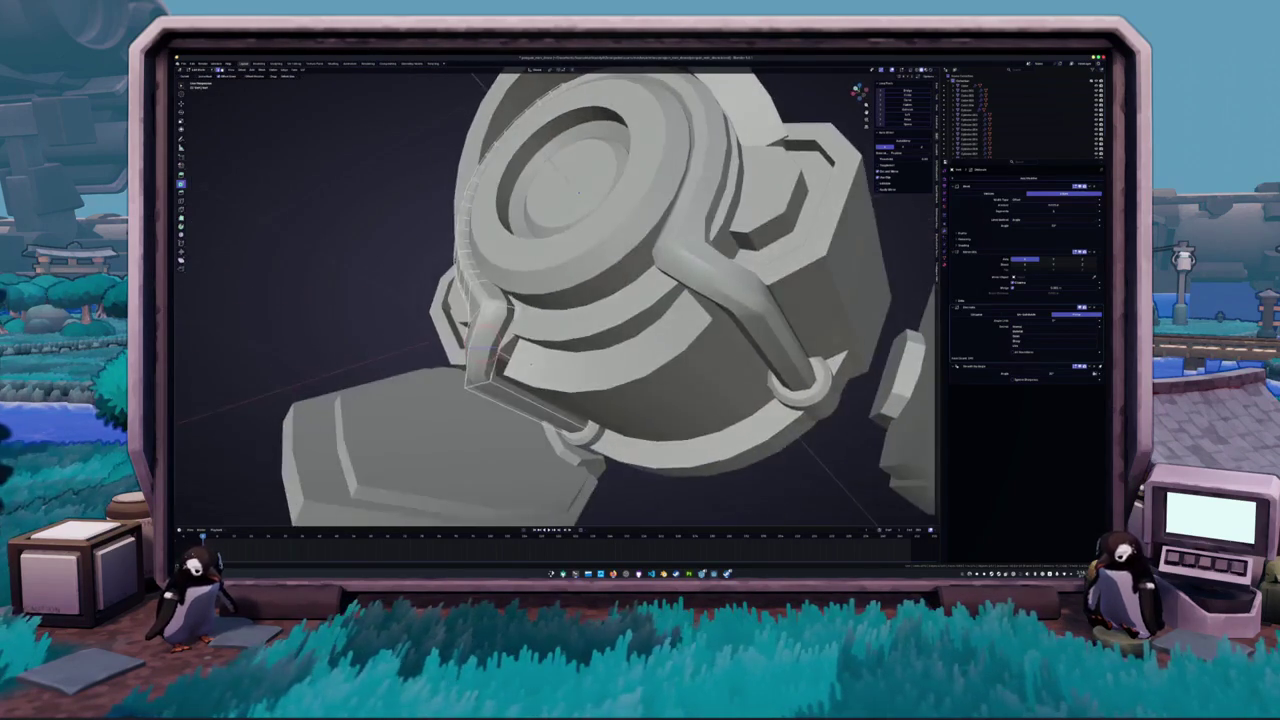
pyautogui.scroll(-5, 606, 394)
pyautogui.moveTo(606, 394)
pyautogui.mouseDown()
pyautogui.moveTo(600, 420)
pyautogui.moveTo(589, 418)
pyautogui.moveTo(595, 398)
pyautogui.mouseUp()
pyautogui.scroll(5, 589, 416)
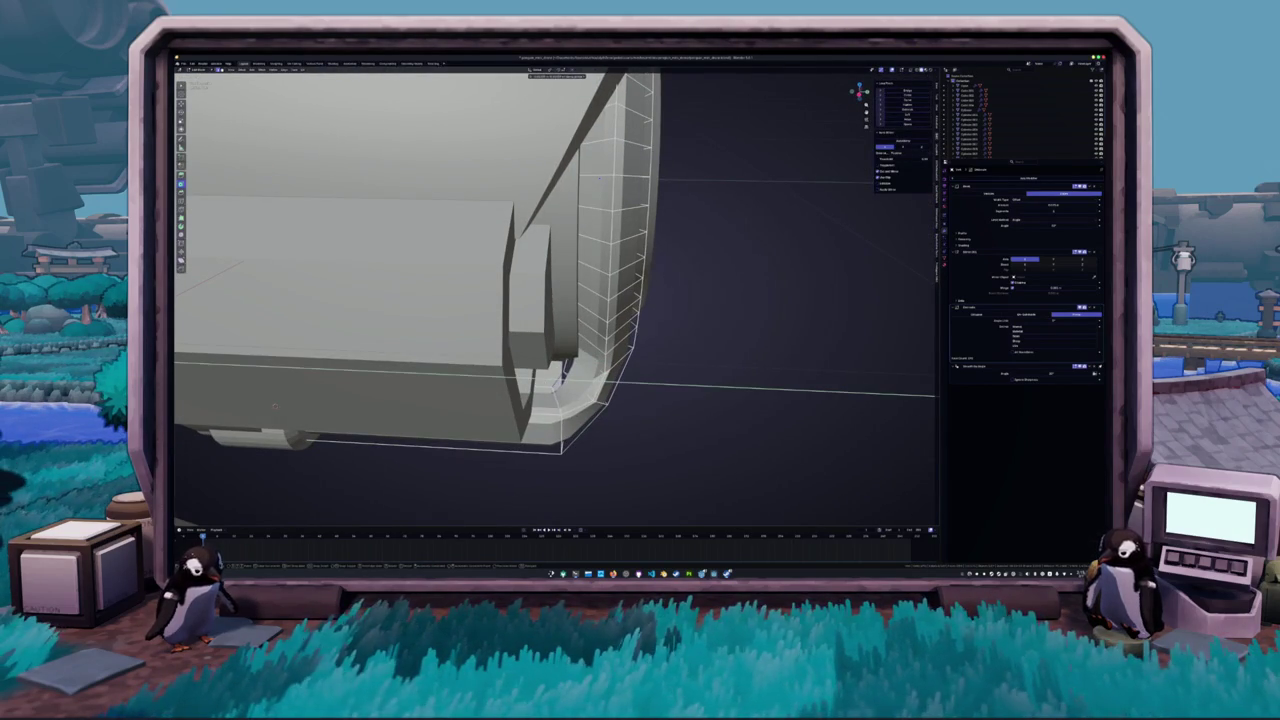
pyautogui.press('Tab')
pyautogui.press('KP_Divide')
pyautogui.scroll(6, 591, 404)
# - In Edit Mode, move the pipe corner vertices along the X axis
pyautogui.press('Tab')
pyautogui.moveTo(523, 349)
pyautogui.mouseDown()
pyautogui.moveTo(584, 420)
pyautogui.moveTo(500, 385)
pyautogui.mouseUp()
pyautogui.click(554, 391)
pyautogui.press('g')
pyautogui.press('x')
pyautogui.click(650, 199)
pyautogui.moveTo(650, 199)
pyautogui.mouseDown()
pyautogui.moveTo(514, 391)
pyautogui.moveTo(542, 400)
pyautogui.moveTo(648, 220)
pyautogui.moveTo(620, 240)
pyautogui.moveTo(549, 394)
pyautogui.moveTo(571, 374)
pyautogui.moveTo(545, 388)
pyautogui.moveTo(820, 354)
pyautogui.mouseUp()
# - Select an edge loop on the pipe and toggle the modifier's edit-mode display
pyautogui.press('Tab')
pyautogui.keyDown('alt'); pyautogui.click(620, 240); pyautogui.keyUp('alt')
pyautogui.scroll(4, 563, 385)
pyautogui.scroll(-4, 571, 374)
pyautogui.click(1078, 187)
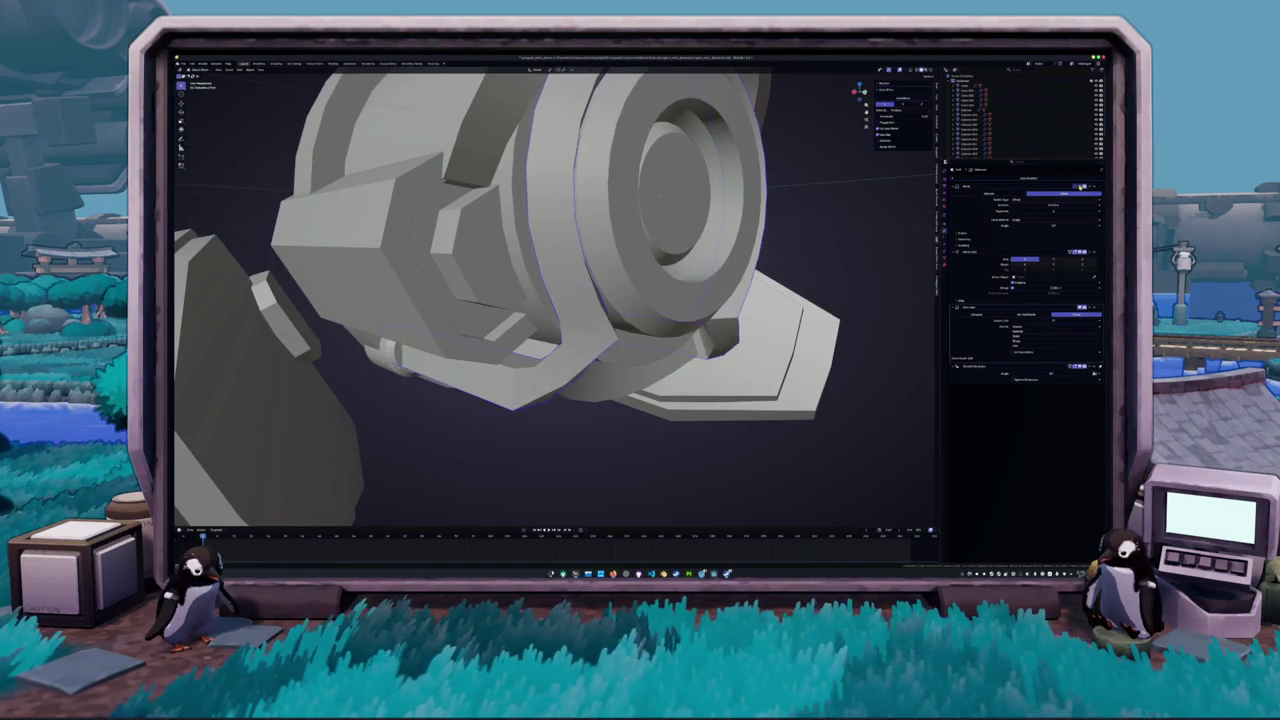
# - Turn on X-ray and center the view on the ring joint's underside corner
pyautogui.moveTo(550, 380); pyautogui.dragTo(460, 330)
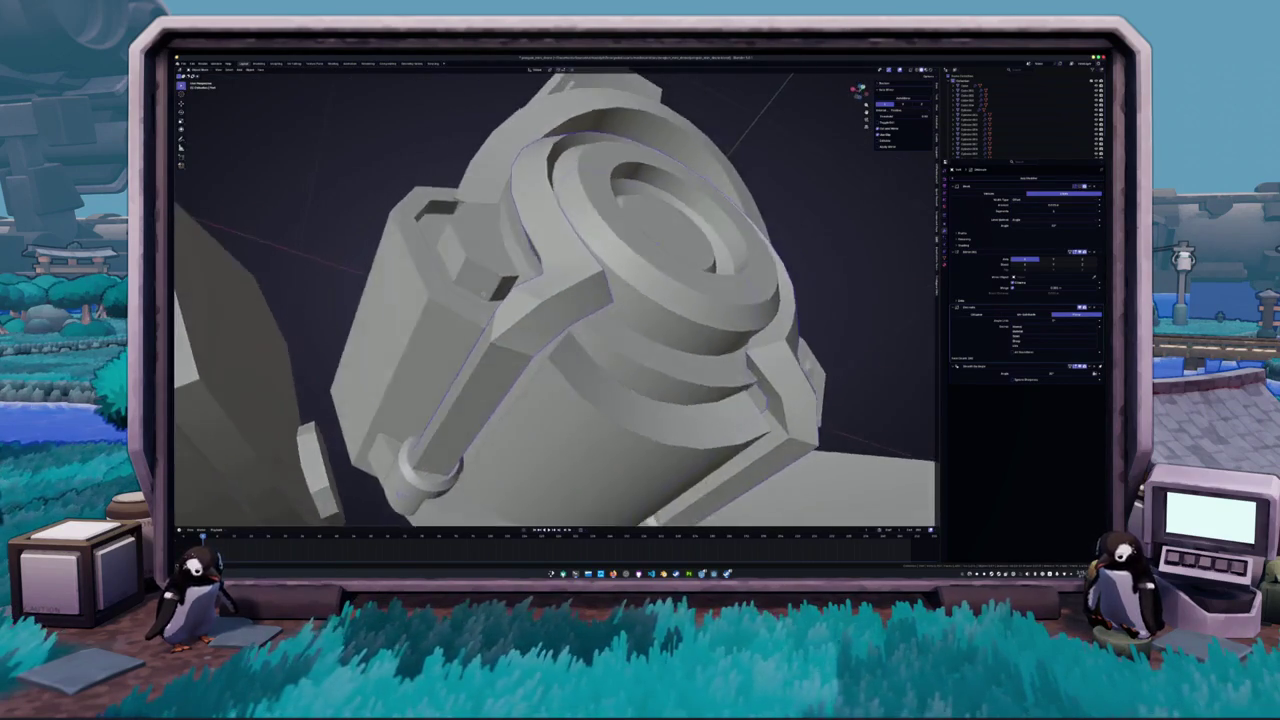
pyautogui.scroll(3, 556, 297)
pyautogui.moveTo(307, 383)
pyautogui.mouseDown()
pyautogui.moveTo(609, 334)
pyautogui.moveTo(557, 340)
pyautogui.mouseUp()
pyautogui.click(609, 333)
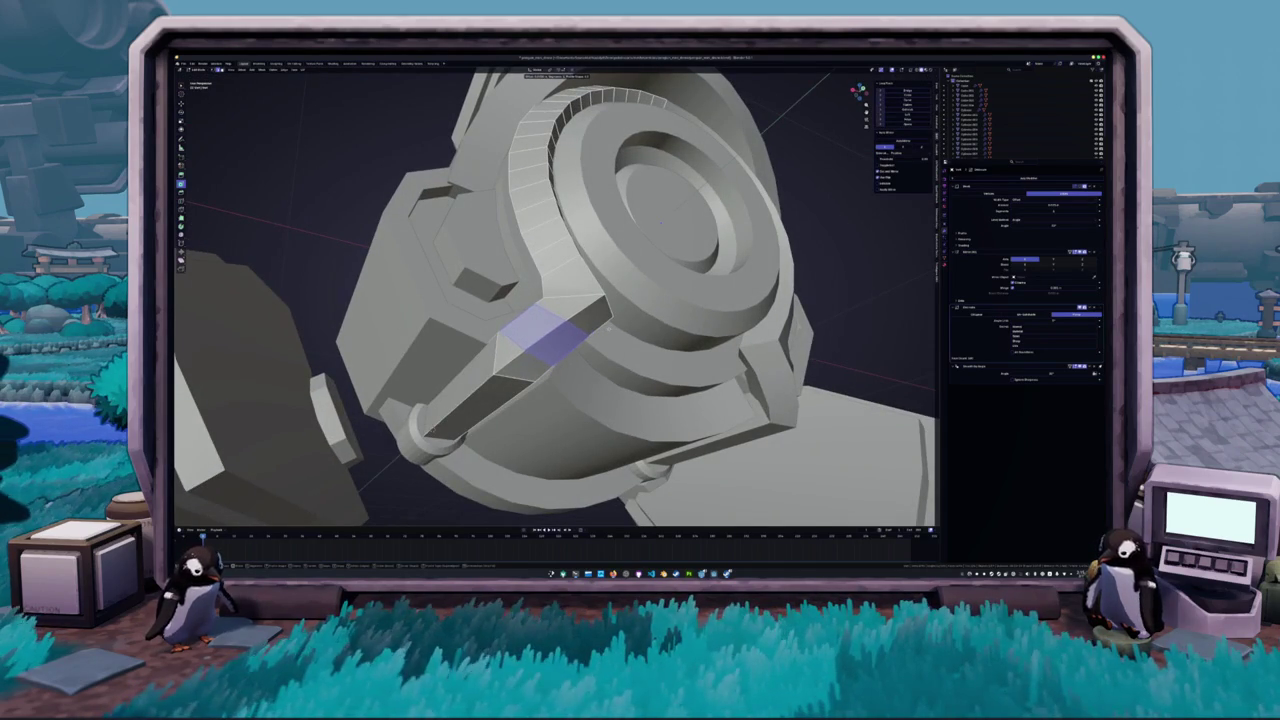
pyautogui.moveTo(606, 328); pyautogui.dragTo(595, 372)
pyautogui.scroll(3, 595, 372)
pyautogui.click(598, 425)
pyautogui.hotkey('alt', 'z')
pyautogui.hotkey('alt', 'a')
pyautogui.scroll(1, 543, 414)
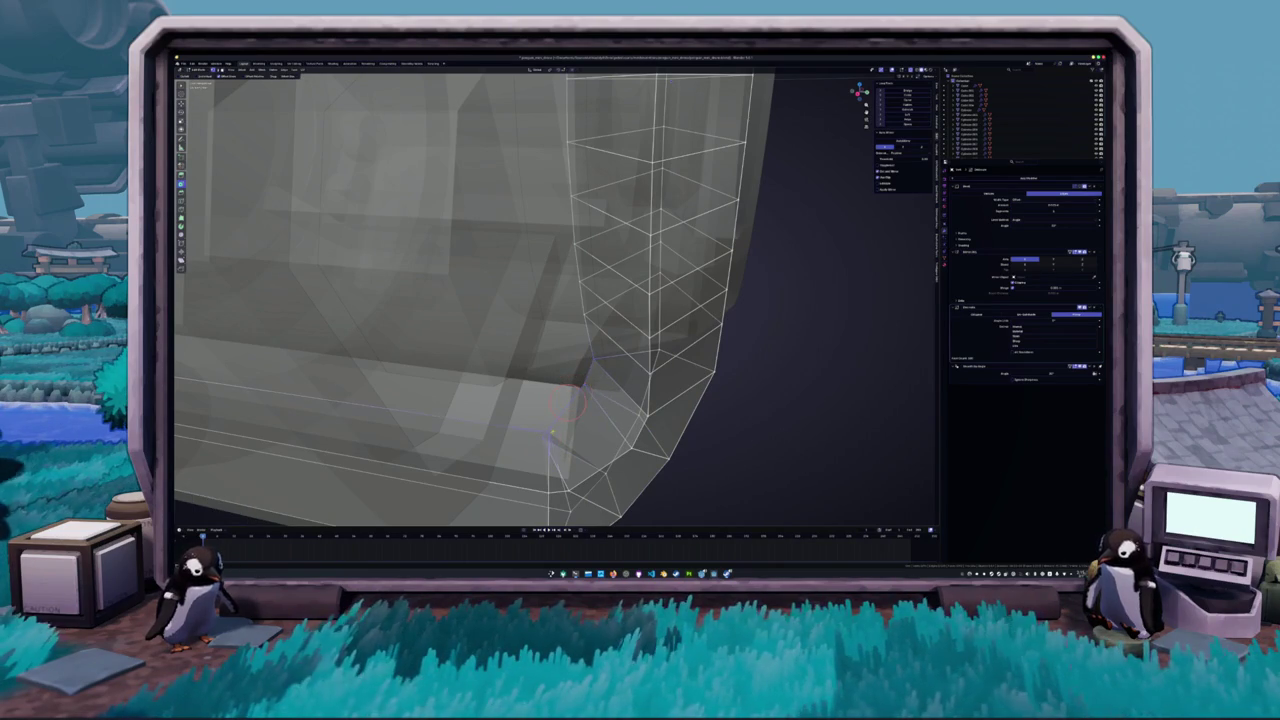
pyautogui.press('KP_Decimal')
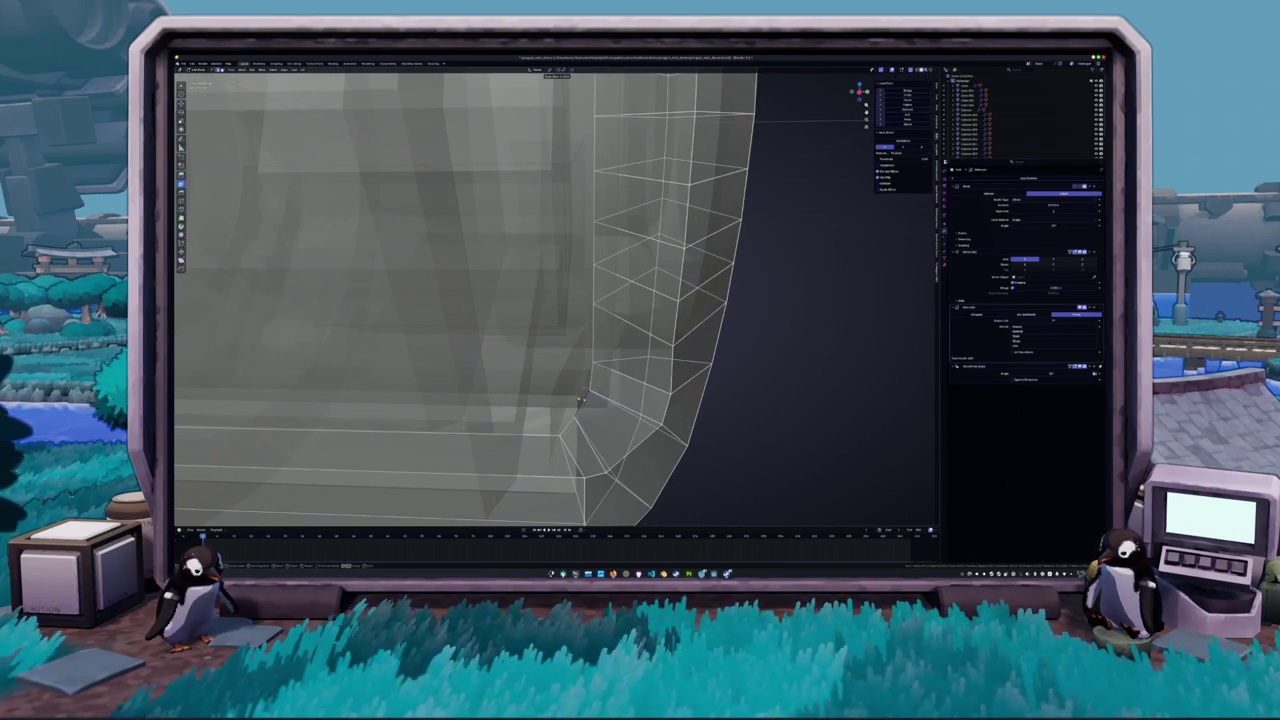
pyautogui.scroll(-8, 547, 296)
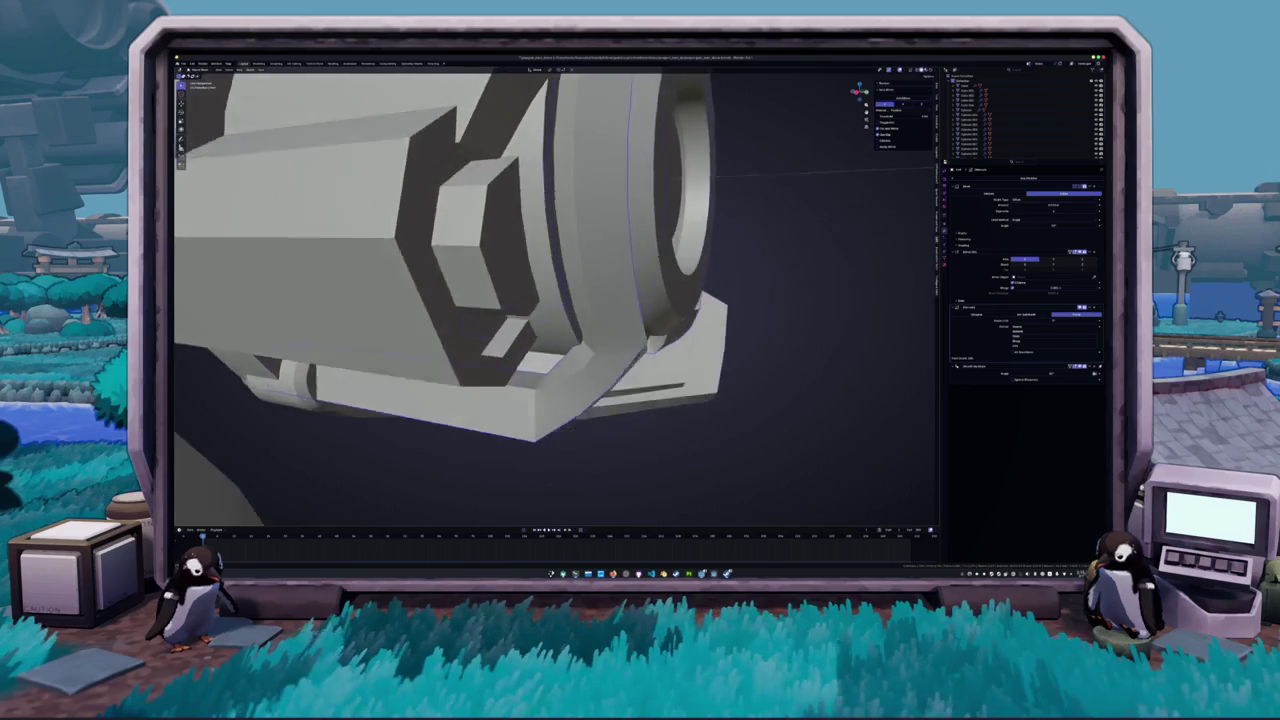
pyautogui.scroll(6, 556, 296)
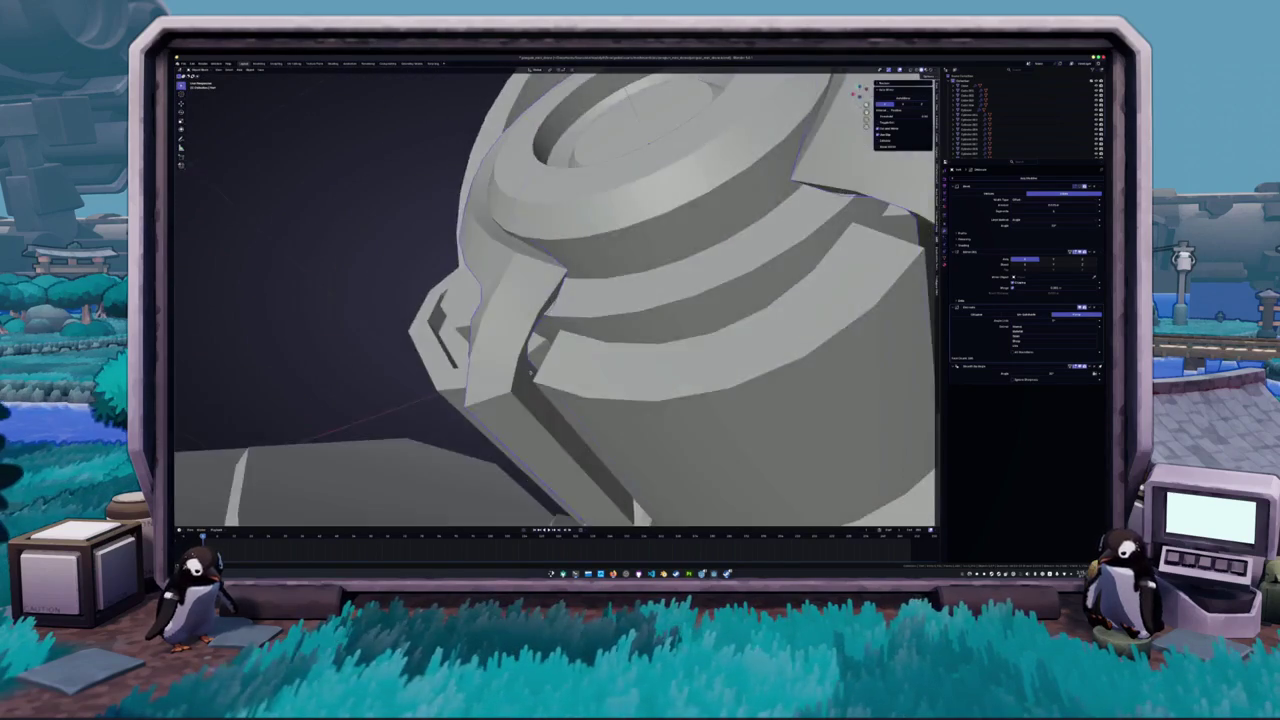
# - Bevel the pipe's corner edge loop into a multi-segment rounded corner and return to Object Mode
pyautogui.press('Tab')
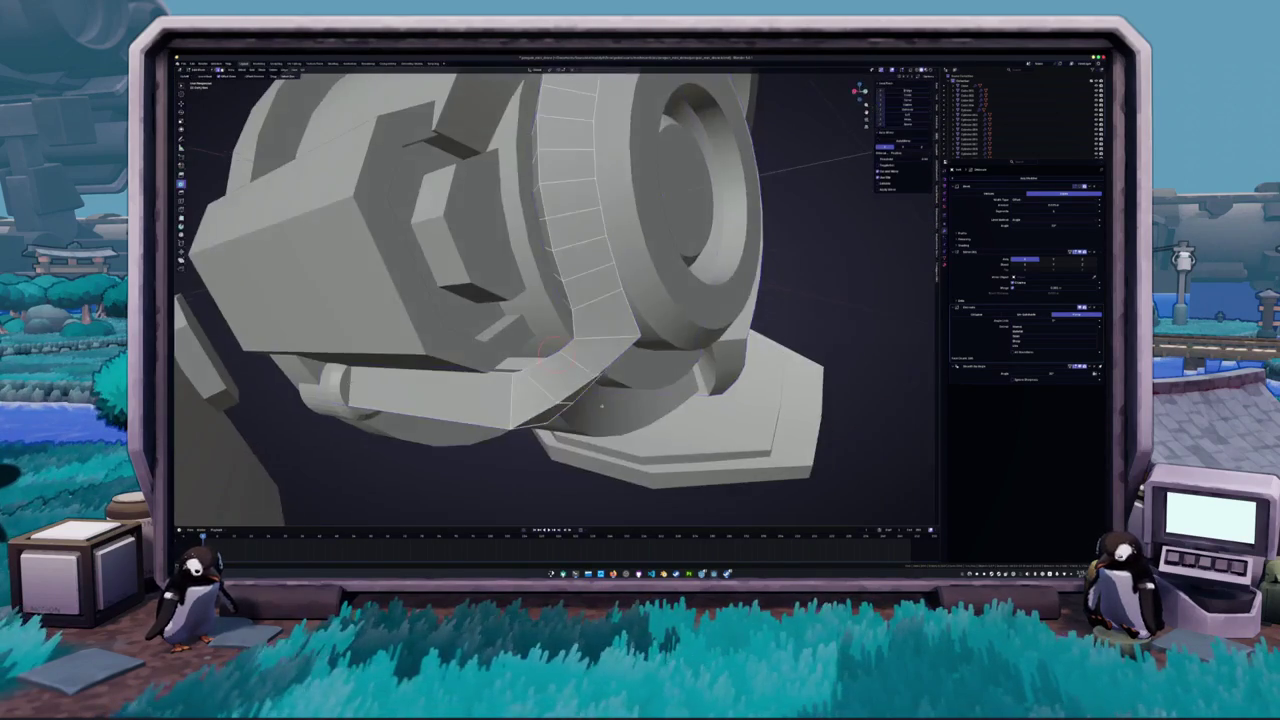
pyautogui.scroll(-2, 556, 296)
pyautogui.scroll(-2, 556, 410)
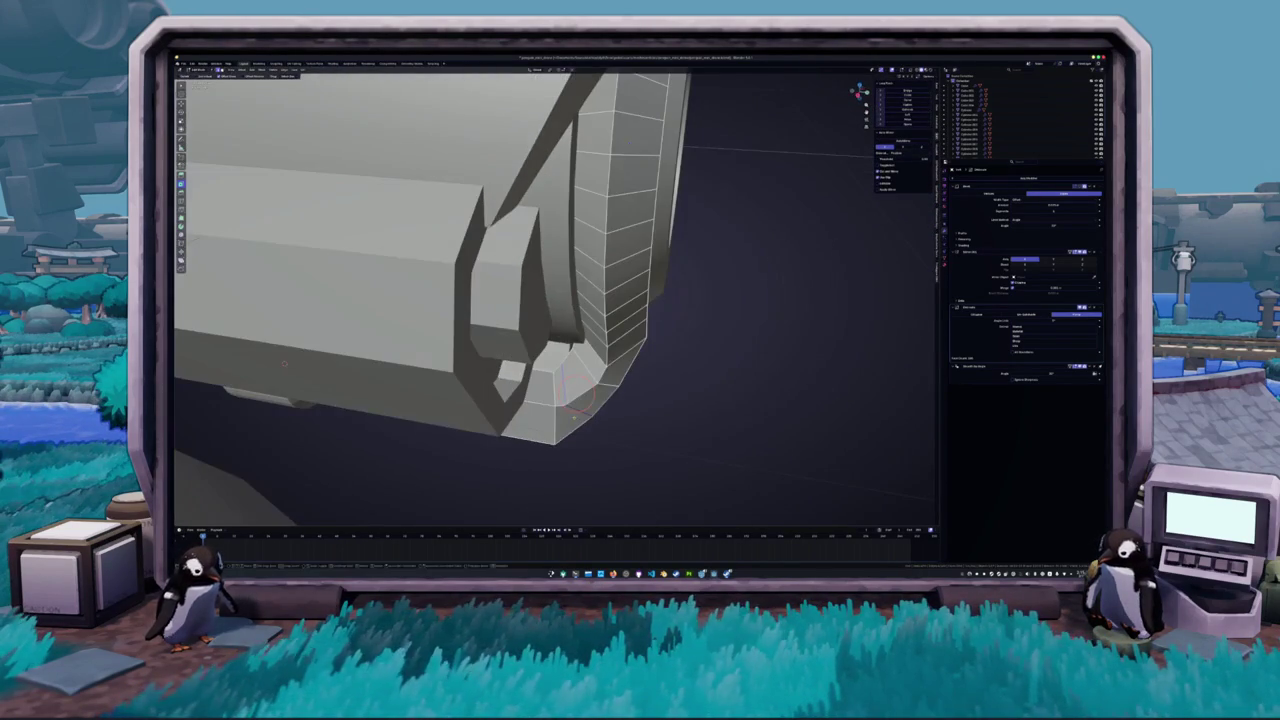
pyautogui.keyDown('alt'); pyautogui.click(590, 405); pyautogui.keyUp('alt')
pyautogui.hotkey('ctrl', 'b')
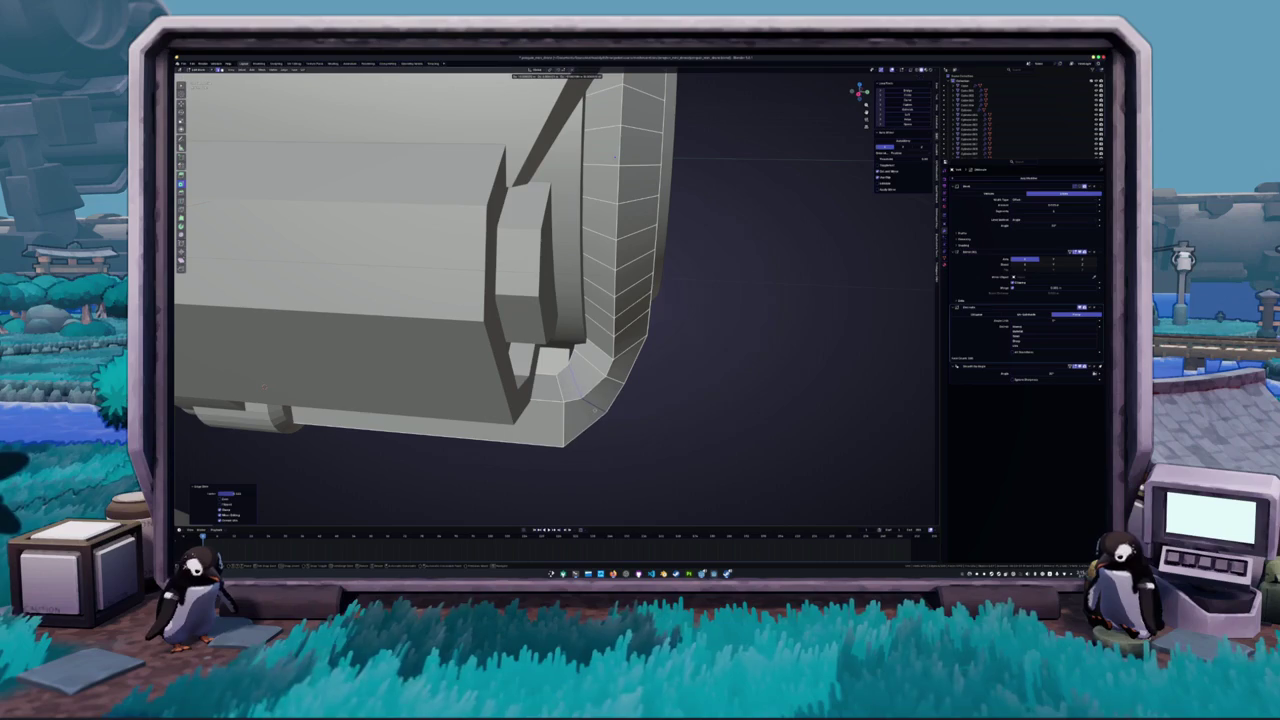
pyautogui.click(616, 156)
pyautogui.press('Tab')
pyautogui.moveTo(616, 156)
pyautogui.mouseDown()
pyautogui.moveTo(570, 387)
pyautogui.moveTo(552, 347)
pyautogui.mouseUp()
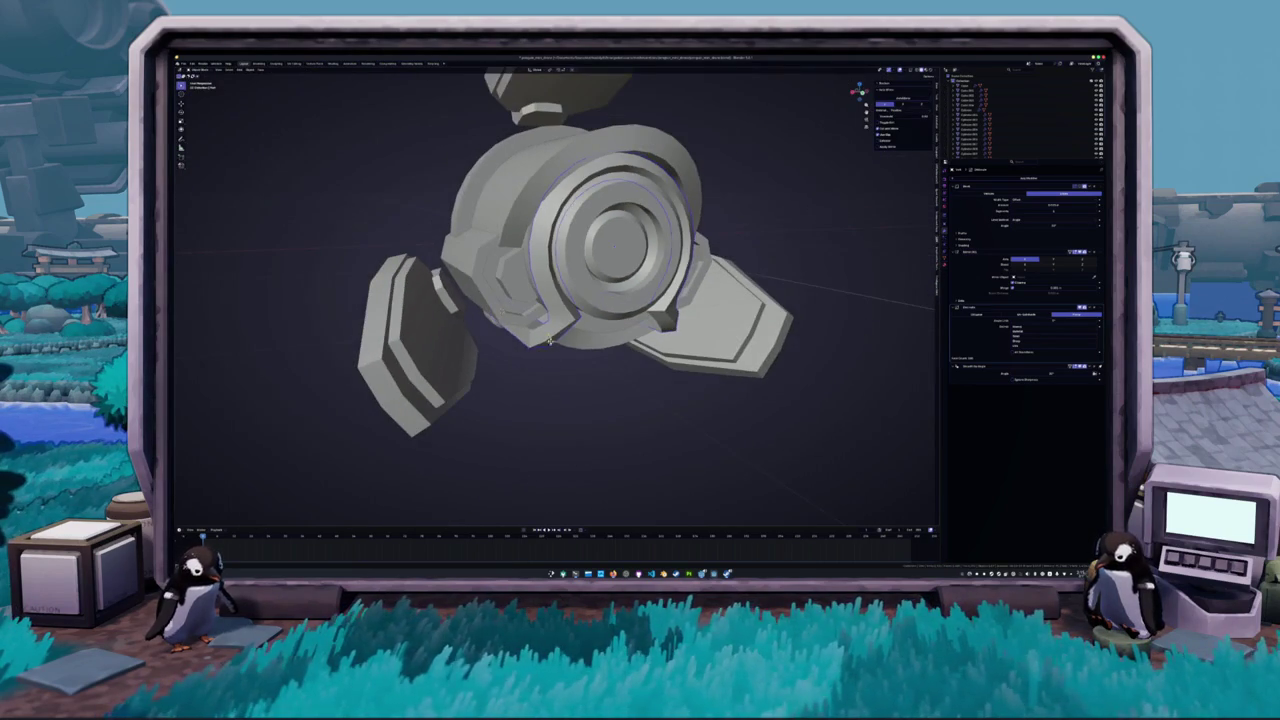
pyautogui.scroll(3, 593, 343)
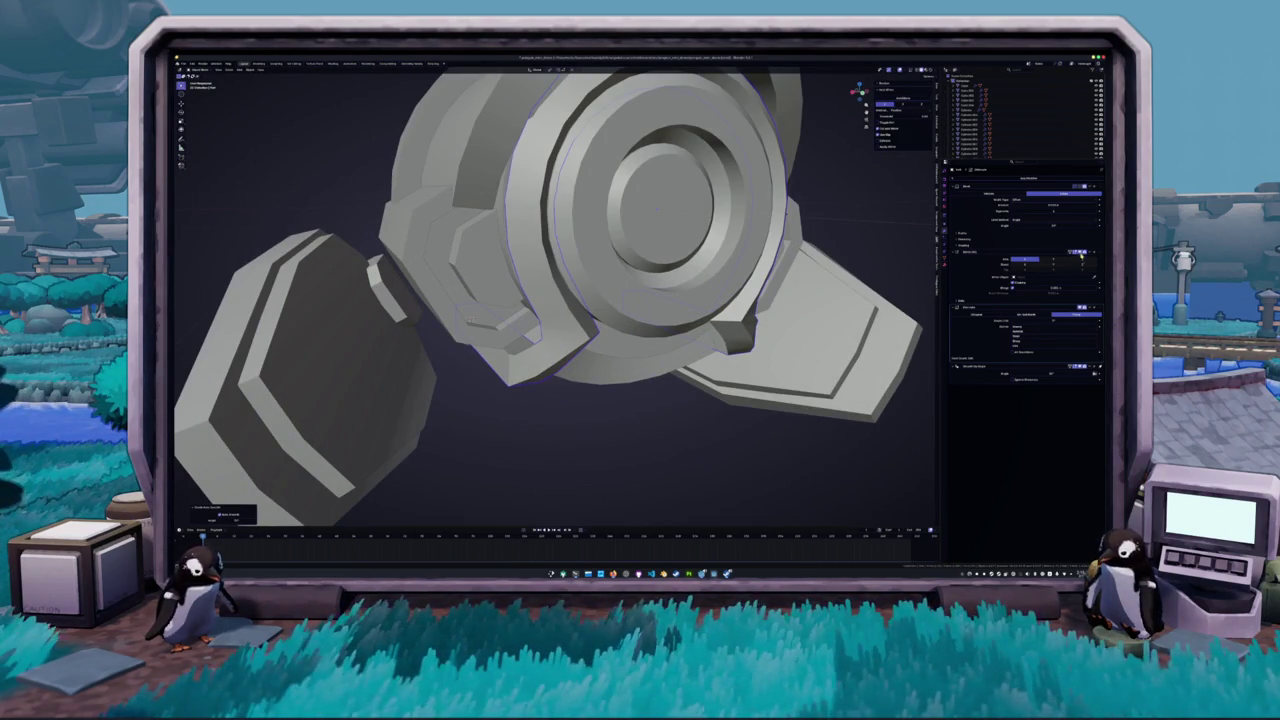
pyautogui.moveTo(700, 360); pyautogui.dragTo(711, 366)
pyautogui.scroll(4, 711, 366)
pyautogui.moveTo(808, 335)
pyautogui.mouseDown()
pyautogui.moveTo(731, 342)
pyautogui.moveTo(767, 289)
pyautogui.moveTo(767, 330)
pyautogui.moveTo(700, 300)
pyautogui.moveTo(680, 330)
pyautogui.moveTo(635, 298)
pyautogui.mouseUp()
pyautogui.scroll(-4, 760, 345)
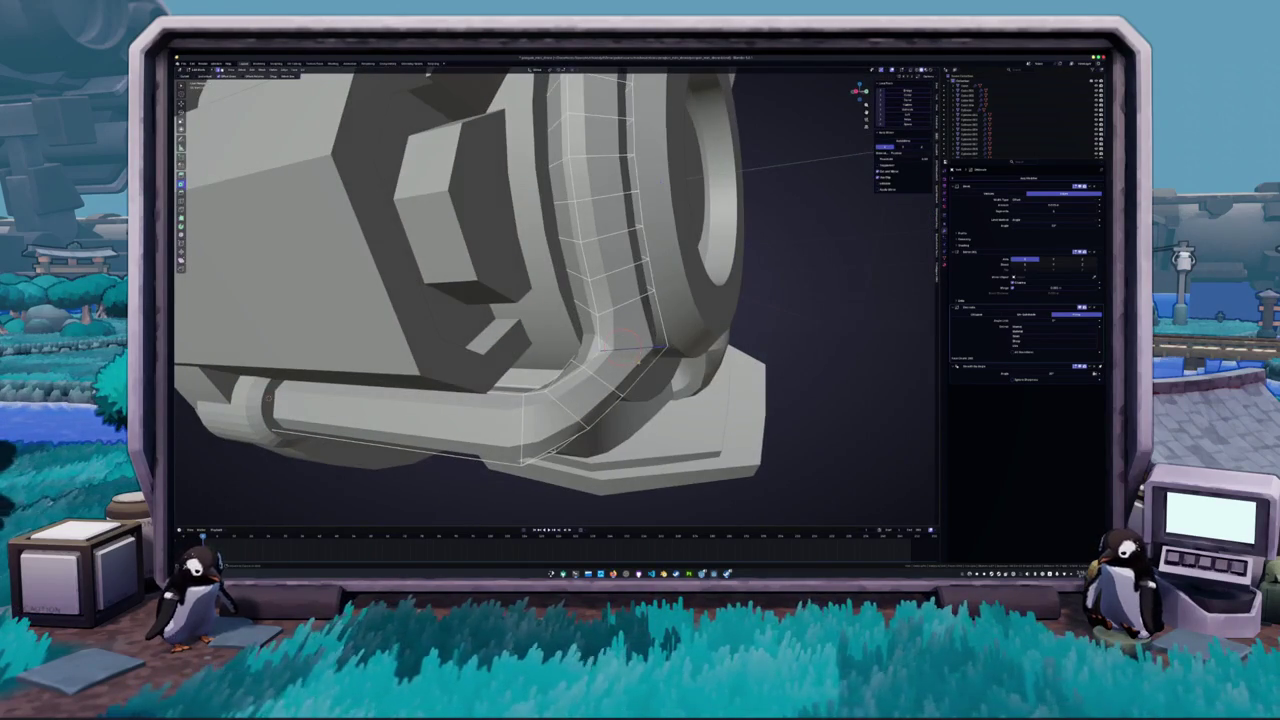
# - Extrude a face at the pipe's bend
pyautogui.click(655, 358)
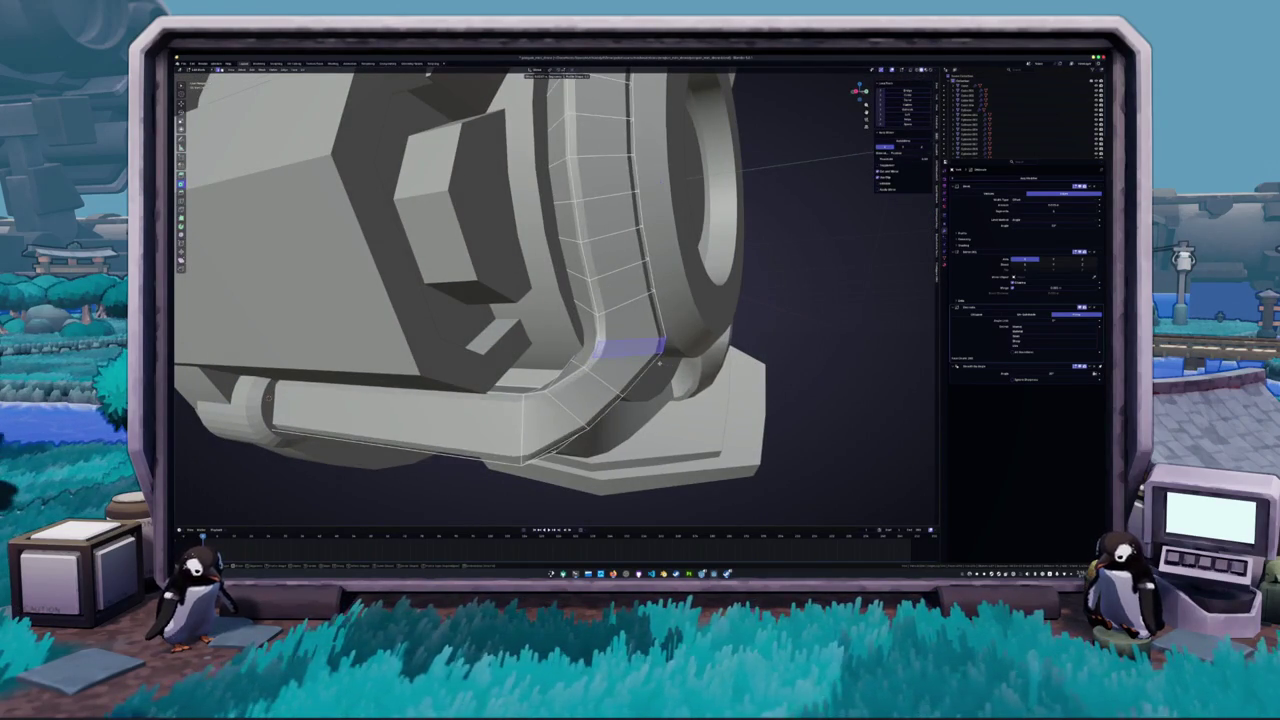
pyautogui.moveTo(661, 363)
pyautogui.mouseDown()
pyautogui.moveTo(557, 379)
pyautogui.moveTo(550, 345)
pyautogui.mouseUp()
pyautogui.click(552, 336)
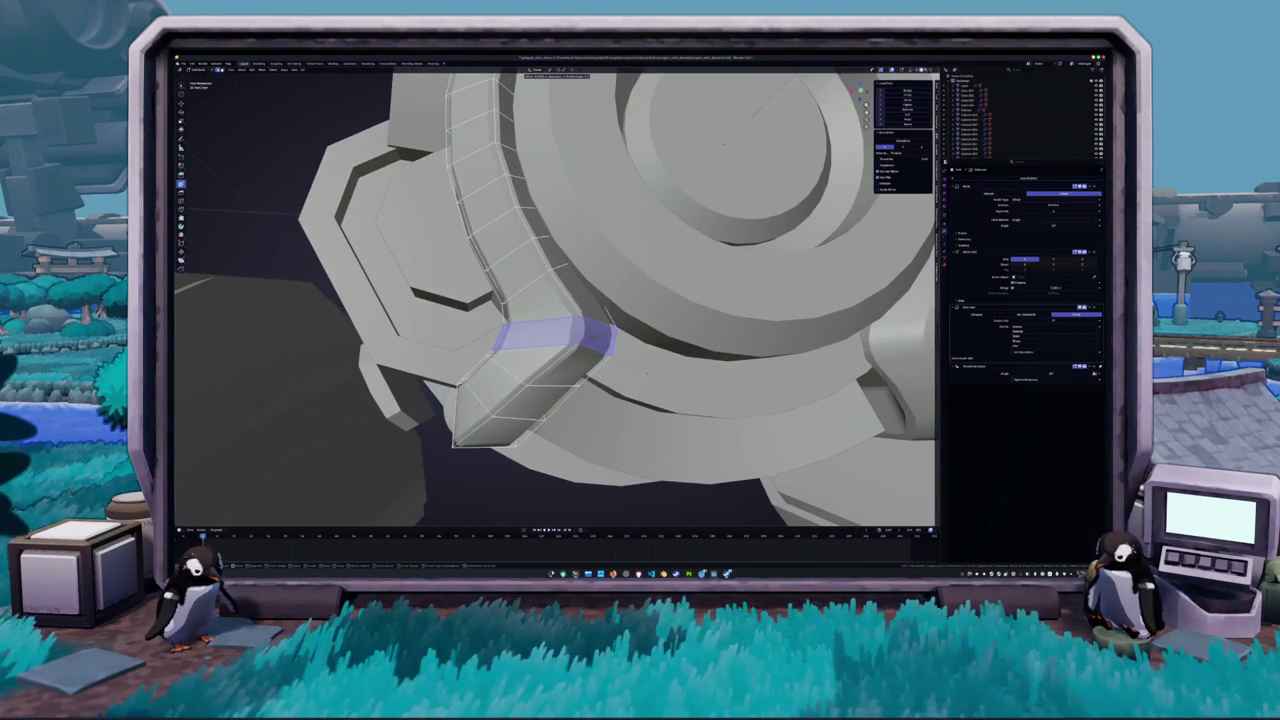
pyautogui.press('e')
pyautogui.moveTo(649, 370)
pyautogui.mouseDown()
pyautogui.moveTo(555, 393)
pyautogui.moveTo(580, 396)
pyautogui.moveTo(592, 378)
pyautogui.mouseUp()
pyautogui.scroll(5, 574, 394)
# - Select the band's corner edges as a shortest path, toggling X-ray to reach them
pyautogui.hotkey('alt', 'z')
pyautogui.click(581, 427)
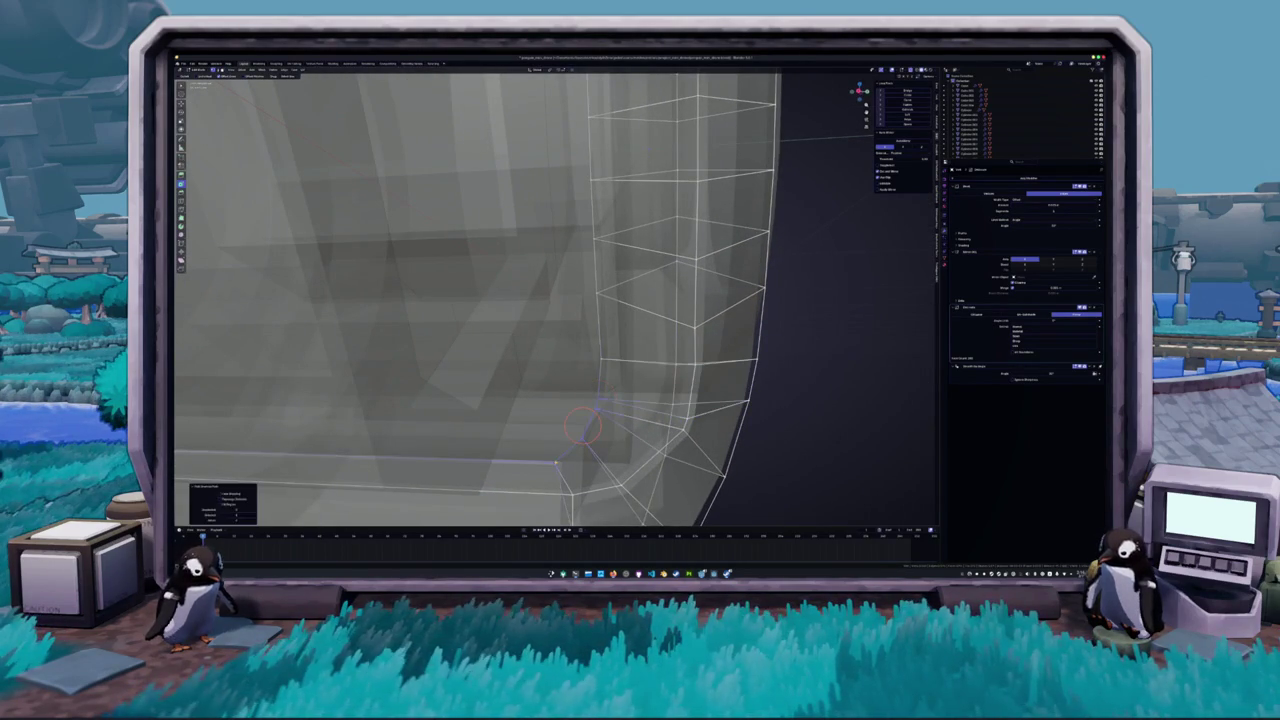
pyautogui.click(592, 413)
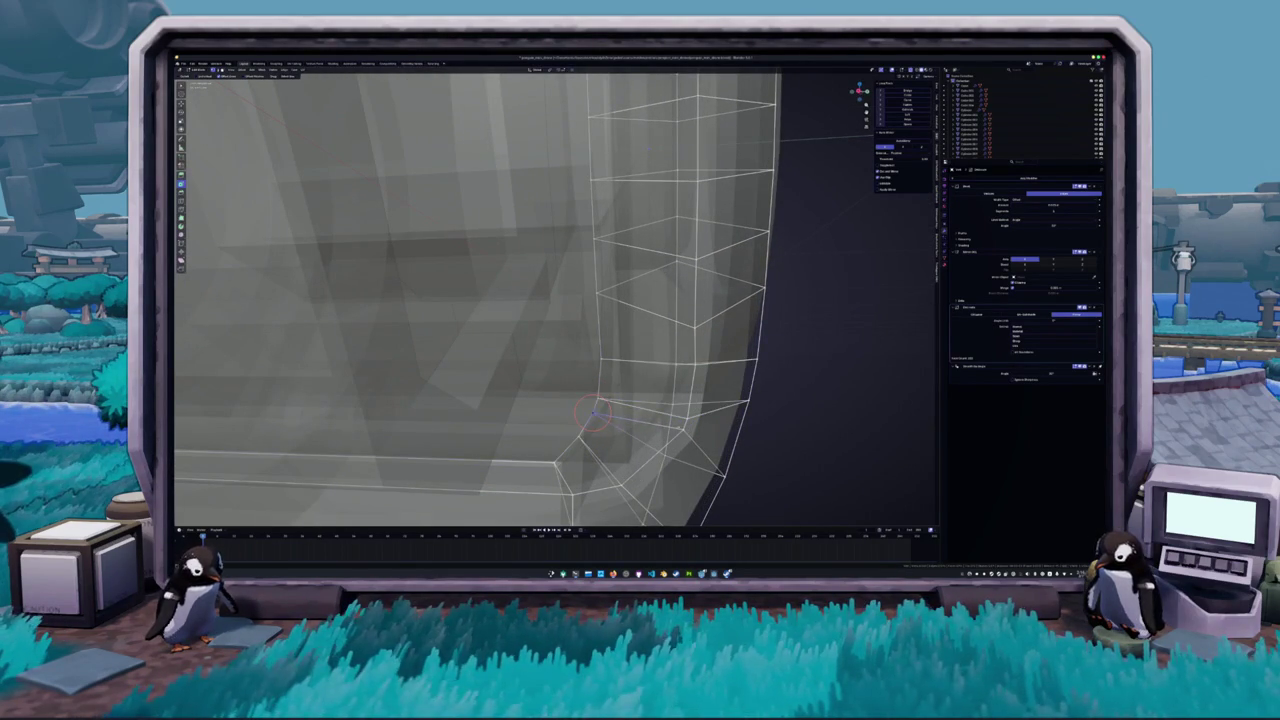
pyautogui.moveTo(686, 418); pyautogui.dragTo(637, 372)
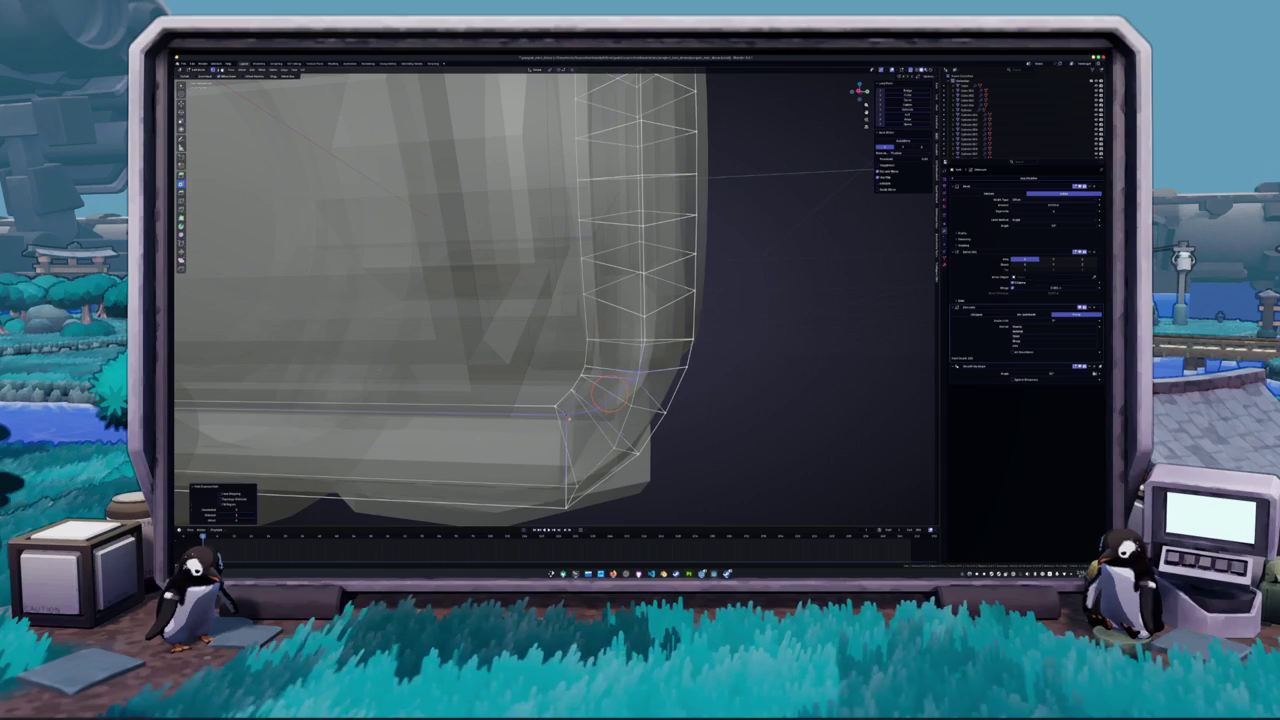
pyautogui.hotkey('alt', 'z')
pyautogui.moveTo(500, 350); pyautogui.dragTo(600, 300)
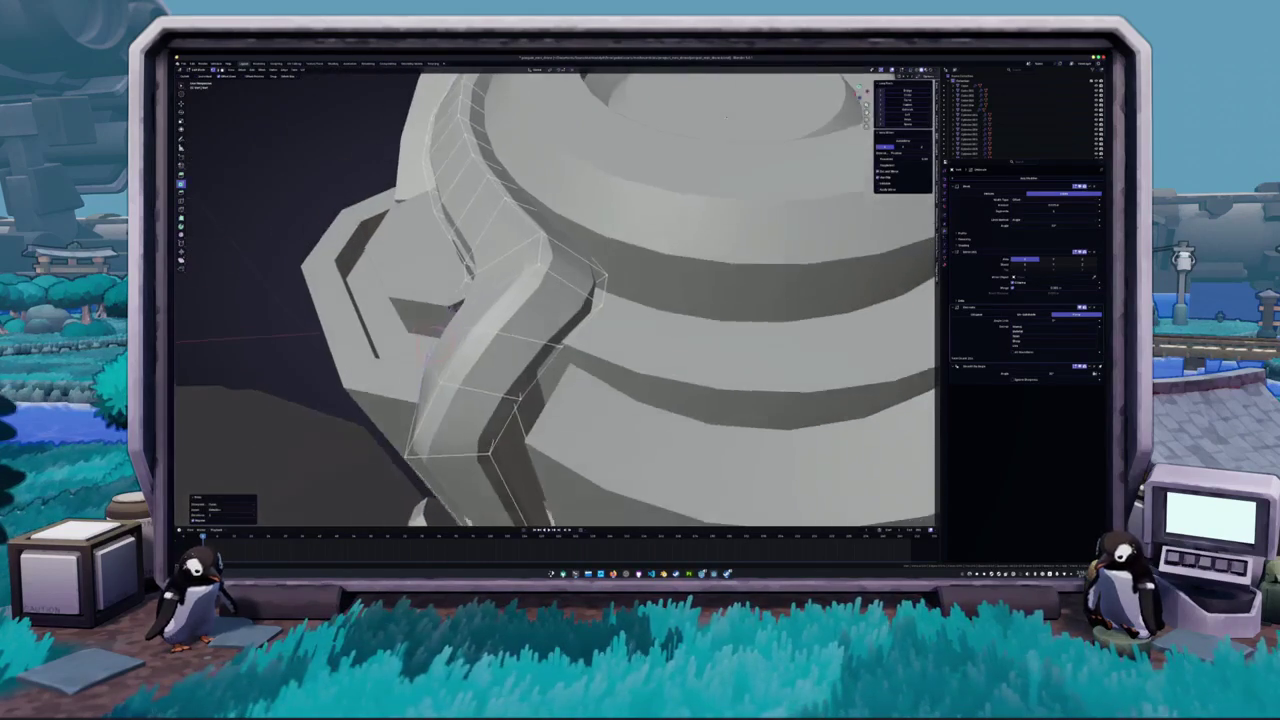
pyautogui.click(600, 300)
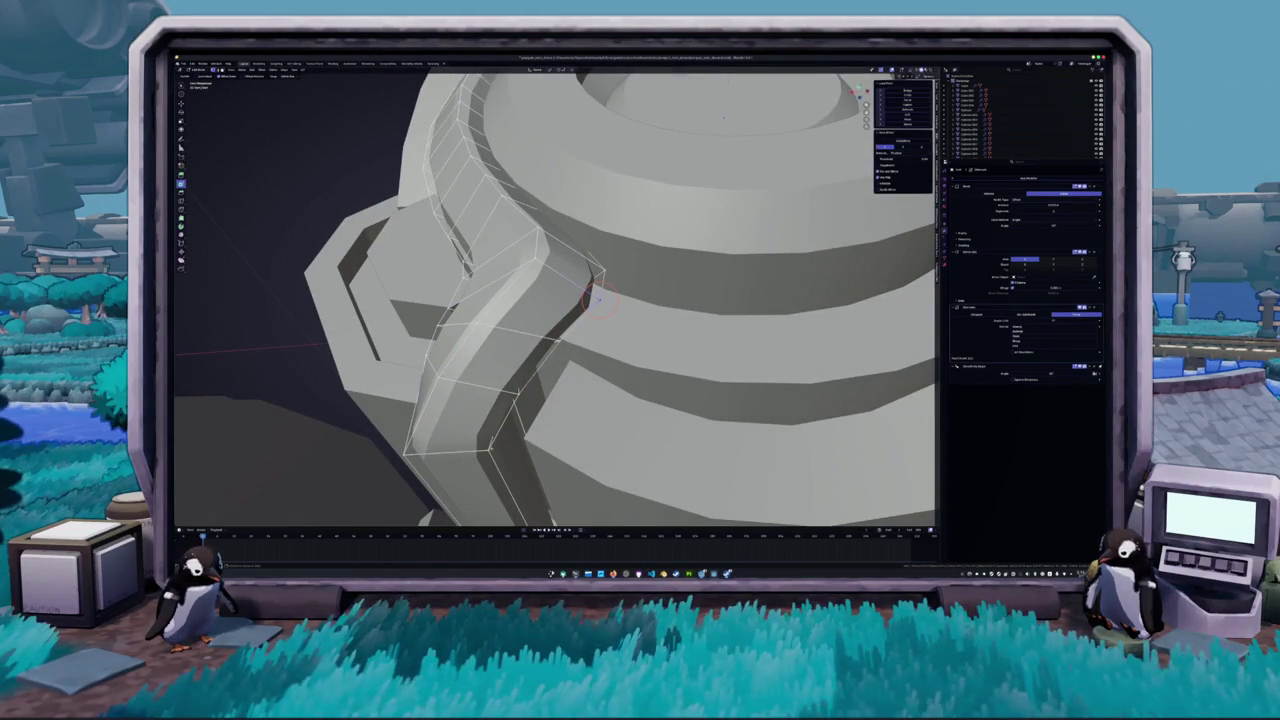
pyautogui.keyDown('ctrl'); pyautogui.click(540, 370); pyautogui.keyUp('ctrl')
# - Leave Edit Mode and orbit around to review the whole turret assembly
pyautogui.press('Tab')
pyautogui.moveTo(540, 370)
pyautogui.mouseDown()
pyautogui.moveTo(506, 430)
pyautogui.moveTo(545, 460)
pyautogui.moveTo(575, 380)
pyautogui.moveTo(608, 189)
pyautogui.mouseUp()
pyautogui.press('Tab')
pyautogui.moveTo(601, 400); pyautogui.dragTo(595, 405)
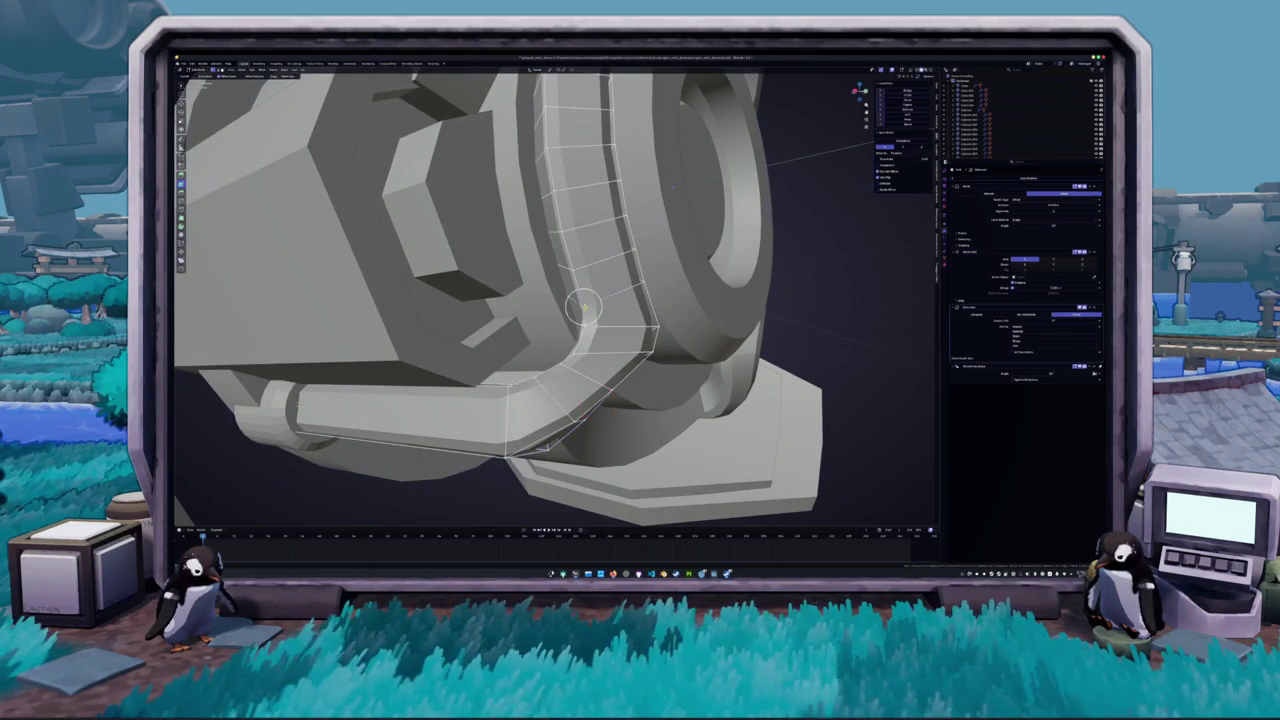
pyautogui.press('Tab')
pyautogui.moveTo(595, 405)
pyautogui.mouseDown()
pyautogui.moveTo(575, 340)
pyautogui.moveTo(603, 247)
pyautogui.mouseUp()
pyautogui.moveTo(519, 352)
pyautogui.mouseDown()
pyautogui.moveTo(483, 353)
pyautogui.moveTo(525, 345)
pyautogui.moveTo(551, 371)
pyautogui.moveTo(581, 366)
pyautogui.mouseUp()
pyautogui.scroll(-5, 541, 348)
pyautogui.scroll(3, 581, 366)
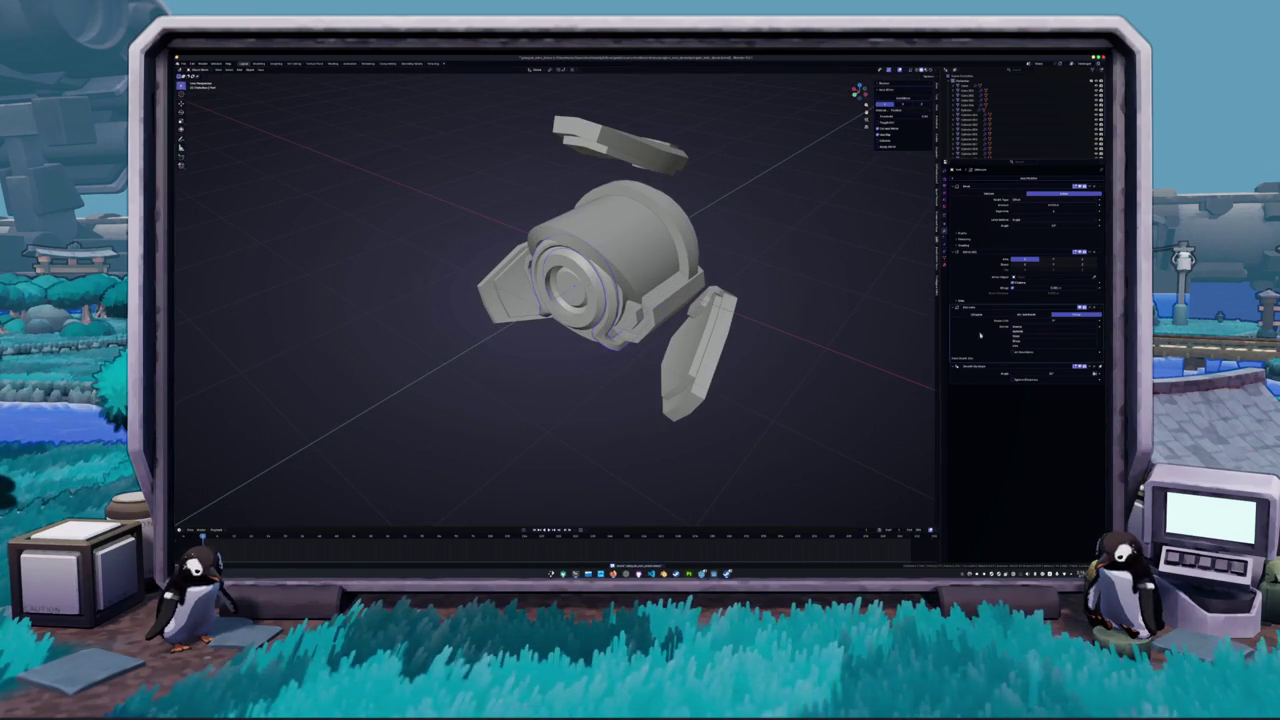
# - Select a blade piece and apply its modifier stack with Ctrl+A
pyautogui.moveTo(814, 321)
pyautogui.mouseDown()
pyautogui.moveTo(743, 334)
pyautogui.moveTo(700, 296)
pyautogui.mouseUp()
pyautogui.scroll(-3, 700, 296)
pyautogui.moveTo(632, 317); pyautogui.dragTo(600, 334)
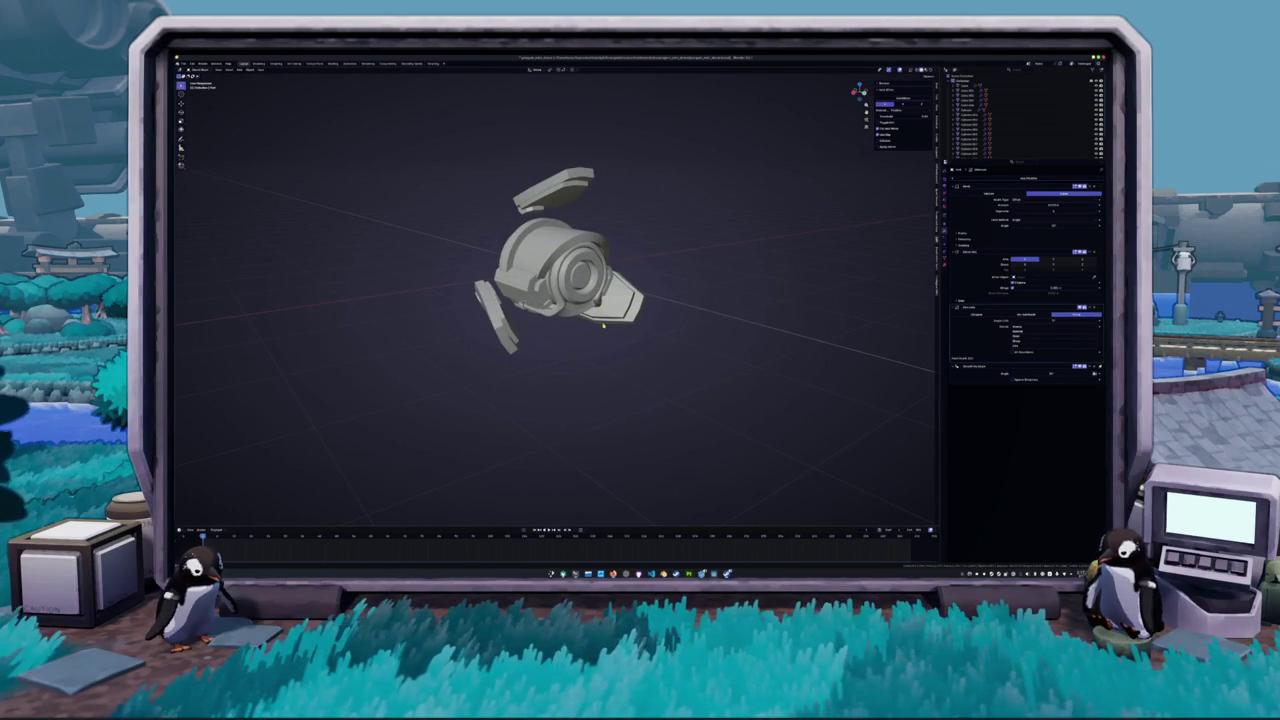
pyautogui.click(508, 344)
pyautogui.moveTo(549, 337); pyautogui.dragTo(842, 302)
pyautogui.hotkey('ctrl', 'a')
pyautogui.hotkey('ctrl', 'a')
pyautogui.hotkey('ctrl', 'a')
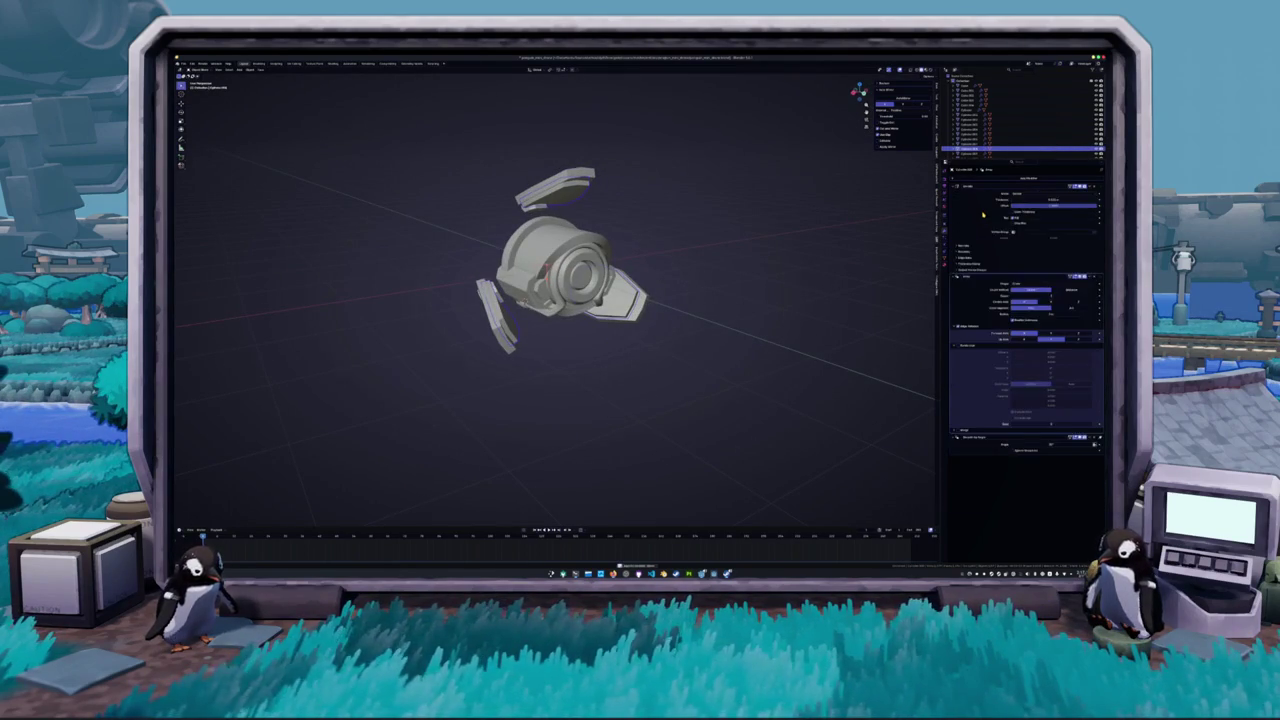
# - In Edit Mode, select the inner band of faces and apply a context-menu action to them
pyautogui.moveTo(700, 340)
pyautogui.mouseDown()
pyautogui.moveTo(490, 312)
pyautogui.moveTo(514, 324)
pyautogui.moveTo(470, 300)
pyautogui.moveTo(587, 377)
pyautogui.moveTo(640, 330)
pyautogui.mouseUp()
pyautogui.press('Tab')
pyautogui.click(491, 312)
pyautogui.scroll(3, 540, 320)
pyautogui.rightClick(470, 300)
pyautogui.click(480, 315)
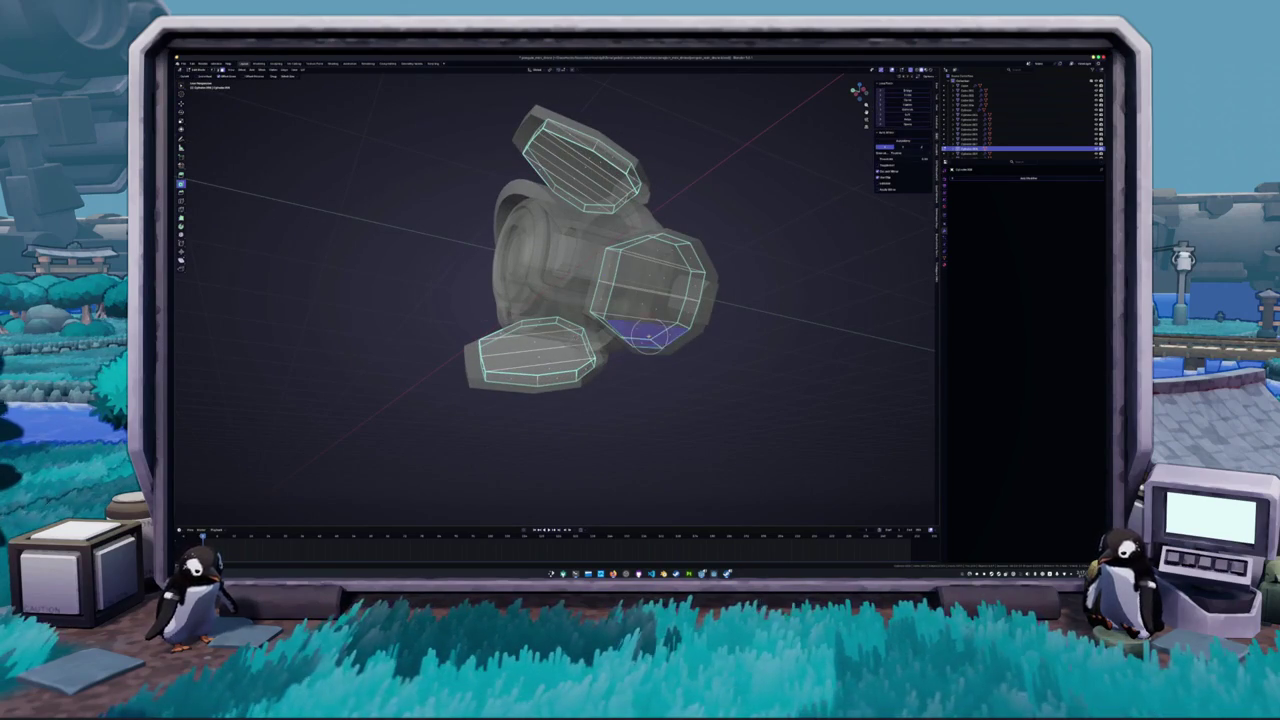
pyautogui.click(652, 305)
pyautogui.click(655, 285)
pyautogui.hotkey('alt', 'a')
# - Select faces on all three octagonal blade pieces from the front view
pyautogui.moveTo(640, 330); pyautogui.dragTo(538, 225)
pyautogui.click(565, 260)
pyautogui.hotkey('alt', 'a')
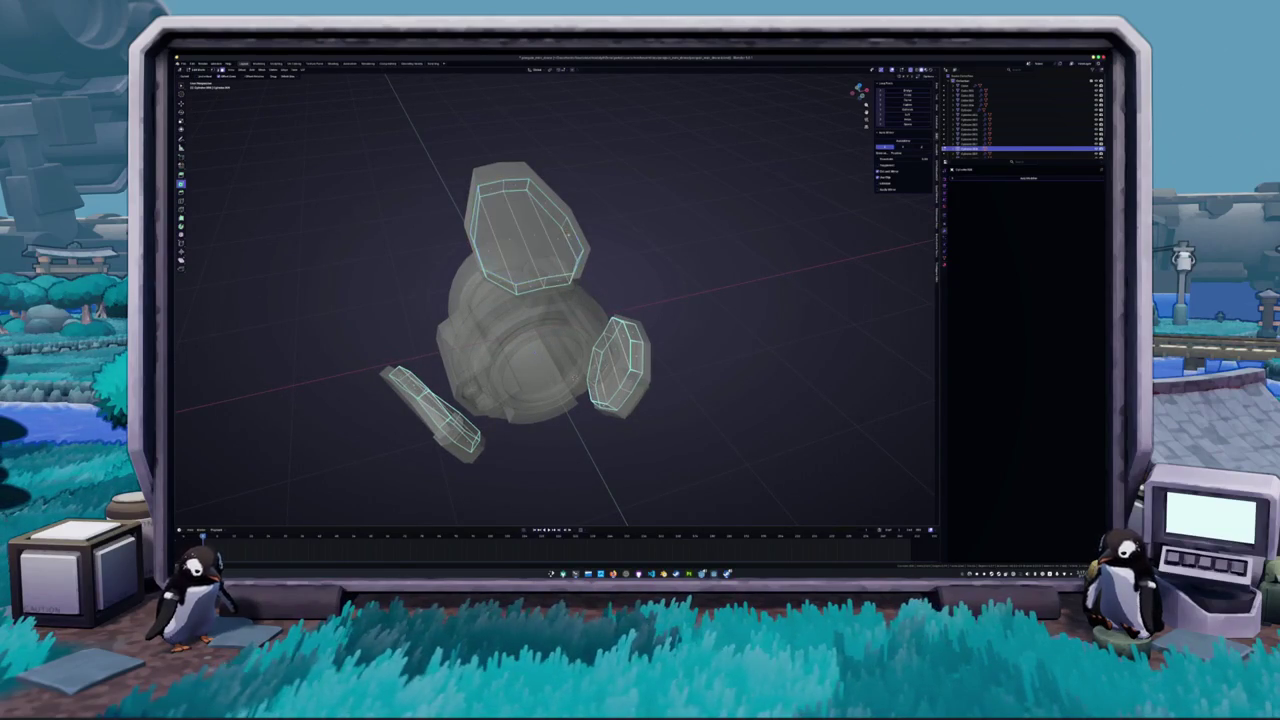
pyautogui.press('KP_1')
pyautogui.moveTo(586, 289)
pyautogui.mouseDown()
pyautogui.moveTo(610, 312)
pyautogui.moveTo(630, 240)
pyautogui.moveTo(631, 321)
pyautogui.mouseUp()
pyautogui.click(612, 315)
# - Add two more turret parts to the selection from the outliner
pyautogui.press('Tab')
pyautogui.press('Tab')
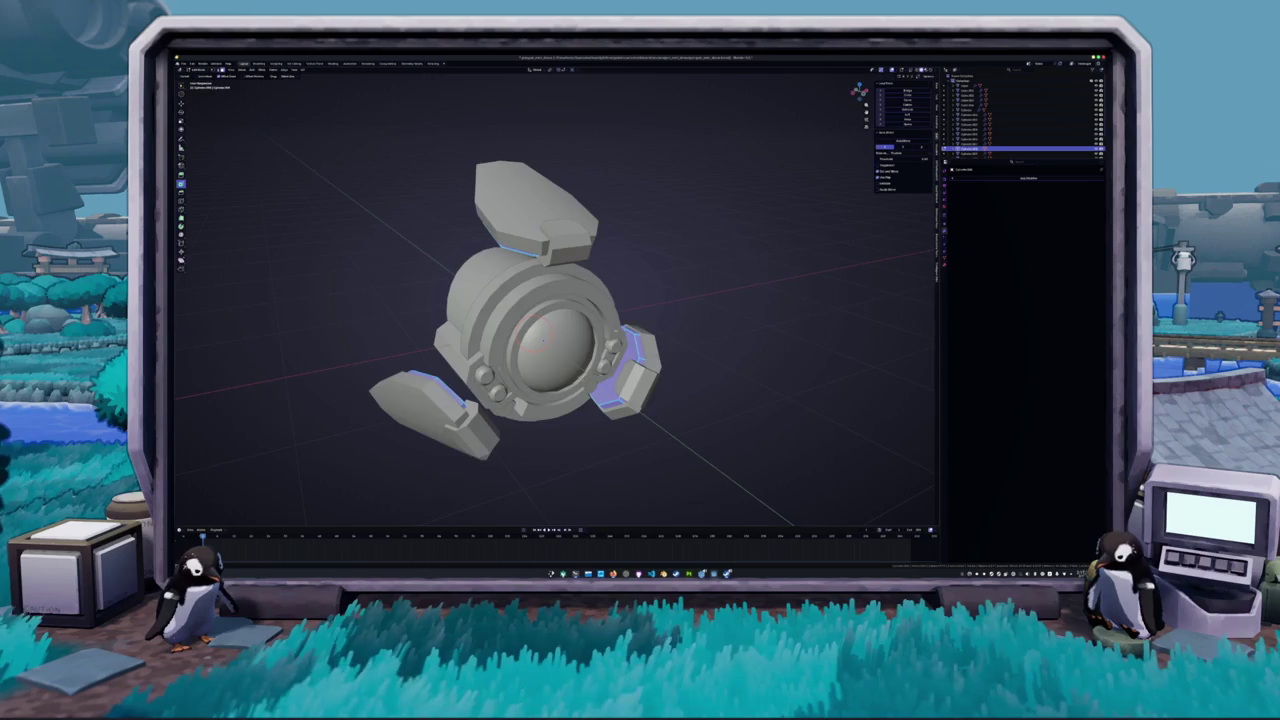
pyautogui.press('Tab')
pyautogui.click(970, 104)
pyautogui.moveTo(640, 300); pyautogui.dragTo(400, 316)
pyautogui.click(970, 119)
pyautogui.moveTo(640, 300); pyautogui.dragTo(480, 300)
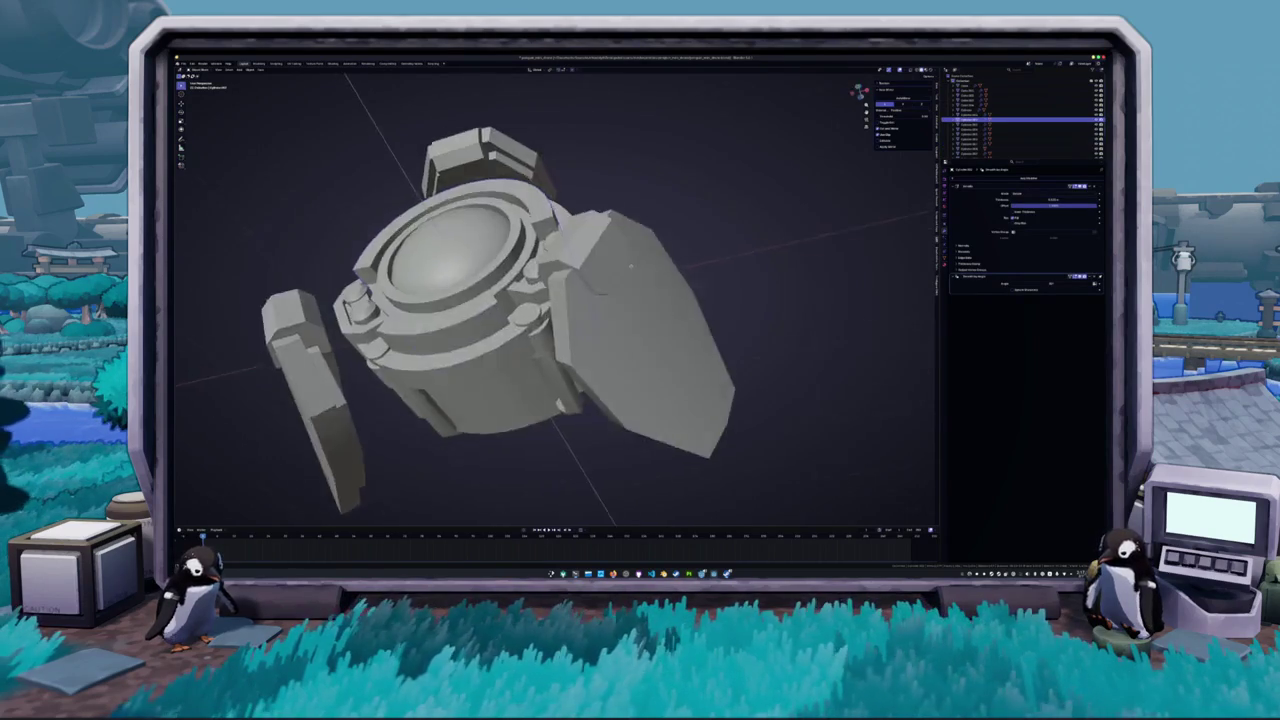
# - Slide the housing's top curved panel faces along one axis with X-ray on, then disable X-ray
pyautogui.moveTo(631, 268); pyautogui.dragTo(628, 292)
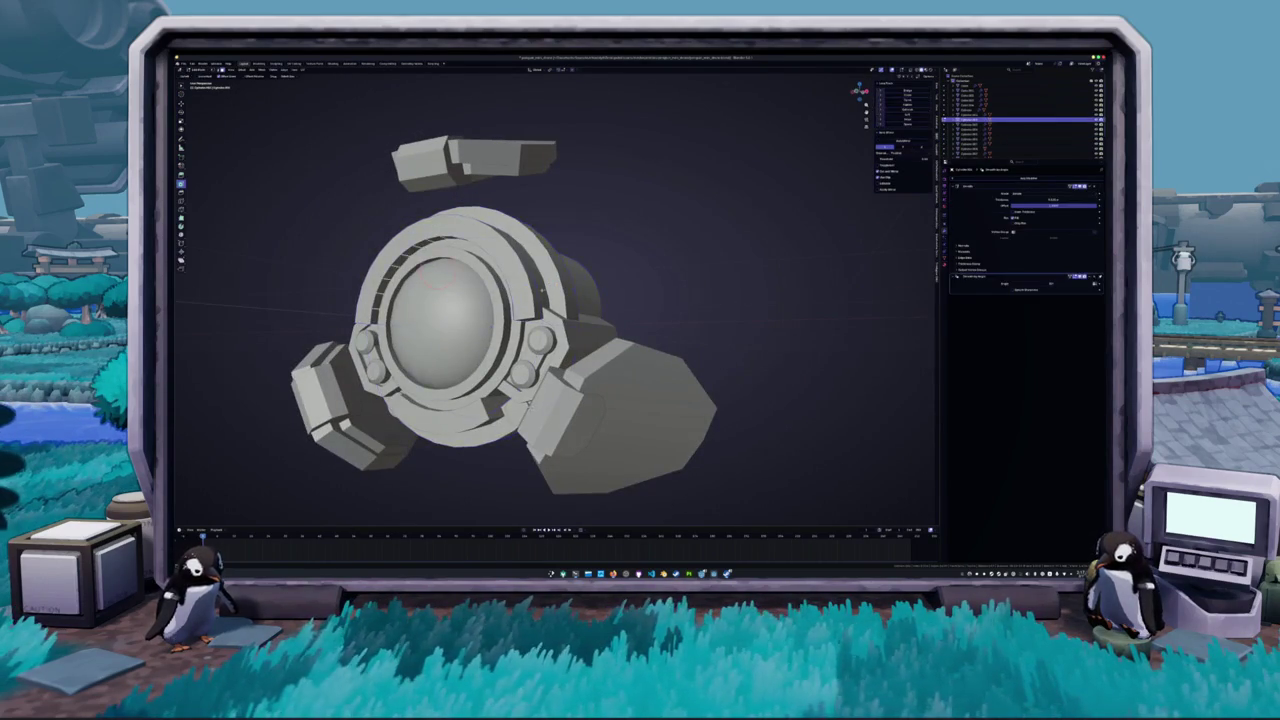
pyautogui.press('Tab')
pyautogui.hotkey('alt', 'z')
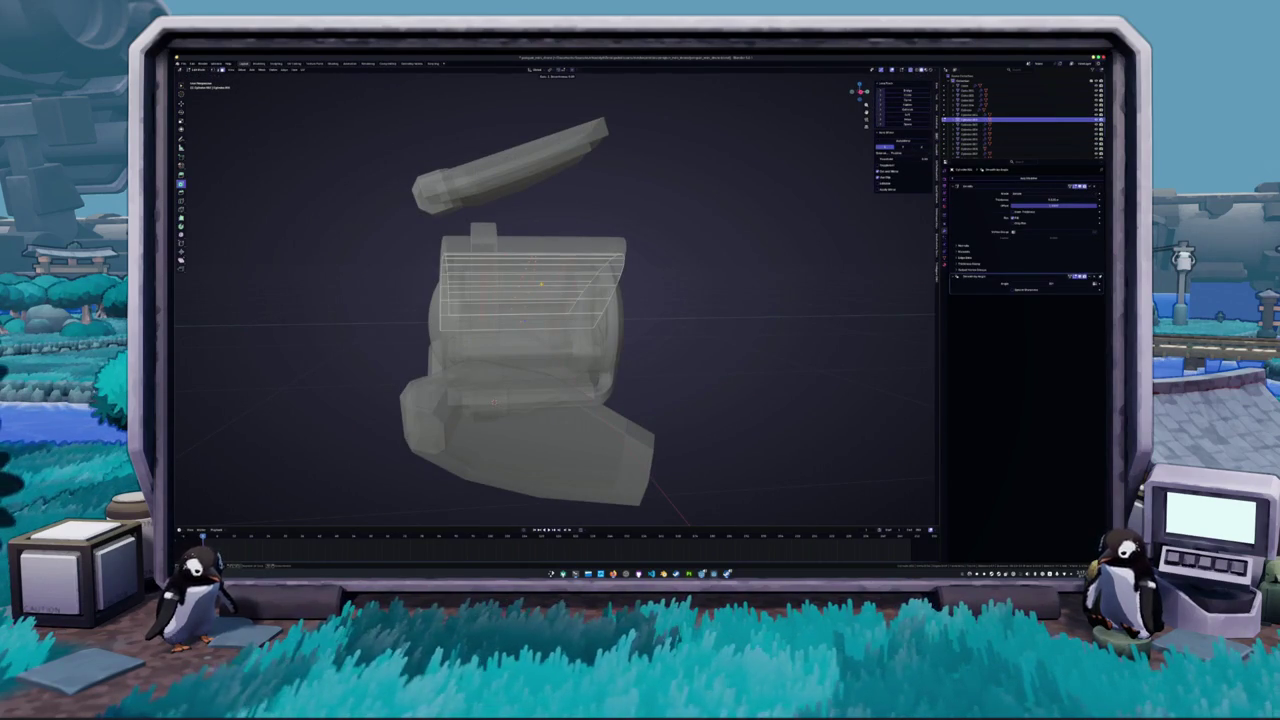
pyautogui.moveTo(539, 284); pyautogui.dragTo(650, 276)
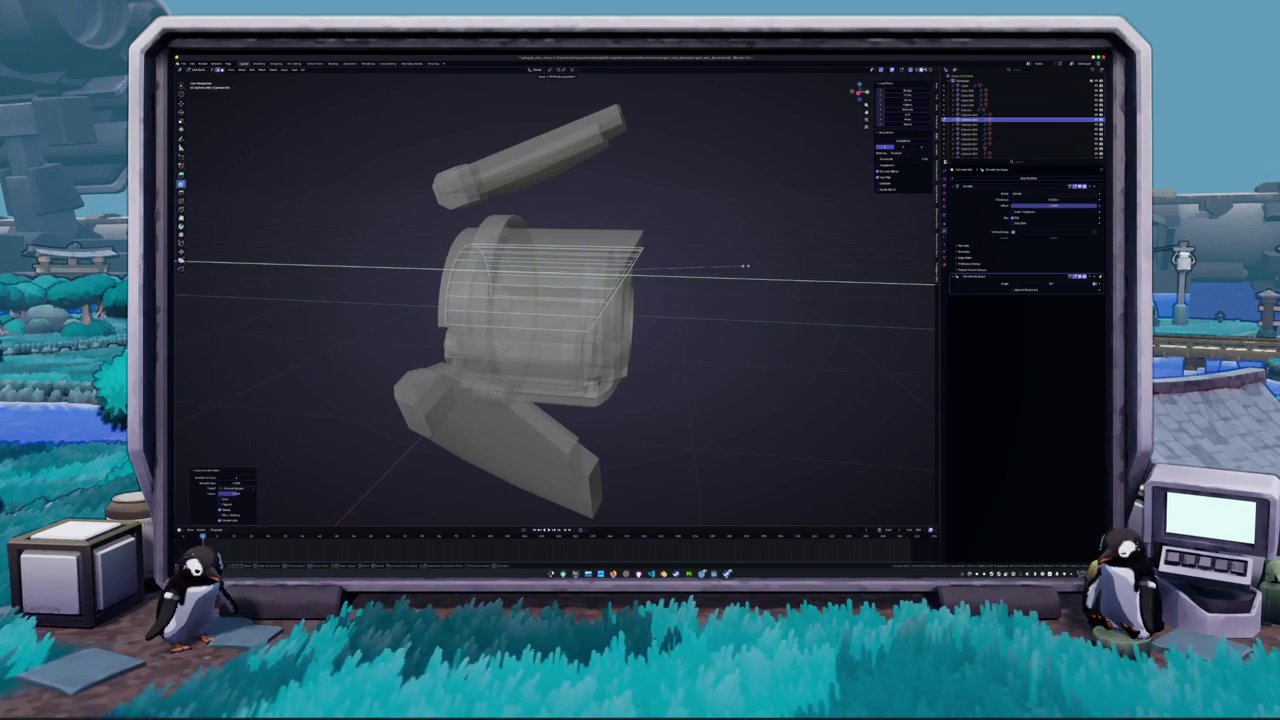
pyautogui.click(721, 268)
pyautogui.scroll(3, 555, 295)
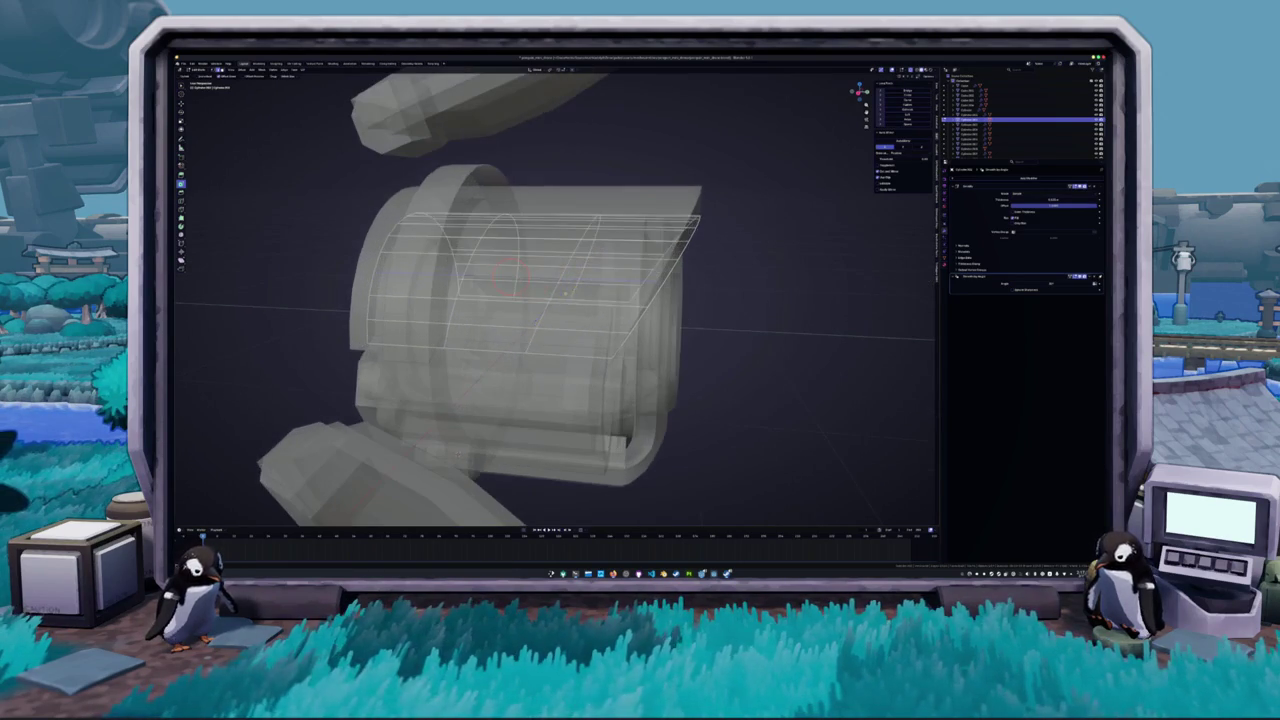
pyautogui.moveTo(555, 295)
pyautogui.mouseDown()
pyautogui.moveTo(540, 293)
pyautogui.moveTo(588, 285)
pyautogui.moveTo(572, 281)
pyautogui.mouseUp()
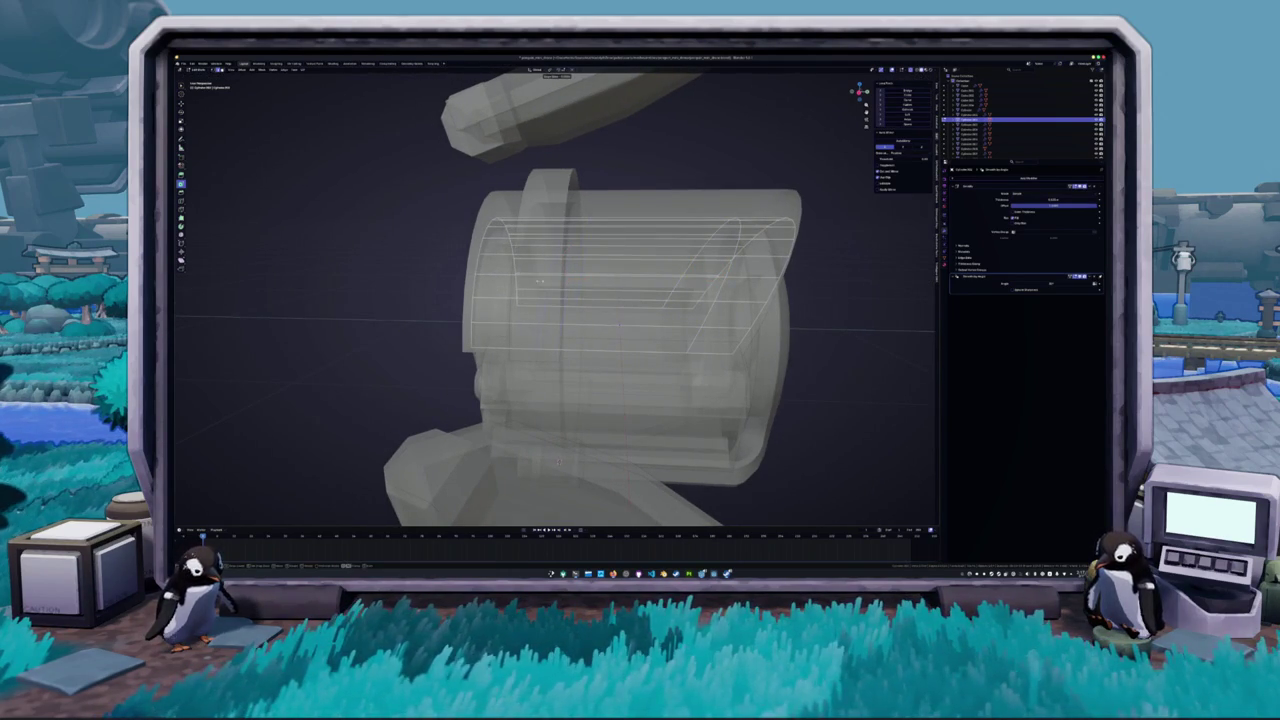
pyautogui.hotkey('alt', 'z')
pyautogui.moveTo(509, 282); pyautogui.dragTo(596, 299)
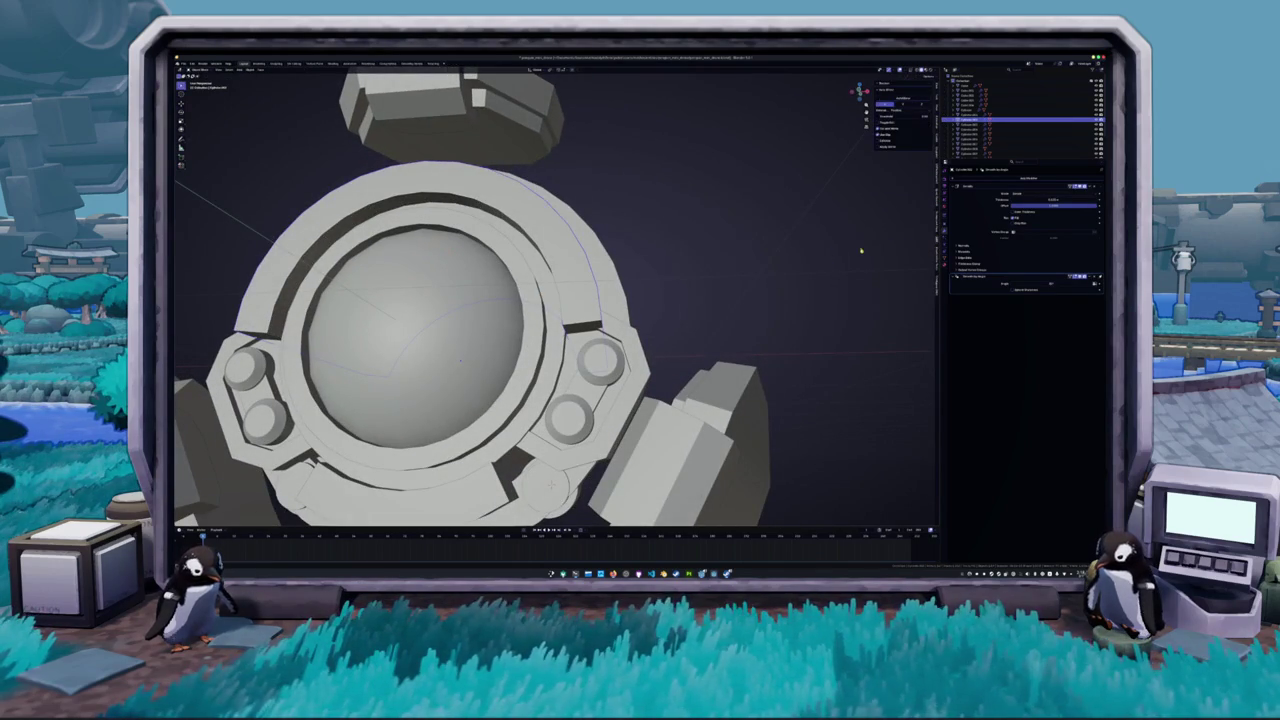
# - Add a Bevel modifier to the curved band and increase its Amount, then enter Edit Mode
pyautogui.click(990, 179)
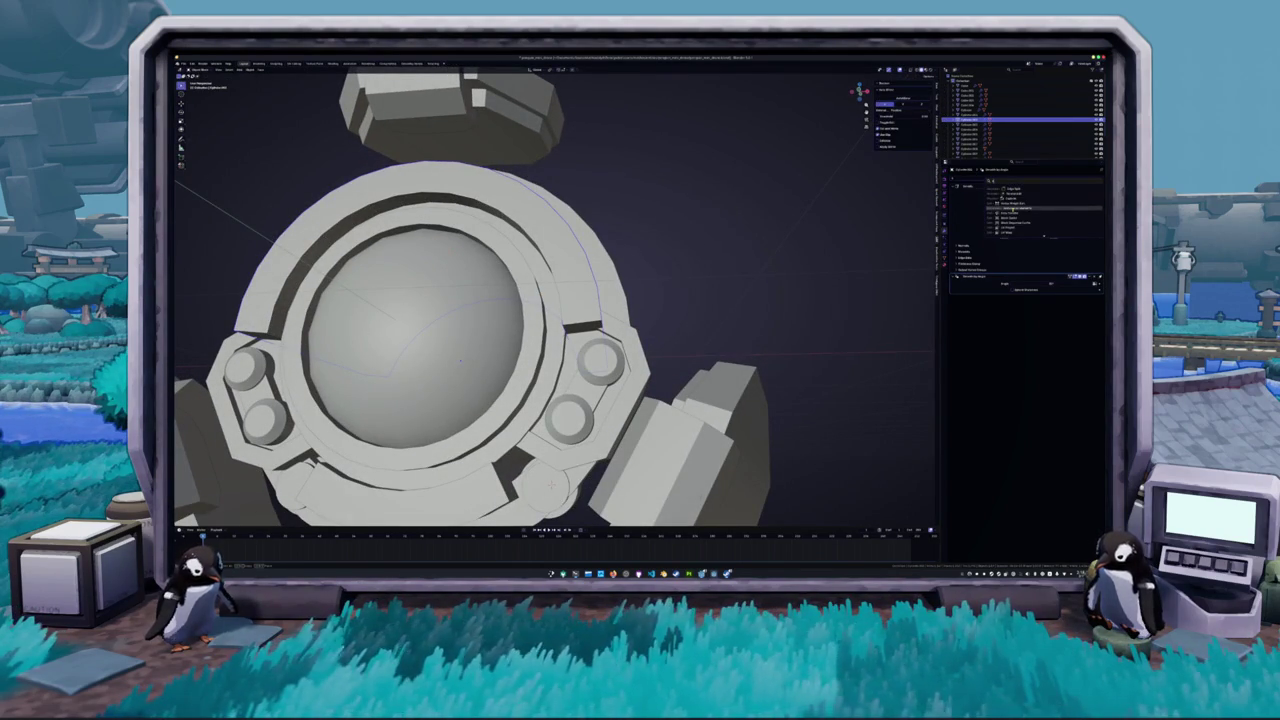
pyautogui.write('bev')
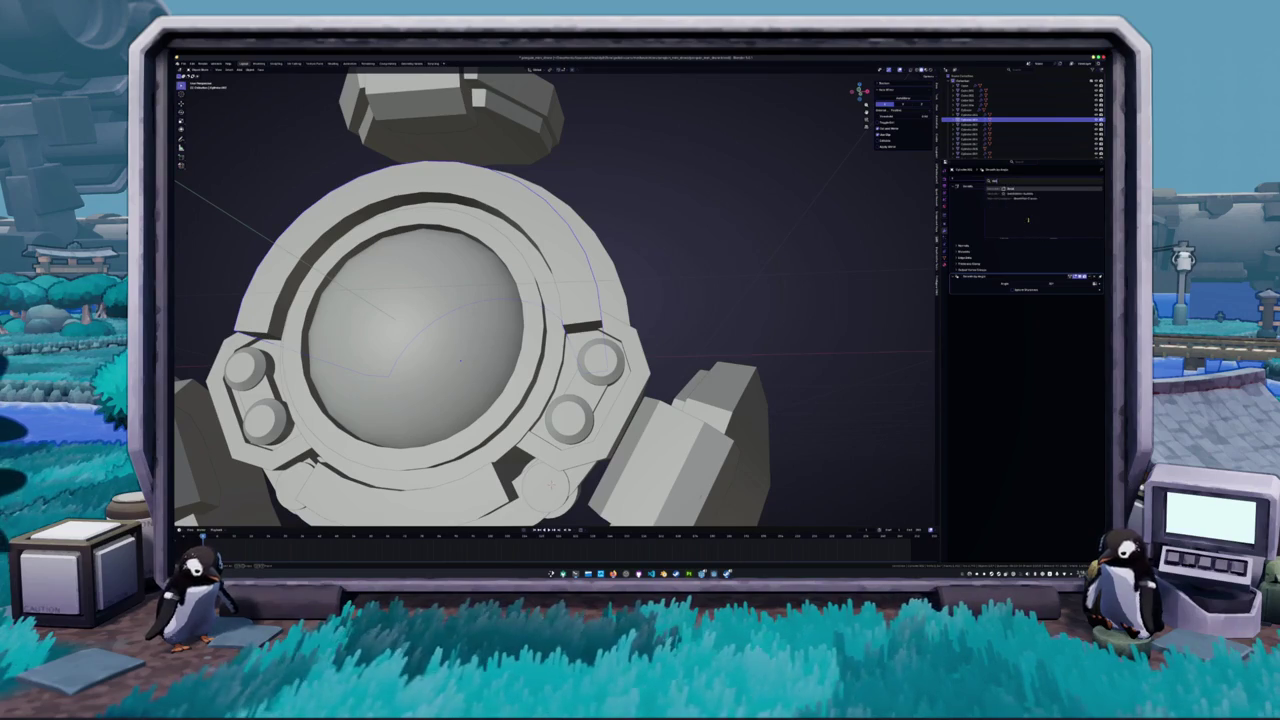
pyautogui.press('Return')
pyautogui.scroll(-3, 751, 260)
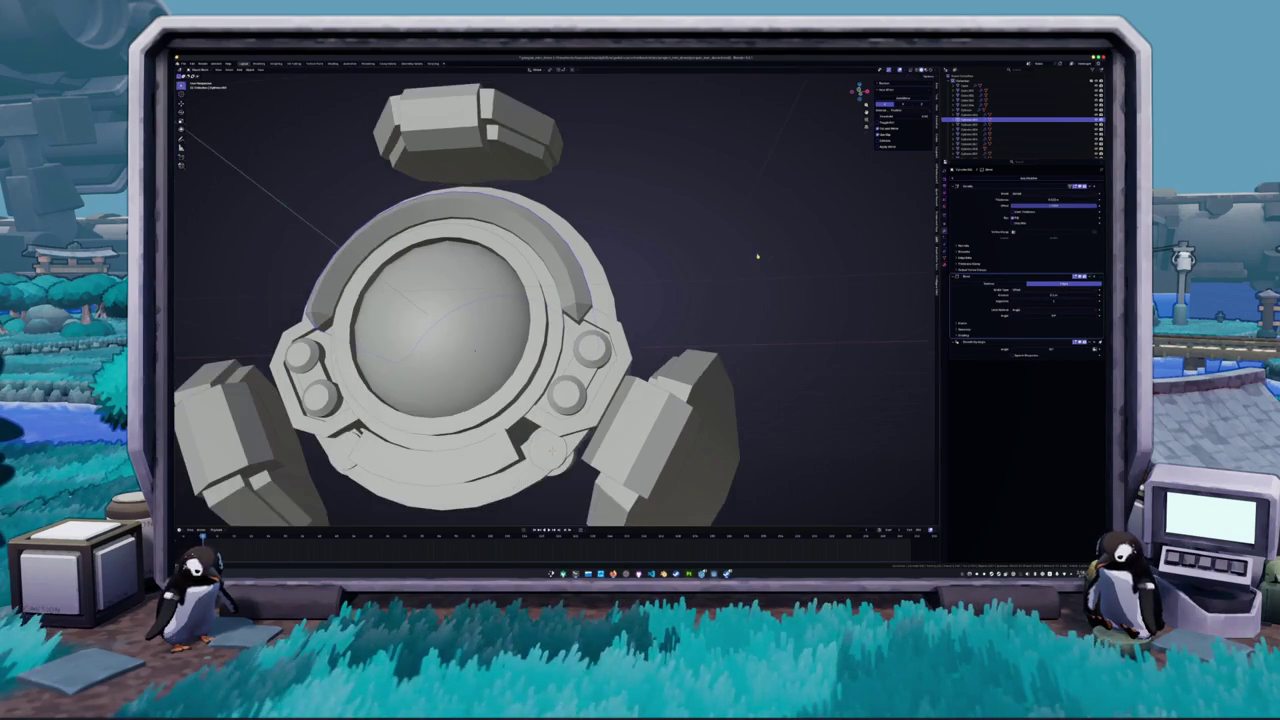
pyautogui.scroll(-2, 759, 261)
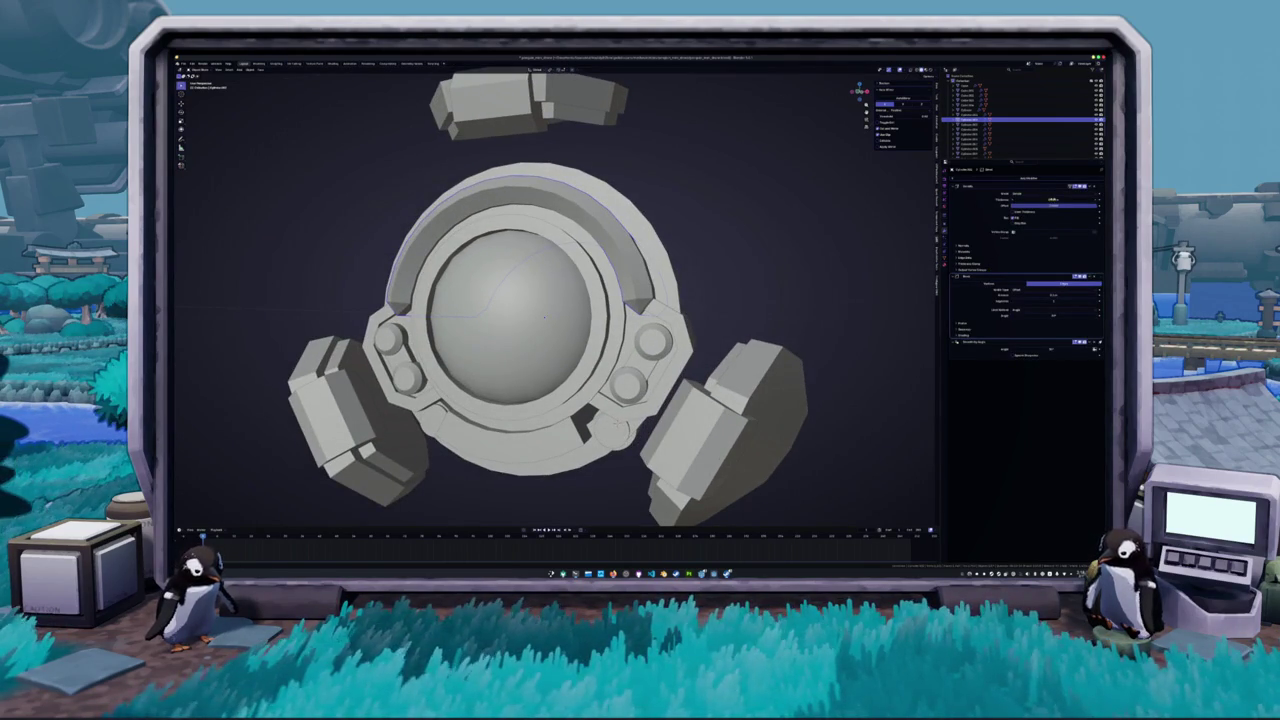
pyautogui.moveTo(1052, 295); pyautogui.dragTo(1070, 295)
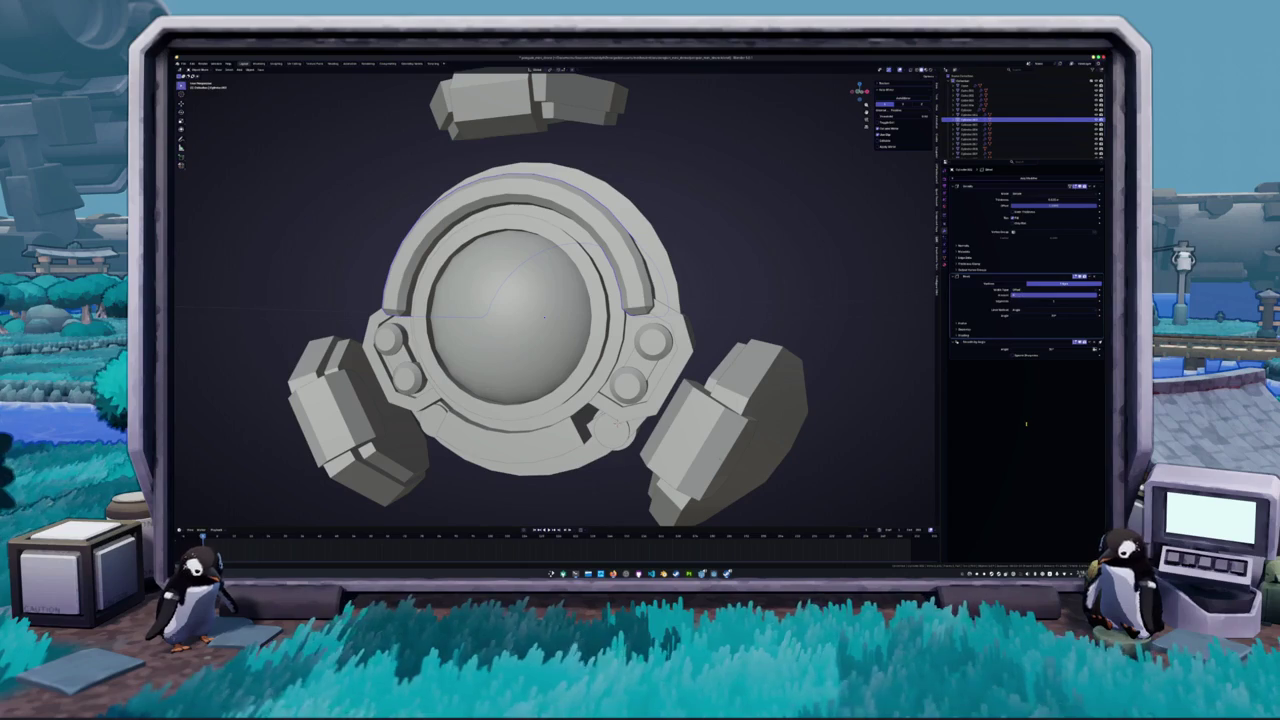
pyautogui.press('Return')
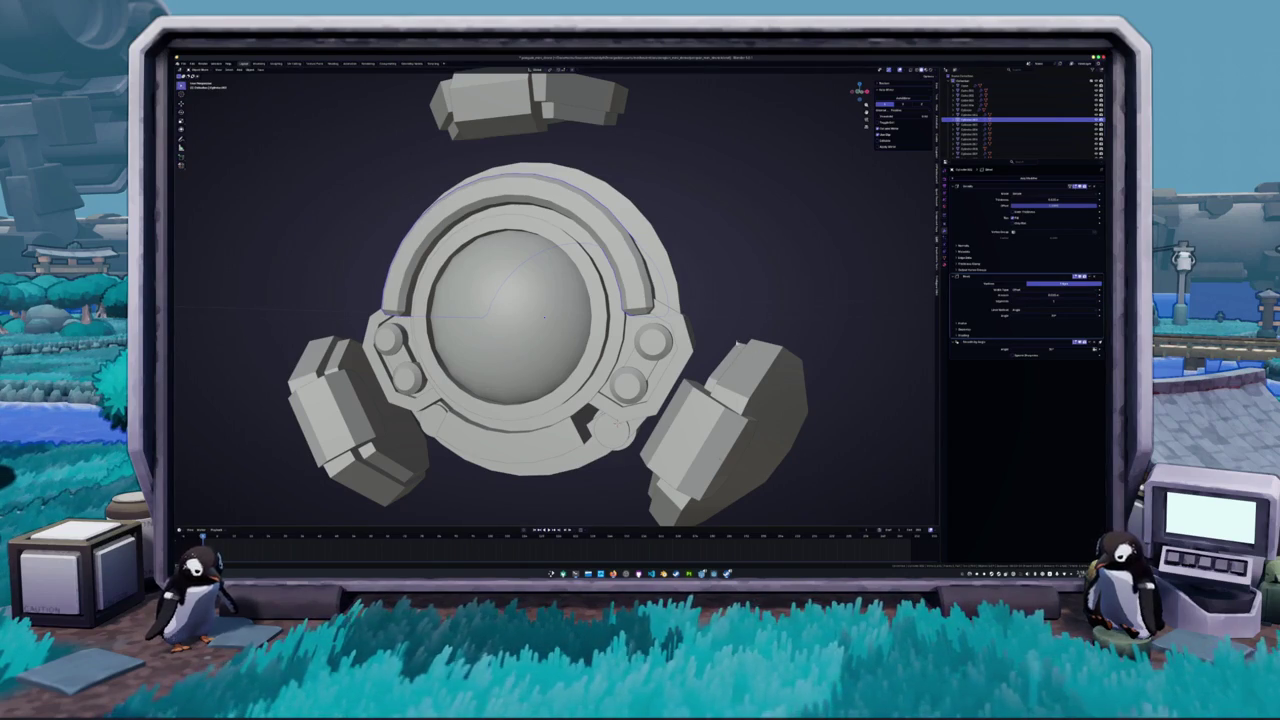
pyautogui.scroll(5, 530, 300)
pyautogui.hotkey('alt', 'z')
pyautogui.press('Tab')
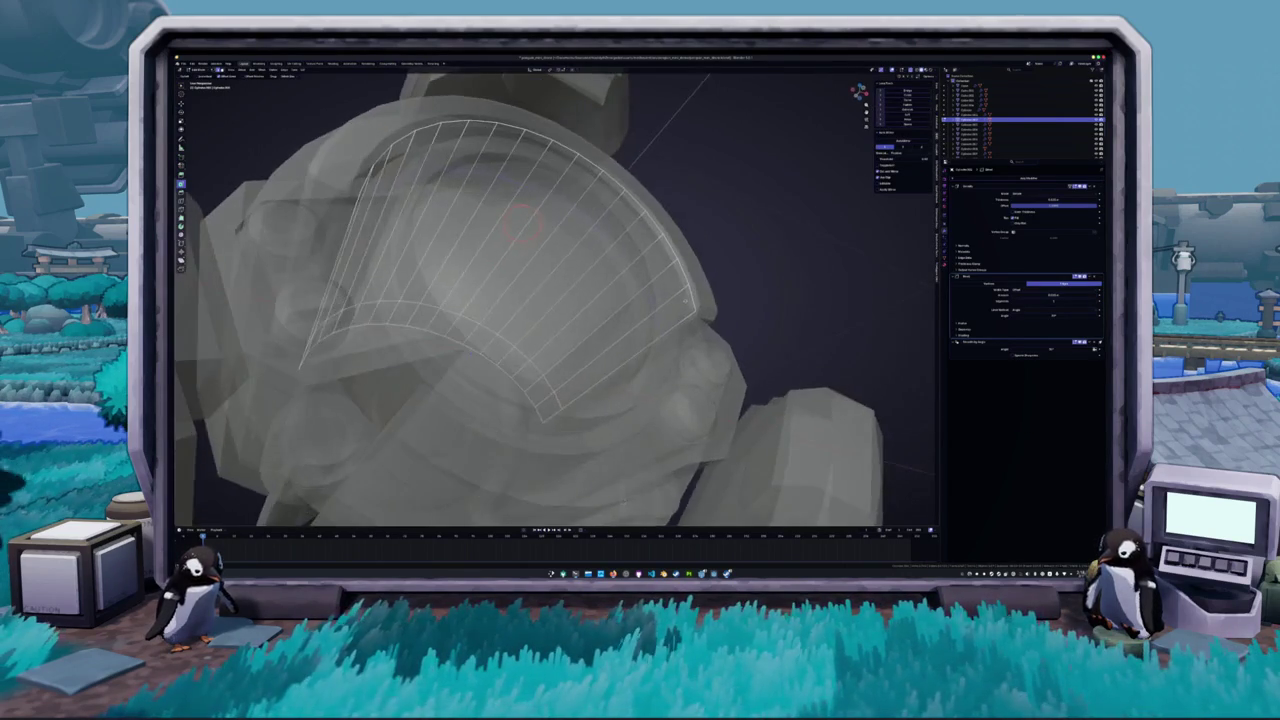
# - Apply the curved band's modifiers and return to Edit Mode in front view
pyautogui.click(586, 351)
pyautogui.press('Tab')
pyautogui.hotkey('ctrl', 'a')
pyautogui.hotkey('ctrl', 'a')
pyautogui.press('Tab')
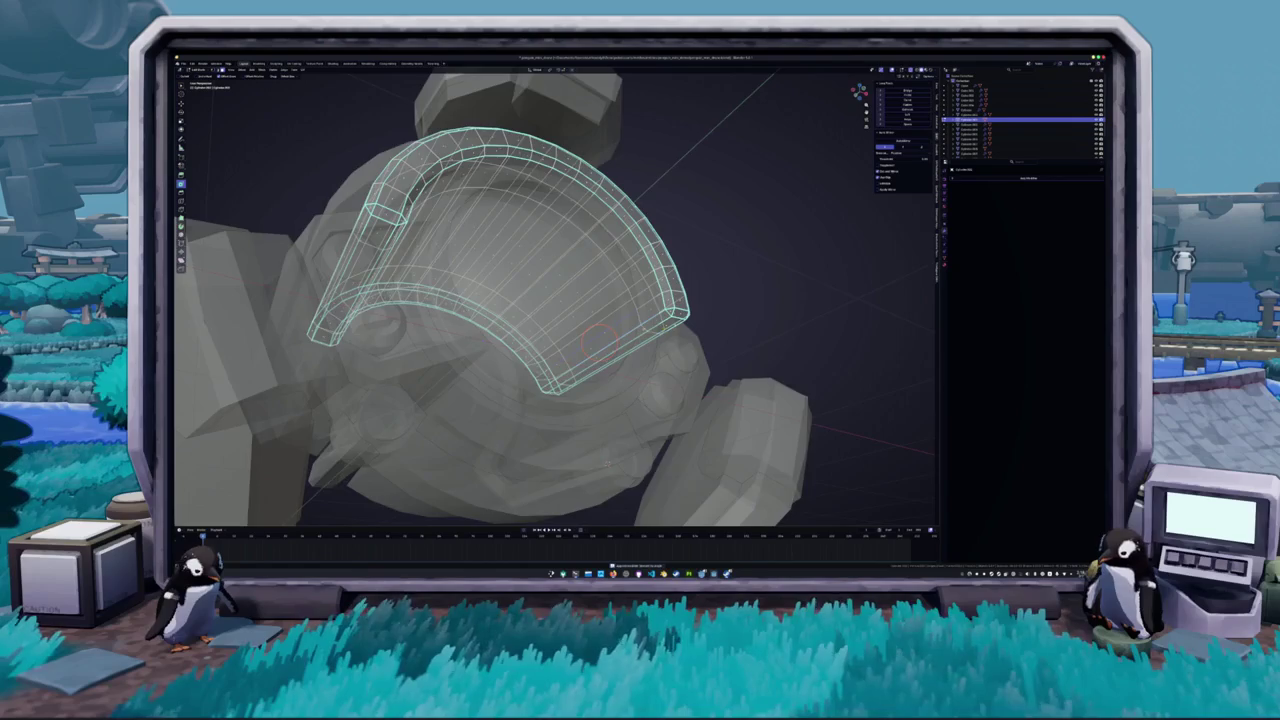
pyautogui.press('KP_1')
pyautogui.hotkey('alt', 'z')
pyautogui.hotkey('alt', 'z')
# - Circle-select and grow the band's inner faces, then delete them
pyautogui.press('c')
pyautogui.click(568, 318)
pyautogui.moveTo(568, 318)
pyautogui.mouseDown()
pyautogui.moveTo(600, 330)
pyautogui.moveTo(640, 300)
pyautogui.moveTo(620, 340)
pyautogui.moveTo(550, 300)
pyautogui.moveTo(545, 280)
pyautogui.moveTo(541, 311)
pyautogui.moveTo(545, 280)
pyautogui.moveTo(548, 315)
pyautogui.moveTo(575, 320)
pyautogui.moveTo(620, 290)
pyautogui.mouseUp()
pyautogui.hotkey('ctrl', 'l')
pyautogui.press('x')
pyautogui.click(540, 307)
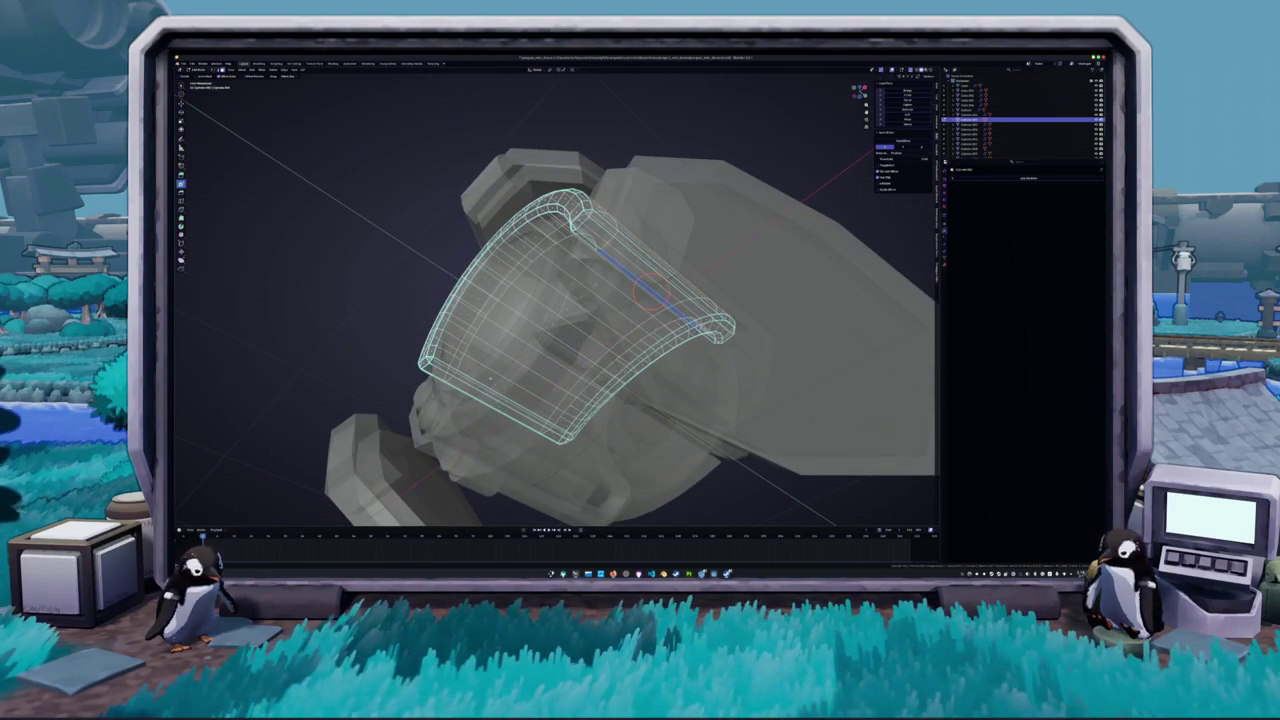
pyautogui.press('x')
pyautogui.click(495, 400)
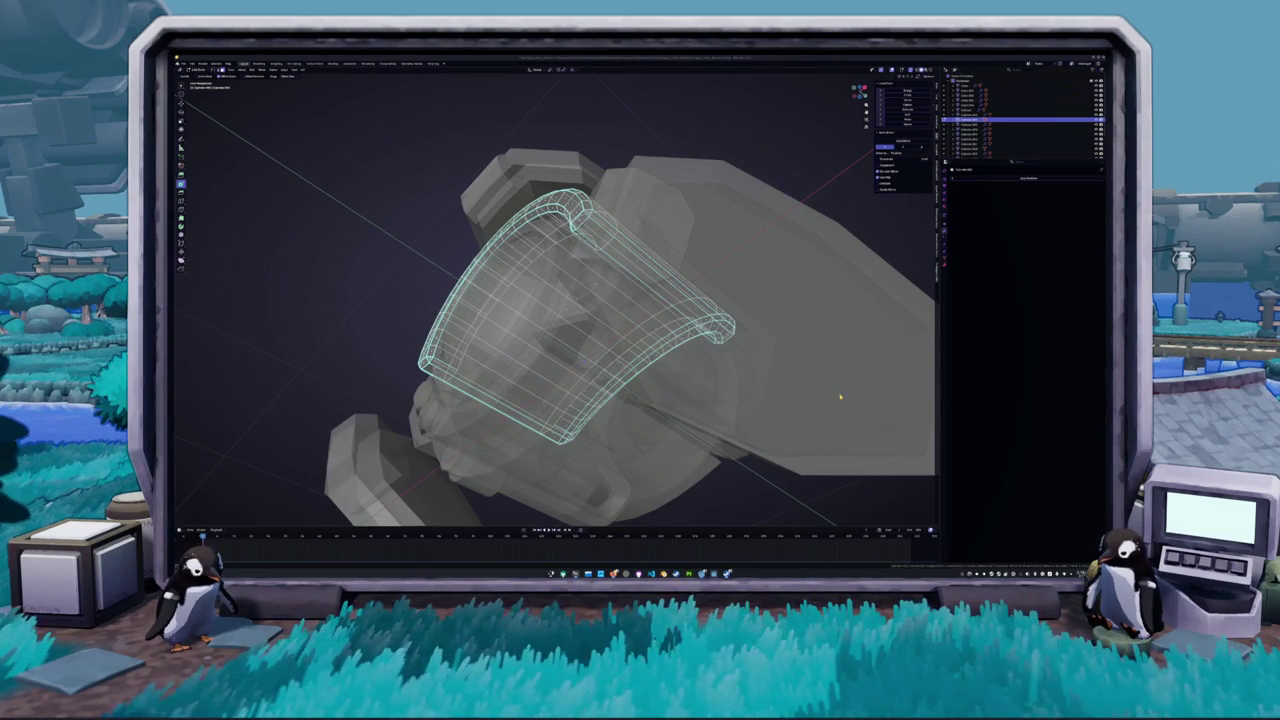
pyautogui.scroll(-2, 707, 443)
pyautogui.moveTo(659, 413); pyautogui.dragTo(657, 430)
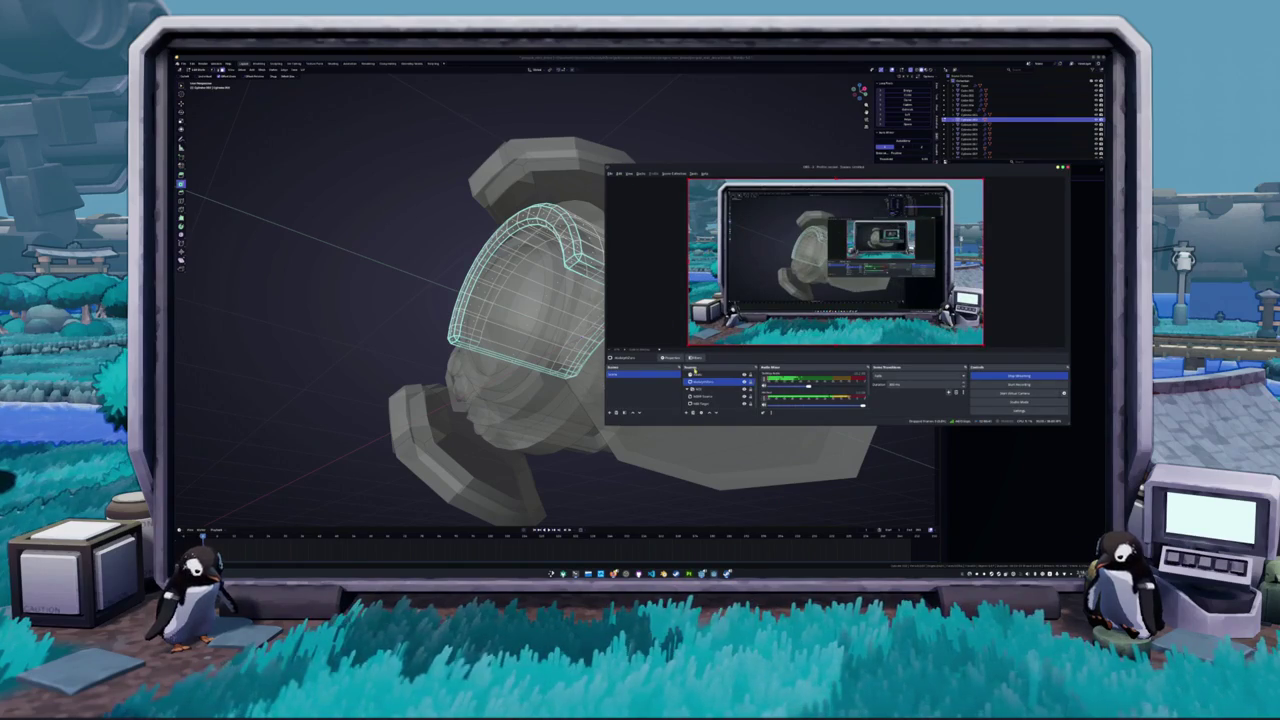
# - Review the audio source's Noise Suppression and Compressor filters, then close the Filters window
pyautogui.rightClick(766, 399)
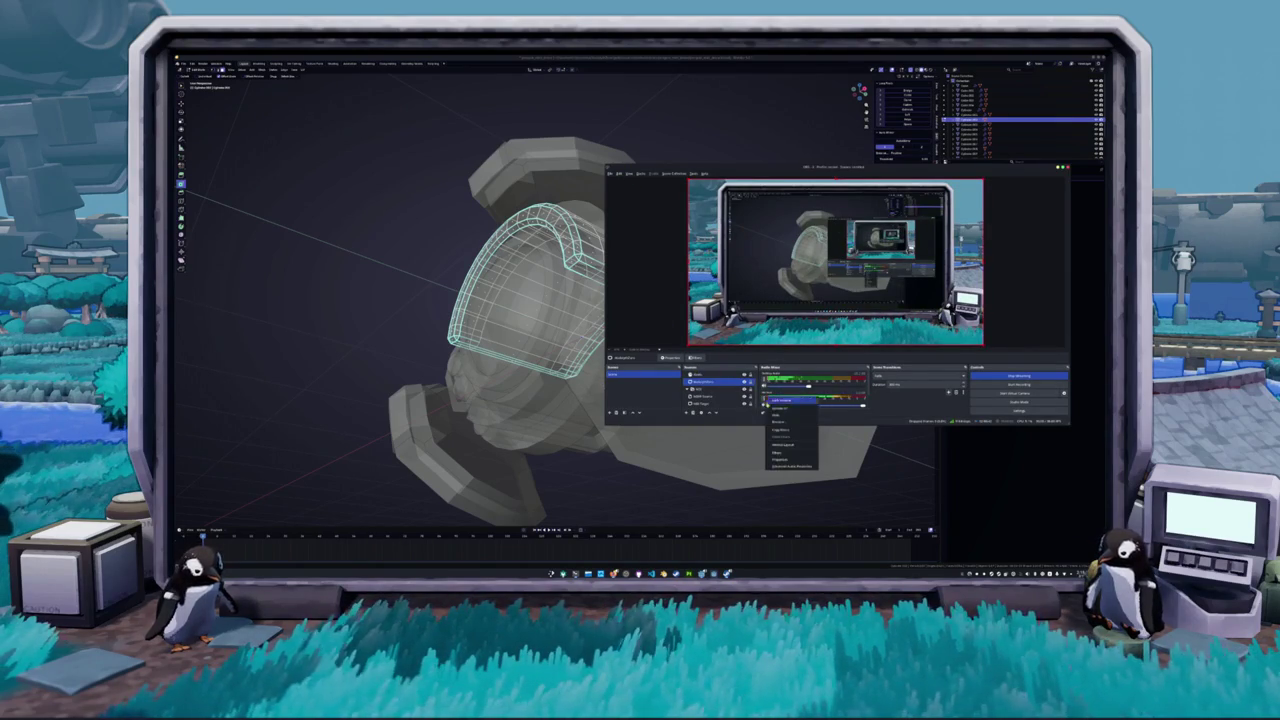
pyautogui.click(782, 453)
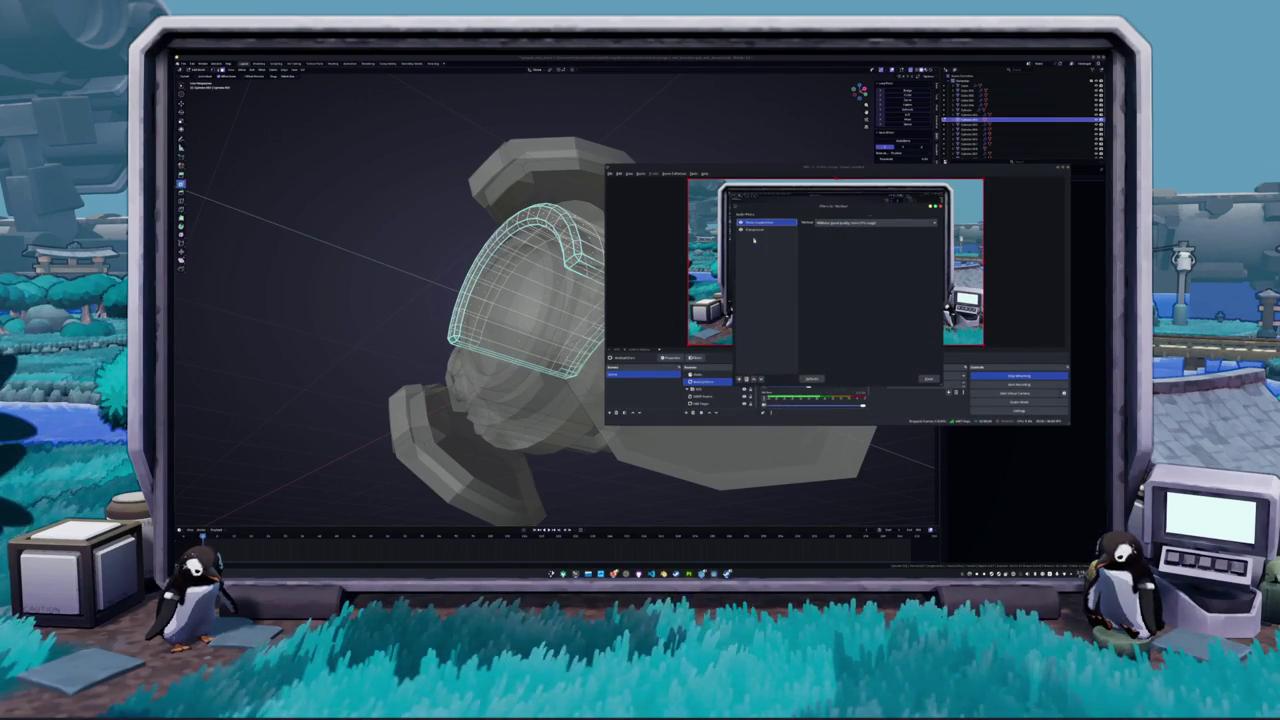
pyautogui.click(765, 222)
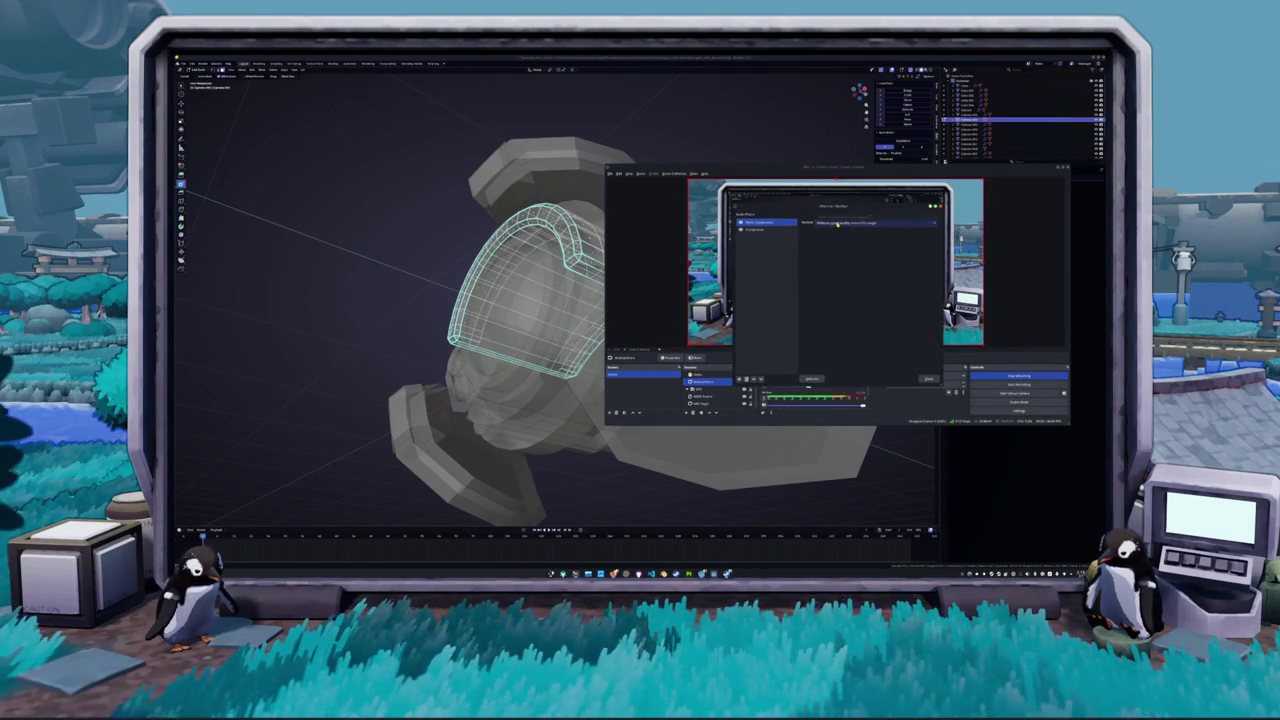
pyautogui.click(762, 230)
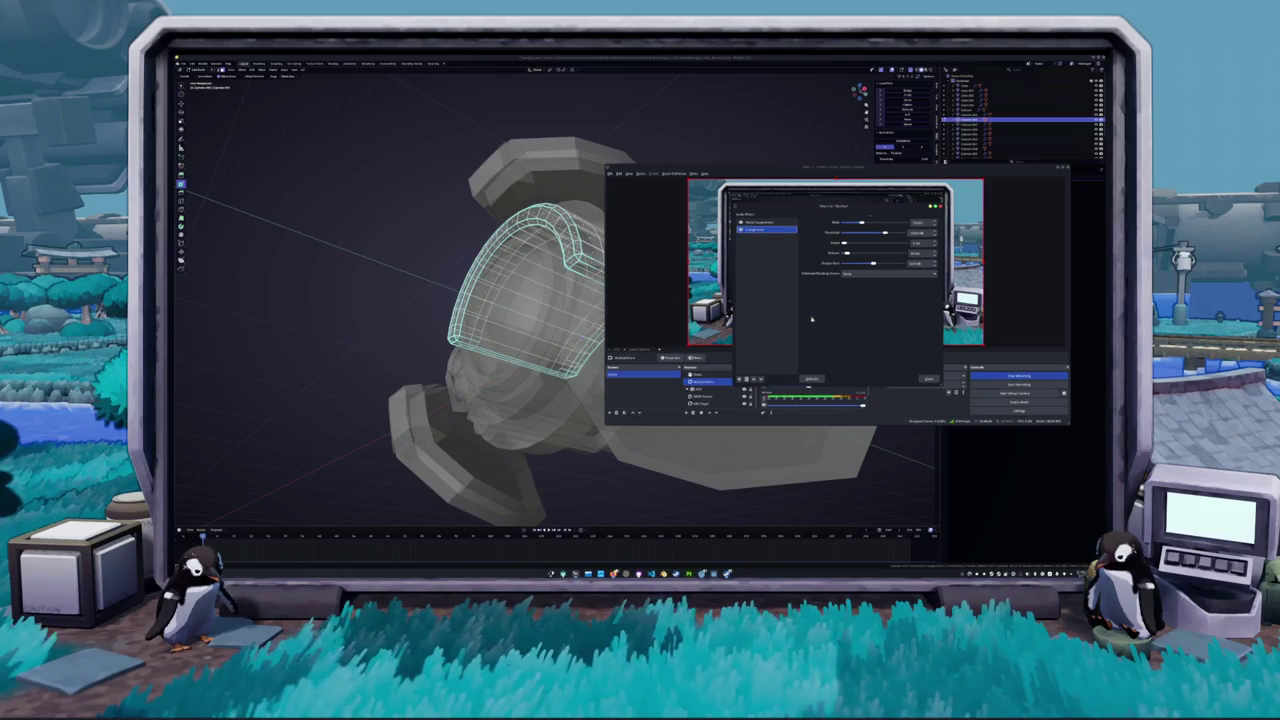
pyautogui.click(928, 380)
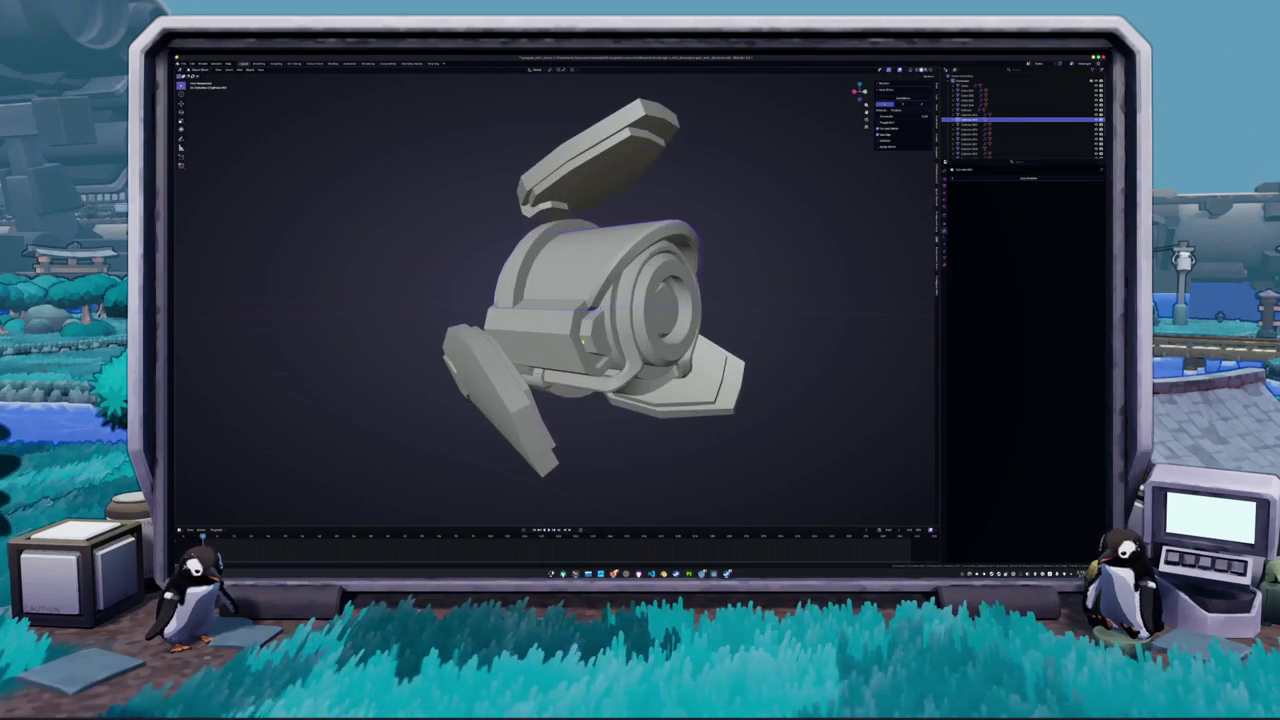
# - Add a Bevel modifier to the bolt and raise its segments to round its edges
pyautogui.write('bevel')
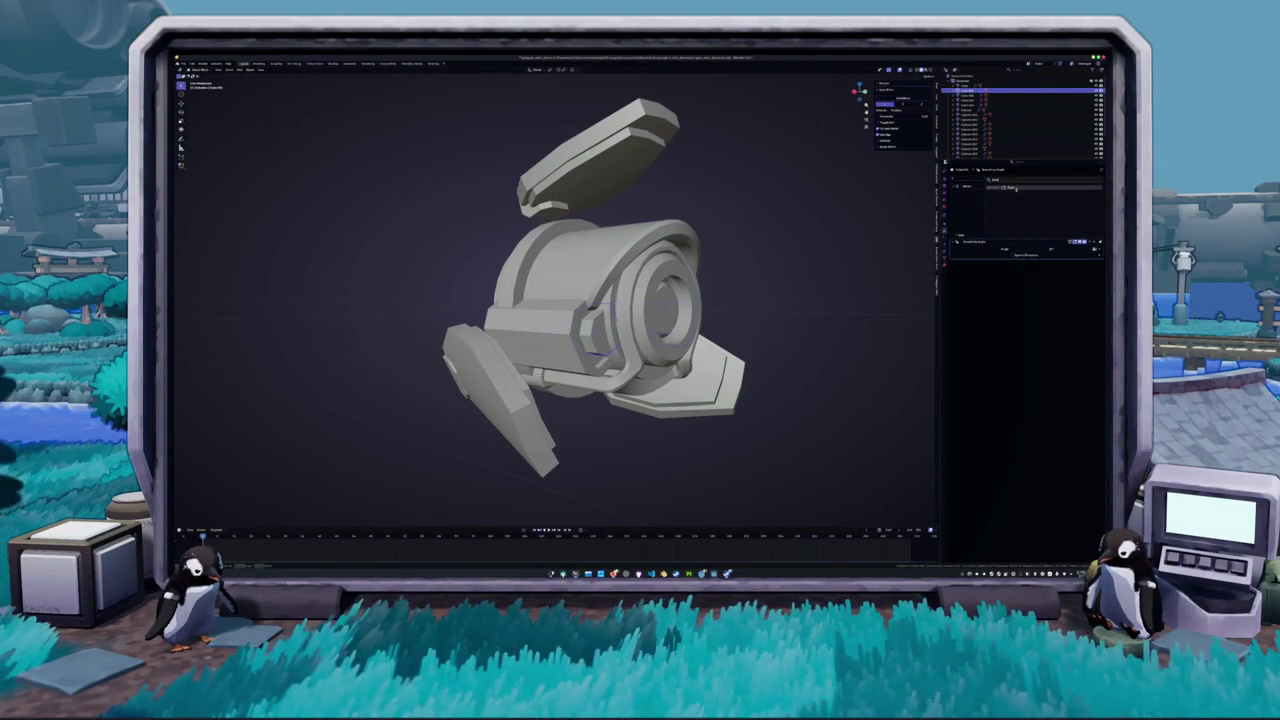
pyautogui.press('Return')
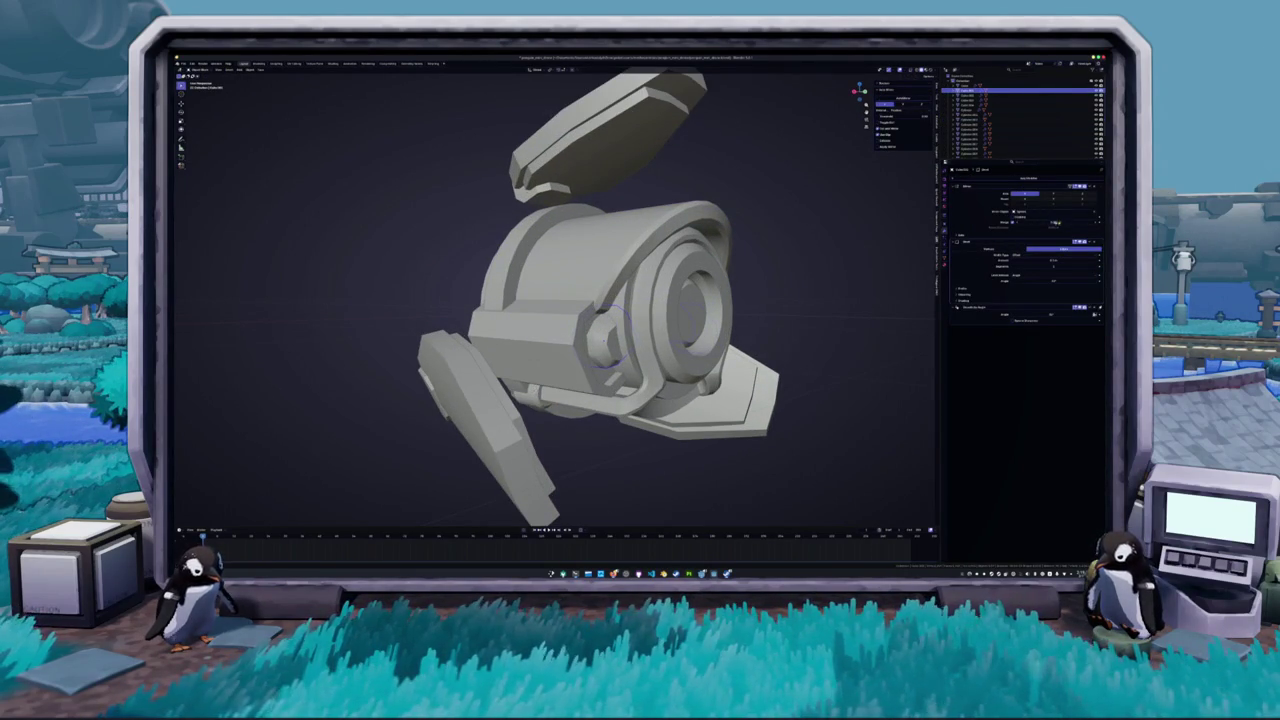
pyautogui.moveTo(1053, 259); pyautogui.dragTo(1065, 265)
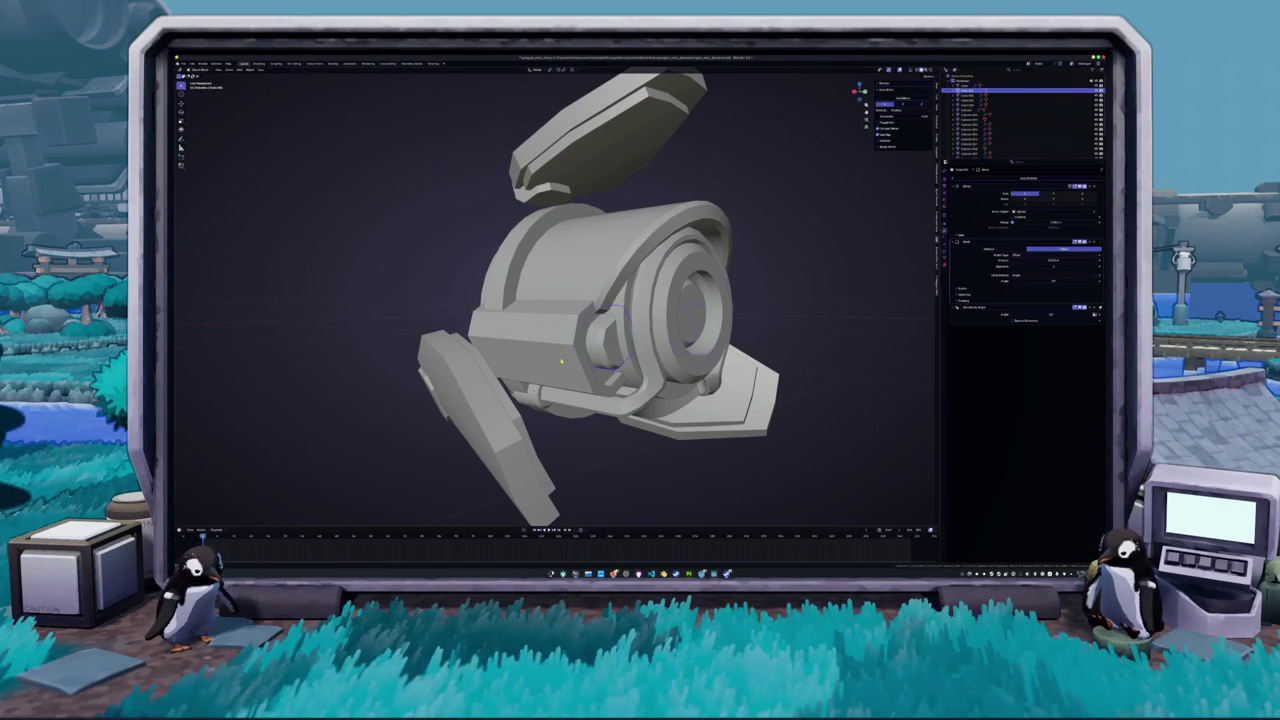
# - Add a modifier to the main body and edit its bevel value, then select the central ring
pyautogui.click(561, 363)
pyautogui.click(980, 182)
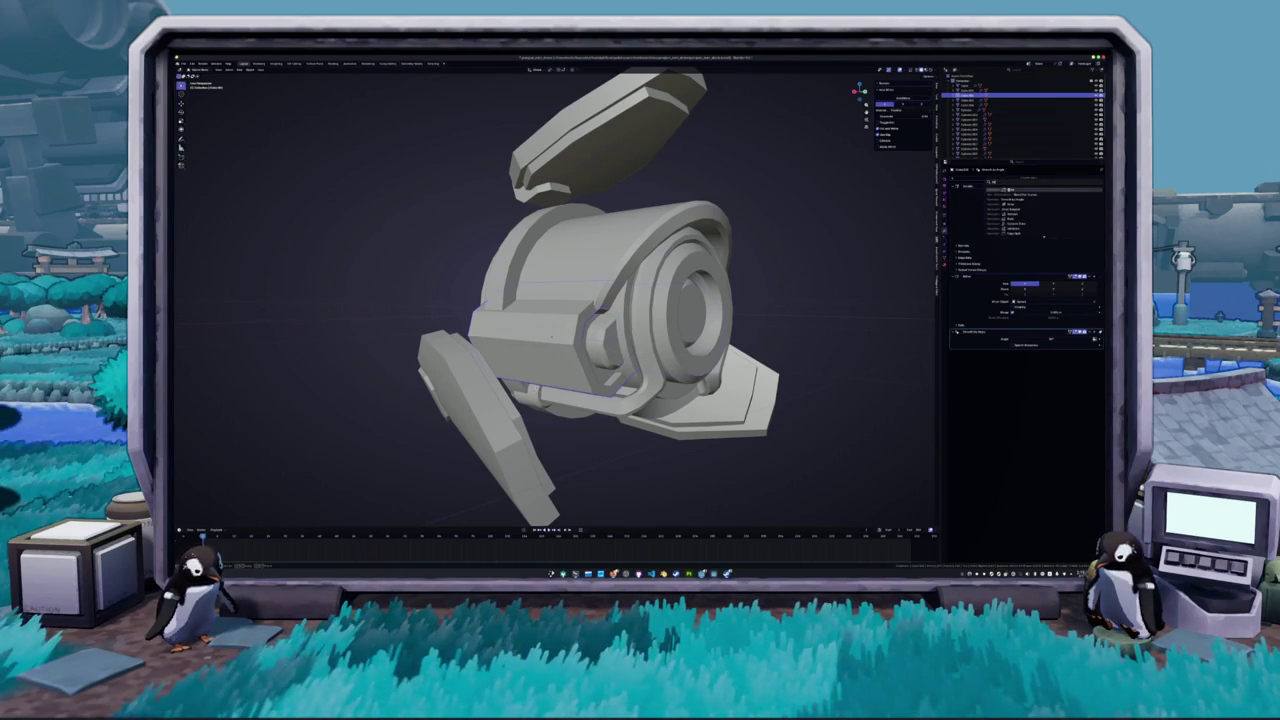
pyautogui.rightClick(836, 257)
pyautogui.click(836, 257)
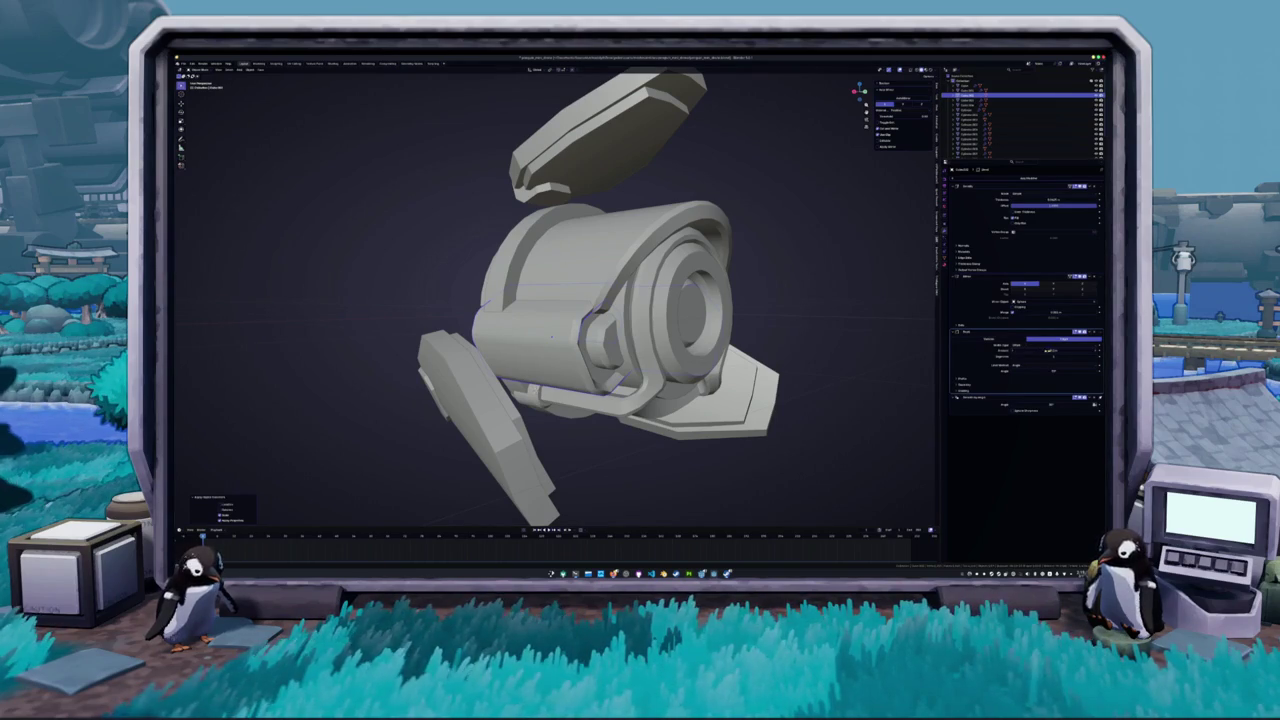
pyautogui.click(1047, 351)
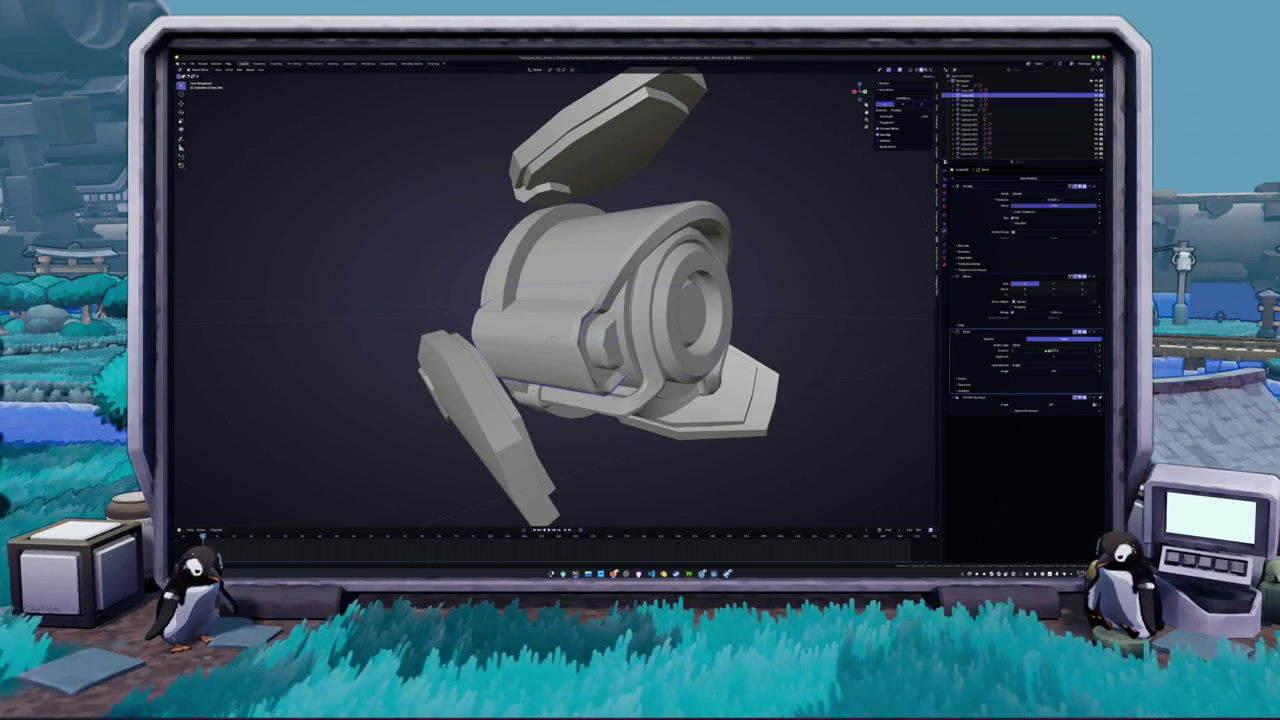
pyautogui.click(1047, 351)
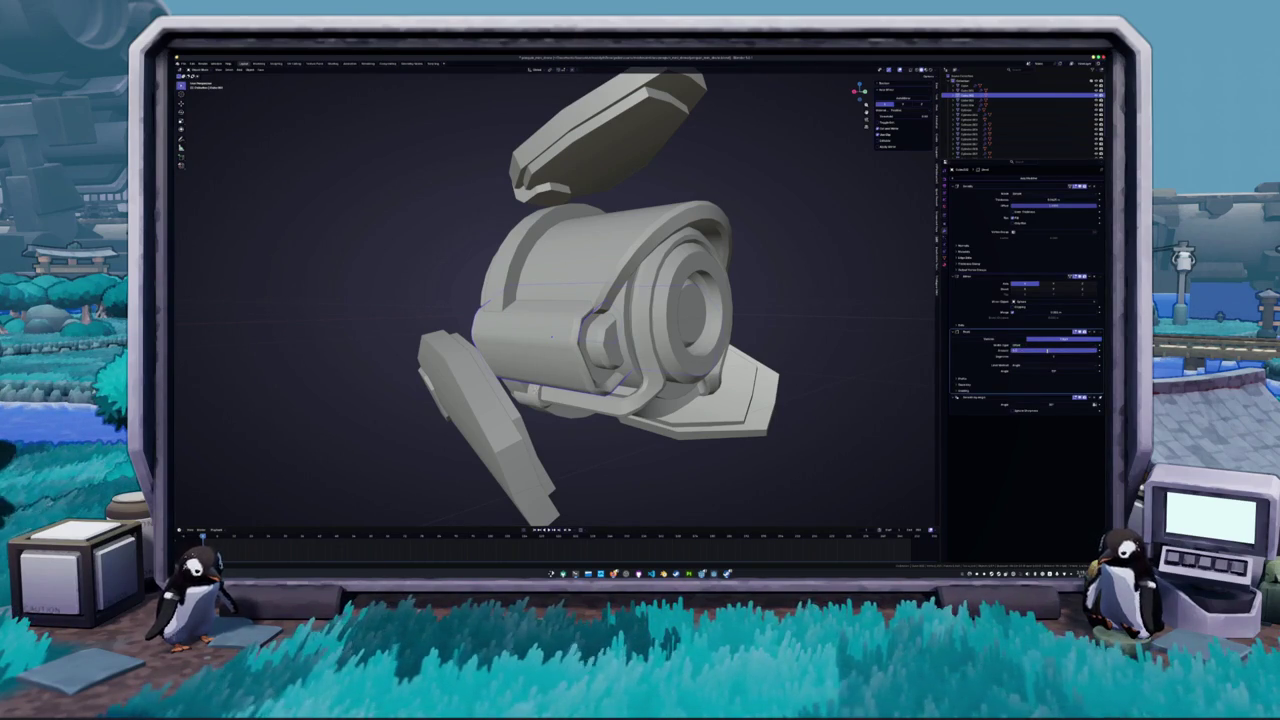
pyautogui.press('Return')
pyautogui.click(737, 352)
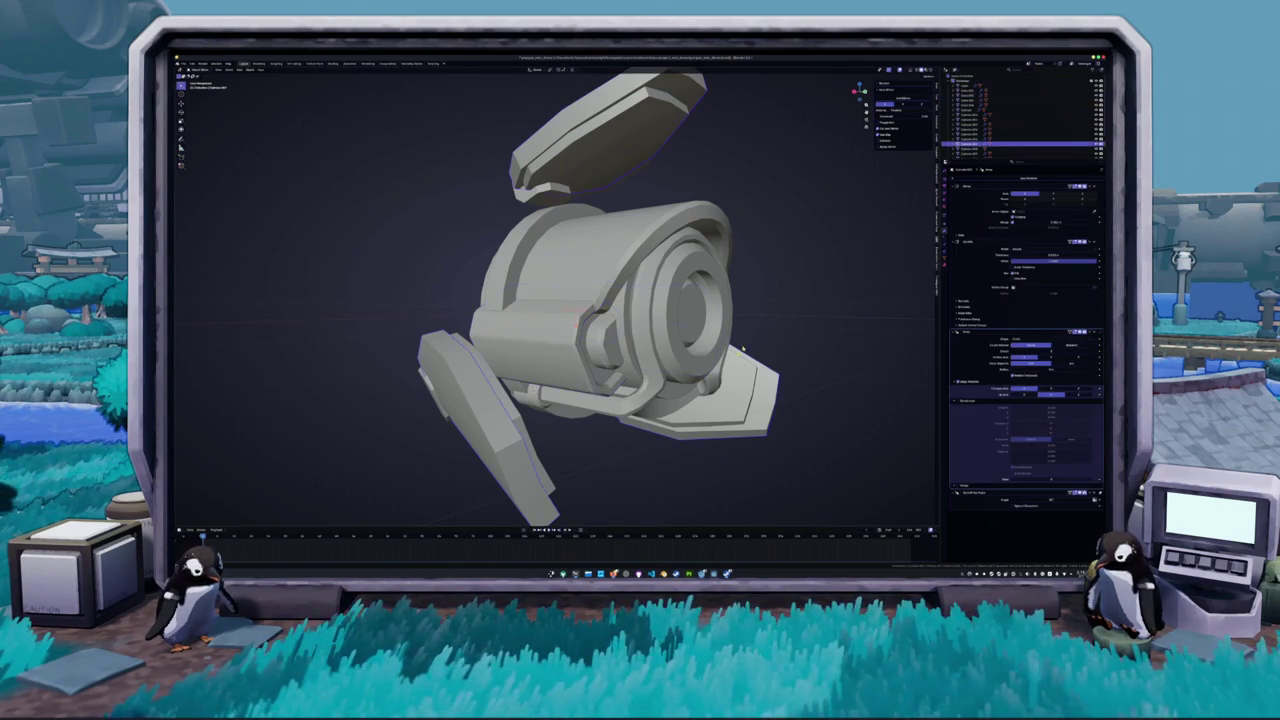
pyautogui.click(660, 290)
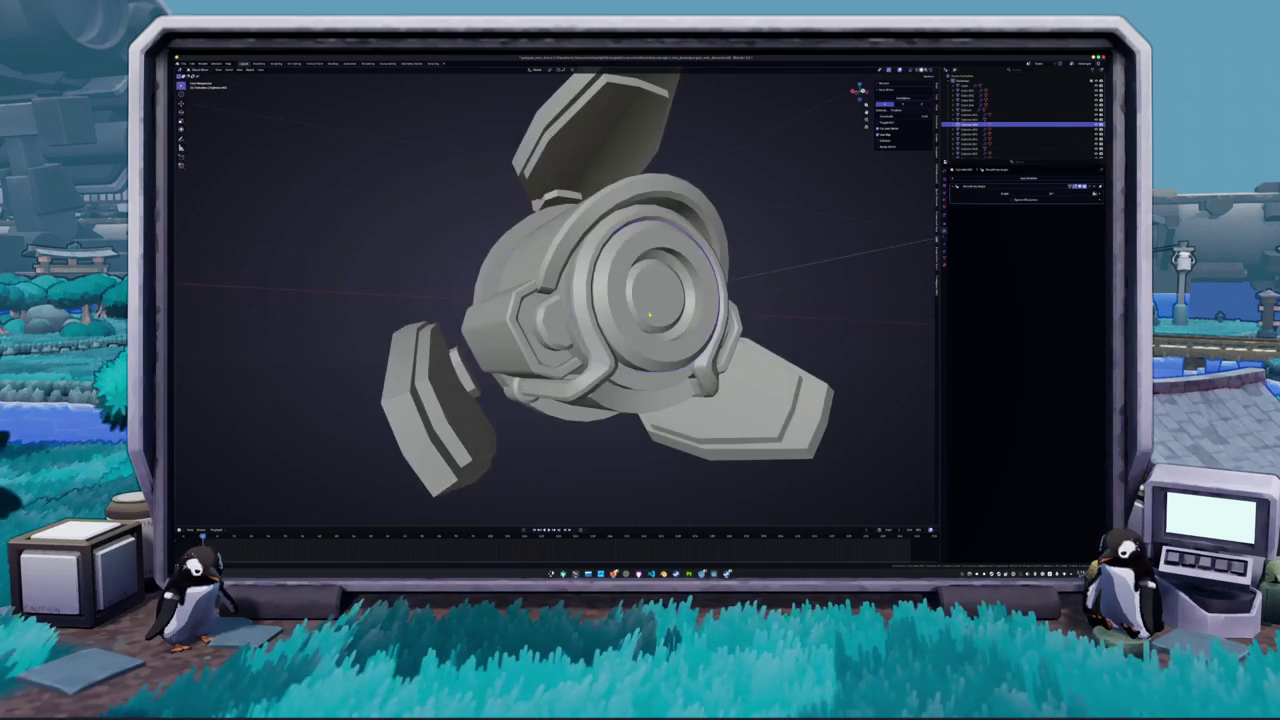
# - Select the central disc, toggle X-ray, orbit to the front and enter Edit Mode on the dome ring
pyautogui.click(1020, 153)
pyautogui.hotkey('alt', 'z')
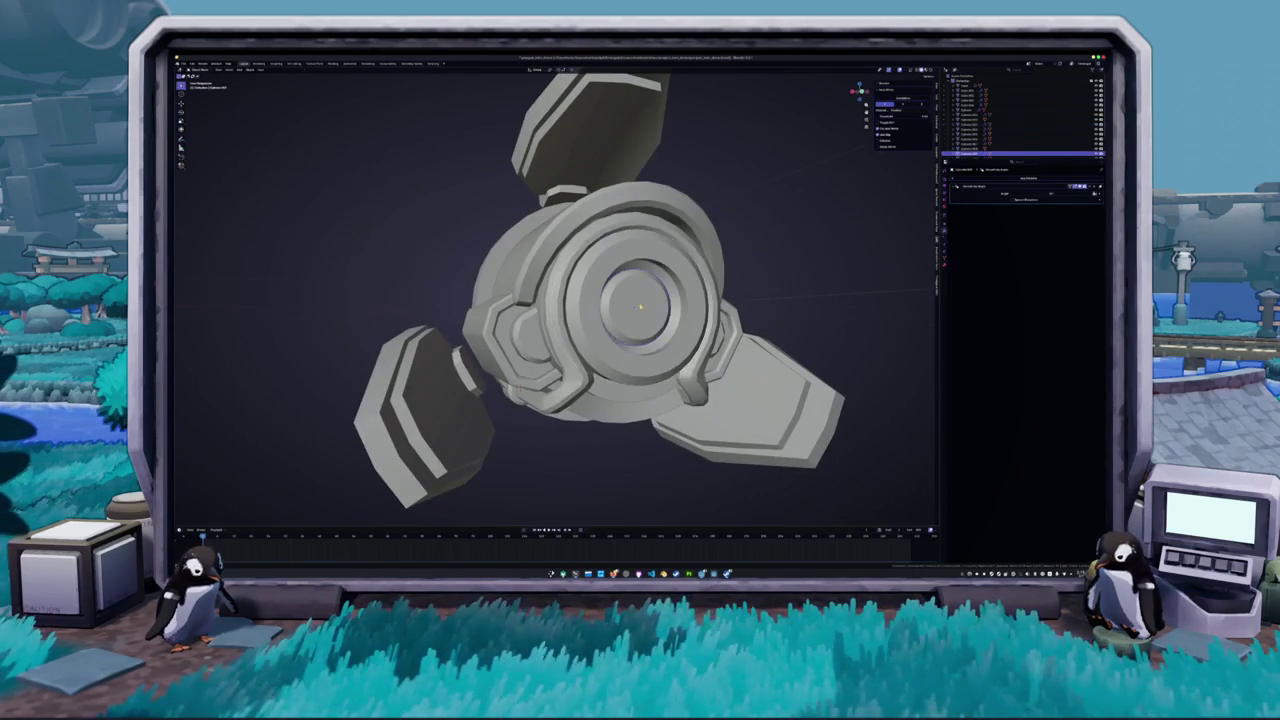
pyautogui.press('Tab')
pyautogui.press('Tab')
pyautogui.hotkey('alt', 'z')
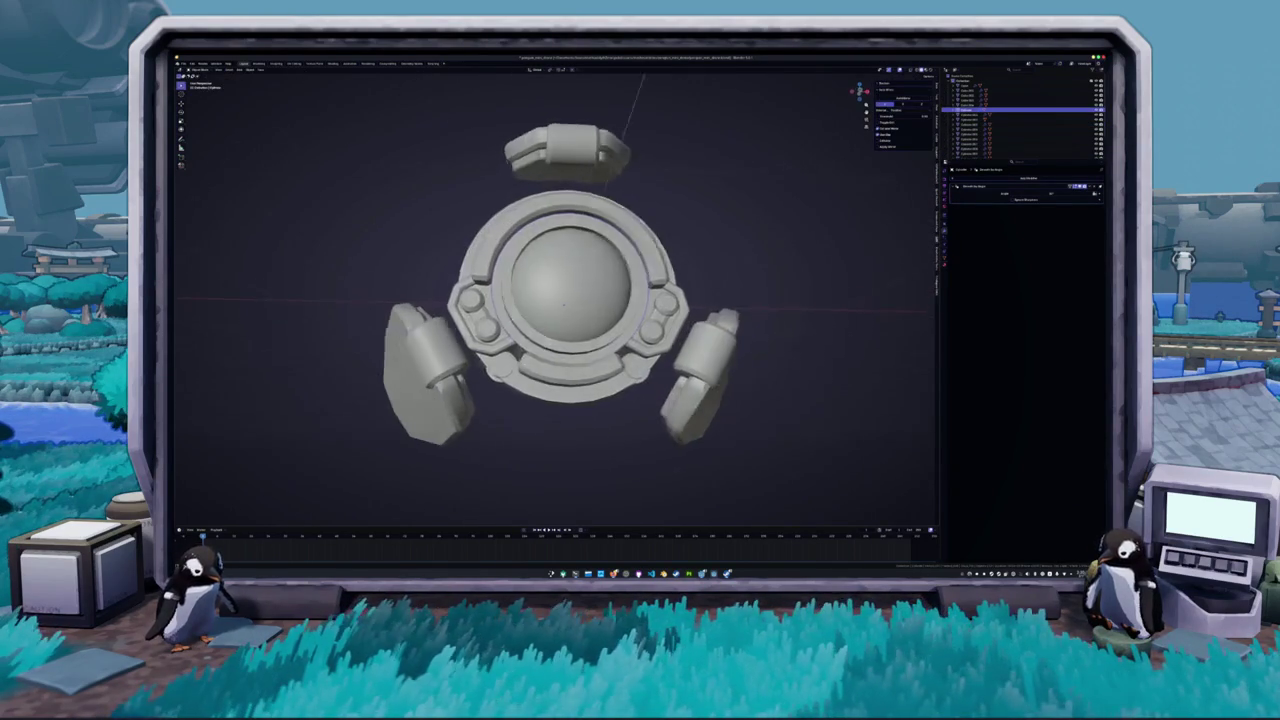
pyautogui.moveTo(560, 300)
pyautogui.mouseDown()
pyautogui.moveTo(470, 270)
pyautogui.moveTo(483, 234)
pyautogui.mouseUp()
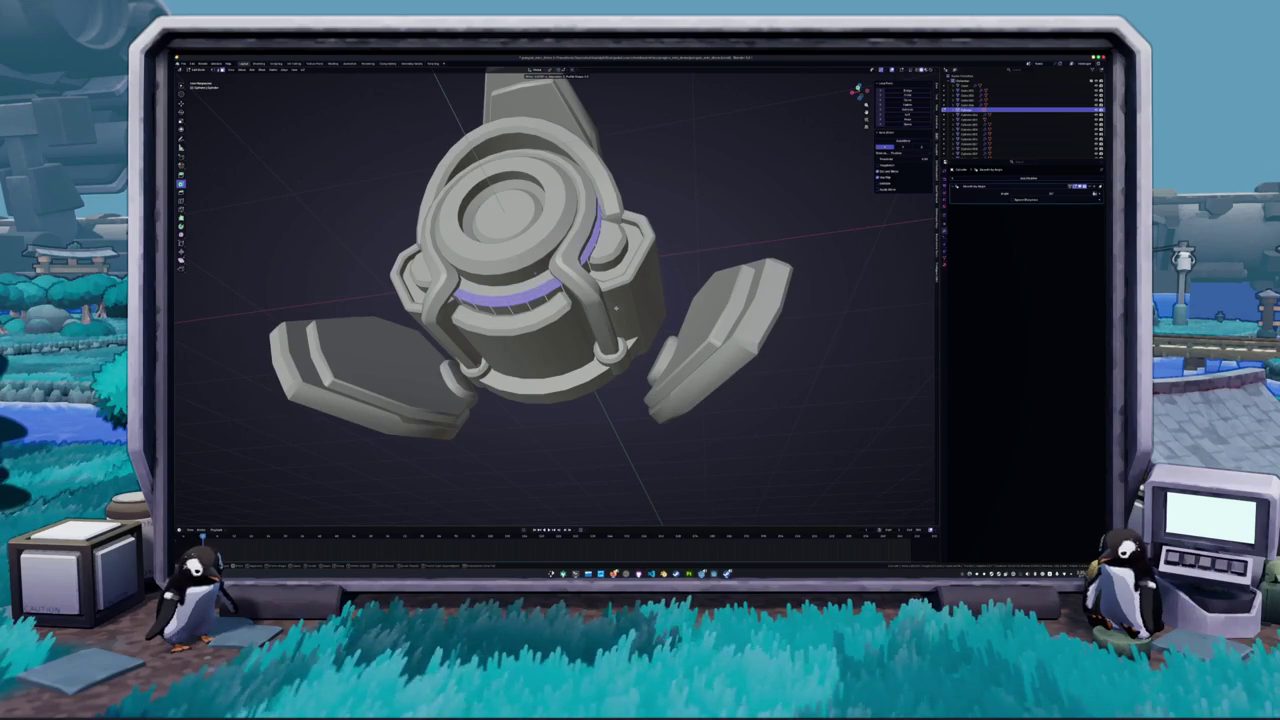
pyautogui.moveTo(617, 308)
pyautogui.mouseDown()
pyautogui.moveTo(570, 270)
pyautogui.moveTo(550, 272)
pyautogui.mouseUp()
pyautogui.press('Tab')
pyautogui.scroll(5, 560, 290)
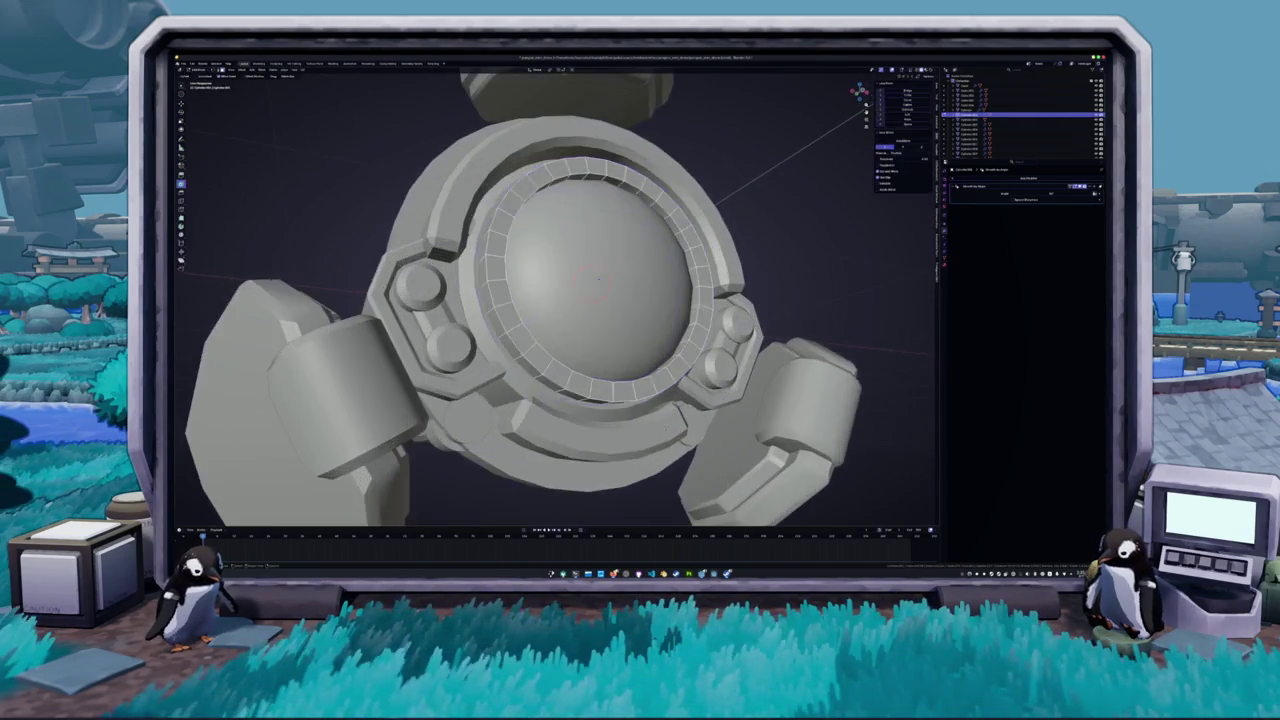
# - Scale the dome's inner ring loop and apply an edge-menu operation to it, leaving Edit Mode
pyautogui.press('s')
pyautogui.rightClick(590, 268)
pyautogui.click(596, 280)
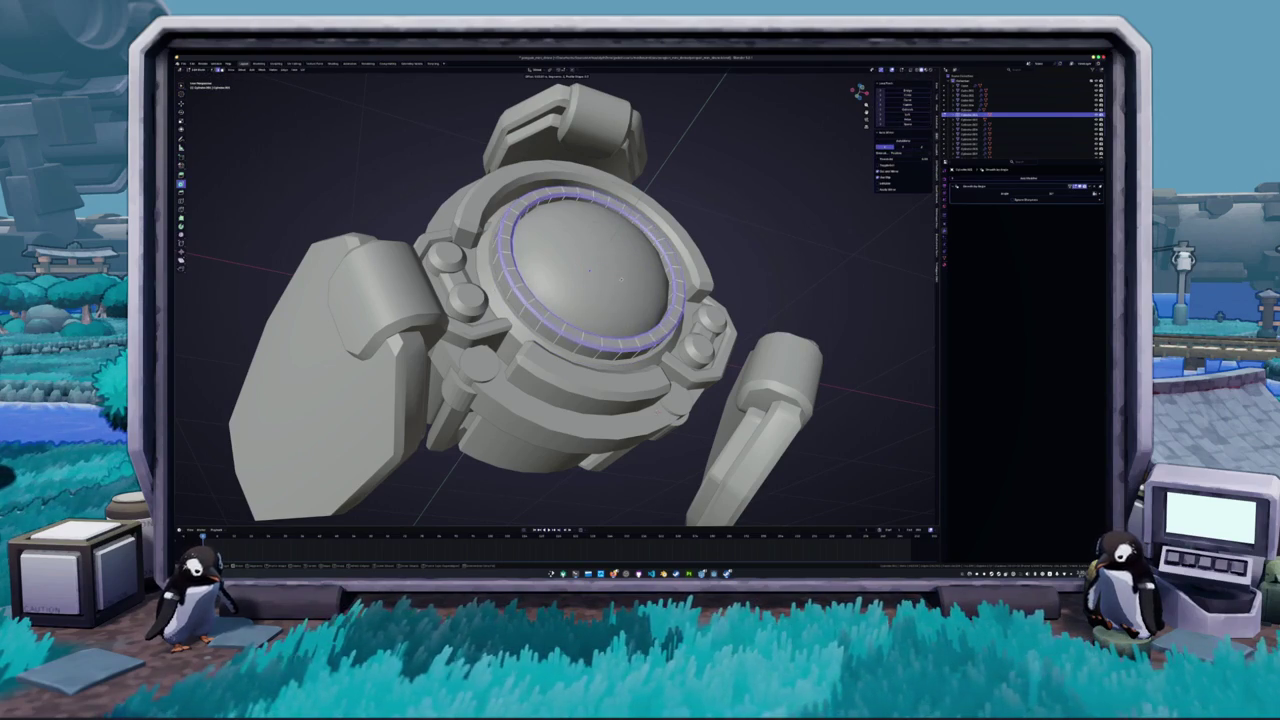
pyautogui.press('Tab')
# - Select the rim part and examine its mesh in Edit Mode from the front view
pyautogui.scroll(-2, 618, 276)
pyautogui.moveTo(633, 278); pyautogui.dragTo(577, 321)
pyautogui.click(1020, 140)
pyautogui.press('Tab')
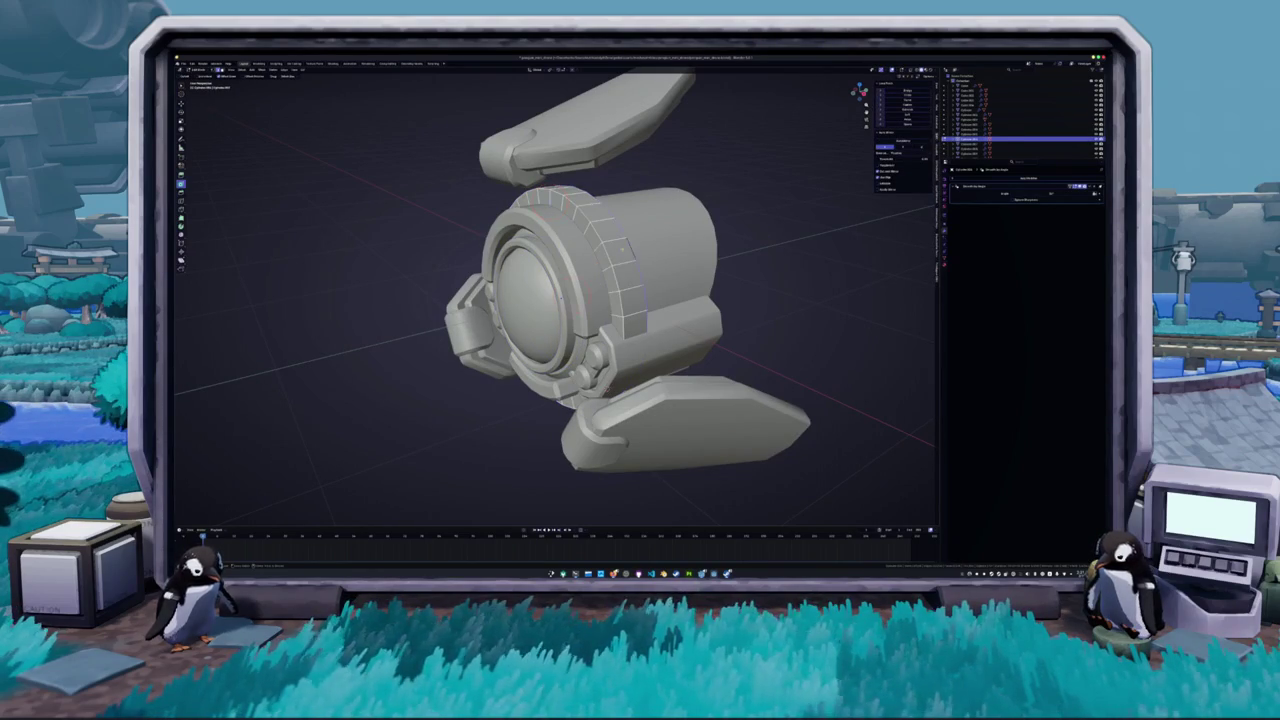
pyautogui.press('KP_1')
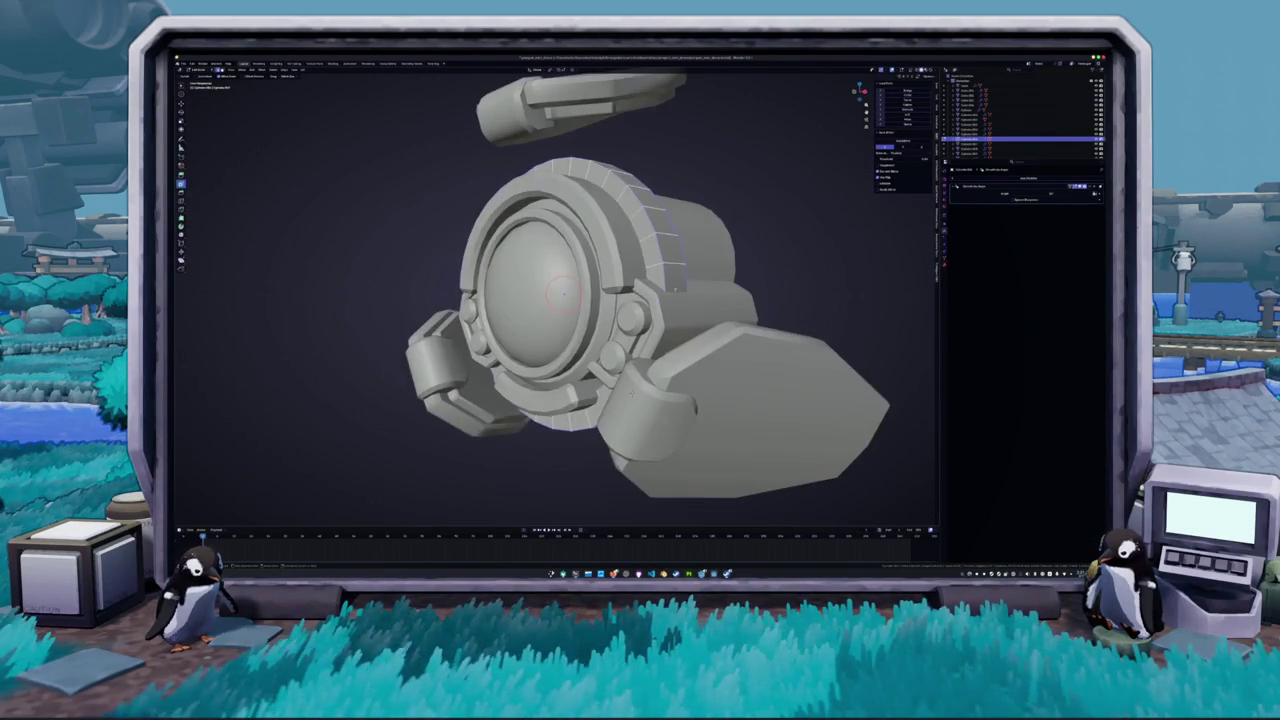
pyautogui.rightClick(750, 258)
pyautogui.press('Escape')
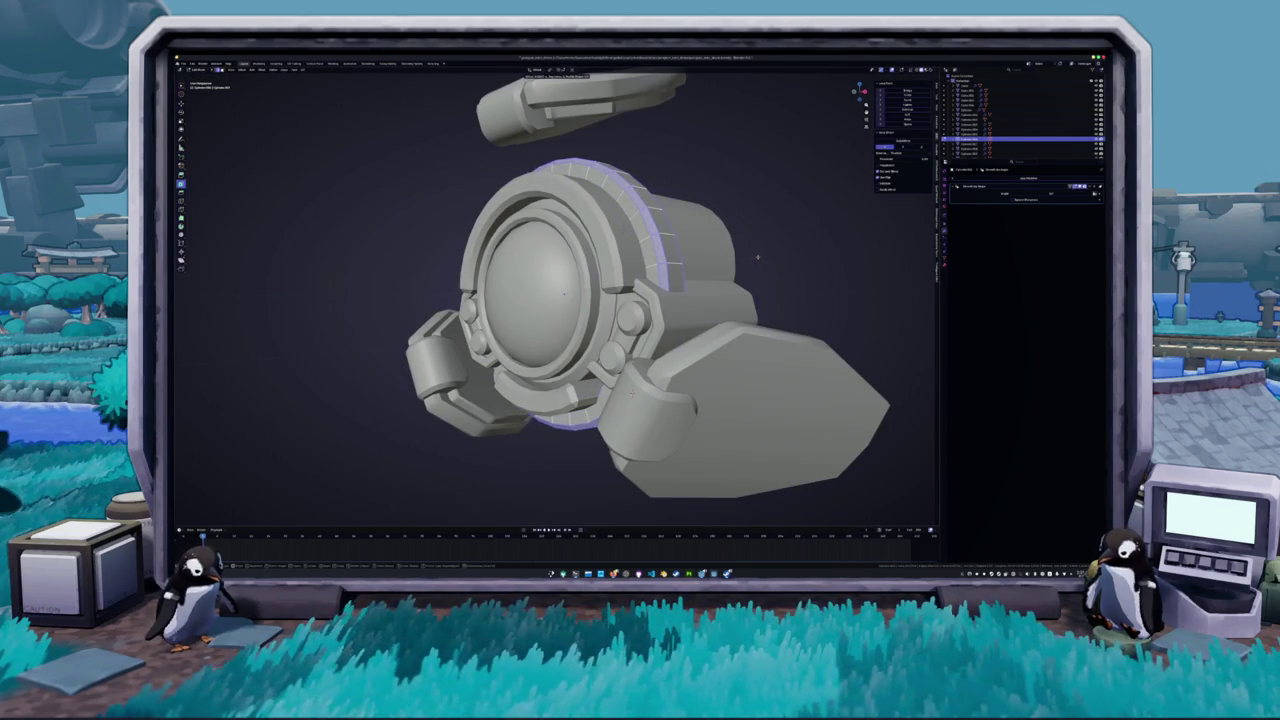
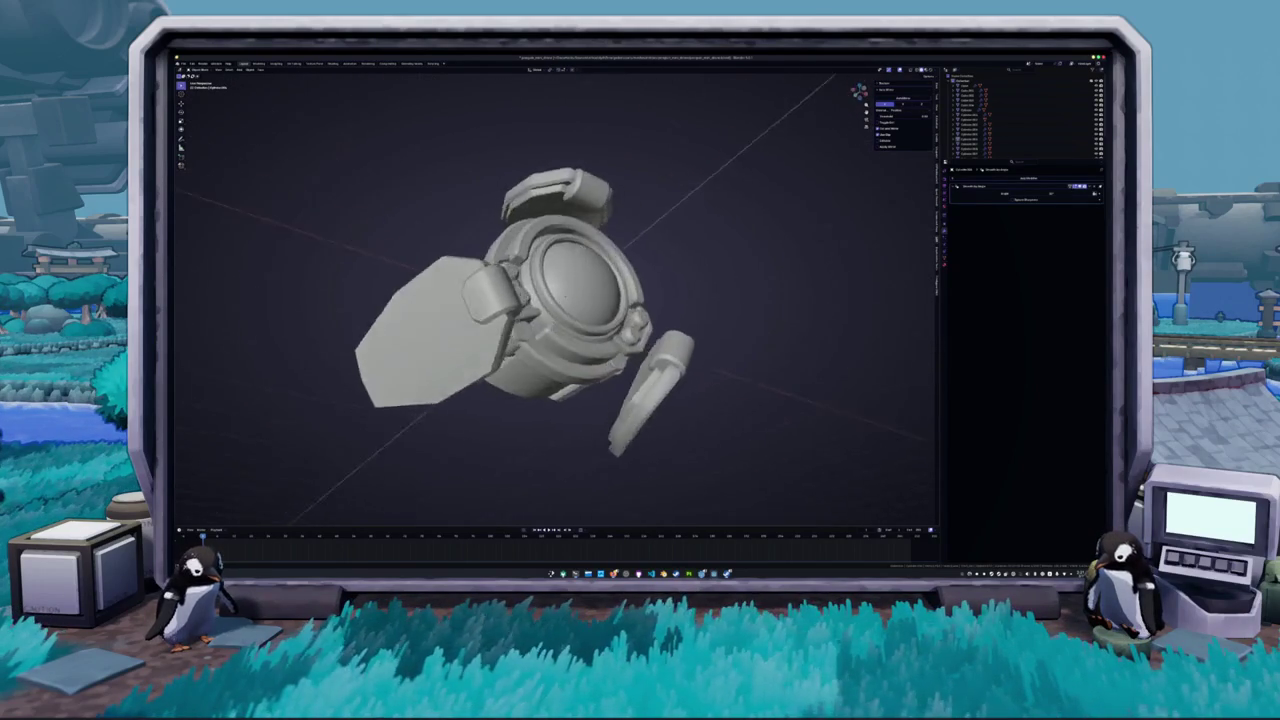
# - Join all the drone parts into one object and apply all its transforms
pyautogui.press('a')
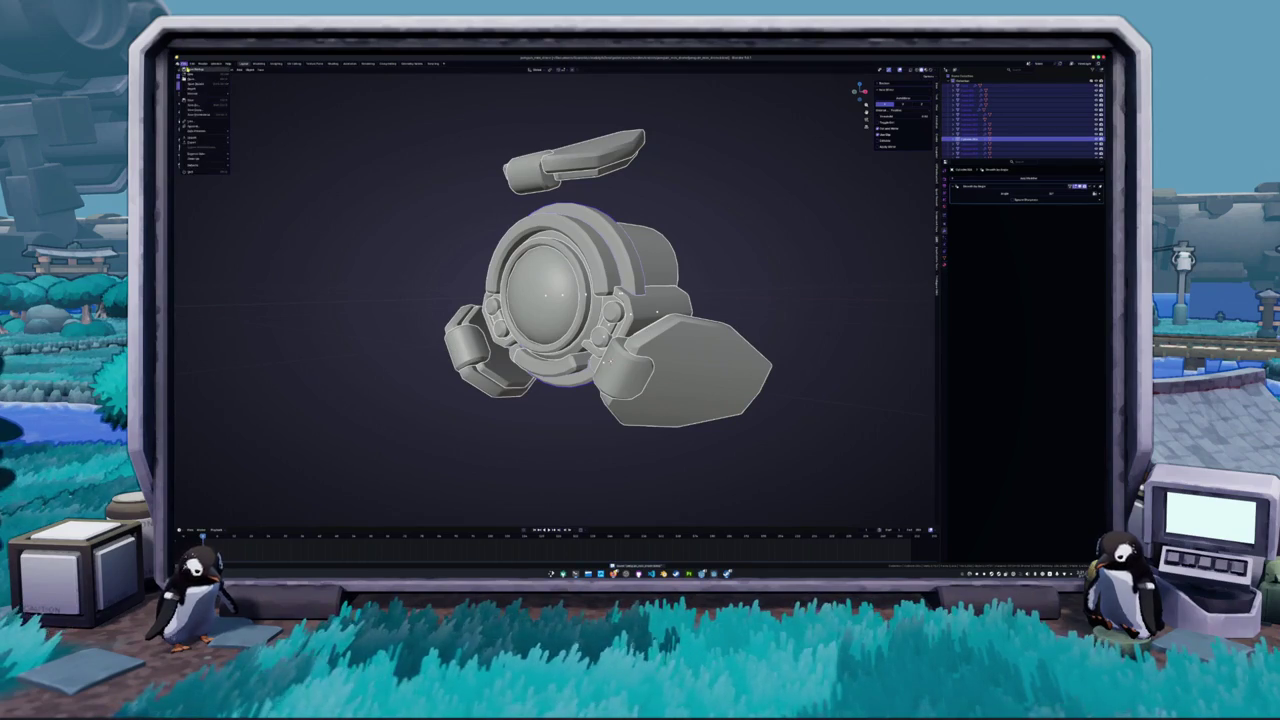
pyautogui.rightClick(330, 200)
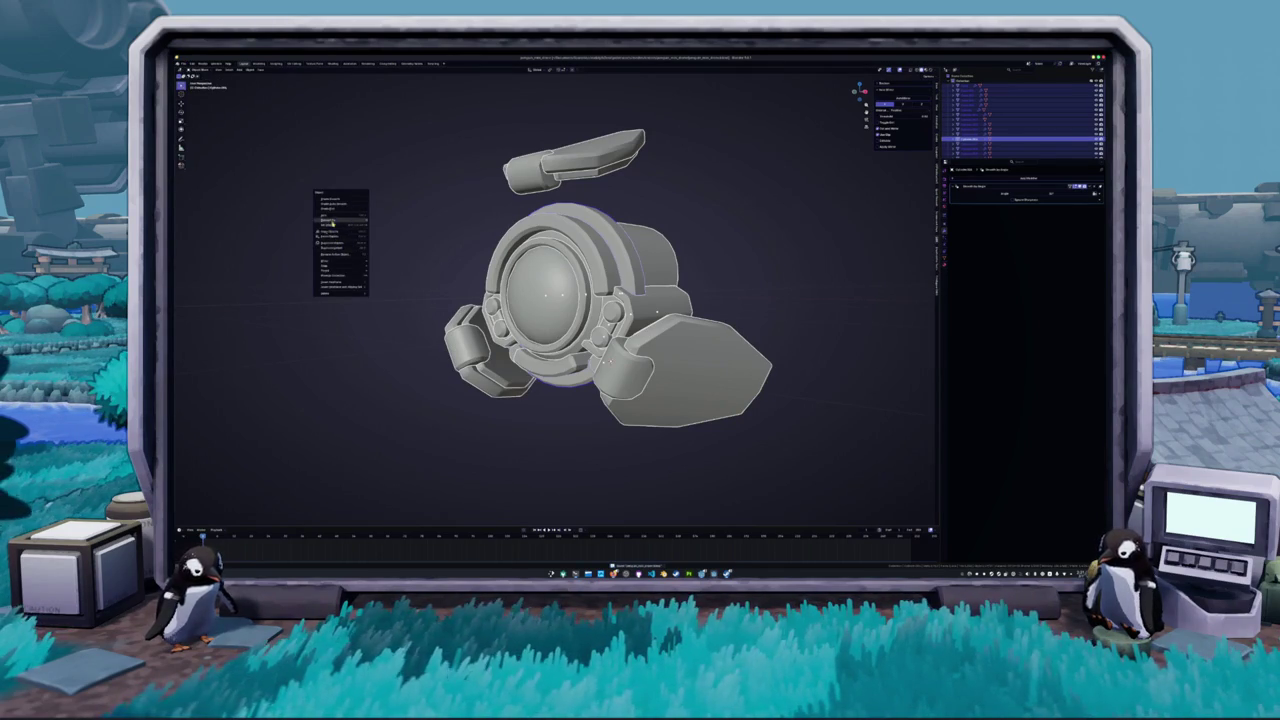
pyautogui.moveTo(345, 221)
pyautogui.click(397, 222)
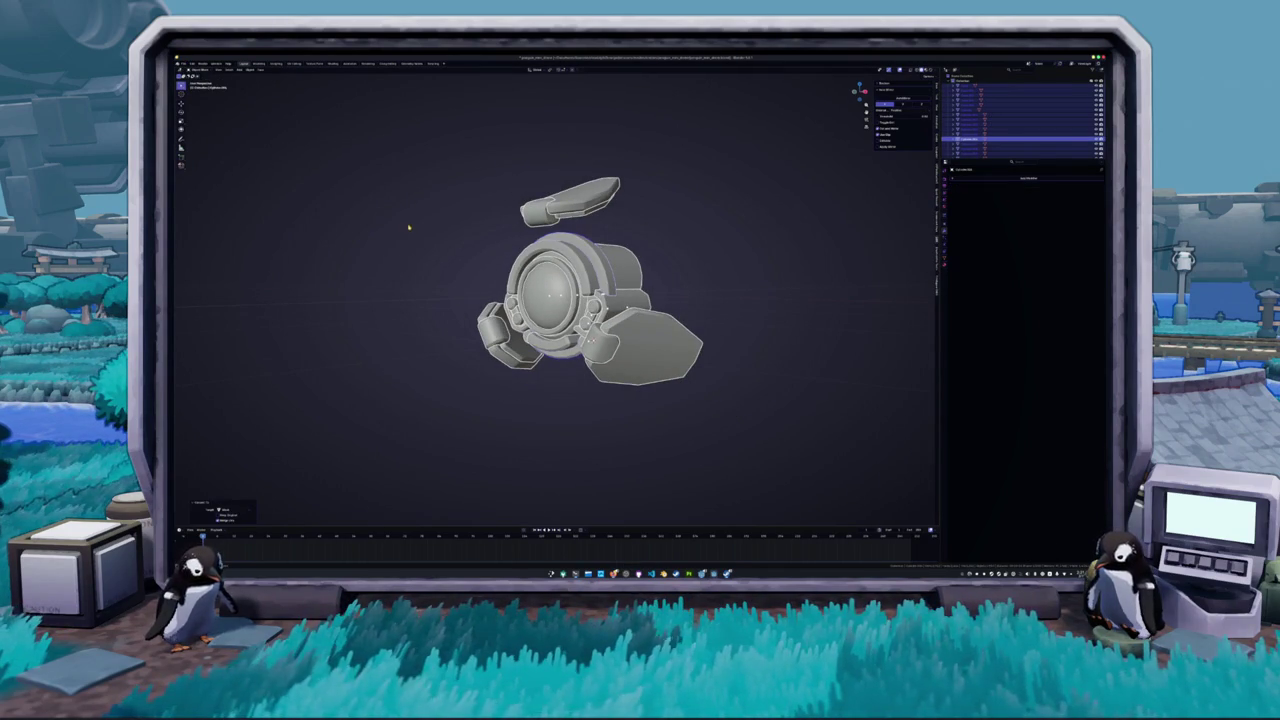
pyautogui.hotkey('ctrl', 'j')
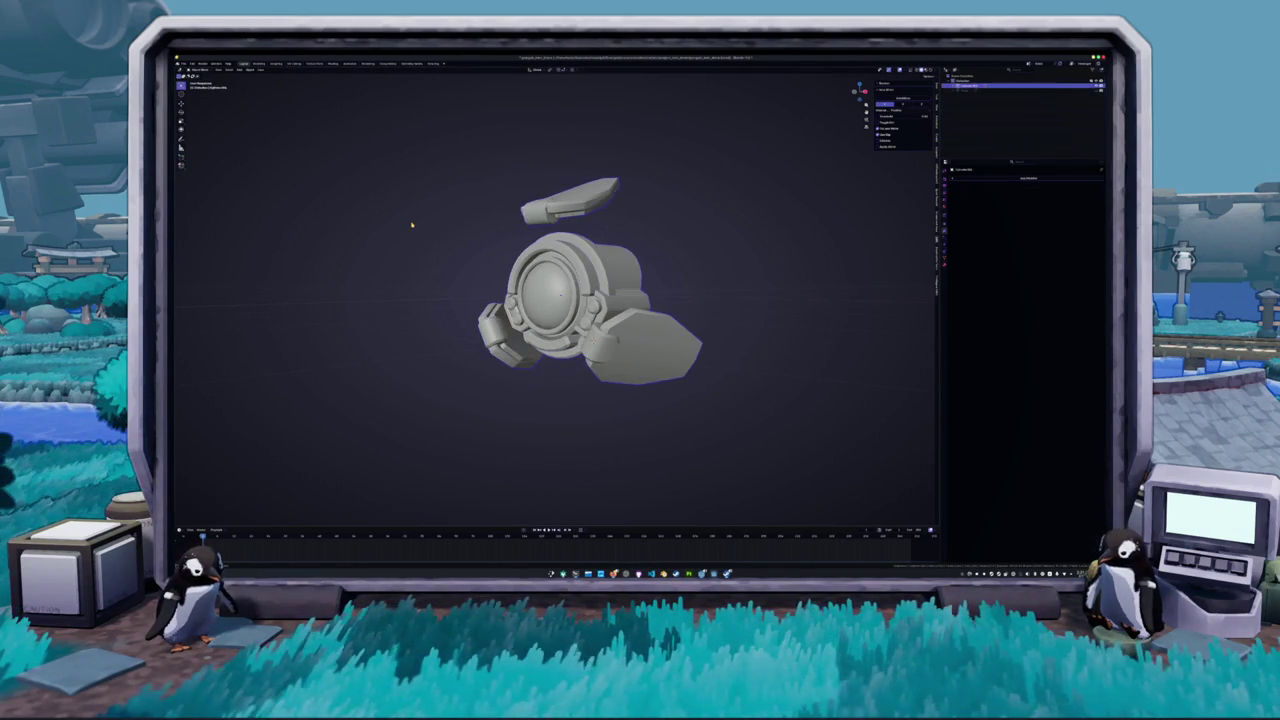
pyautogui.rightClick(411, 225)
pyautogui.click(410, 228)
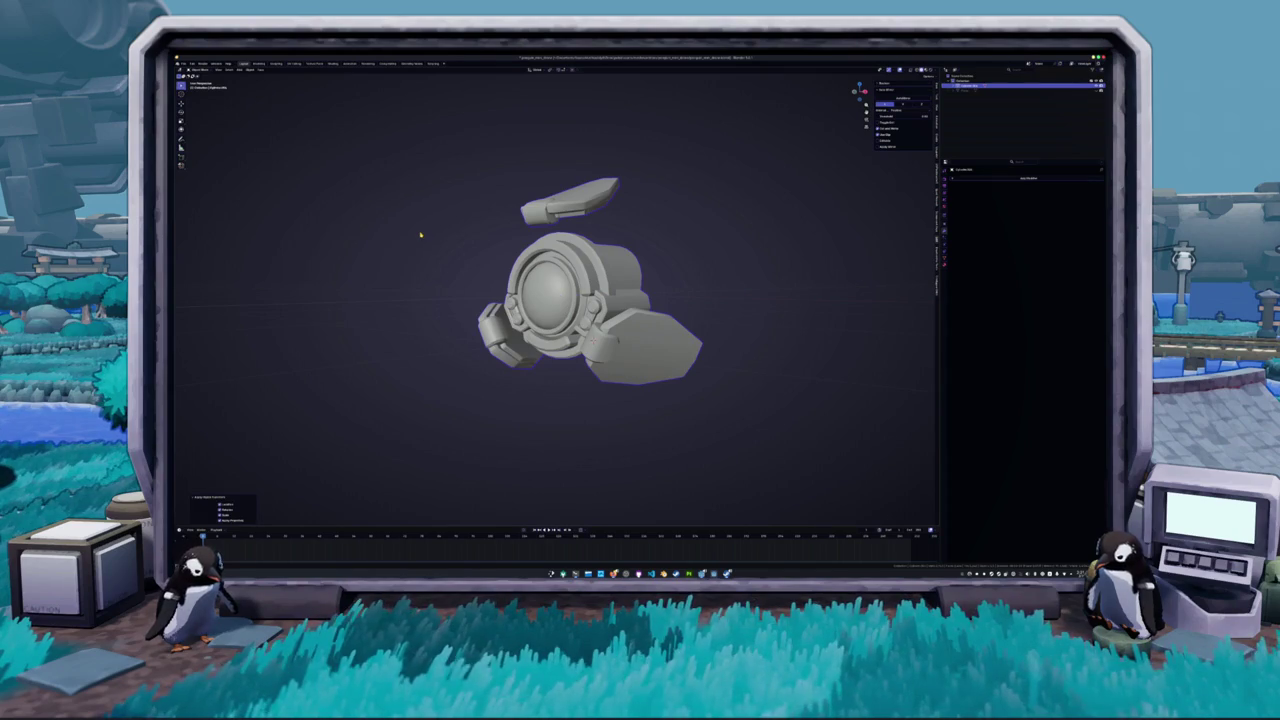
# - In Edit Mode, select the three arm pods and separate them into their own object
pyautogui.press('Tab')
pyautogui.press('KP_1')
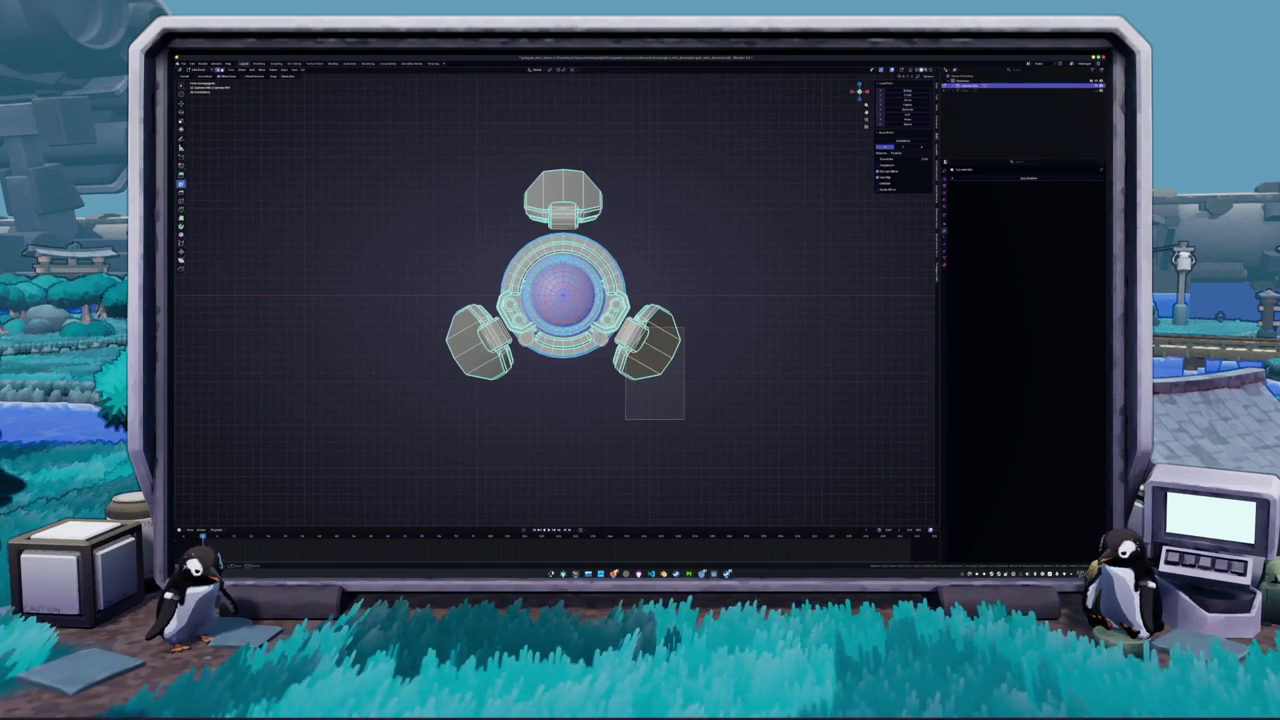
pyautogui.click(645, 350)
pyautogui.moveTo(612, 226); pyautogui.dragTo(512, 192)
pyautogui.moveTo(493, 372); pyautogui.dragTo(444, 316)
pyautogui.hotkey('ctrl', 'l')
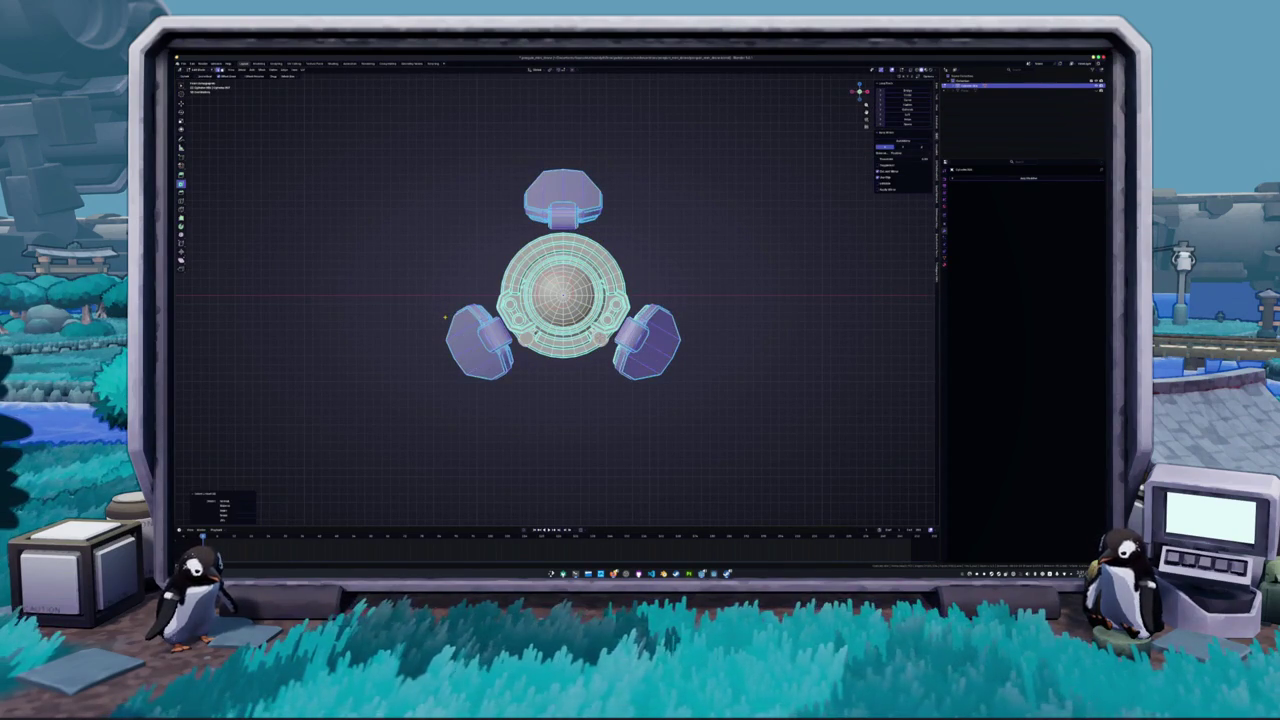
pyautogui.hotkey('alt', 'z')
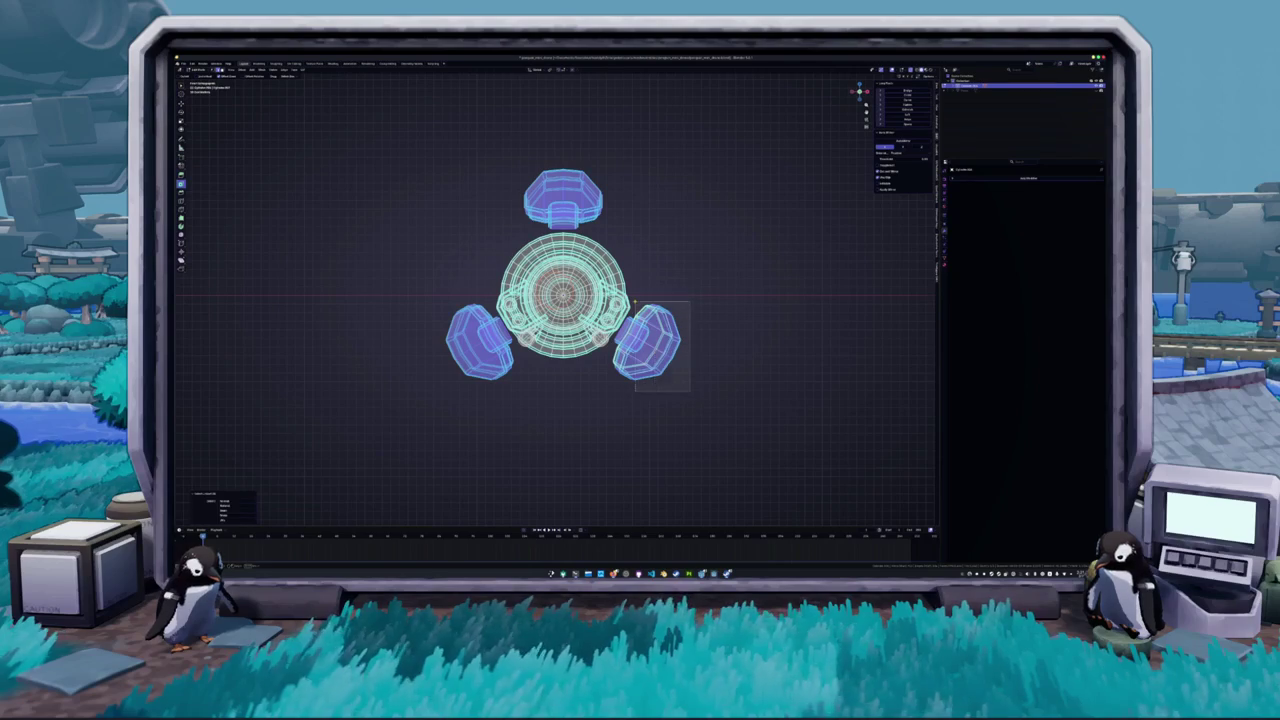
pyautogui.rightClick(634, 300)
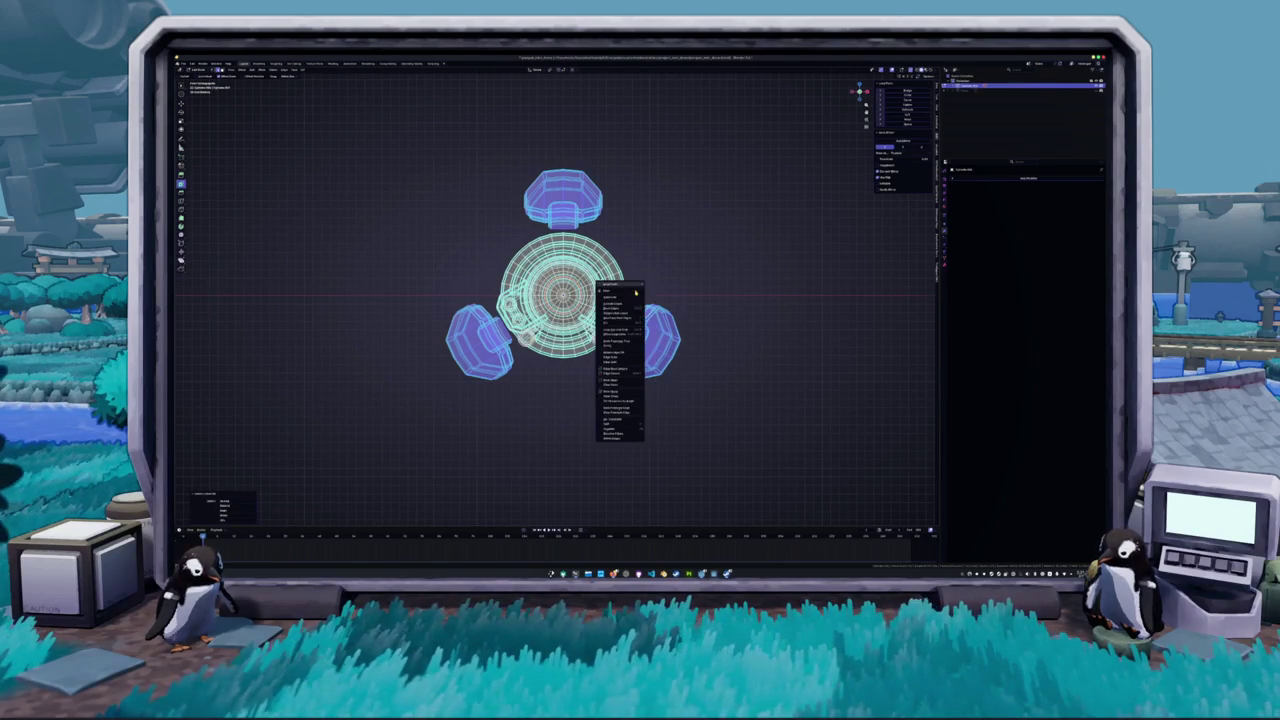
pyautogui.click(658, 429)
# - Return to Object Mode, select the central body and start renaming it
pyautogui.press('Tab')
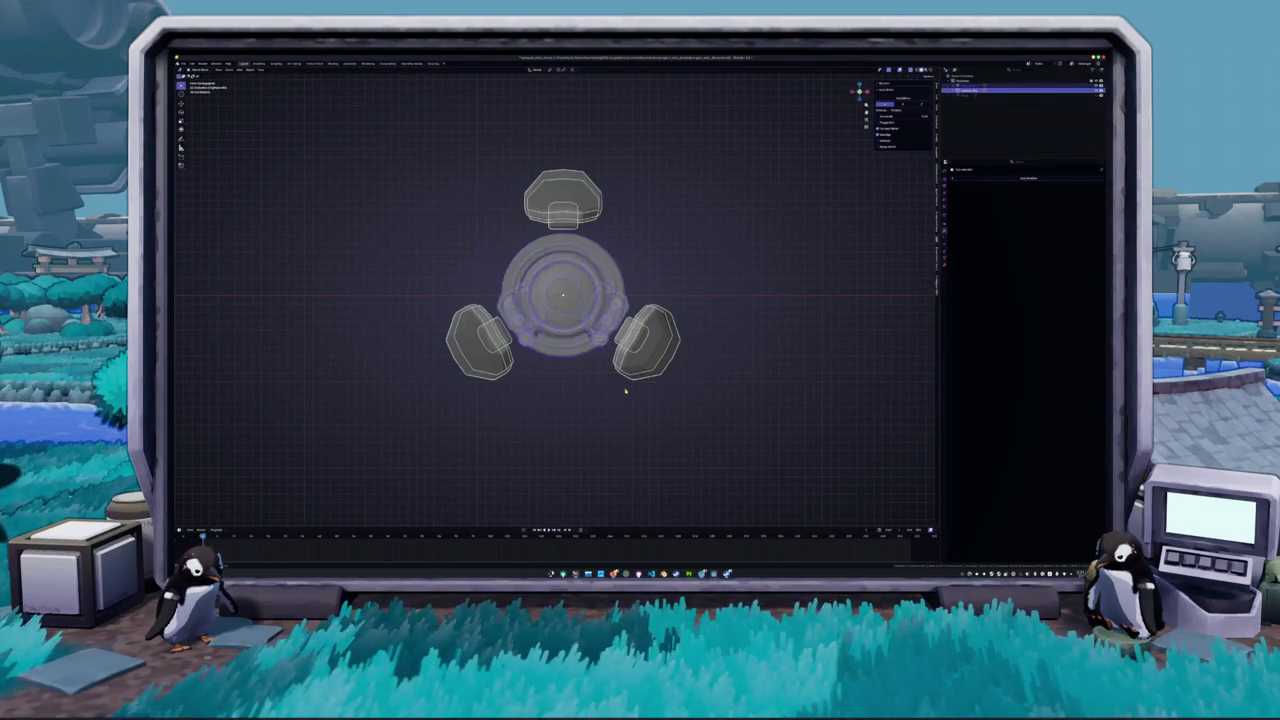
pyautogui.hotkey('alt', 'z')
pyautogui.click(588, 331)
pyautogui.press('F2')
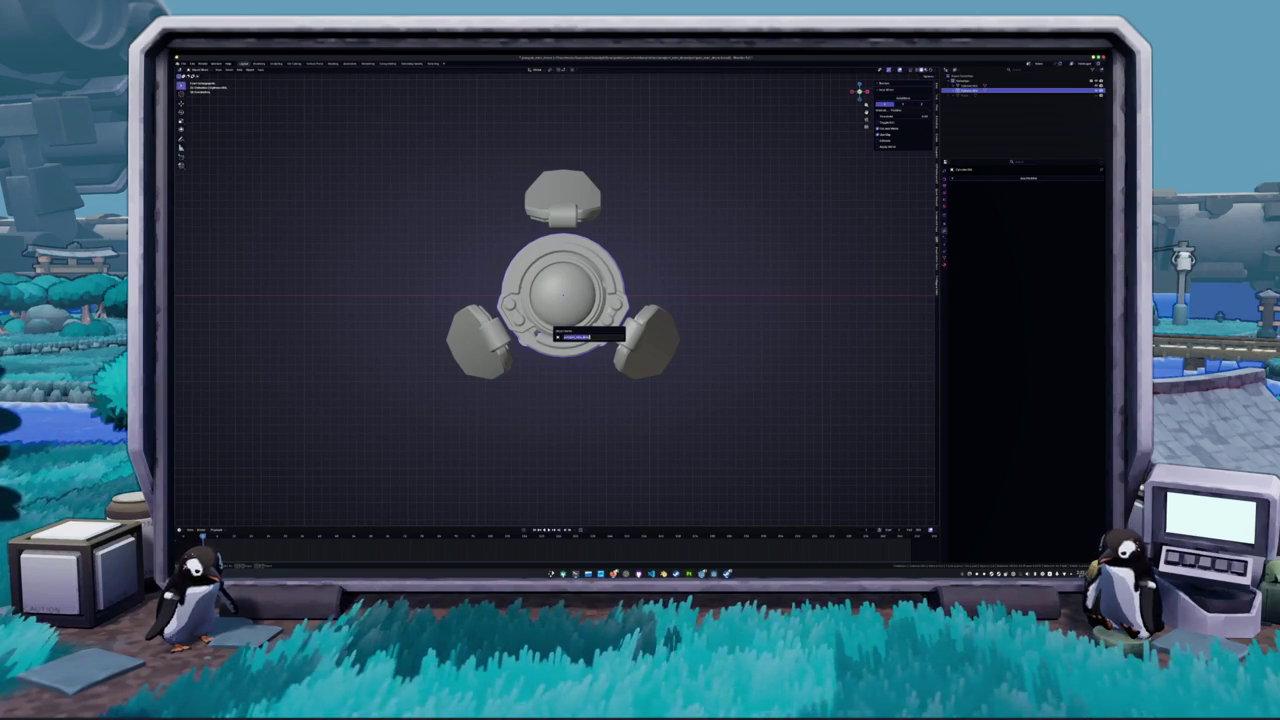
# - Confirm the body's new name and rename the arms object in the Outliner
pyautogui.press('Return')
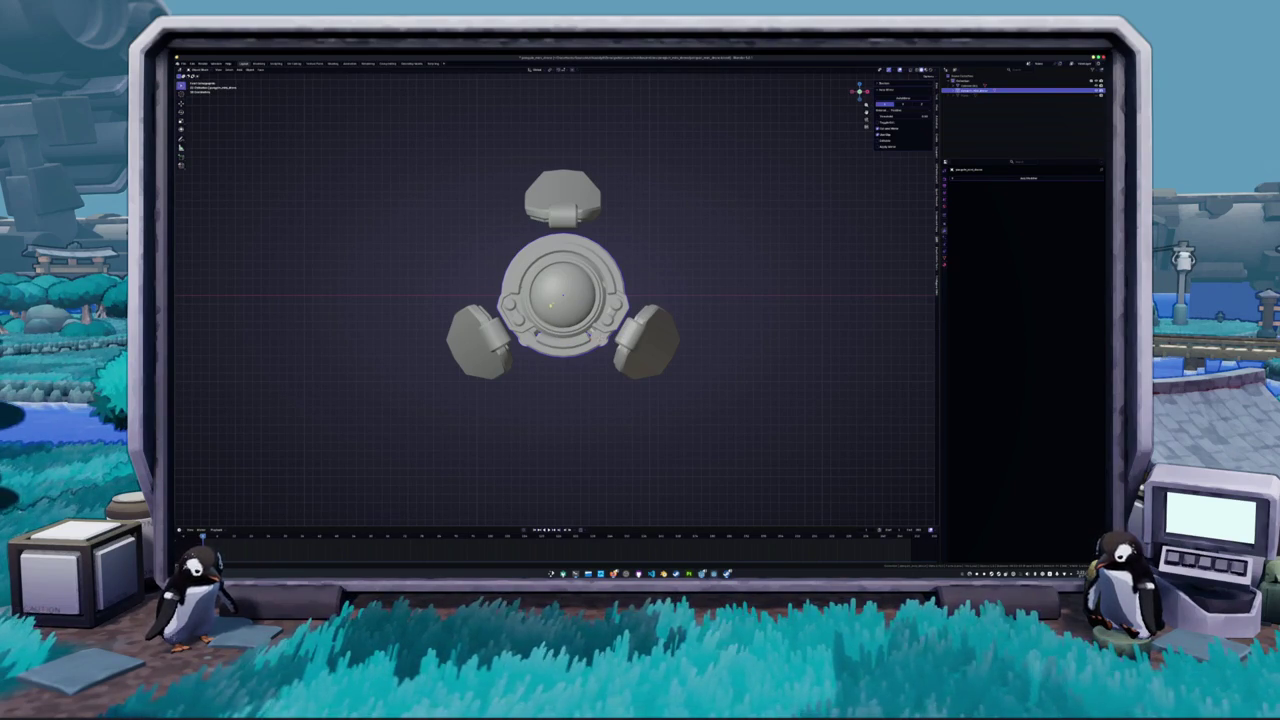
pyautogui.click(965, 86)
pyautogui.press('F2')
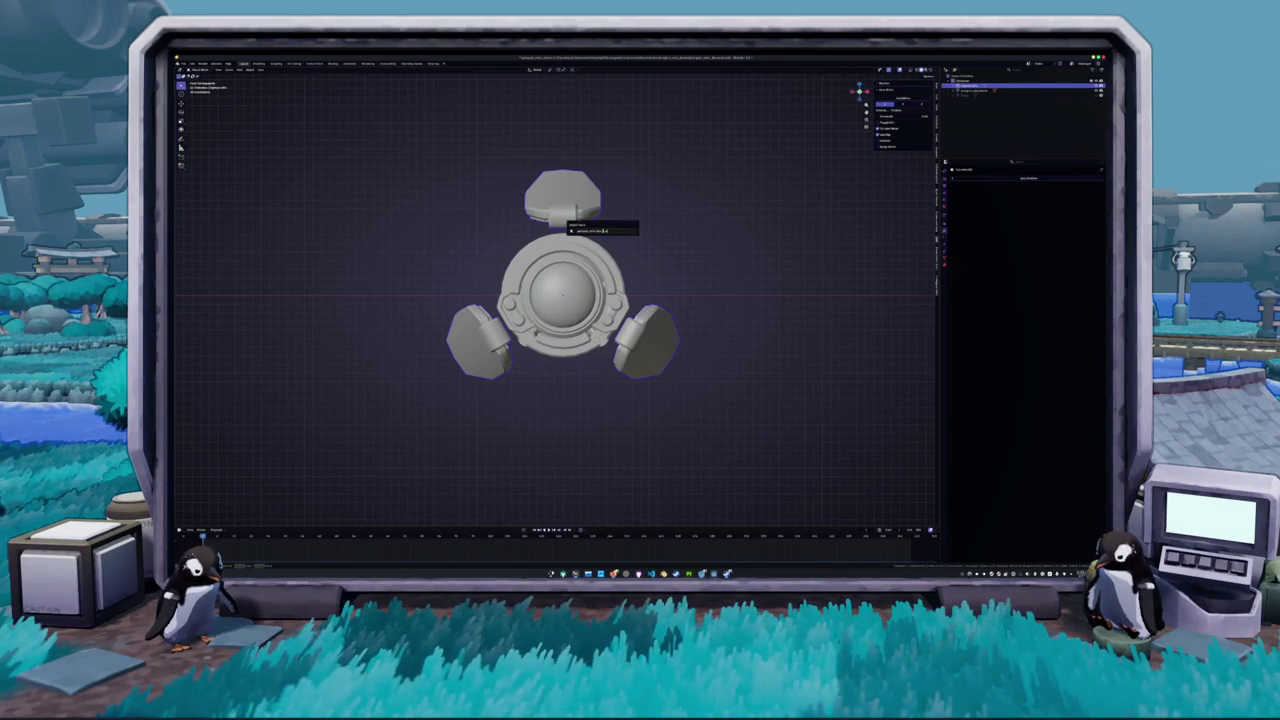
pyautogui.press('Return')
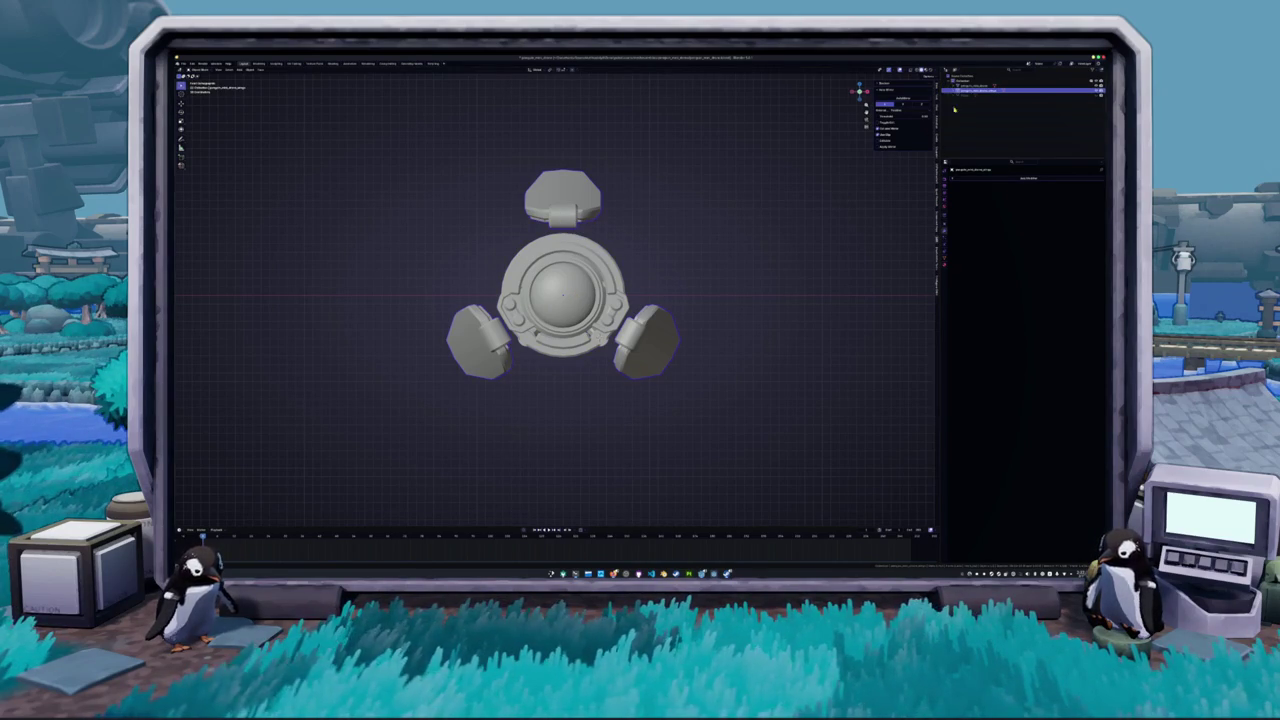
# - Rename the drone's material in Material Properties
pyautogui.click(965, 95)
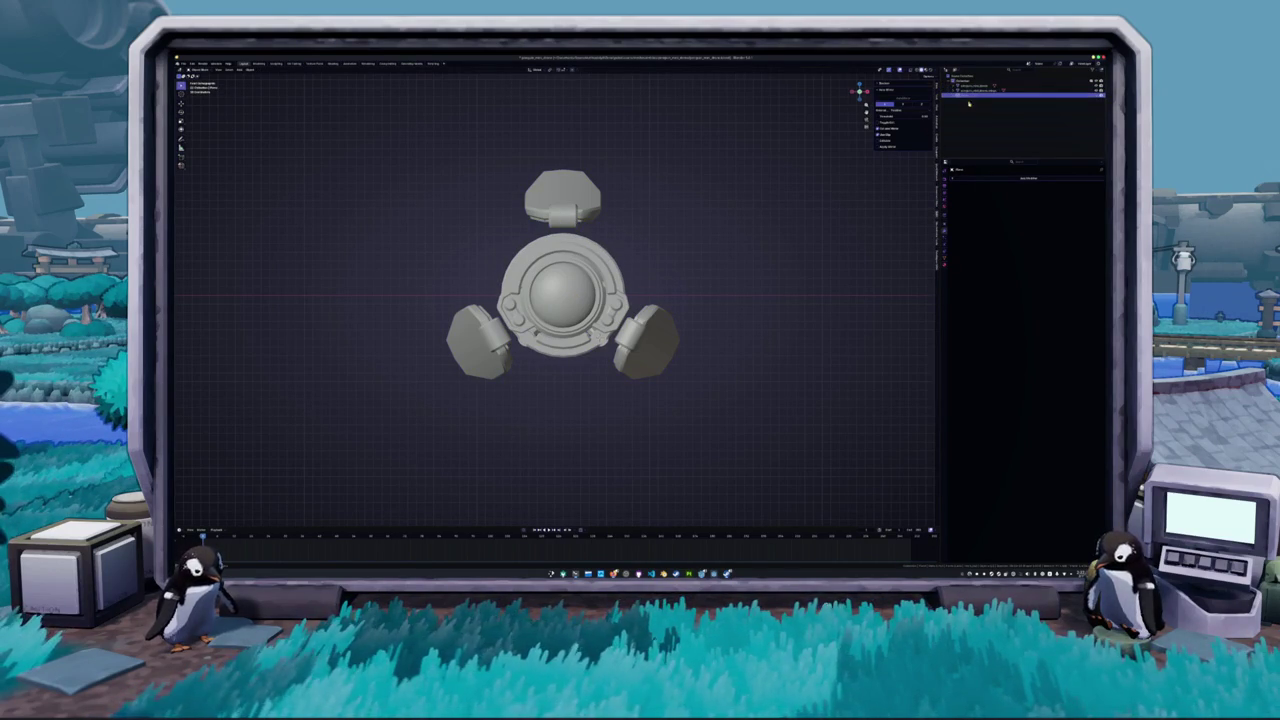
pyautogui.click(1099, 96)
pyautogui.click(1099, 96)
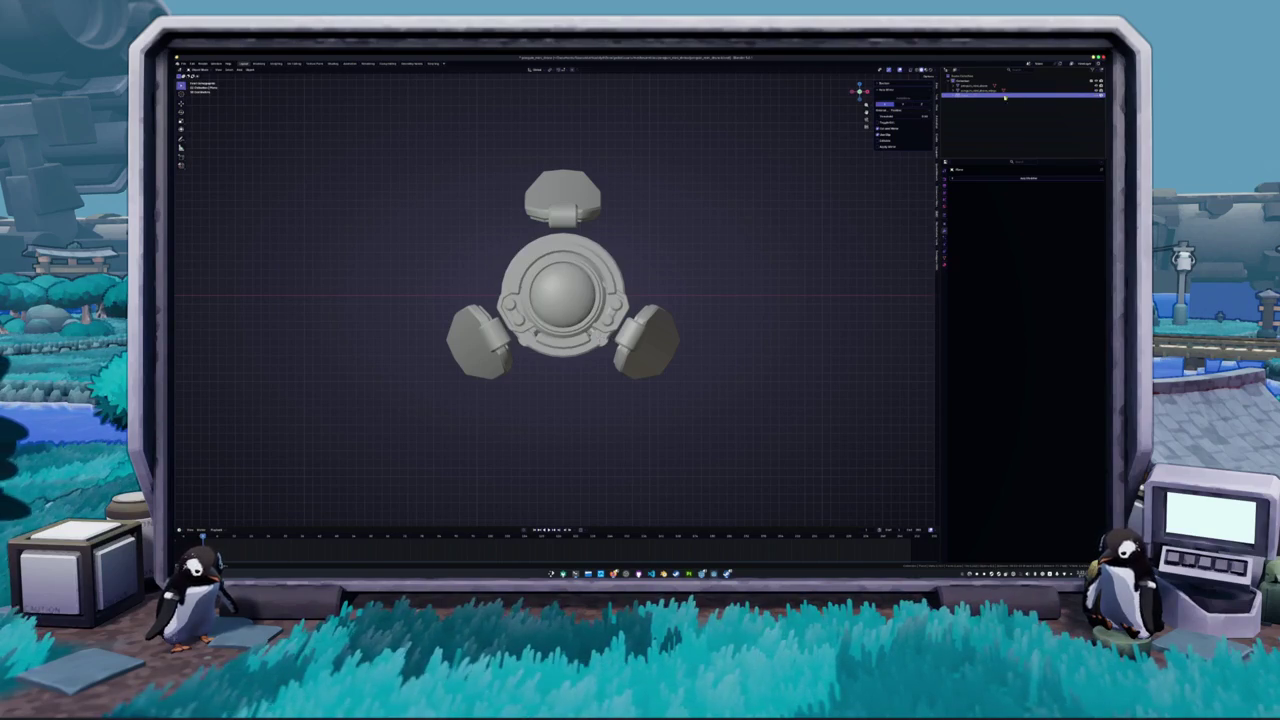
pyautogui.click(975, 88)
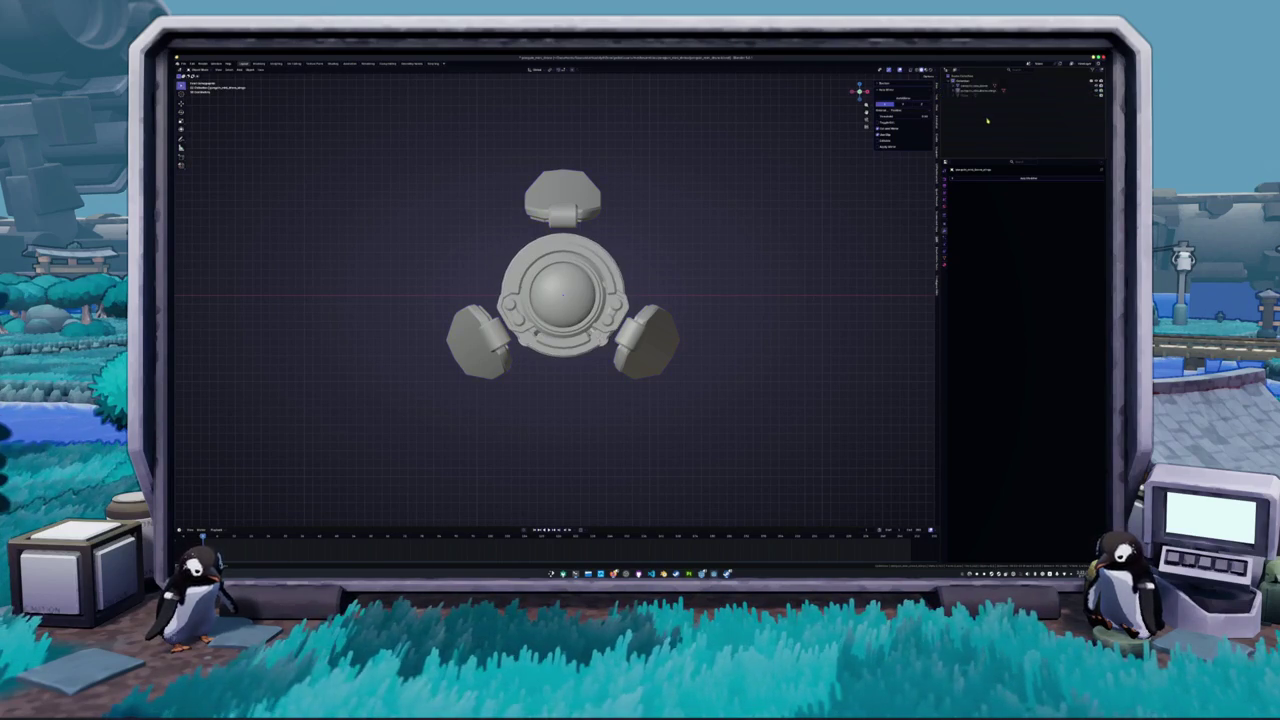
pyautogui.click(978, 87)
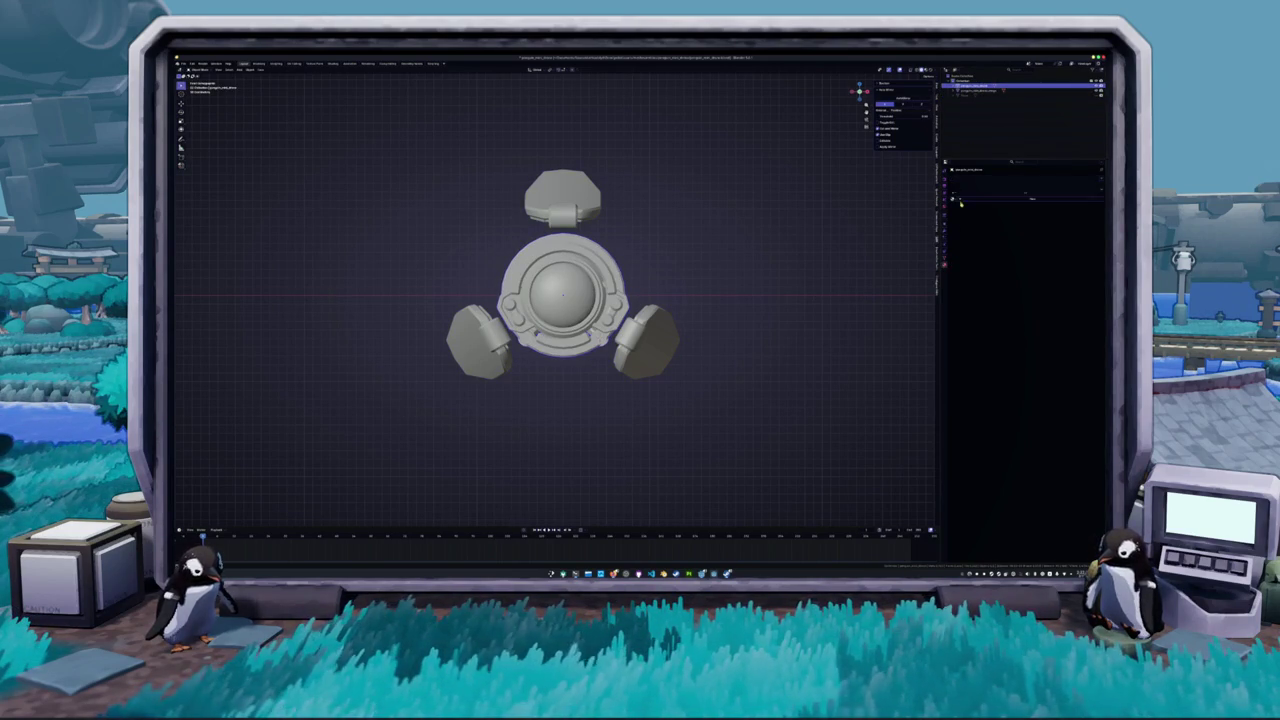
pyautogui.click(645, 330)
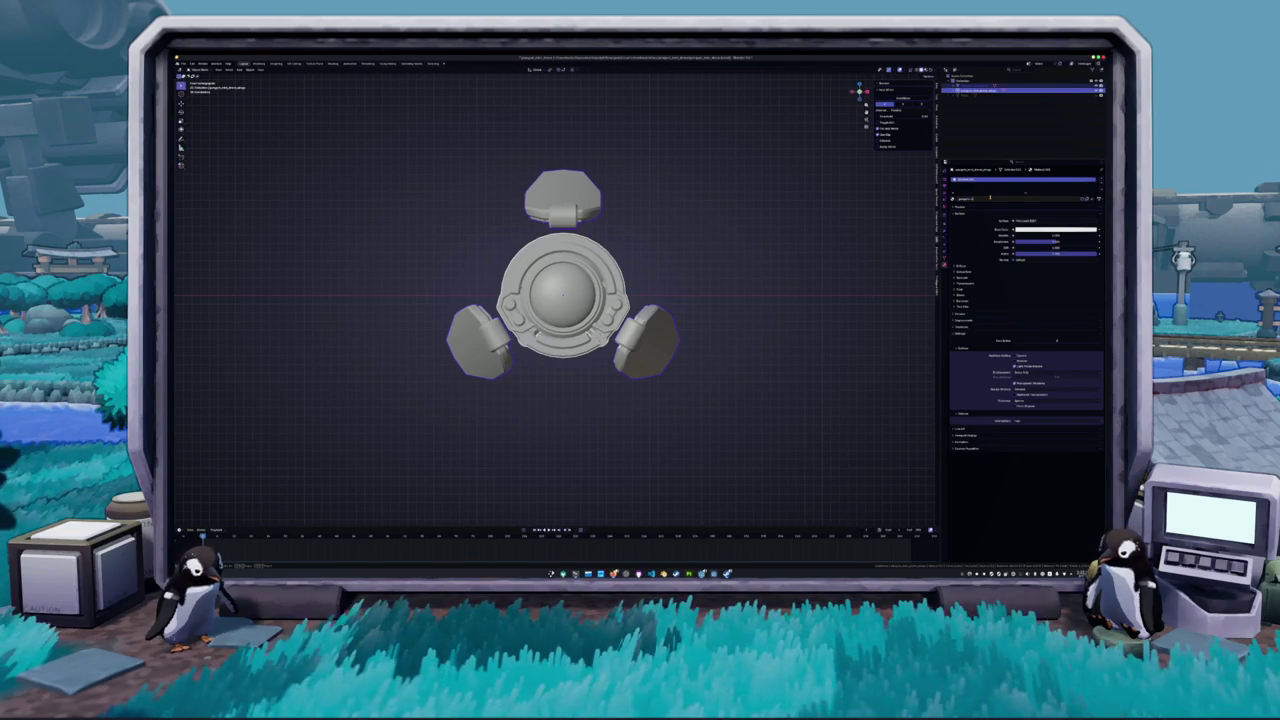
pyautogui.press('Return')
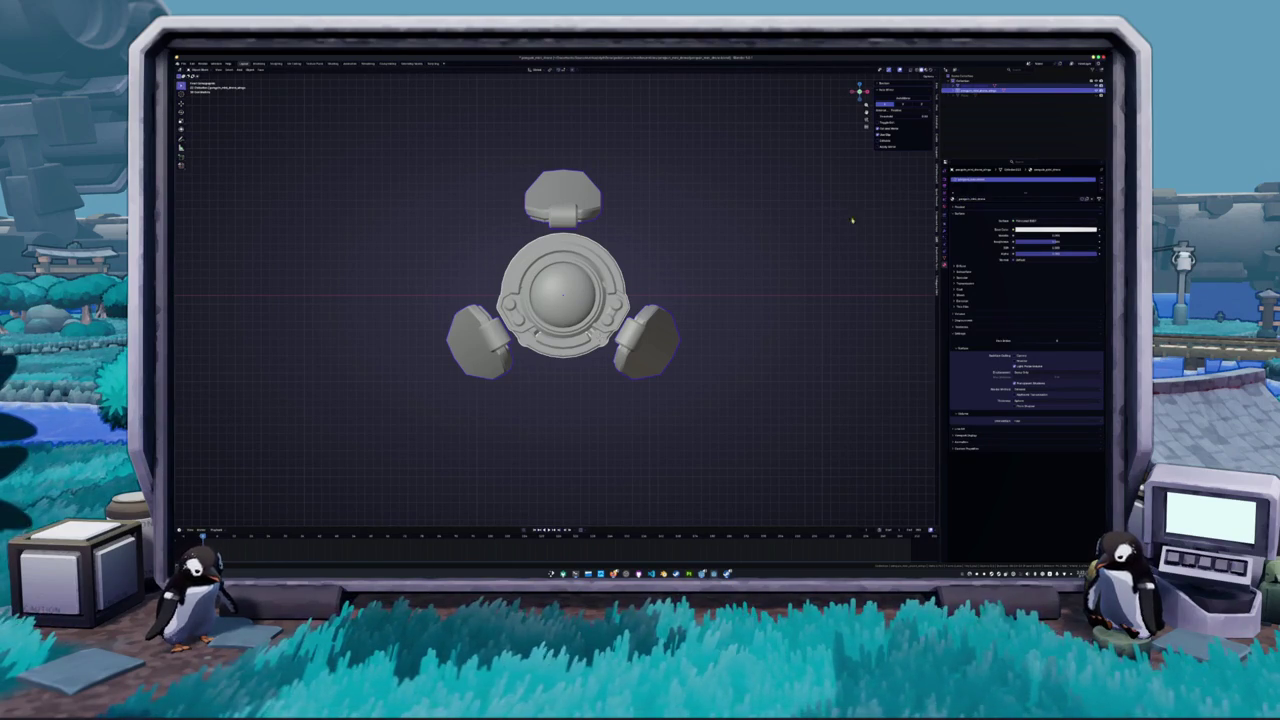
# - Inspect the arm object's mesh data settings
pyautogui.rightClick(753, 240)
pyautogui.click(753, 240)
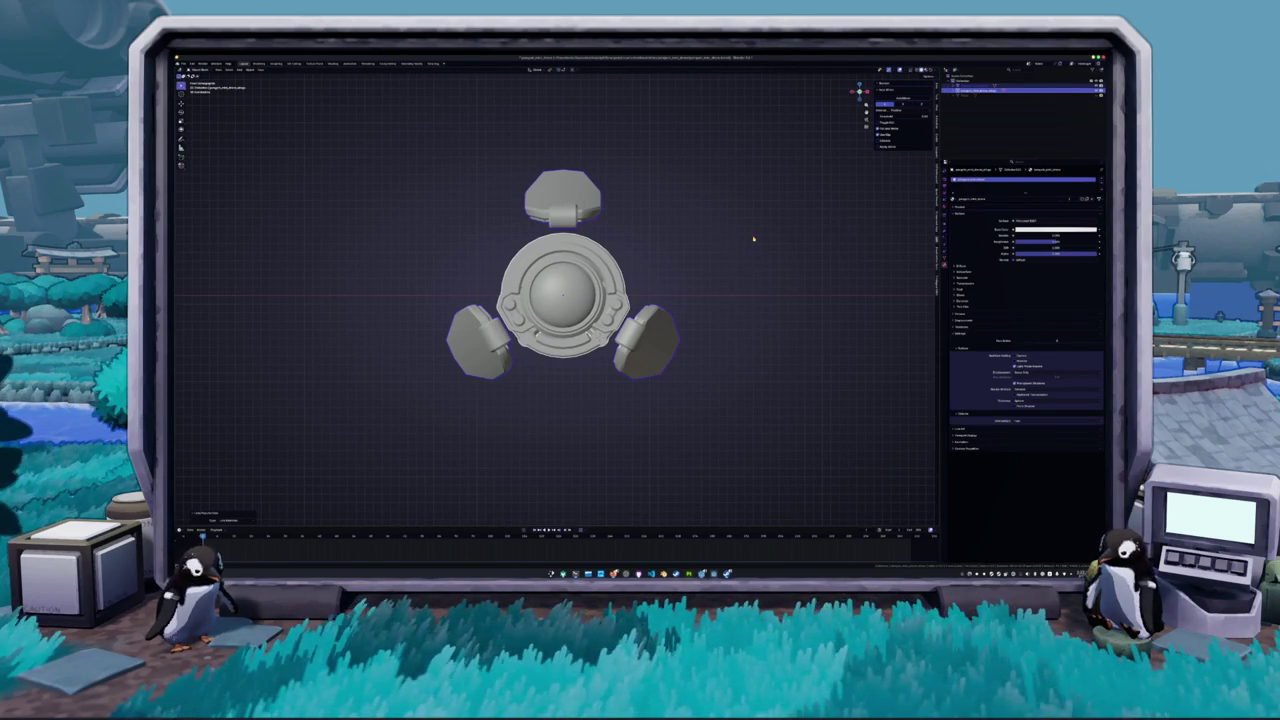
pyautogui.click(596, 313)
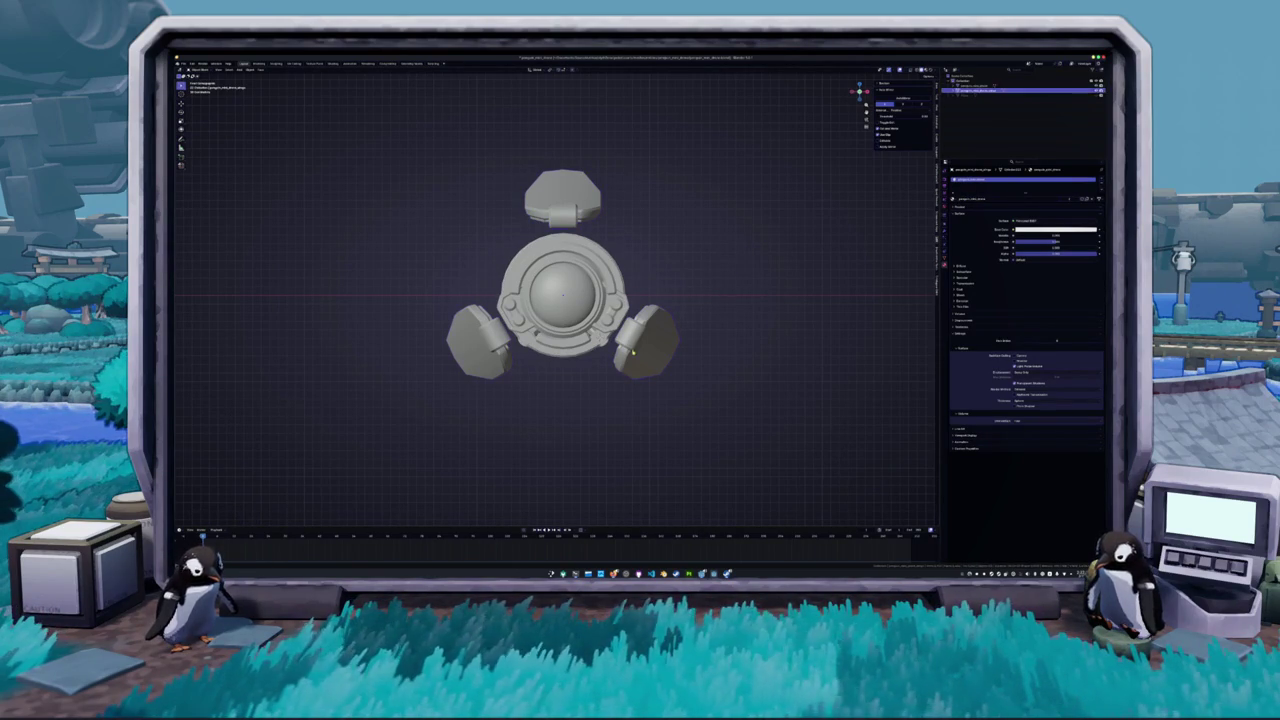
pyautogui.click(658, 340)
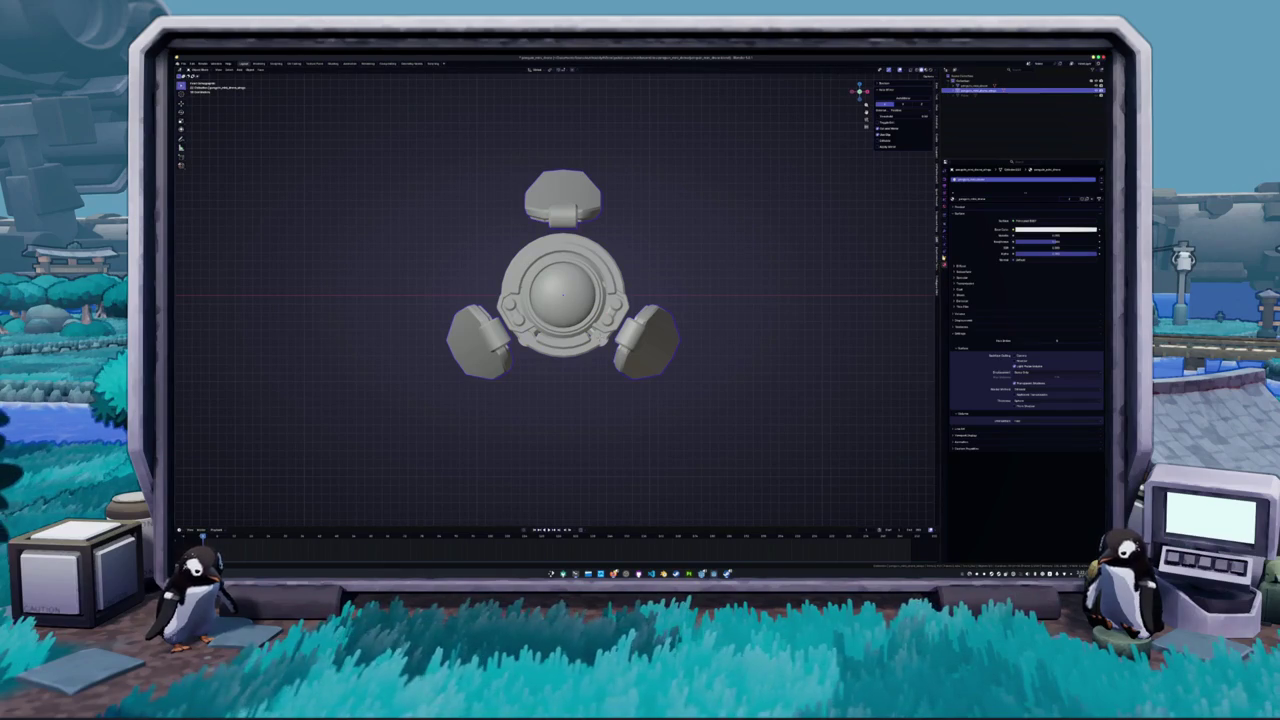
pyautogui.click(944, 247)
pyautogui.click(975, 137)
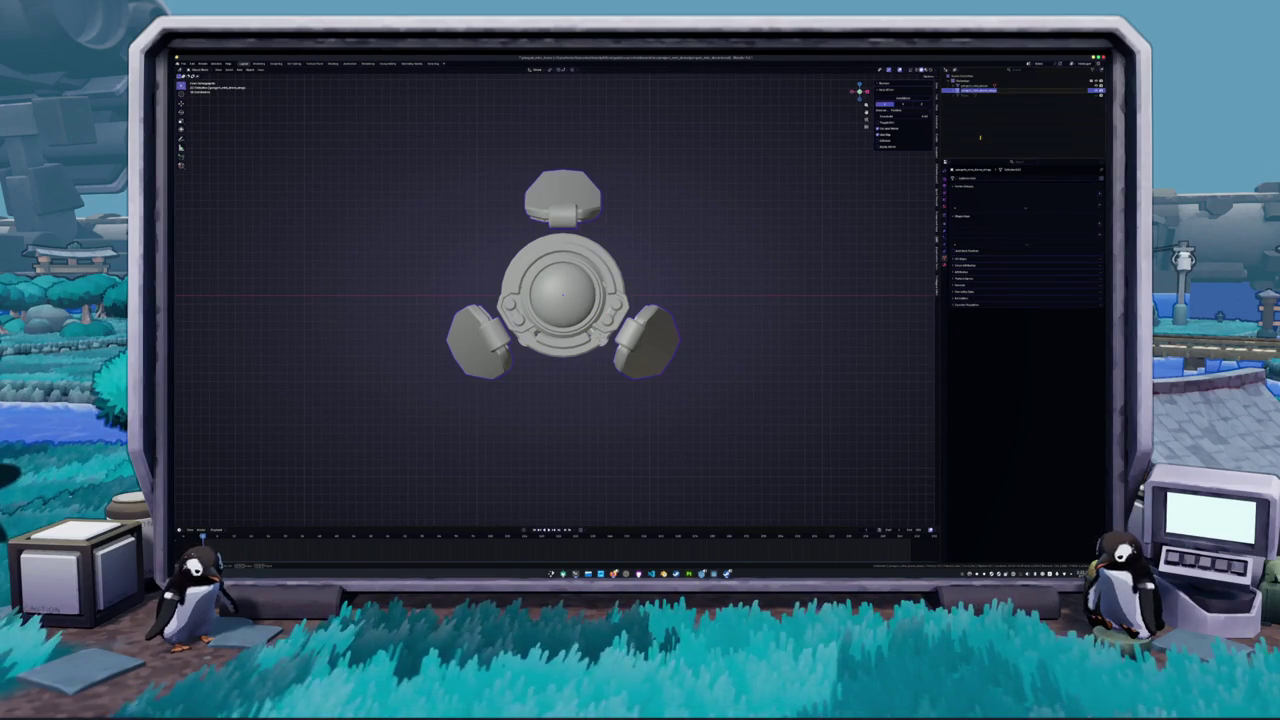
# - Select the right arm among the overlapping objects in the Outliner and viewport
pyautogui.click(975, 91)
pyautogui.click(975, 86)
pyautogui.click(990, 135)
pyautogui.click(975, 86)
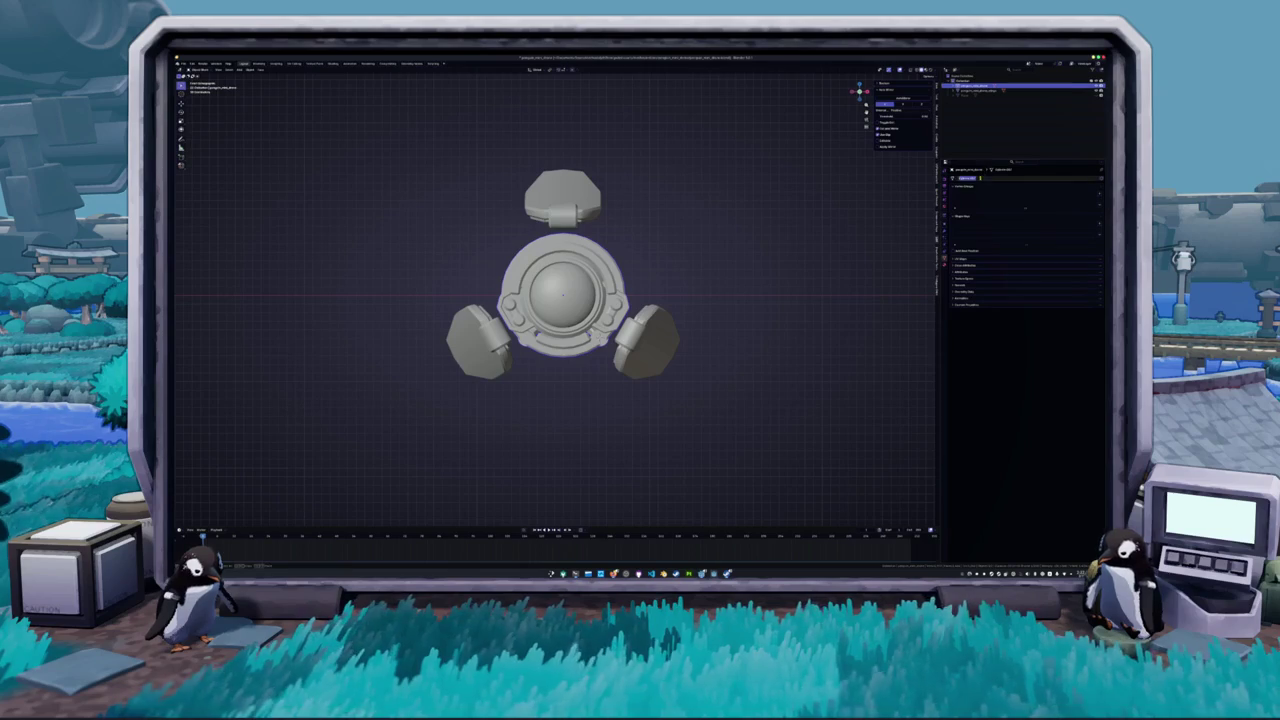
pyautogui.click(609, 315)
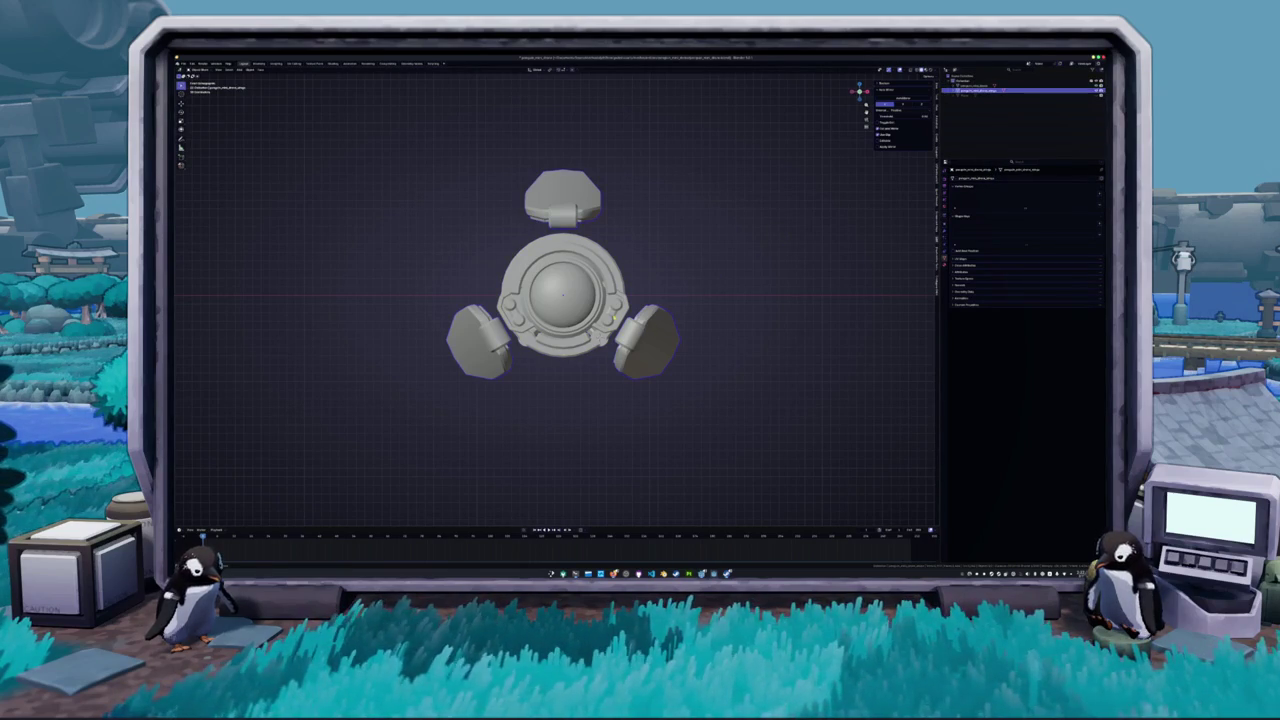
pyautogui.keyDown('alt'); pyautogui.click(609, 315); pyautogui.keyUp('alt')
pyautogui.click(590, 310)
pyautogui.keyDown('alt'); pyautogui.click(612, 318); pyautogui.keyUp('alt')
pyautogui.click(612, 330)
# - Rotate the arms around the central hub, then deselect everything
pyautogui.press('r')
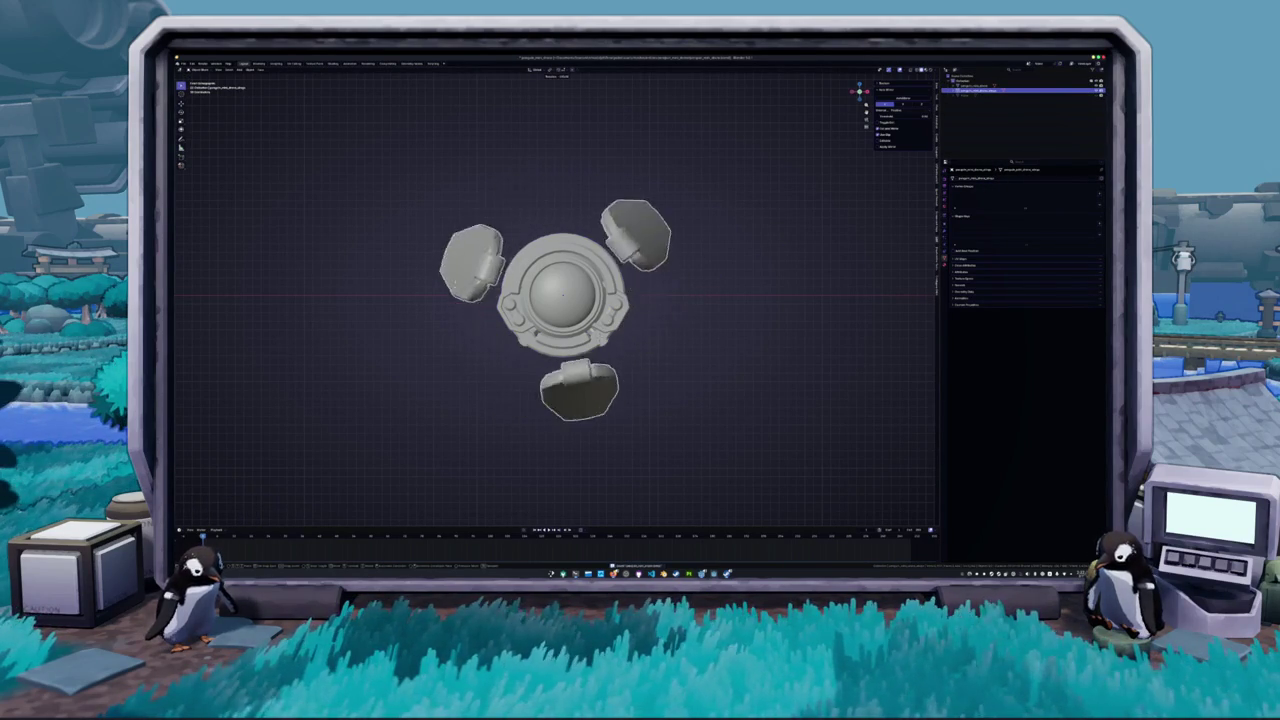
pyautogui.press('Return')
pyautogui.hotkey('alt', 'a')
# - Select the central body and briefly toggle its Edit Mode to inspect it
pyautogui.moveTo(560, 300)
pyautogui.mouseDown()
pyautogui.moveTo(640, 330)
pyautogui.moveTo(660, 320)
pyautogui.mouseUp()
pyautogui.click(560, 300)
pyautogui.moveTo(560, 300)
pyautogui.mouseDown()
pyautogui.moveTo(600, 280)
pyautogui.moveTo(610, 300)
pyautogui.mouseUp()
pyautogui.scroll(2, 560, 290)
pyautogui.press('Tab')
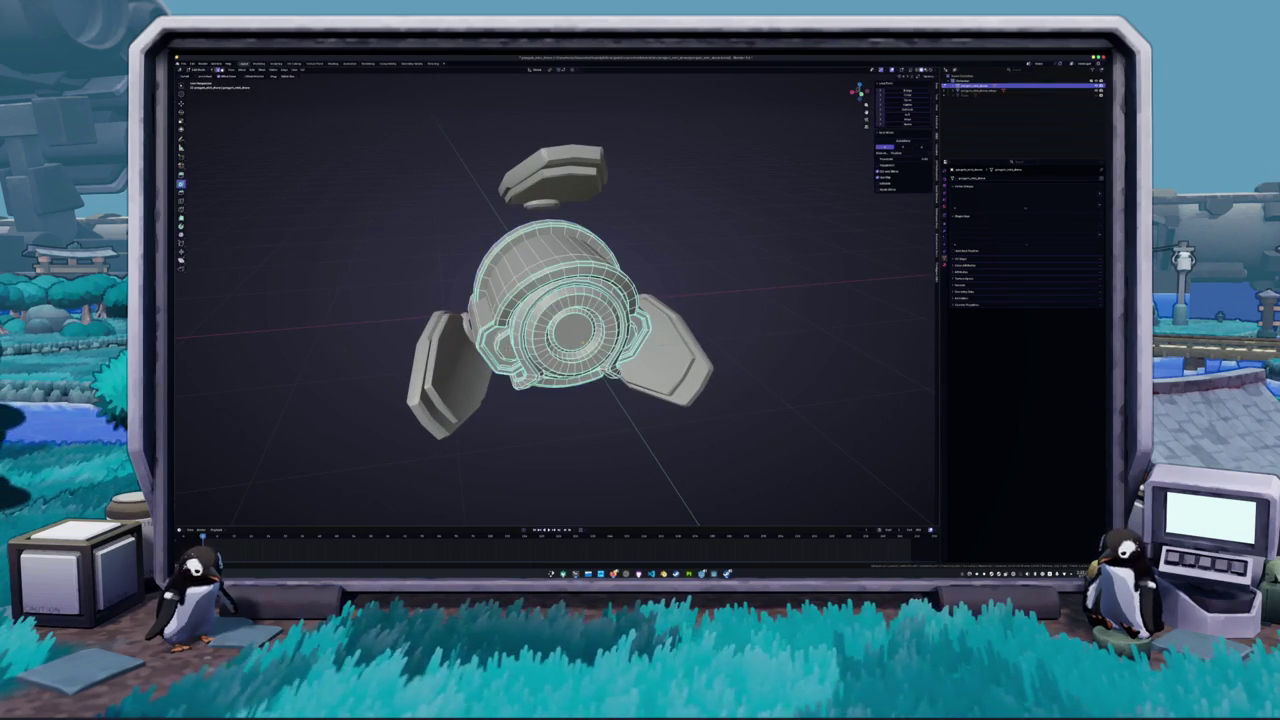
pyautogui.press('Tab')
pyautogui.moveTo(570, 330)
pyautogui.mouseDown()
pyautogui.moveTo(640, 300)
pyautogui.moveTo(540, 300)
pyautogui.moveTo(860, 290)
pyautogui.mouseUp()
pyautogui.moveTo(600, 300); pyautogui.dragTo(635, 300)
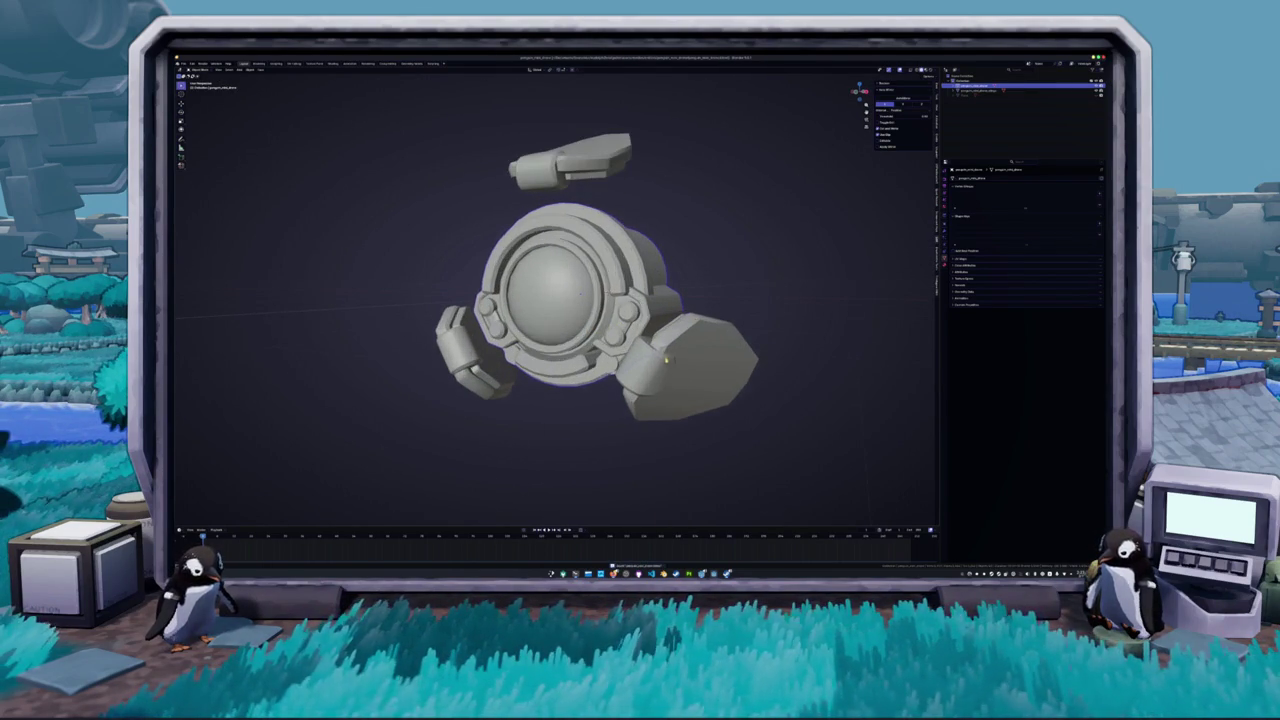
# - Select the right arm and reset its origin point
pyautogui.click(980, 90)
pyautogui.moveTo(585, 357)
pyautogui.mouseDown()
pyautogui.moveTo(558, 272)
pyautogui.moveTo(600, 200)
pyautogui.moveTo(624, 190)
pyautogui.mouseUp()
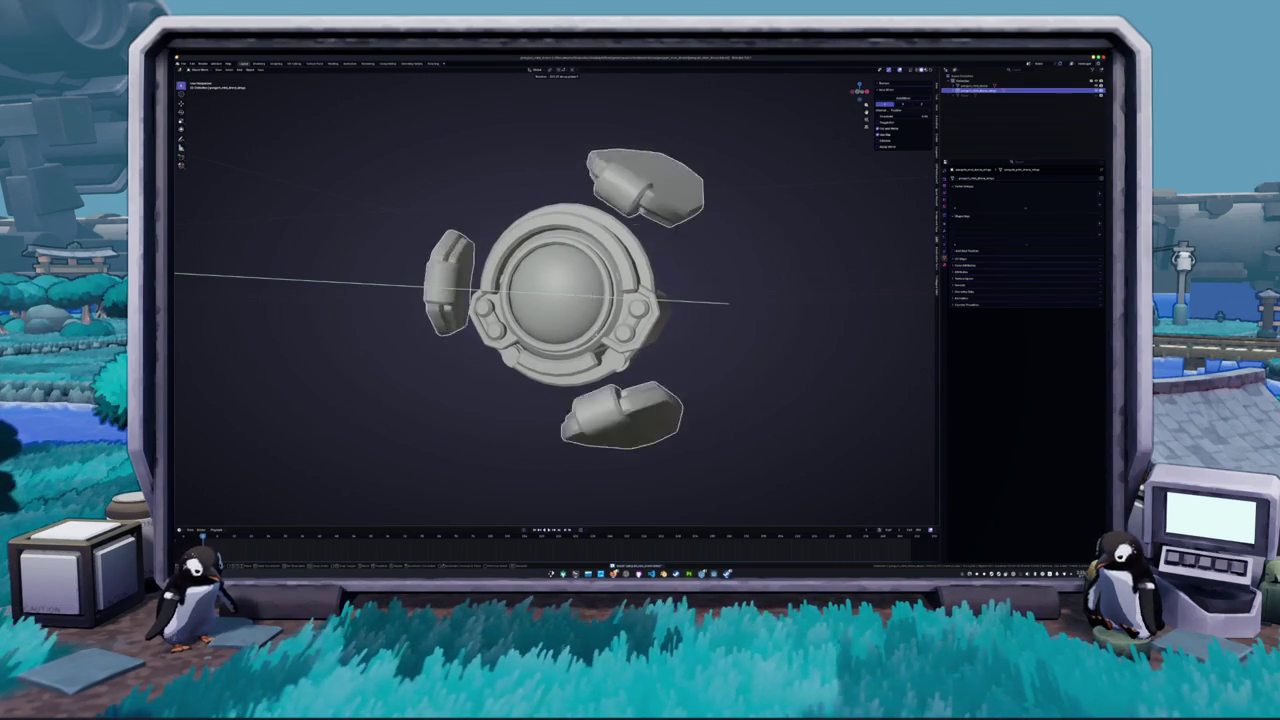
pyautogui.click(535, 293)
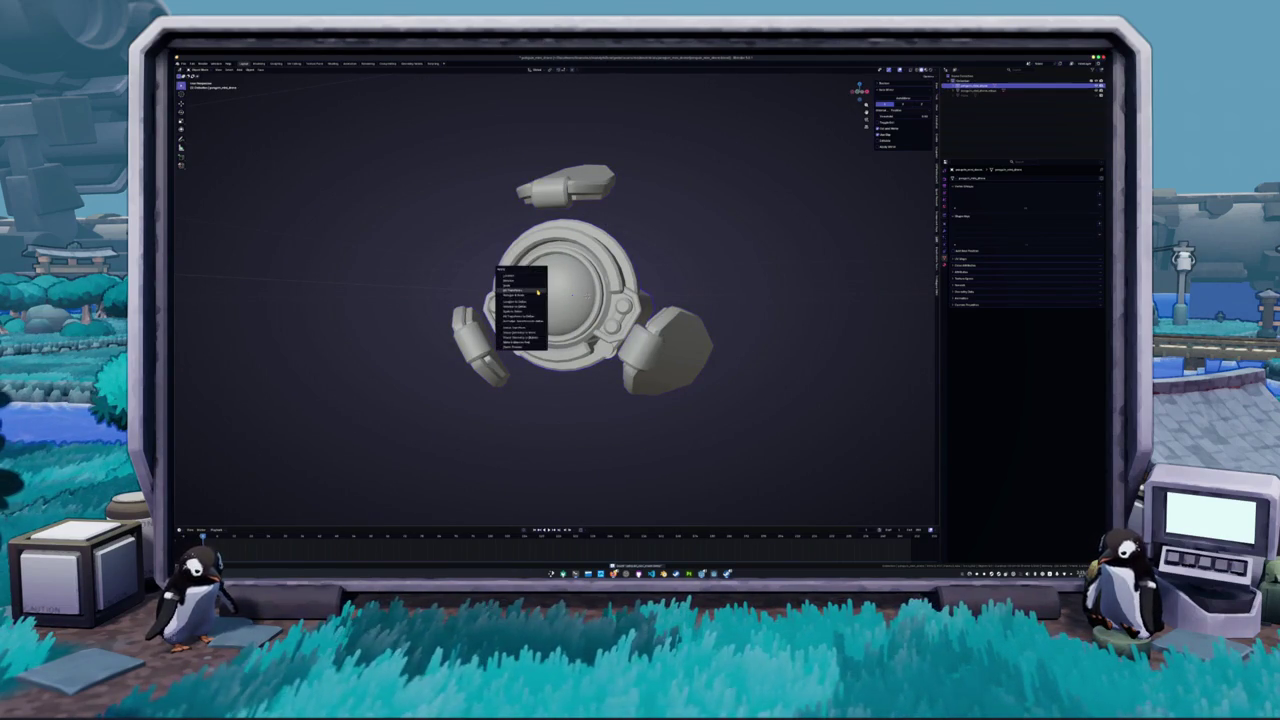
pyautogui.click(648, 350)
pyautogui.moveTo(652, 349); pyautogui.dragTo(677, 286)
pyautogui.rightClick(677, 286)
pyautogui.moveTo(677, 287)
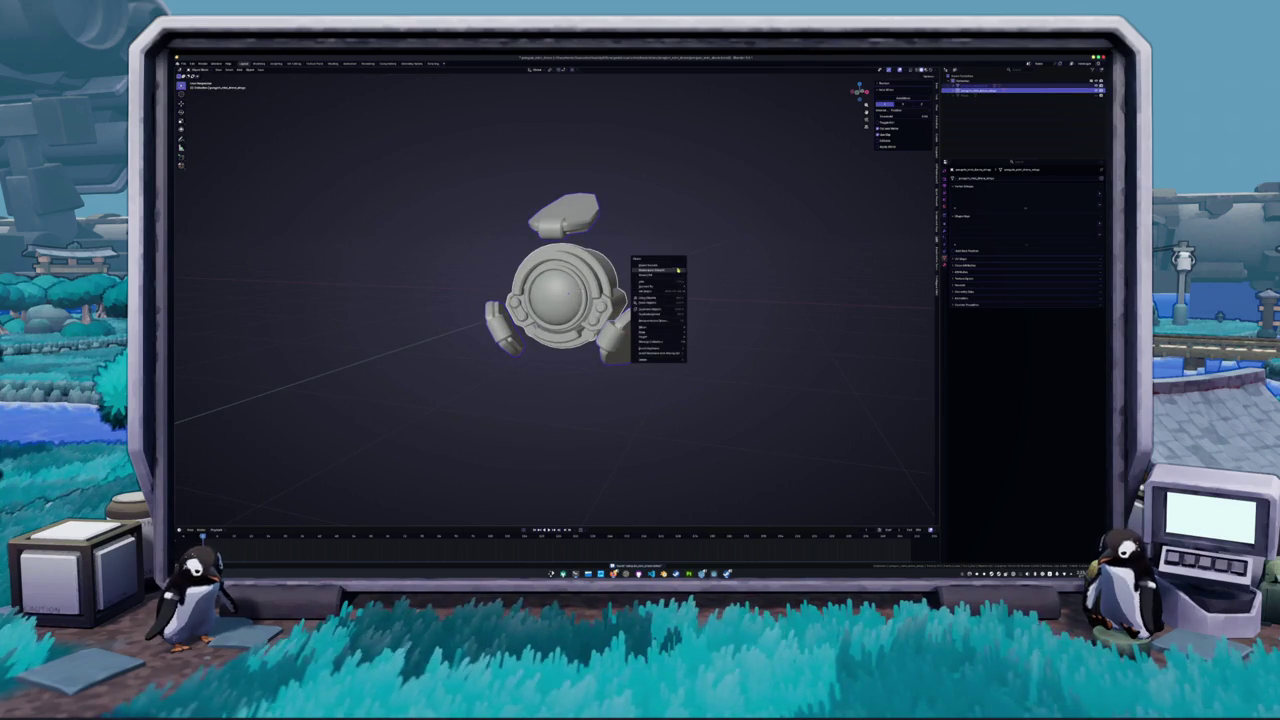
pyautogui.click(650, 271)
# - Apply the arms' object transforms
pyautogui.hotkey('ctrl', 'a')
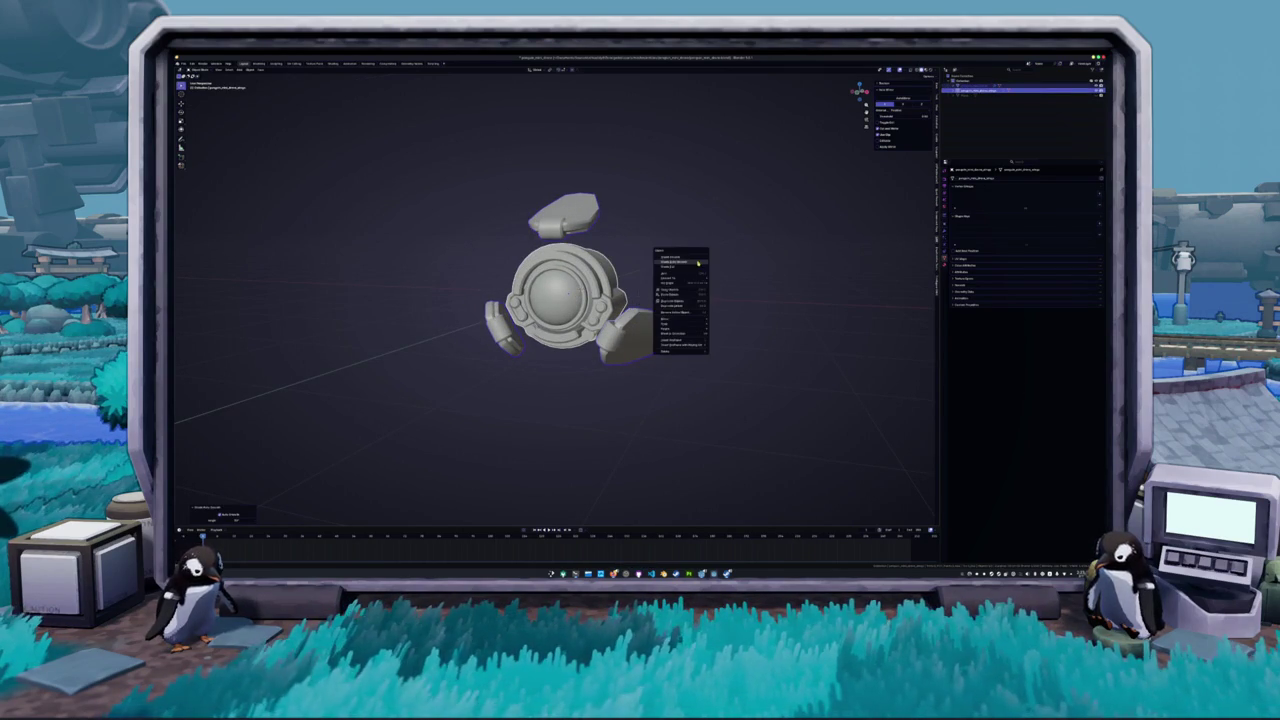
pyautogui.press('Down')
pyautogui.press('Return')
pyautogui.scroll(2, 715, 277)
pyautogui.hotkey('ctrl', 'a')
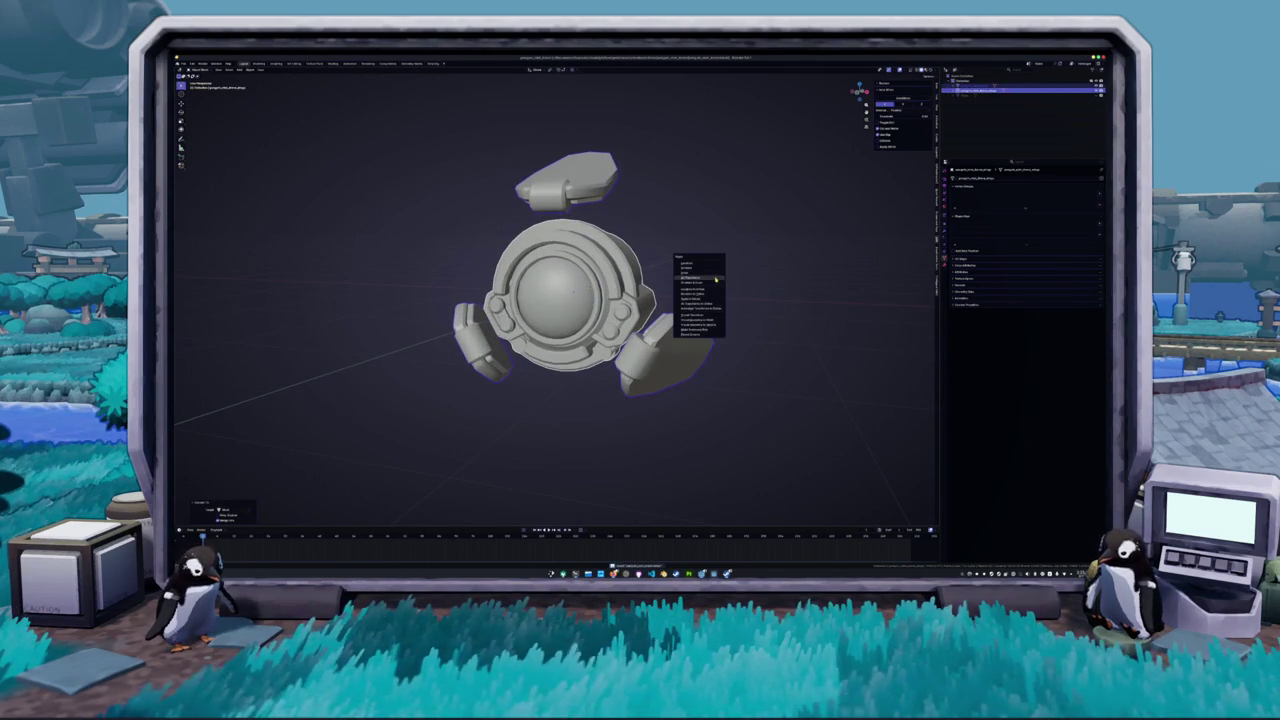
pyautogui.click(716, 280)
# - Select the body and arms objects, toggle Edit Mode and switch to front view
pyautogui.click(975, 85)
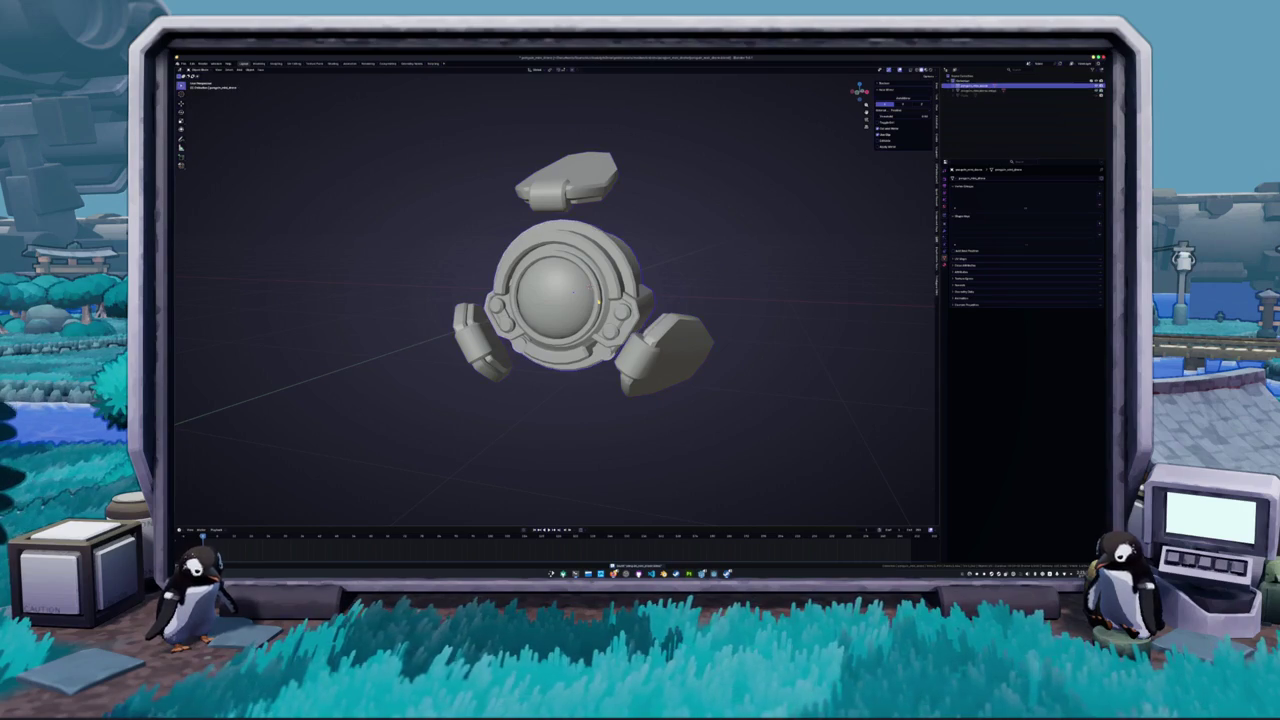
pyautogui.click(975, 90)
pyautogui.press('Tab')
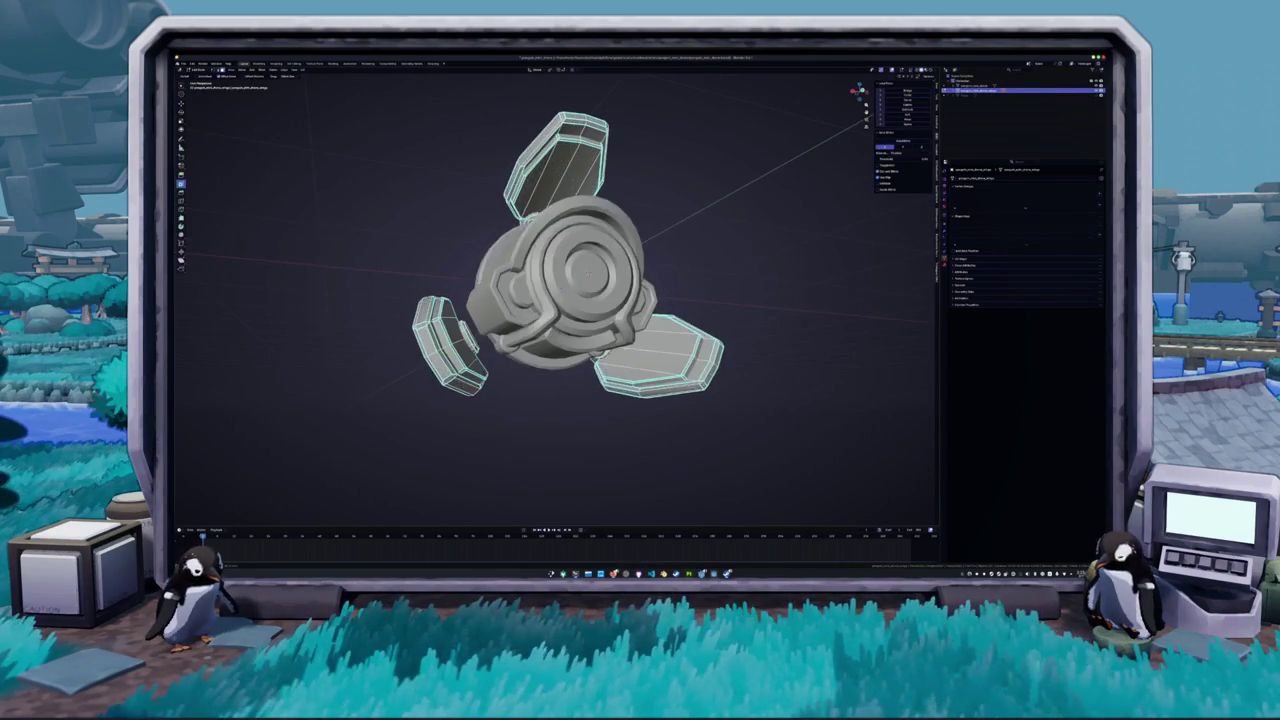
pyautogui.press('KP_1')
pyautogui.press('Tab')
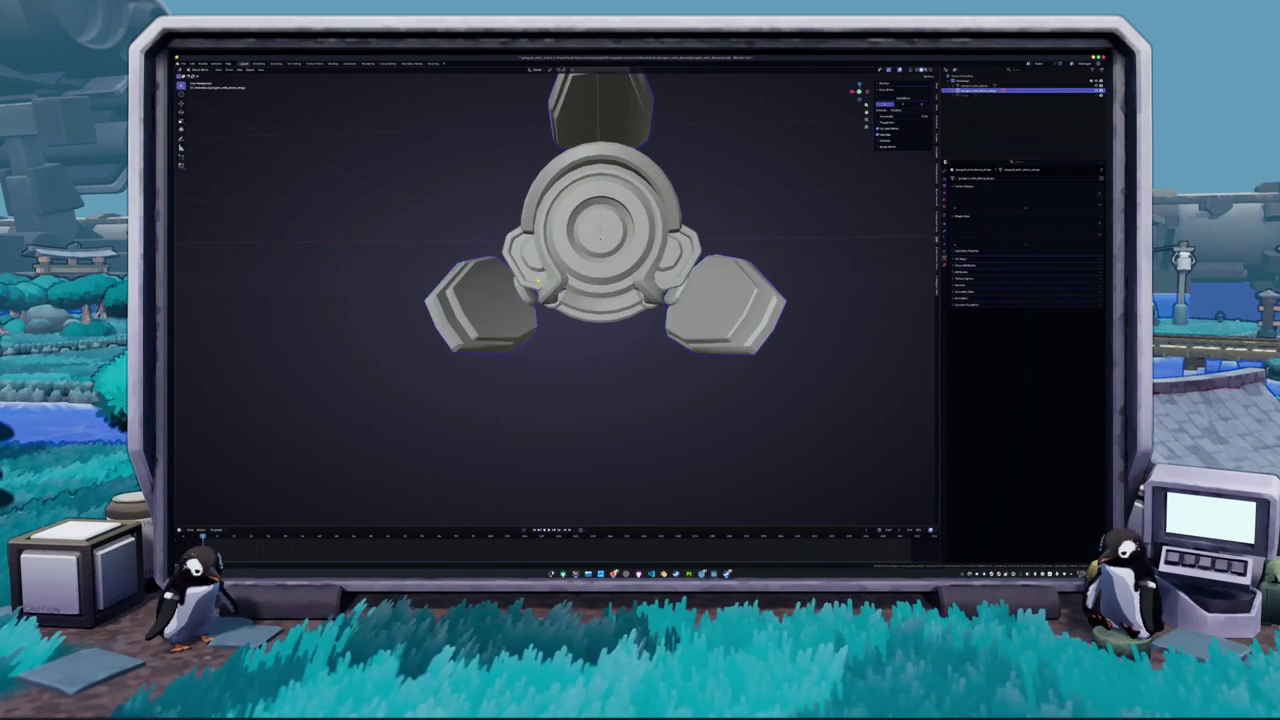
pyautogui.click(975, 85)
pyautogui.press('Tab')
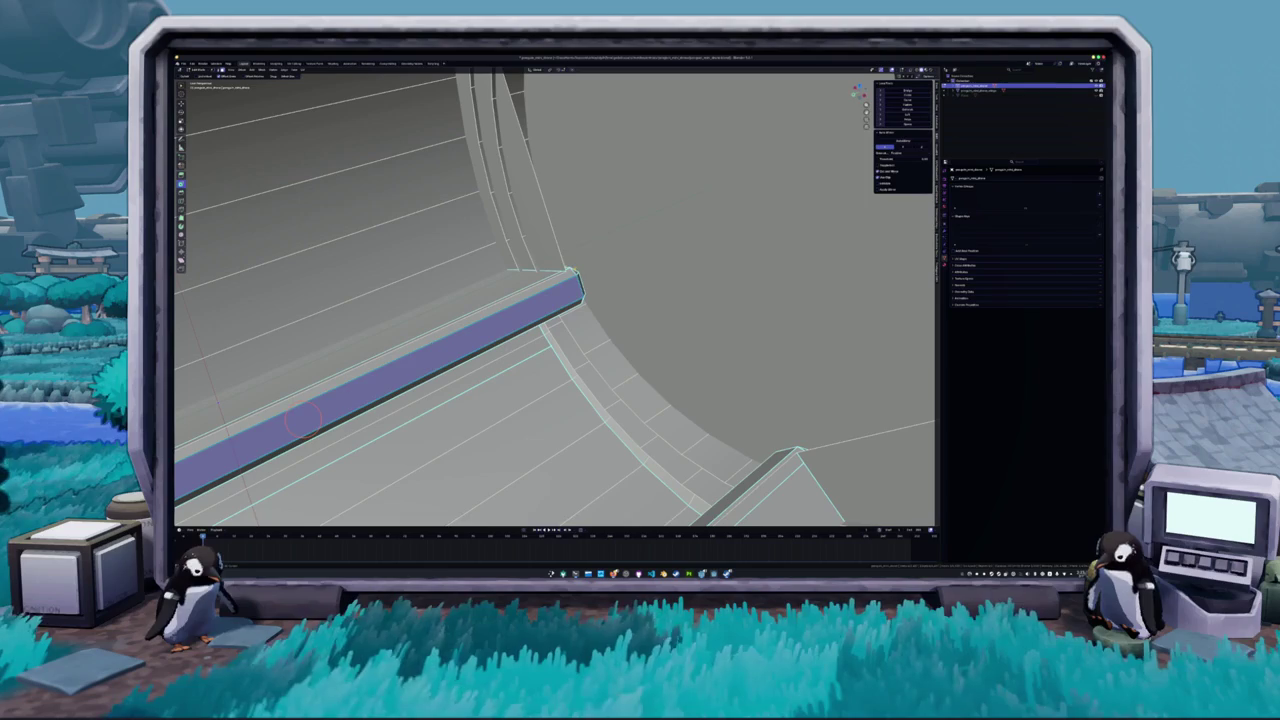
# - Select the body's two connecting rods and delete their faces
pyautogui.keyDown('shift'); pyautogui.click(667, 213); pyautogui.keyUp('shift')
pyautogui.click(573, 270)
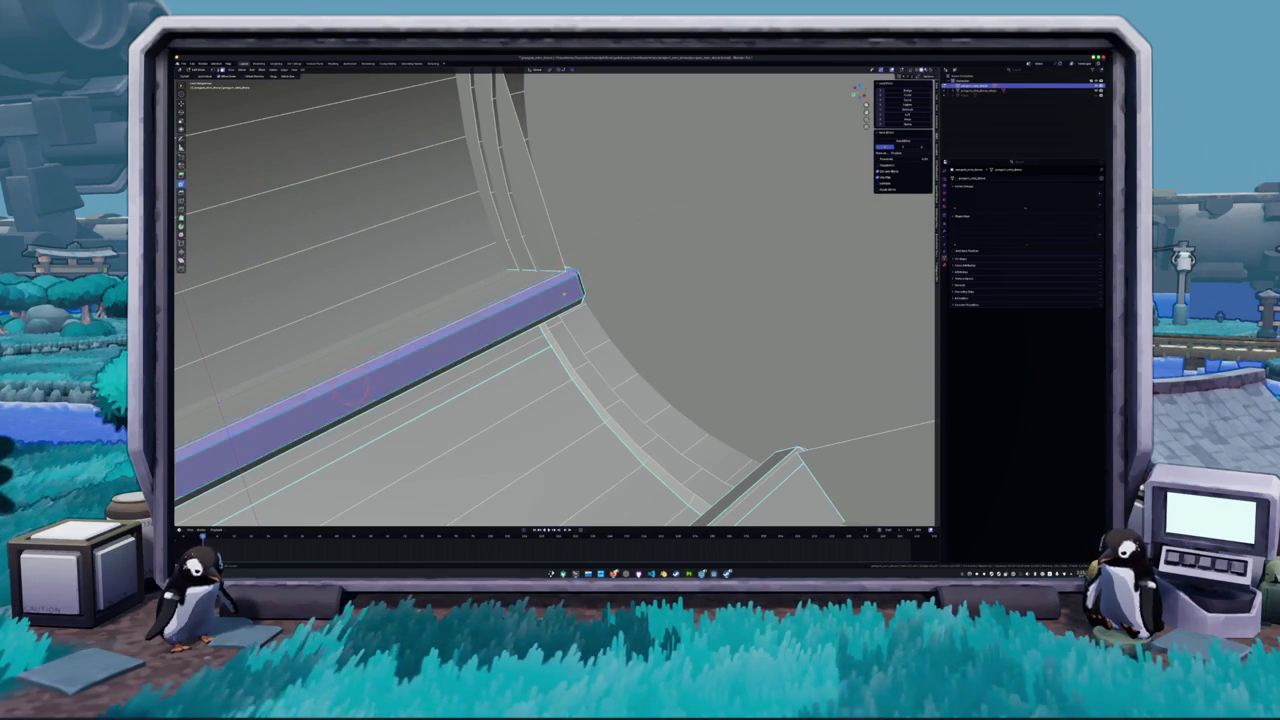
pyautogui.press('l')
pyautogui.keyDown('shift'); pyautogui.click(545, 215); pyautogui.keyUp('shift')
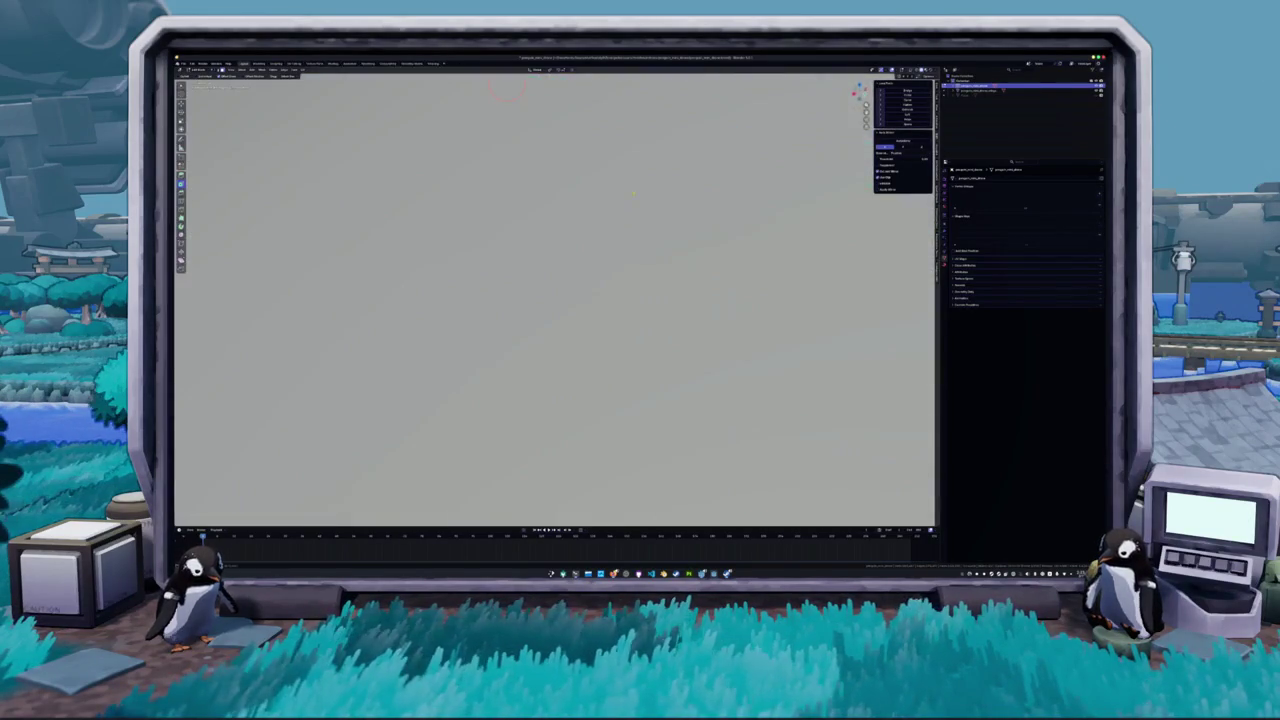
pyautogui.click(608, 201)
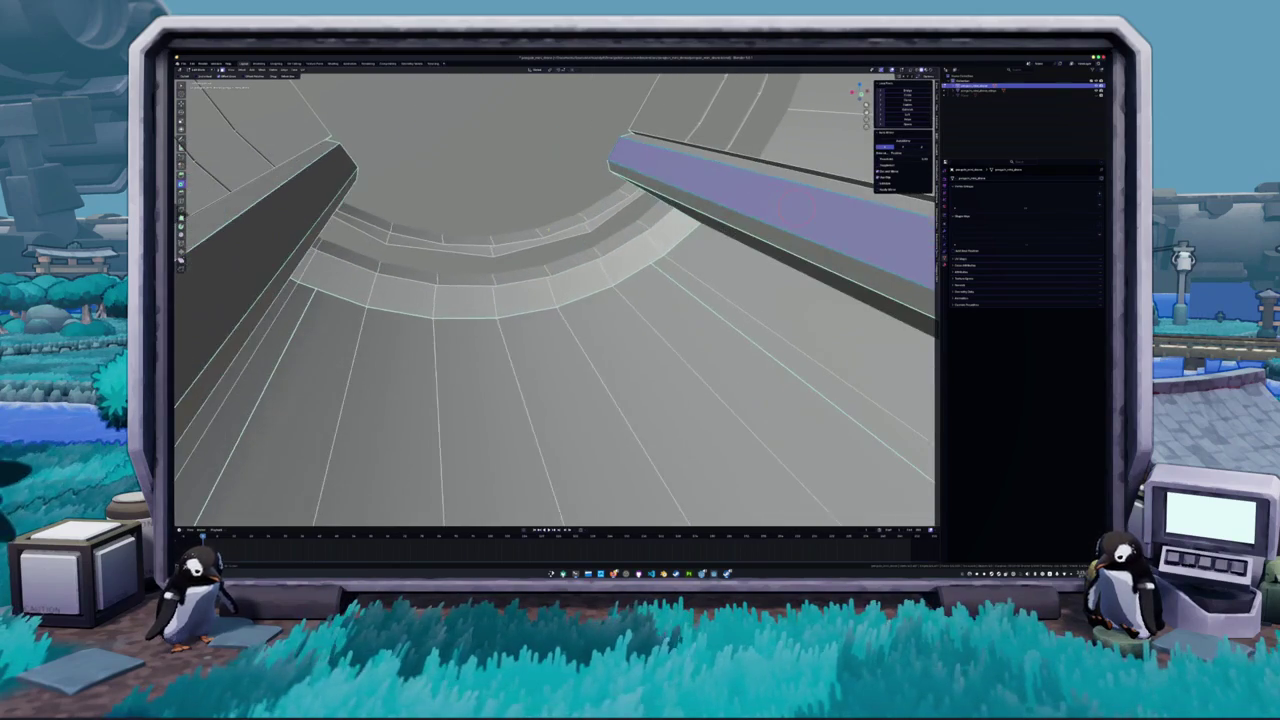
pyautogui.keyDown('shift'); pyautogui.click(306, 203); pyautogui.keyUp('shift')
pyautogui.hotkey('ctrl', 'l')
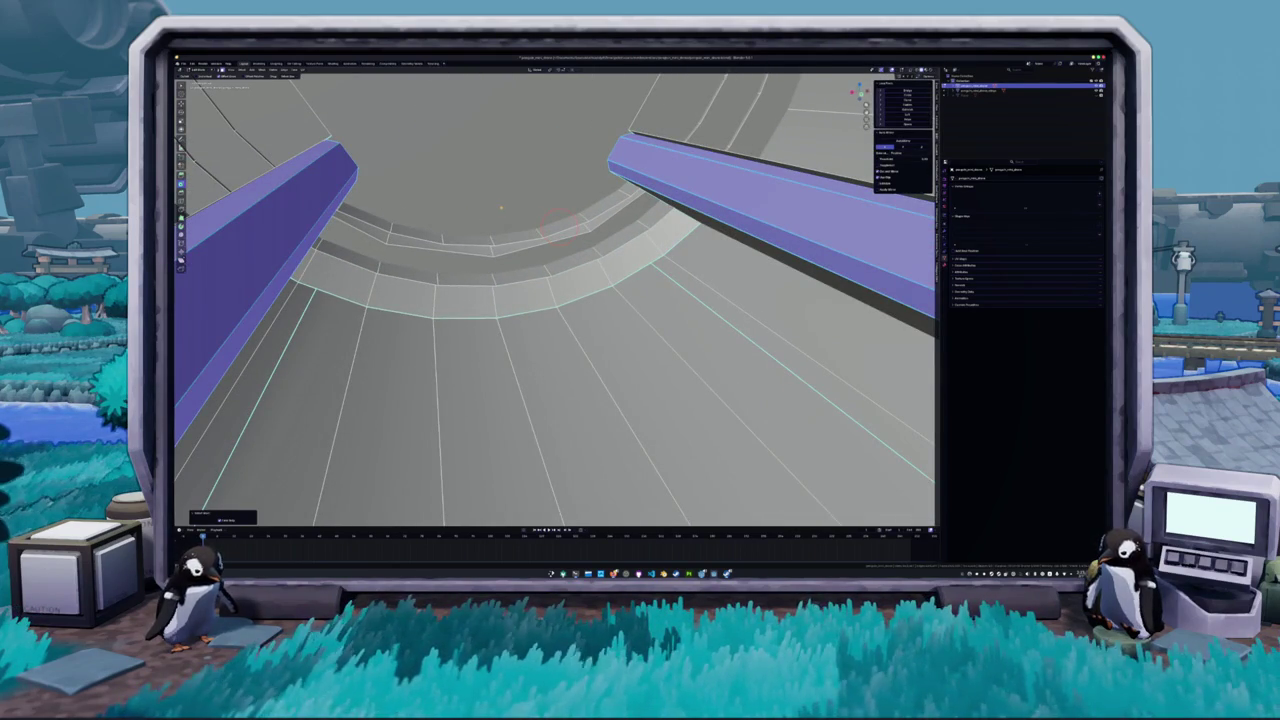
pyautogui.click(500, 208)
# - Frame and orbit around the ring to inspect the gaps, then leave Edit Mode
pyautogui.moveTo(562, 197)
pyautogui.mouseDown()
pyautogui.moveTo(508, 242)
pyautogui.moveTo(576, 222)
pyautogui.moveTo(564, 205)
pyautogui.moveTo(425, 220)
pyautogui.mouseUp()
pyautogui.press('KP_Decimal')
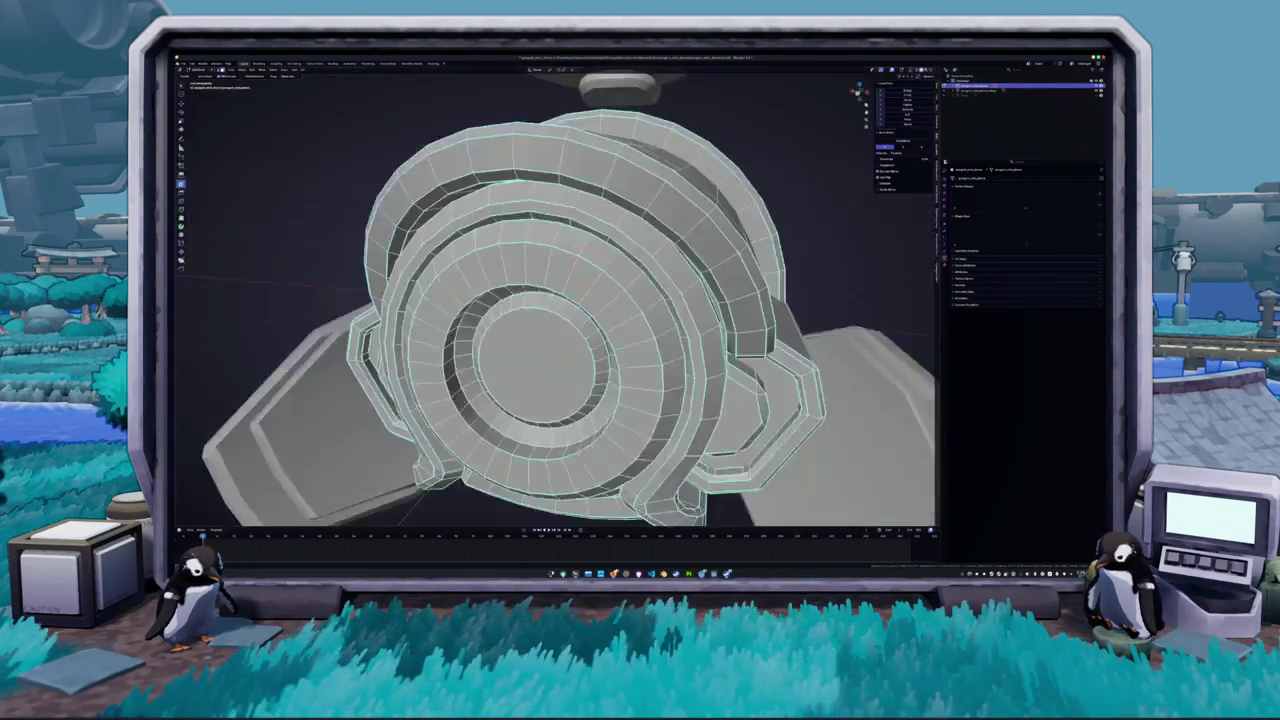
pyautogui.moveTo(500, 300); pyautogui.dragTo(390, 292)
pyautogui.click(617, 238)
pyautogui.moveTo(617, 238)
pyautogui.mouseDown()
pyautogui.moveTo(570, 275)
pyautogui.moveTo(492, 262)
pyautogui.moveTo(469, 228)
pyautogui.moveTo(400, 228)
pyautogui.mouseUp()
pyautogui.press('Tab')
pyautogui.press('Tab')
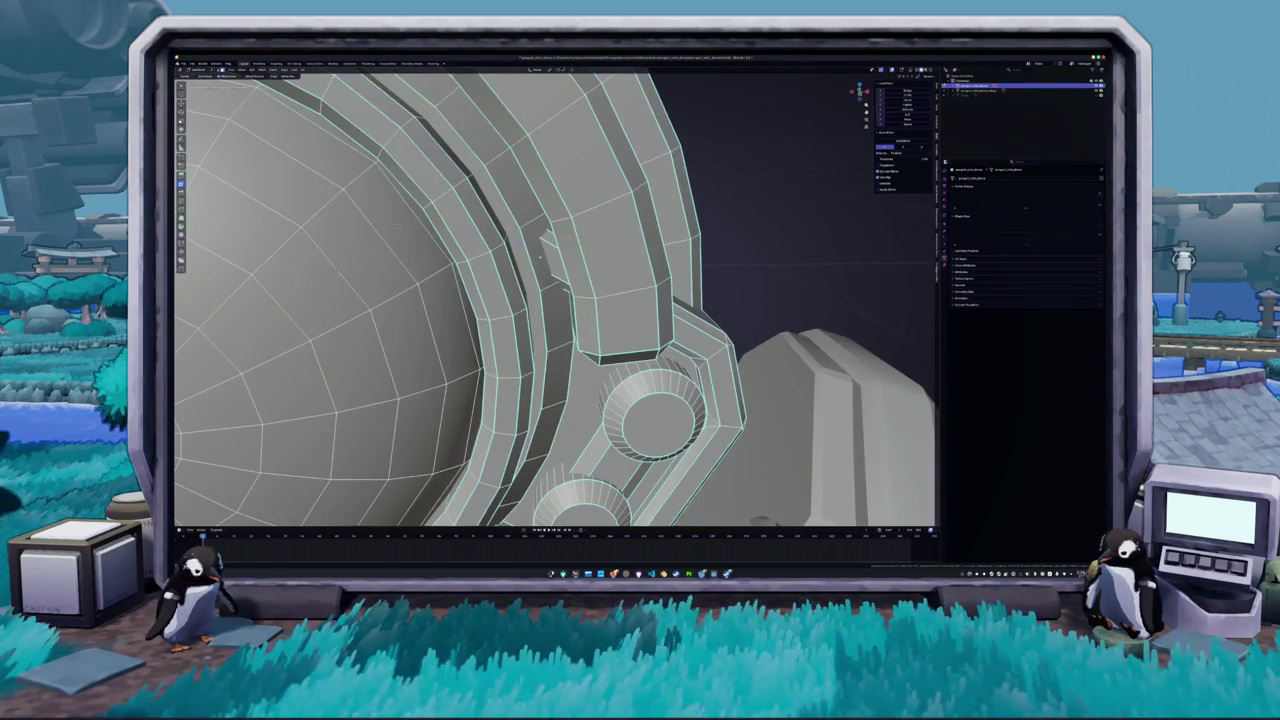
# - Orbit around the dome ring and bolts, toggling the body's Edit Mode
pyautogui.click(540, 245)
pyautogui.moveTo(540, 245); pyautogui.dragTo(553, 278)
pyautogui.moveTo(410, 357); pyautogui.dragTo(420, 330)
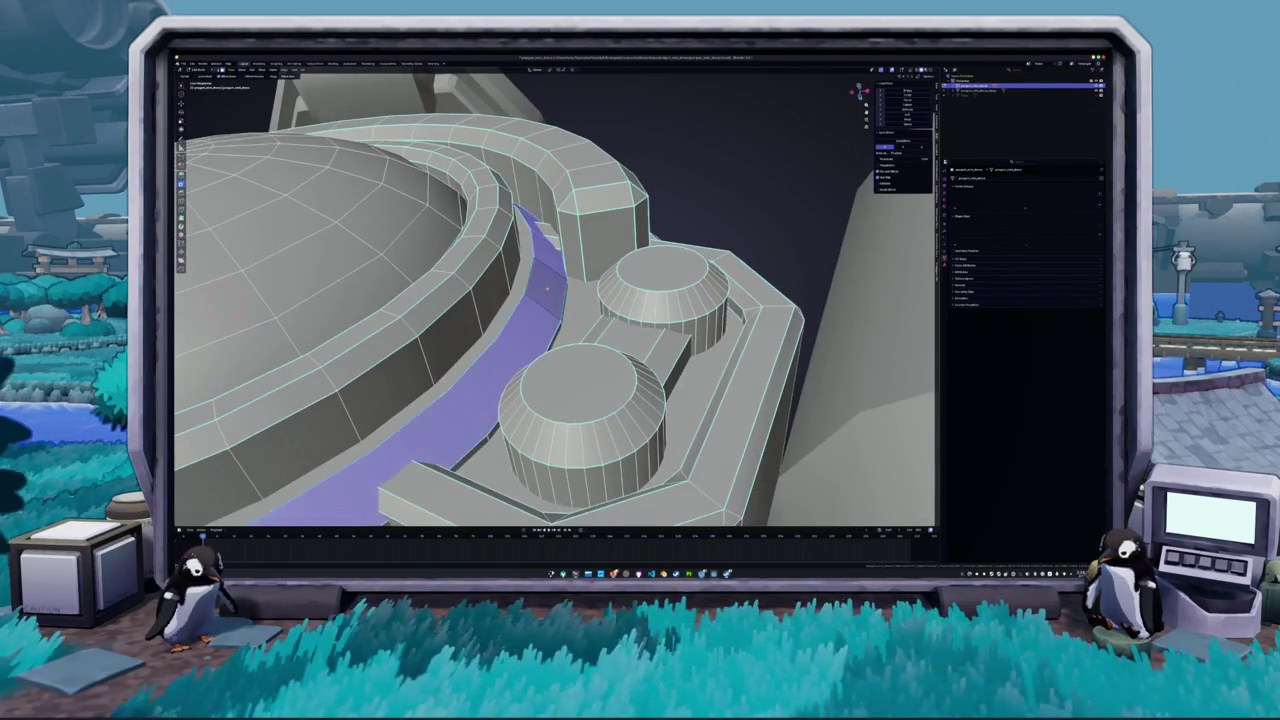
pyautogui.moveTo(547, 288); pyautogui.dragTo(560, 270)
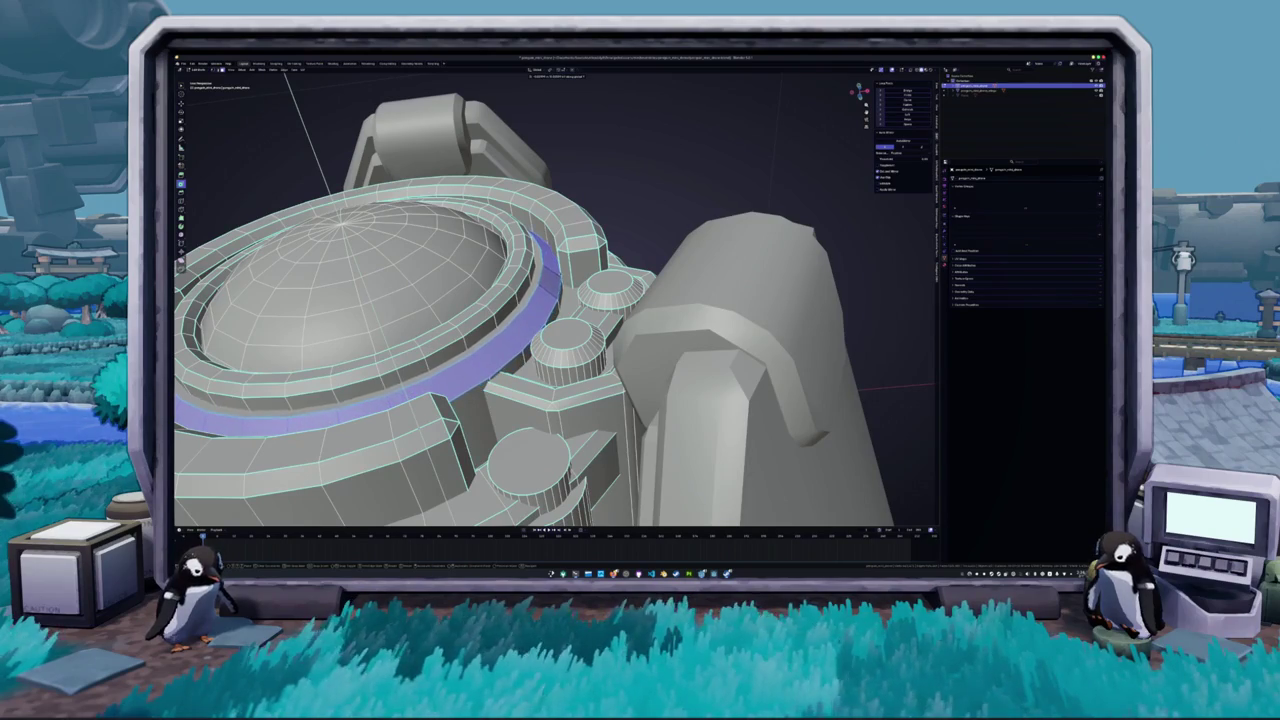
pyautogui.moveTo(560, 270)
pyautogui.mouseDown()
pyautogui.moveTo(587, 303)
pyautogui.moveTo(555, 275)
pyautogui.moveTo(597, 217)
pyautogui.moveTo(615, 228)
pyautogui.moveTo(470, 212)
pyautogui.moveTo(404, 184)
pyautogui.moveTo(439, 283)
pyautogui.moveTo(516, 232)
pyautogui.mouseUp()
pyautogui.press('Tab')
pyautogui.scroll(10, 587, 303)
pyautogui.press('Tab')
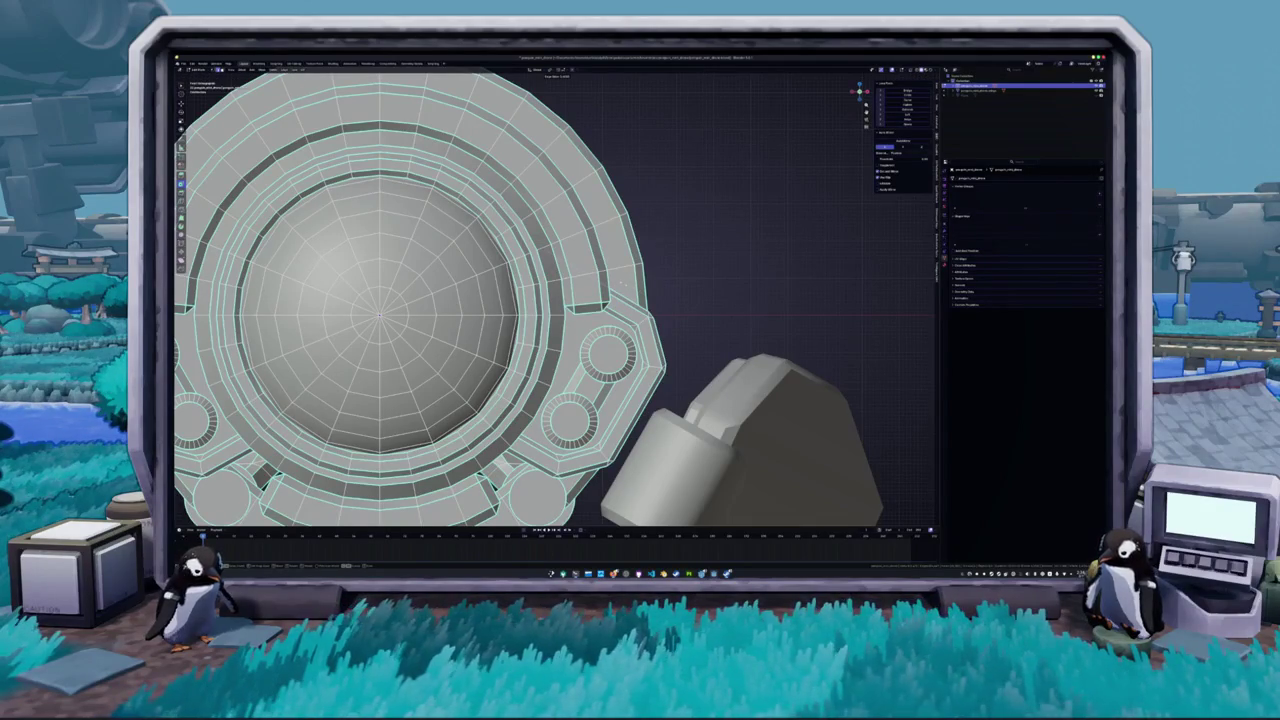
pyautogui.press('Tab')
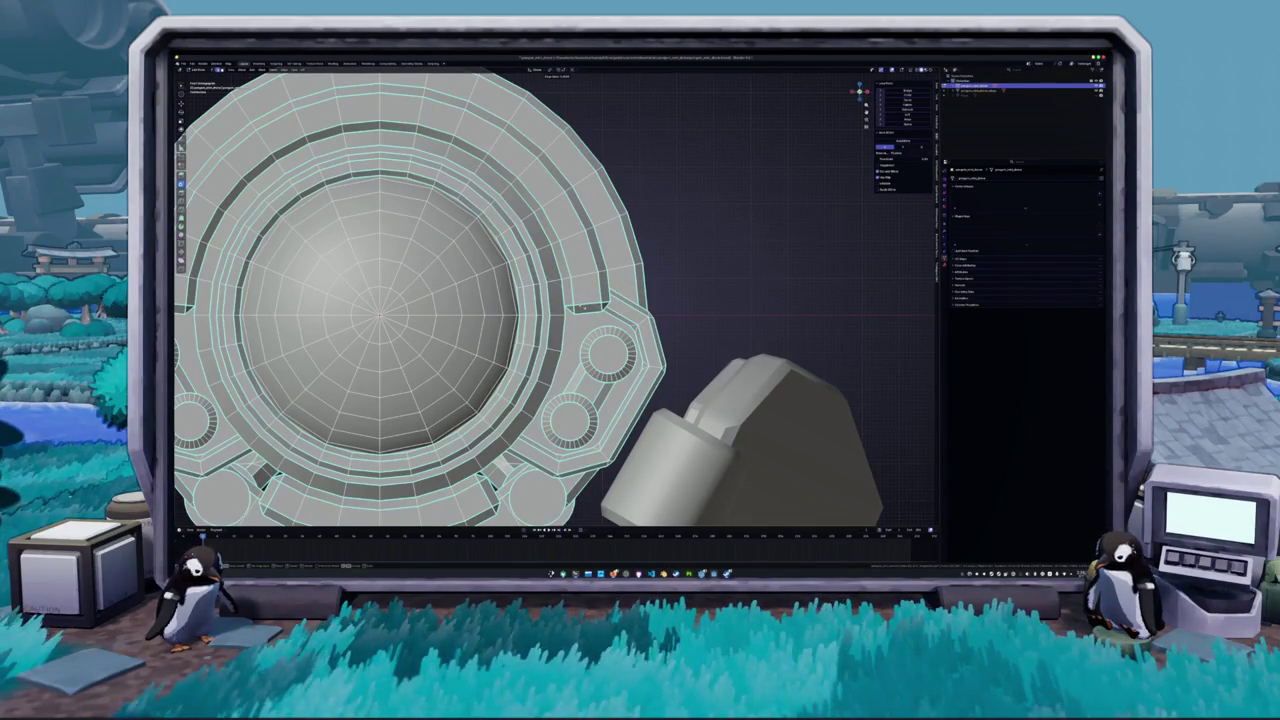
# - Inspect the body in front and rotated views with see-through shading toggled
pyautogui.moveTo(600, 295)
pyautogui.mouseDown()
pyautogui.moveTo(740, 290)
pyautogui.moveTo(624, 307)
pyautogui.mouseUp()
pyautogui.hotkey('shift', 'z')
pyautogui.scroll(5, 624, 305)
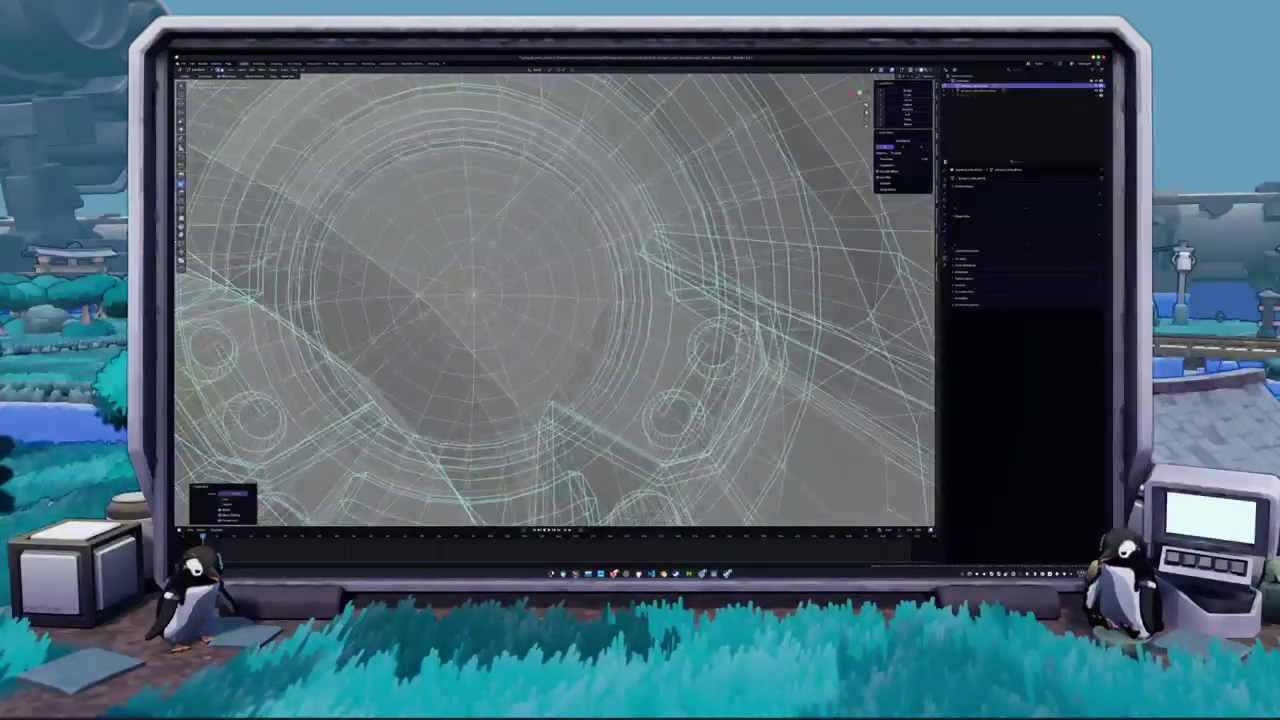
pyautogui.scroll(-5, 555, 297)
pyautogui.press('KP_1')
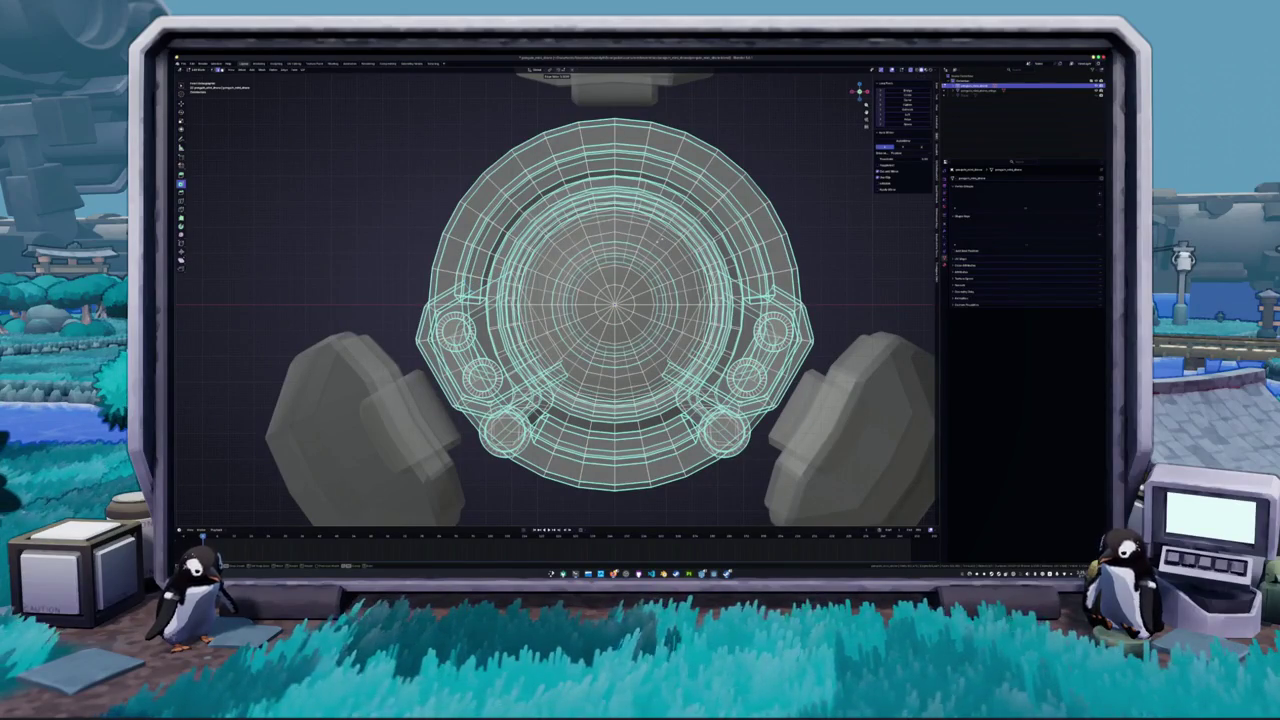
pyautogui.hotkey('shift', 'z')
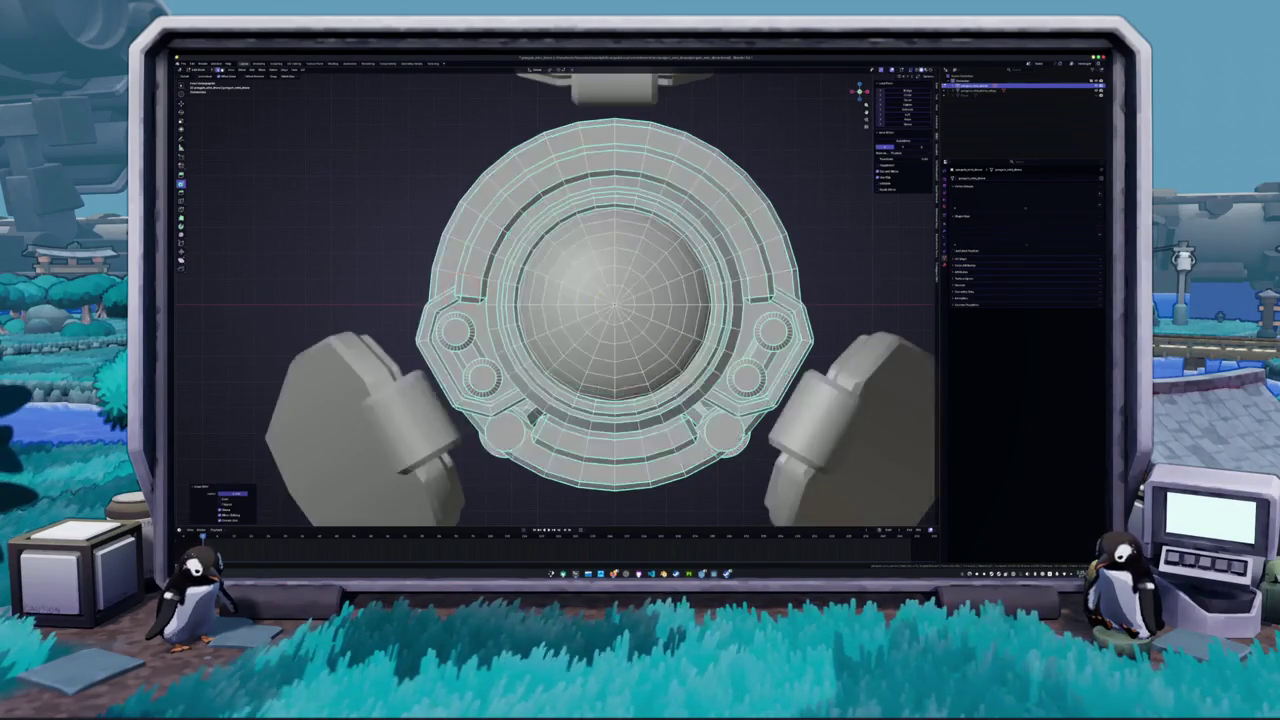
pyautogui.scroll(-3, 454, 292)
pyautogui.press('KP_4')
pyautogui.press('KP_8')
pyautogui.press('KP_4')
pyautogui.press('KP_1')
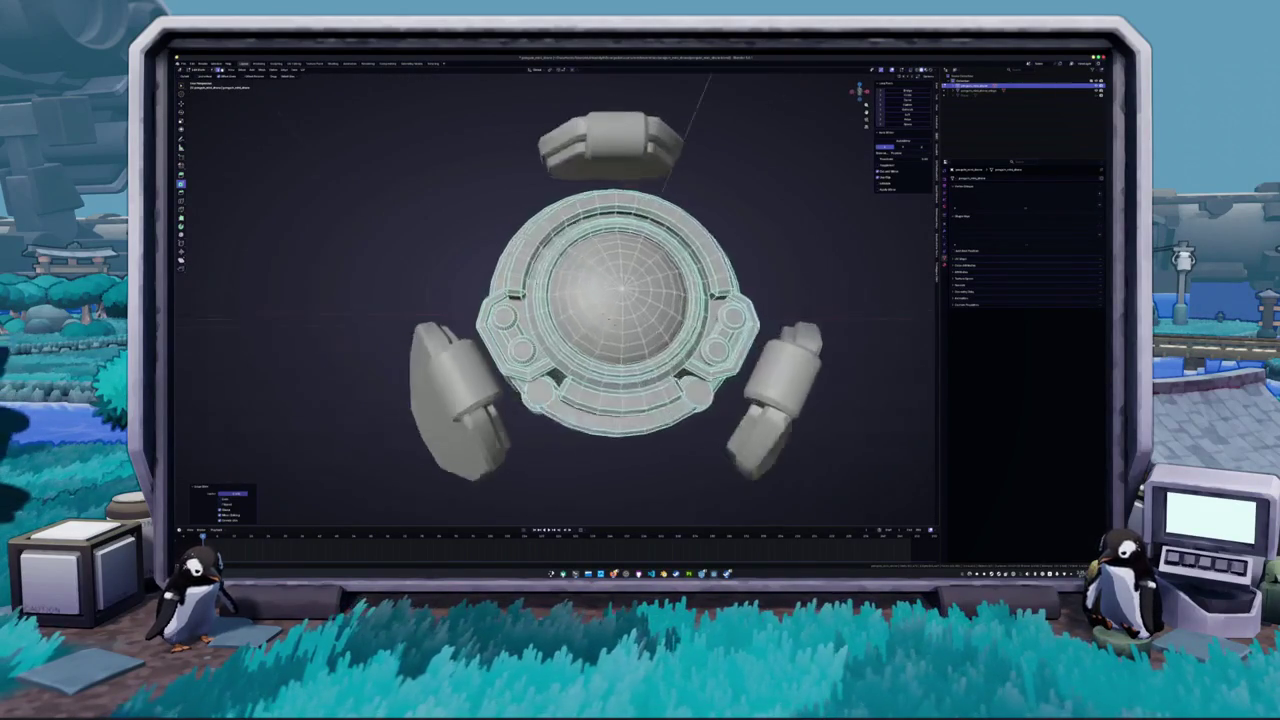
pyautogui.hotkey('shift', 'z')
pyautogui.press('KP_8')
pyautogui.press('KP_6')
pyautogui.scroll(5, 600, 295)
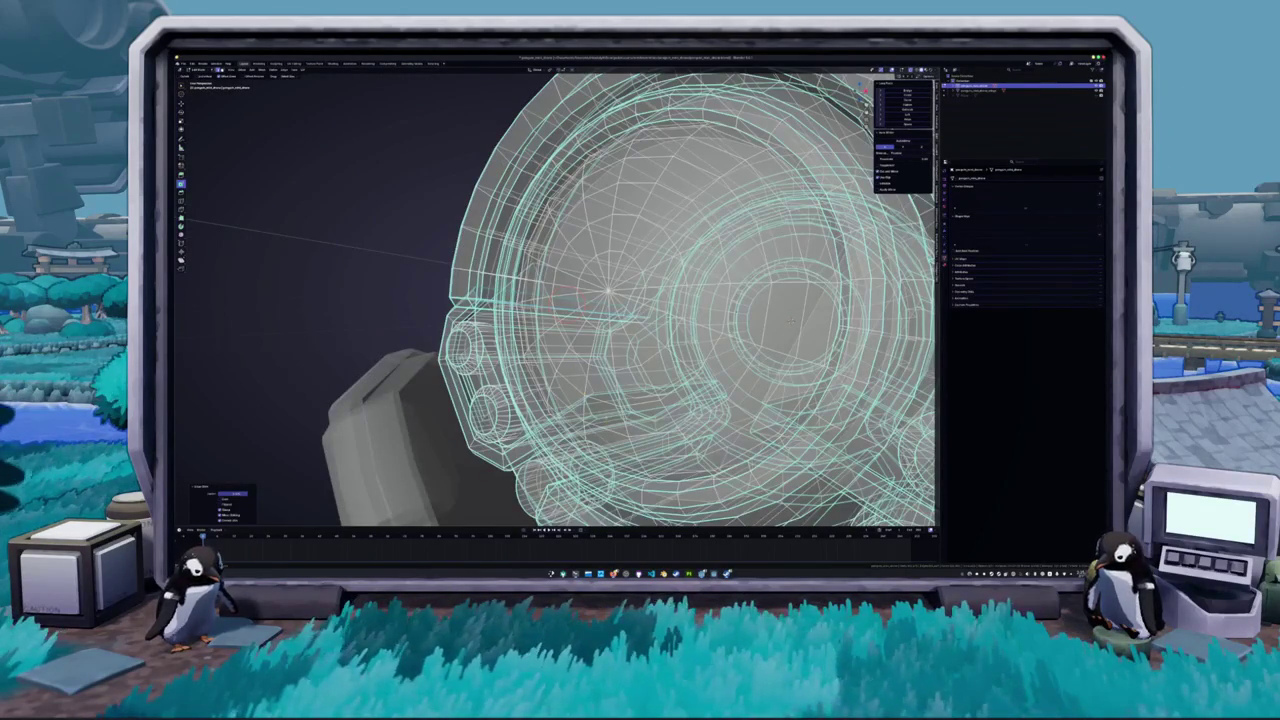
pyautogui.scroll(-4, 790, 321)
pyautogui.press('KP_1')
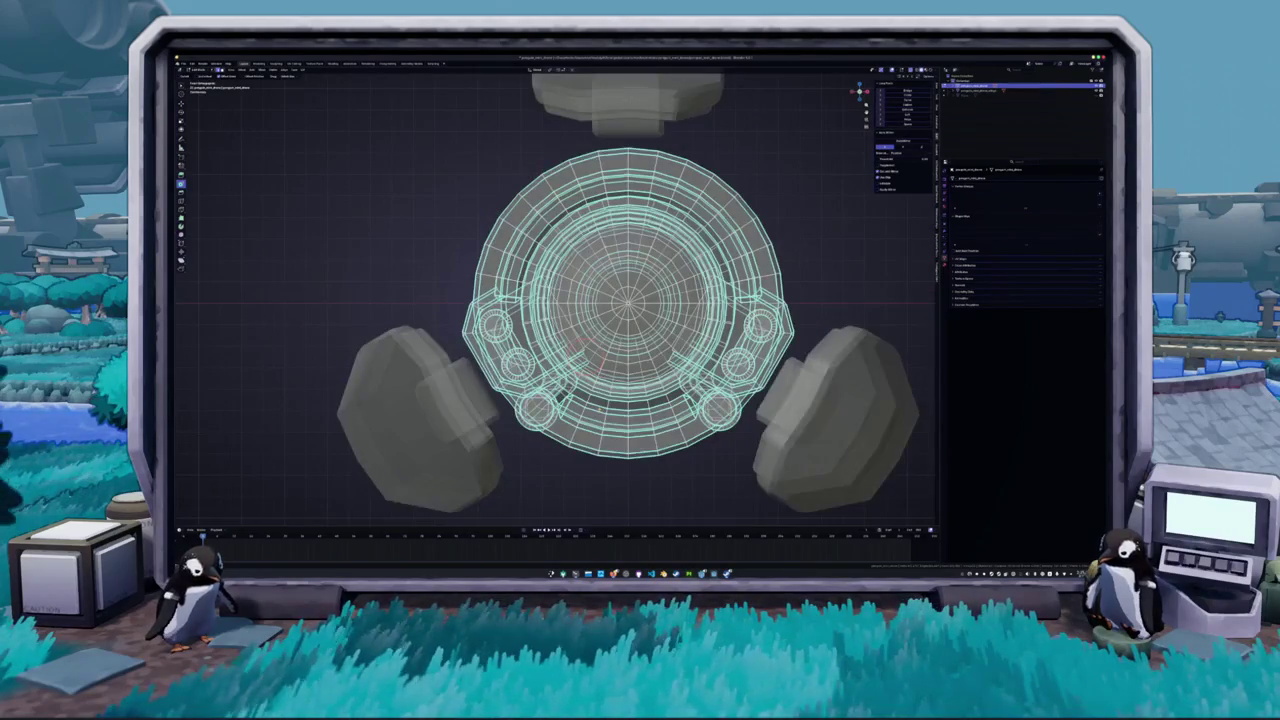
pyautogui.hotkey('shift', 'z')
# - View the body from below and above with X-ray, then return to front view and exit Edit Mode
pyautogui.press('KP_8')
pyautogui.press('KP_6')
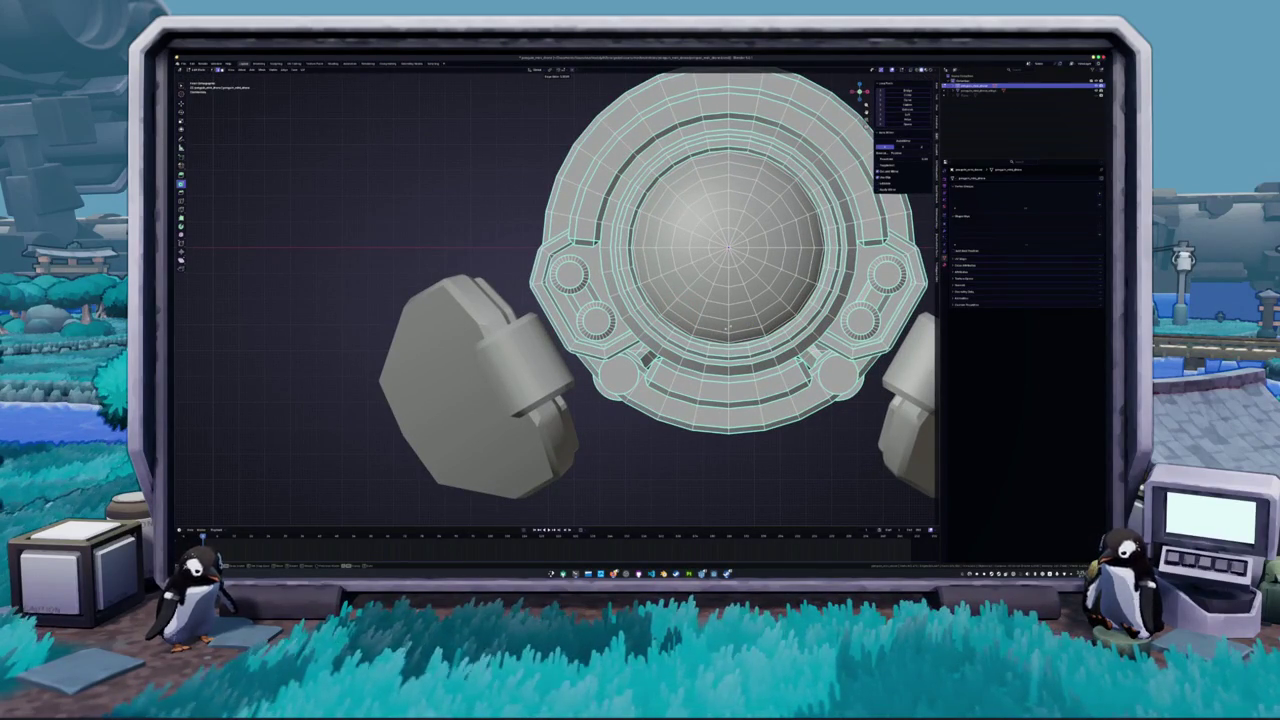
pyautogui.press('KP_8')
pyautogui.press('KP_8')
pyautogui.press('KP_8')
pyautogui.press('KP_4')
pyautogui.press('KP_4')
pyautogui.press('KP_Add')
pyautogui.press('KP_Add')
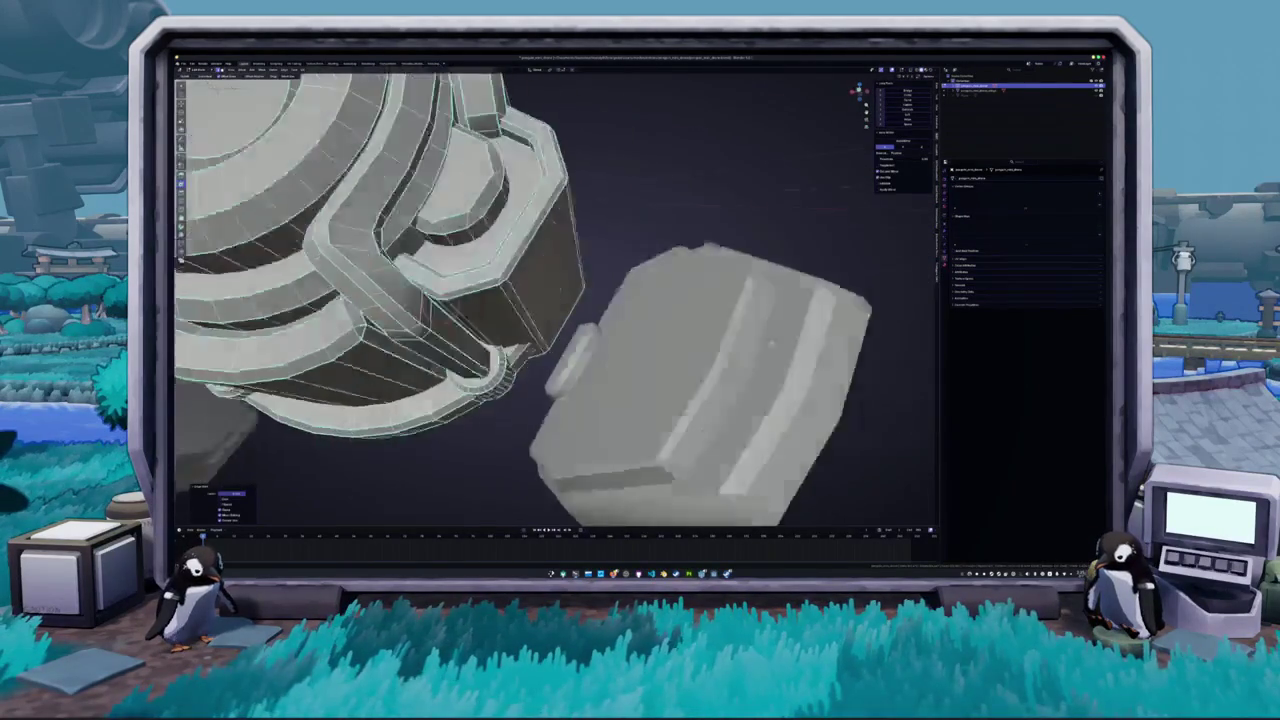
pyautogui.press('KP_4')
pyautogui.press('KP_4')
pyautogui.press('KP_4')
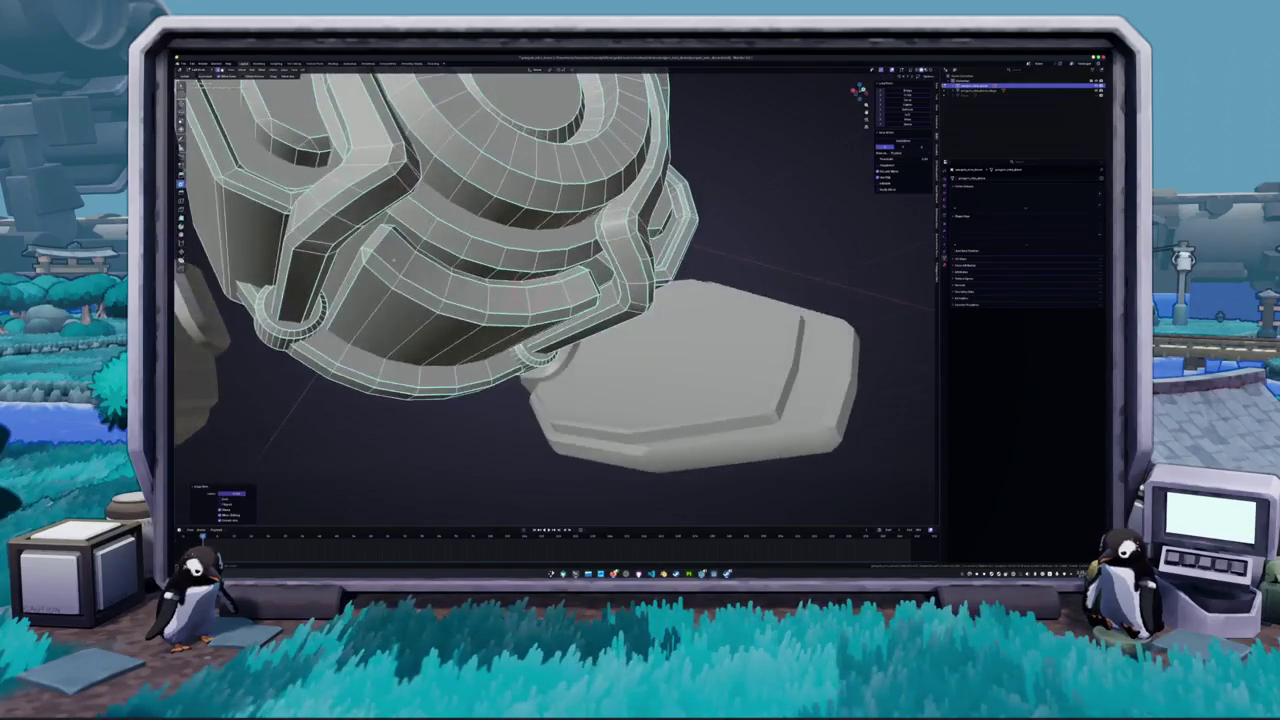
pyautogui.hotkey('alt', 'z')
pyautogui.press('KP_2')
pyautogui.press('KP_2')
pyautogui.press('KP_2')
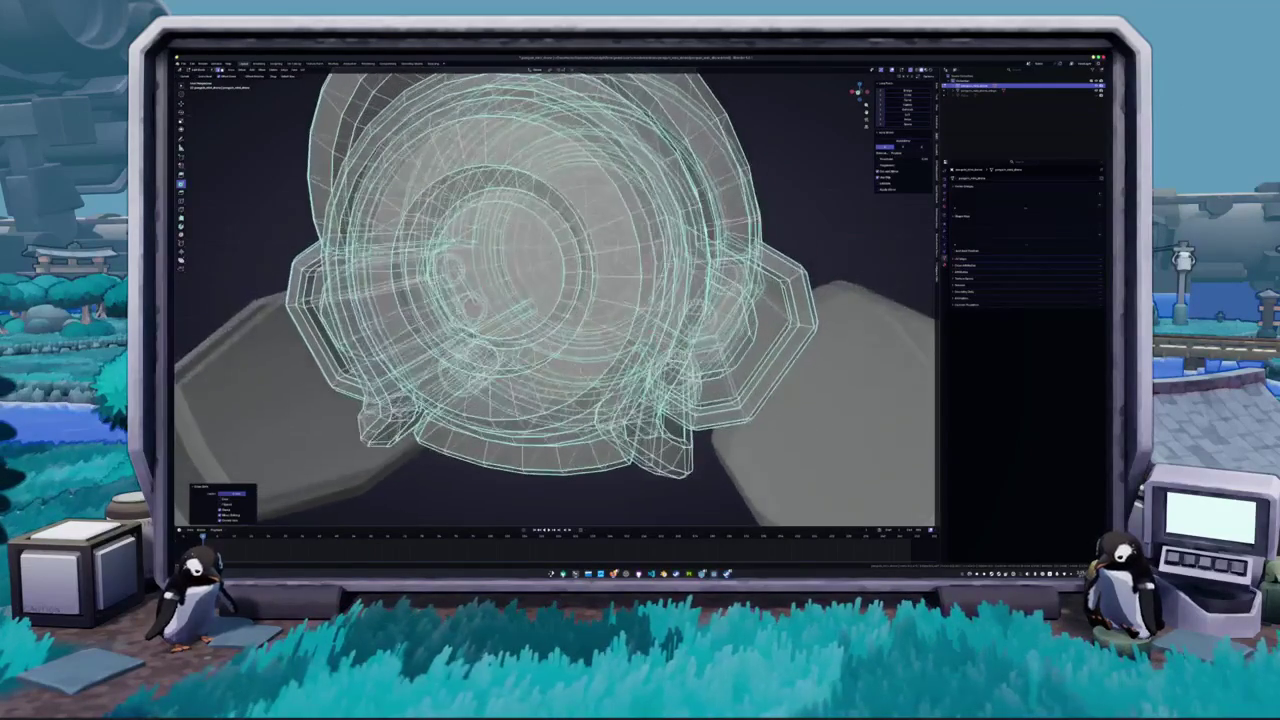
pyautogui.press('KP_2')
pyautogui.press('KP_6')
pyautogui.press('KP_6')
pyautogui.press('KP_6')
pyautogui.press('KP_6')
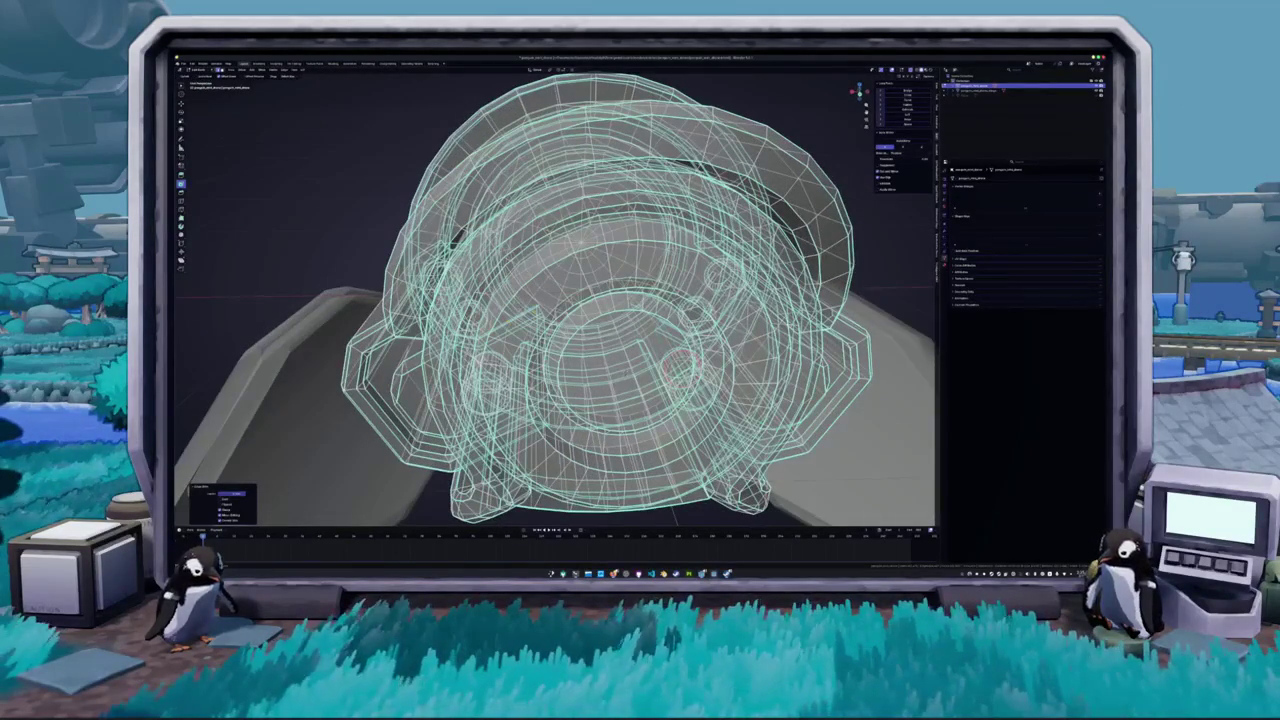
pyautogui.press('KP_1')
pyautogui.hotkey('alt', 'z')
pyautogui.scroll(3, 515, 260)
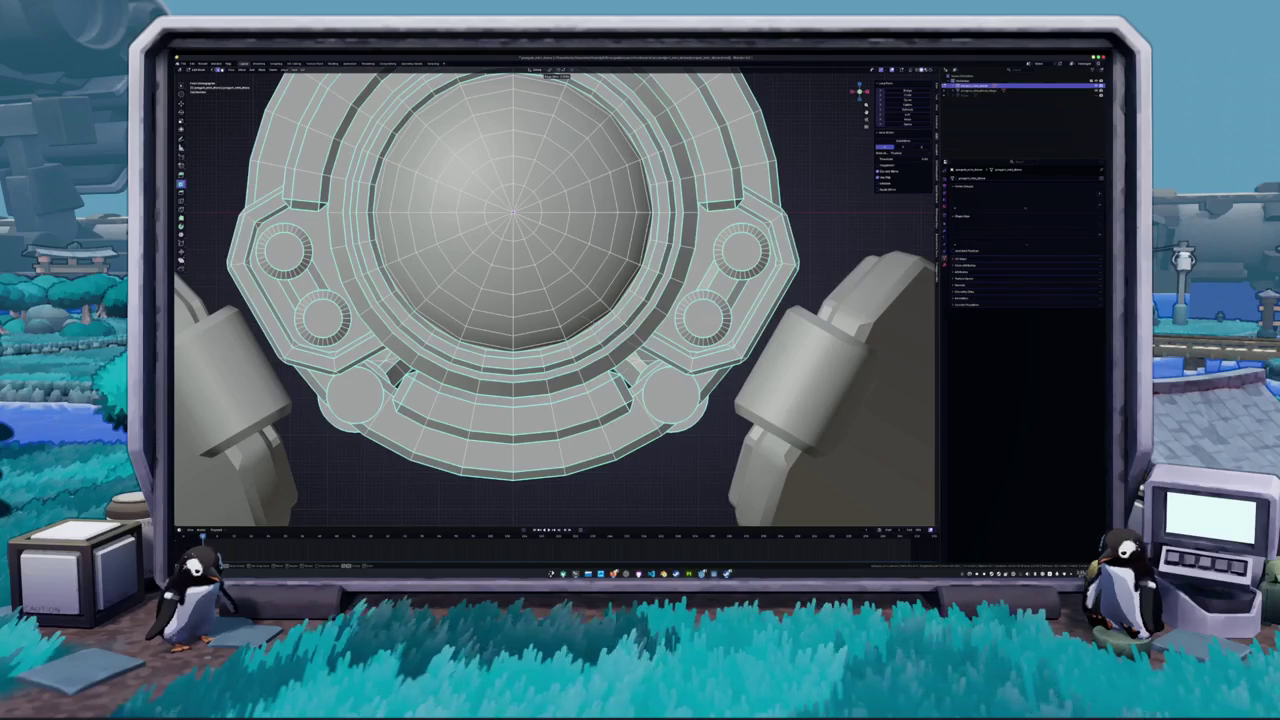
pyautogui.press('Tab')
pyautogui.scroll(-4, 535, 260)
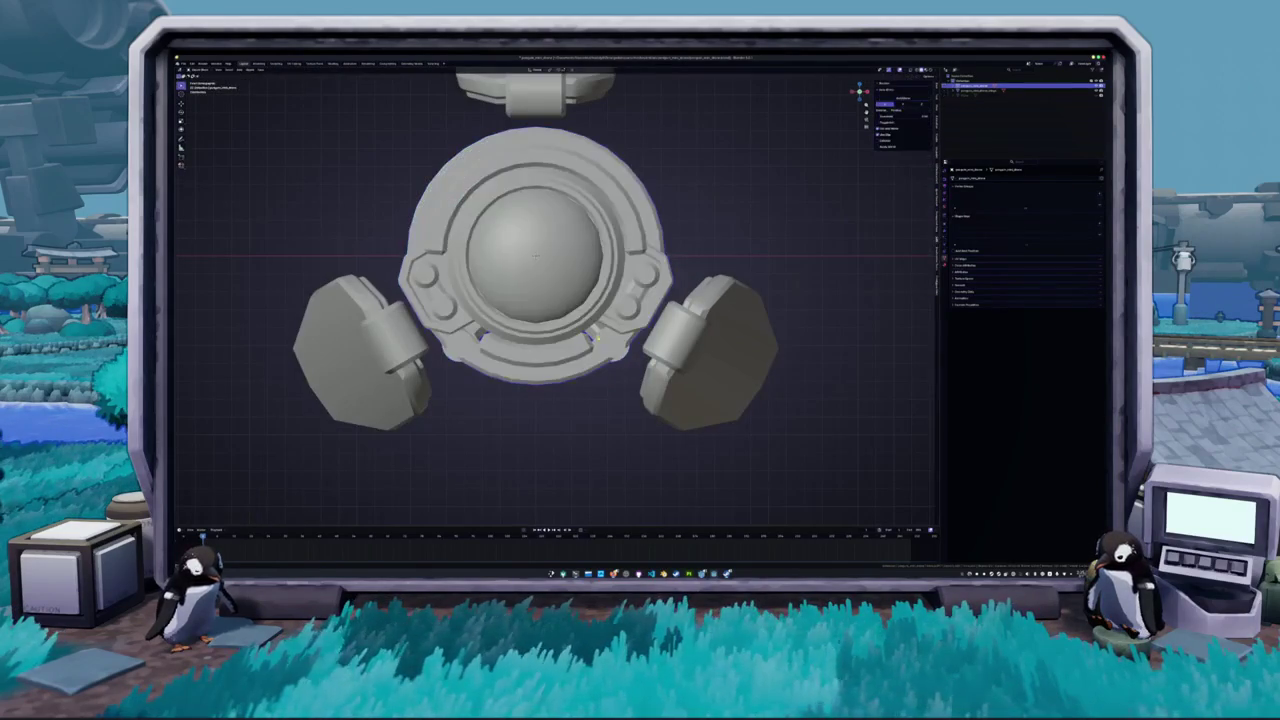
# - Put the helmet in Edit Mode and view it from below and front with X-ray
pyautogui.press('Tab')
pyautogui.press('KP_2')
pyautogui.press('KP_2')
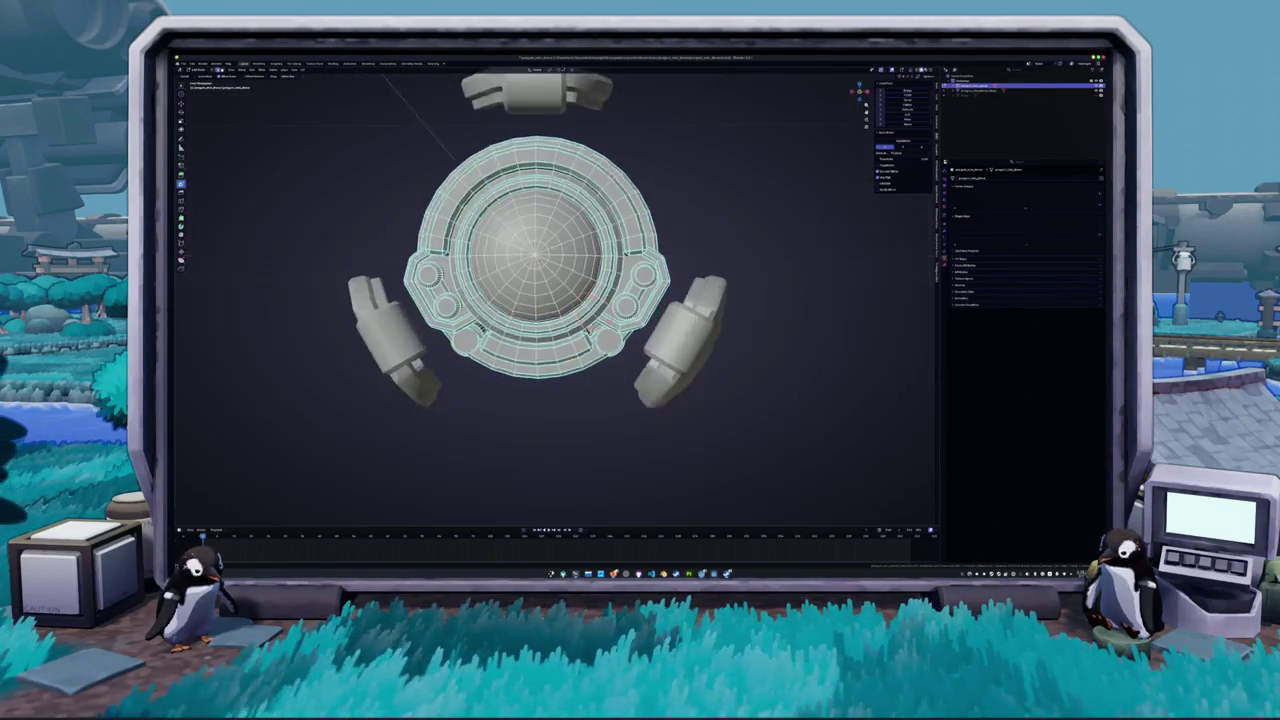
pyautogui.moveTo(566, 381); pyautogui.dragTo(578, 357)
pyautogui.hotkey('alt', 'z')
pyautogui.press('KP_1')
pyautogui.hotkey('alt', 'z')
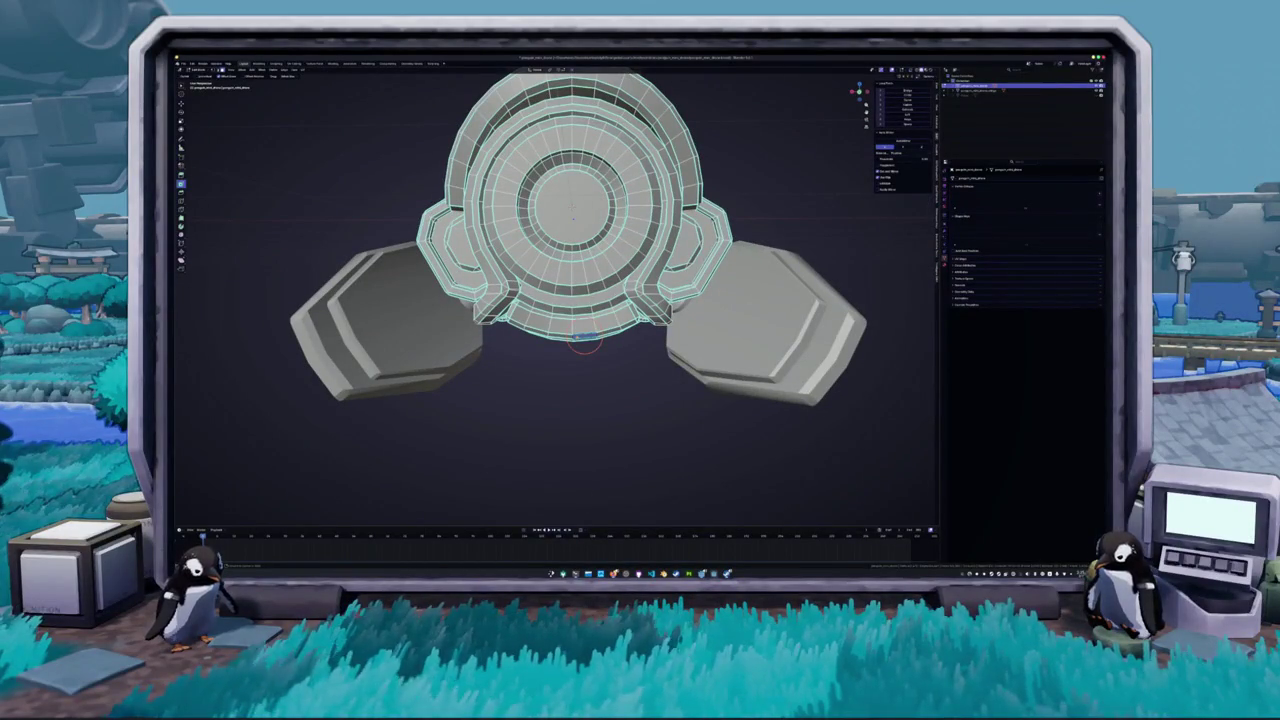
# - Raise the loose bottom piece straight up along Z until it meets the helmet's lower rim
pyautogui.keyDown('alt'); pyautogui.click(578, 336); pyautogui.keyUp('alt')
pyautogui.press('g')
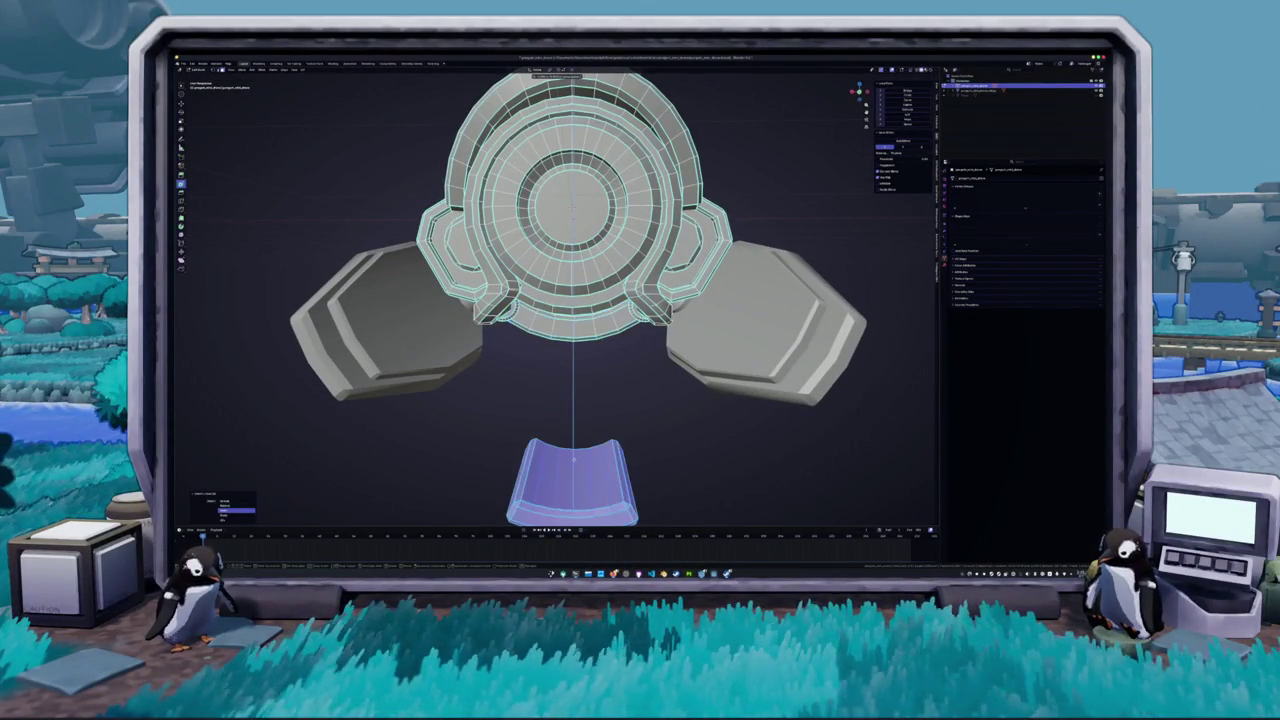
pyautogui.click(573, 478)
pyautogui.keyDown('alt'); pyautogui.click(614, 466); pyautogui.keyUp('alt')
pyautogui.press('l')
pyautogui.press('p')
pyautogui.click(530, 452)
pyautogui.press('l')
pyautogui.press('g')
pyautogui.press('z')
# - Select two face loops on the helmet's side and extrude them outward
pyautogui.press('Tab')
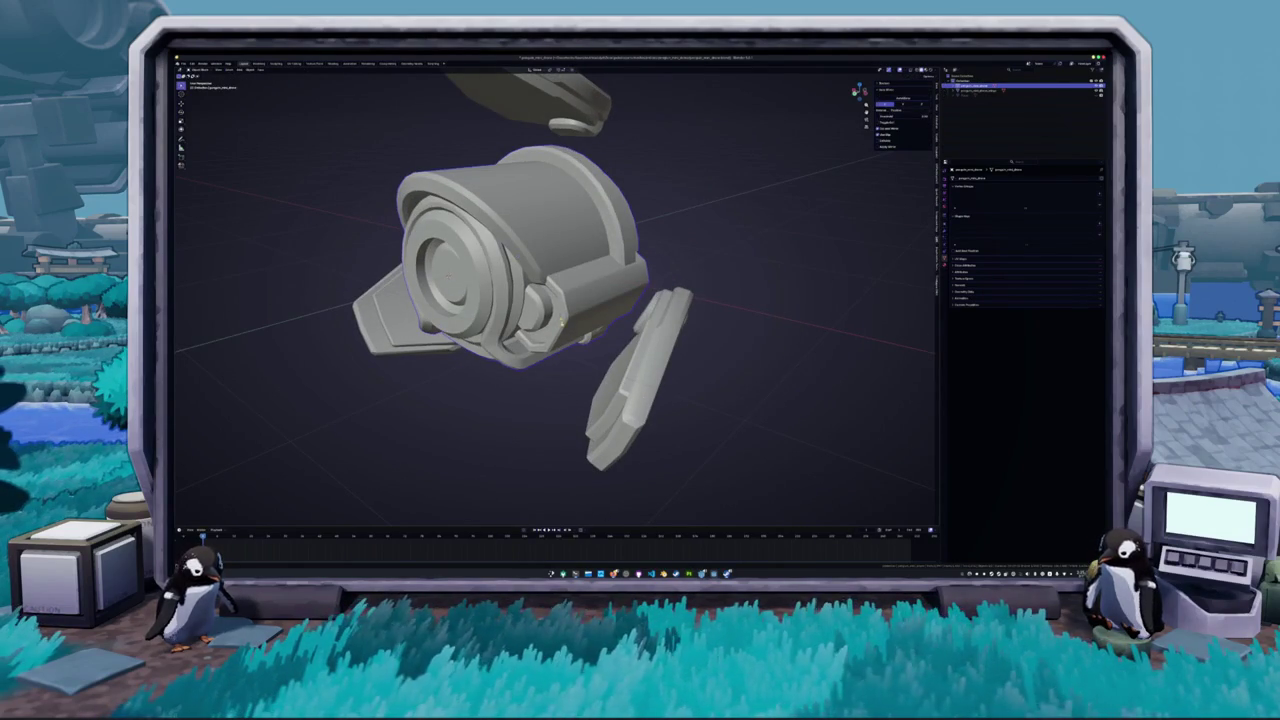
pyautogui.press('Tab')
pyautogui.scroll(5, 520, 300)
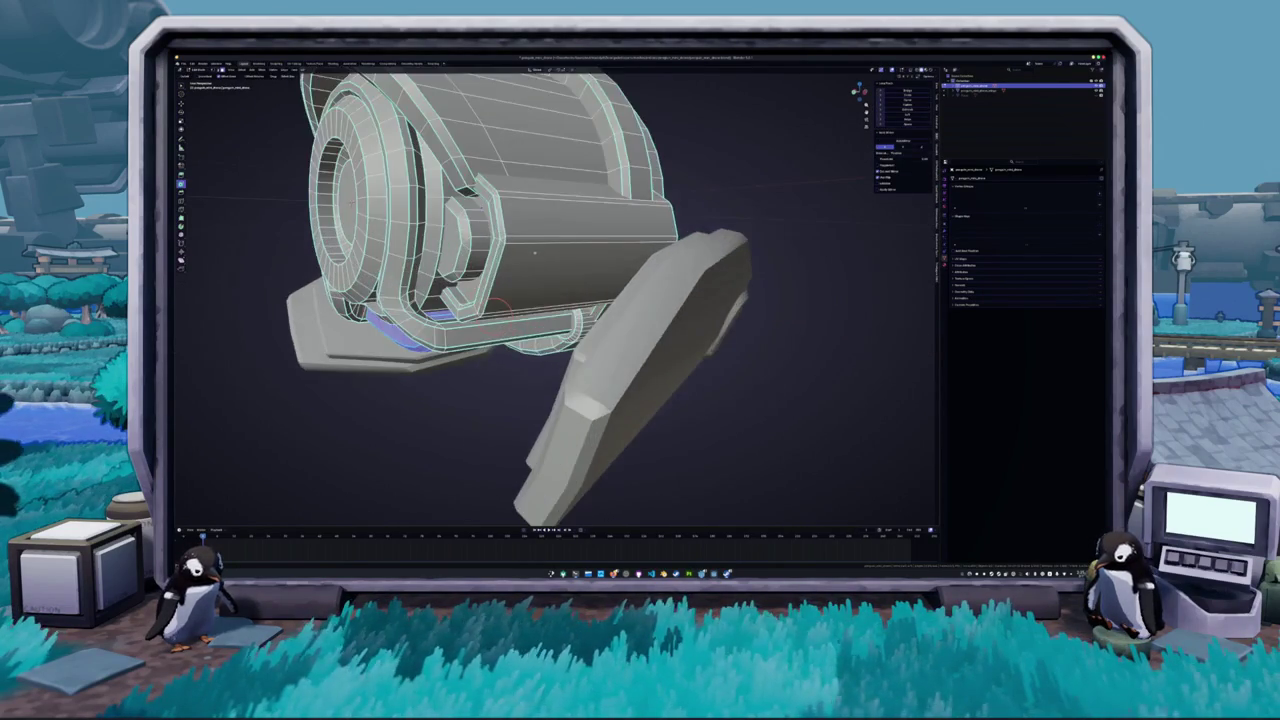
pyautogui.press('Tab')
pyautogui.press('Tab')
pyautogui.hotkey('alt', 'z')
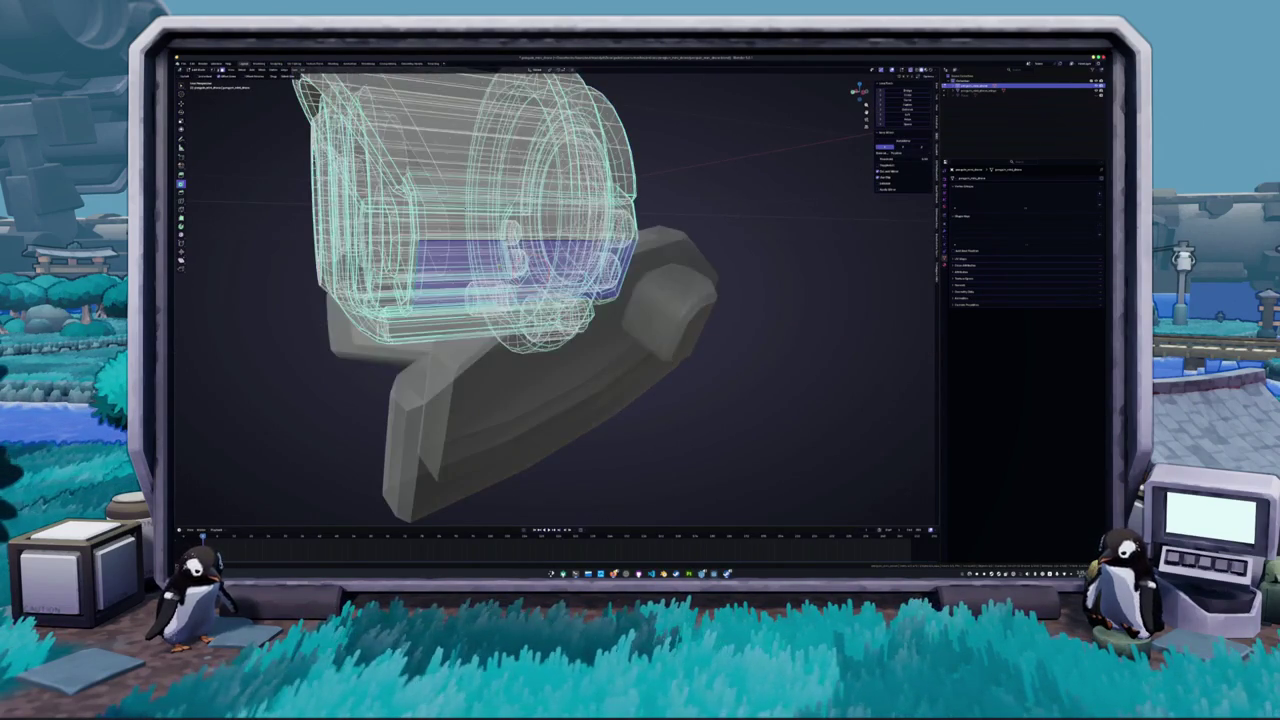
pyautogui.hotkey('alt', 'z')
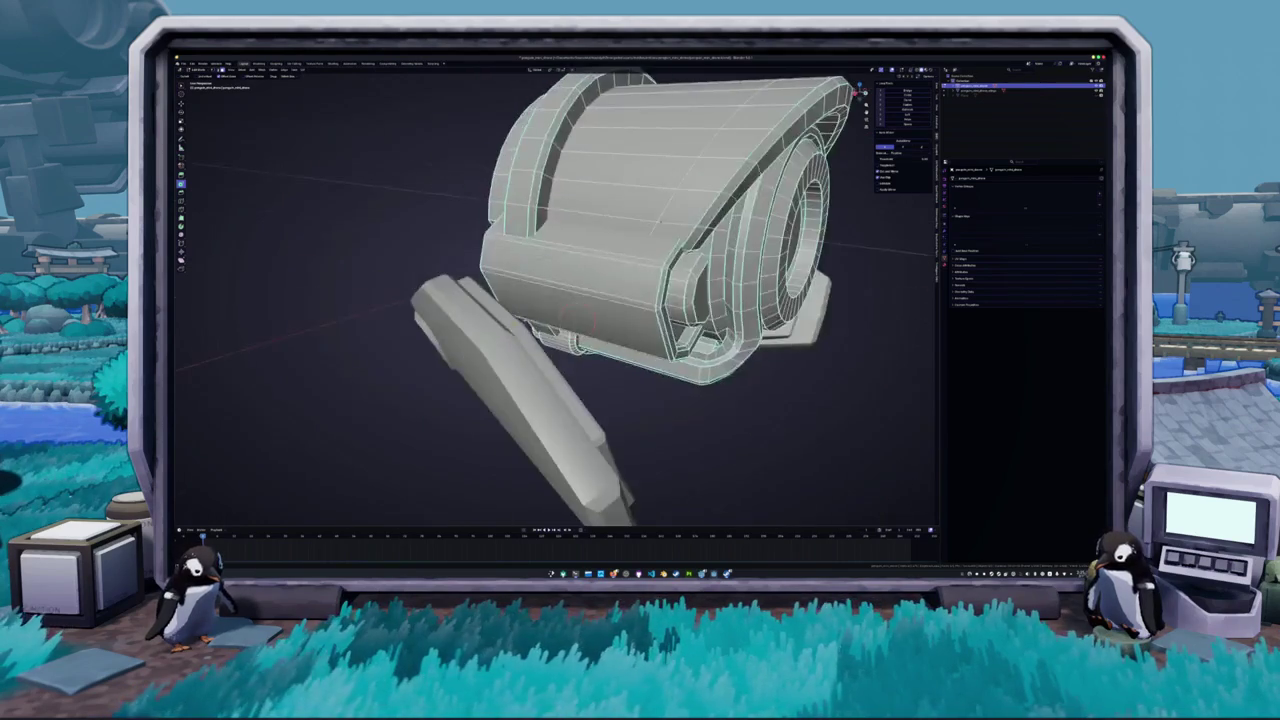
pyautogui.scroll(5, 555, 300)
pyautogui.scroll(-3, 466, 356)
pyautogui.keyDown('alt'); pyautogui.click(518, 300); pyautogui.keyUp('alt')
pyautogui.scroll(2, 600, 380)
pyautogui.keyDown('alt'); pyautogui.keyDown('shift'); pyautogui.click(330, 420); pyautogui.keyUp('shift'); pyautogui.keyUp('alt')
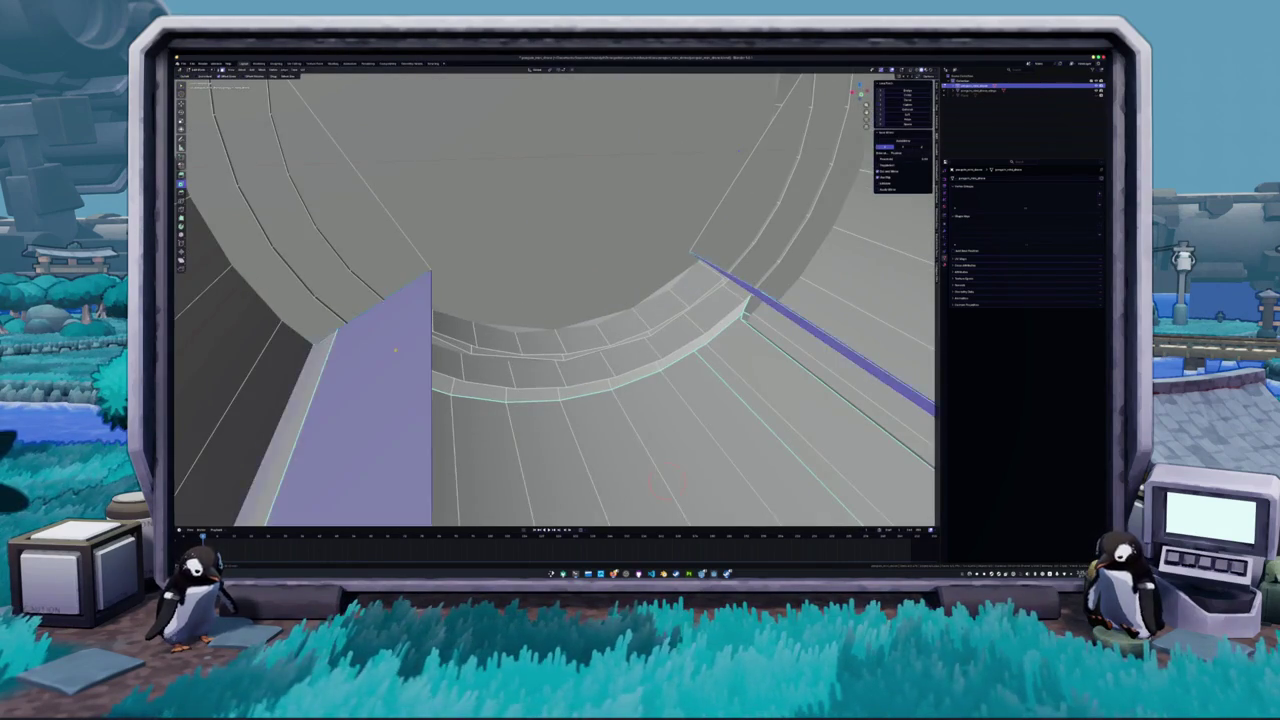
pyautogui.scroll(-10, 555, 300)
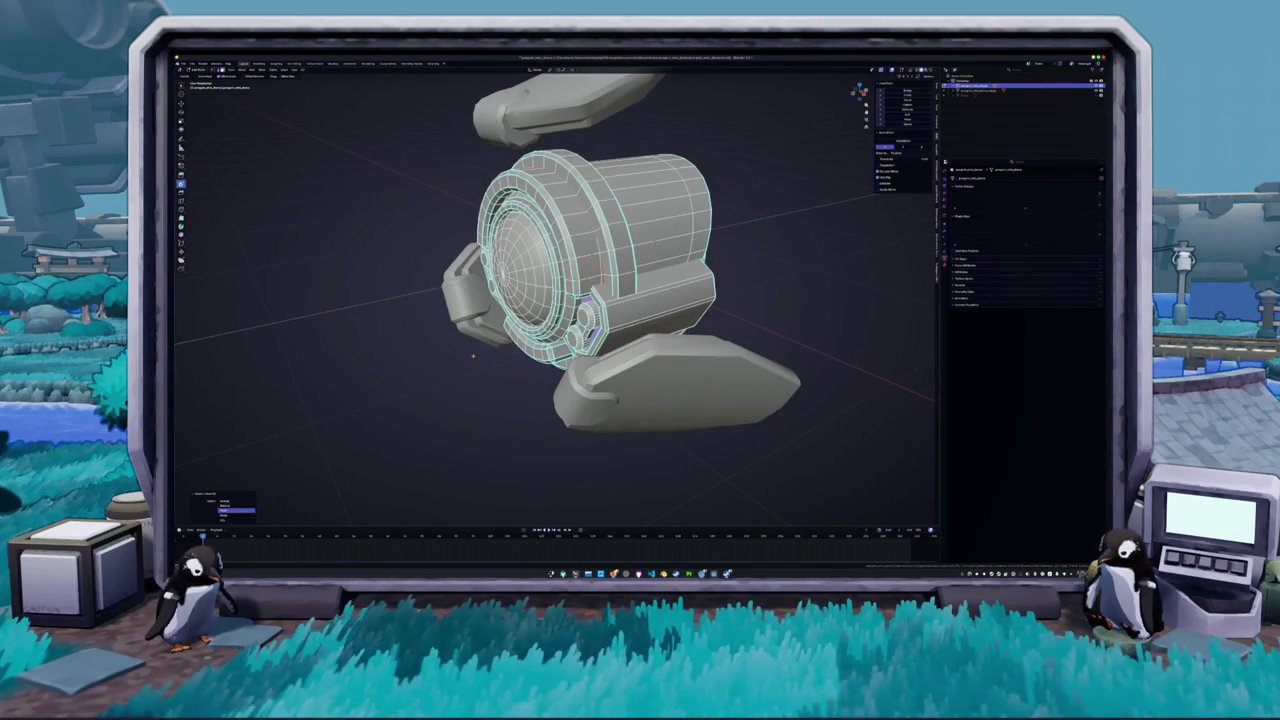
pyautogui.press('e')
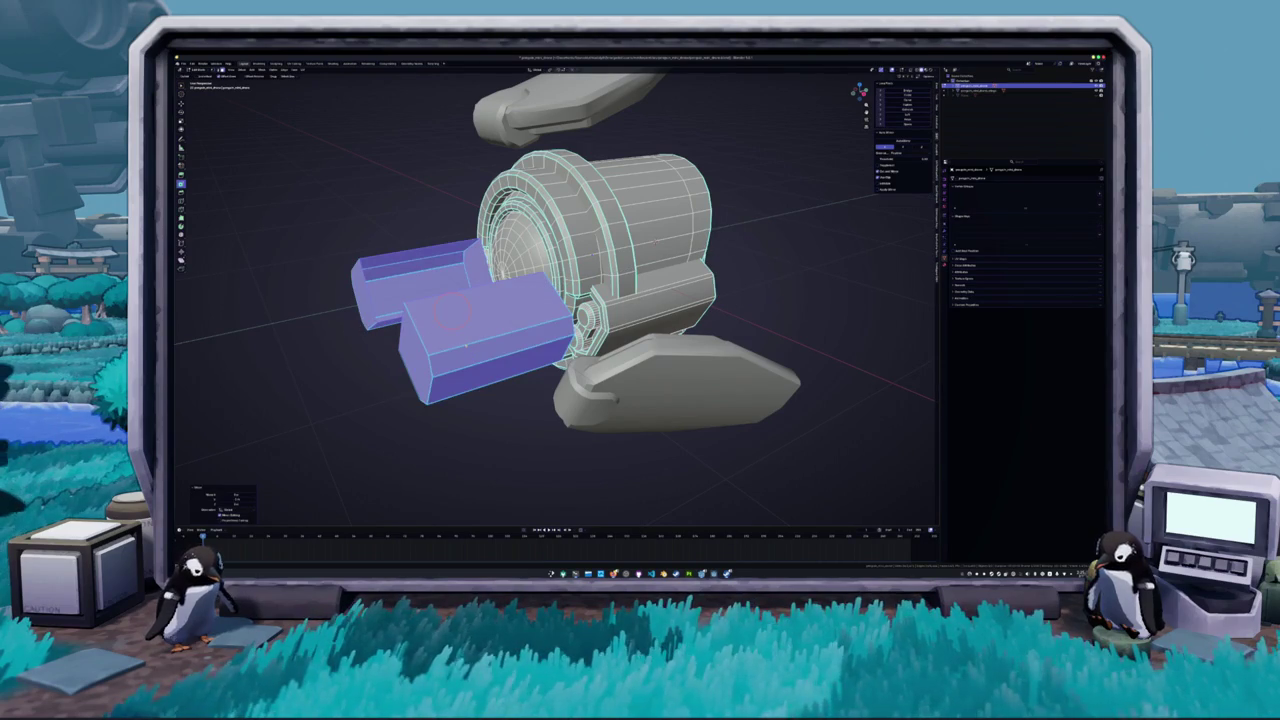
# - Reposition the front block's top face, then return to Object Mode
pyautogui.click(493, 320)
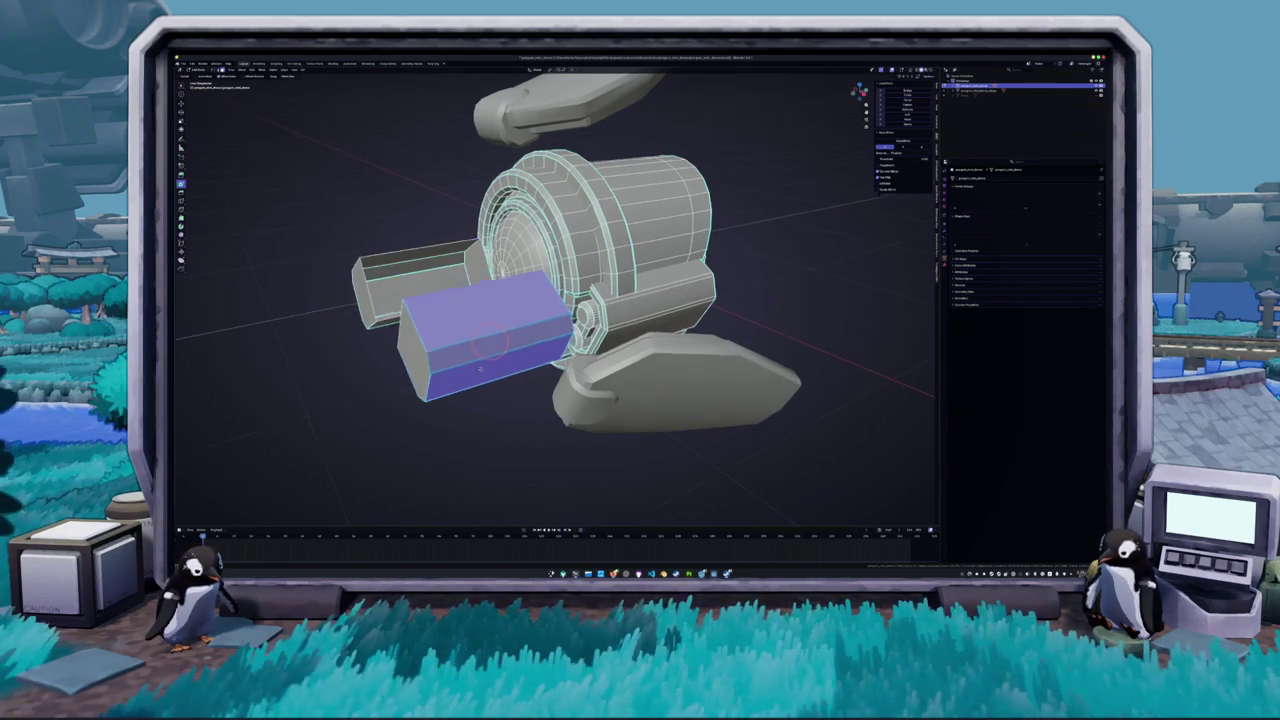
pyautogui.moveTo(481, 369); pyautogui.dragTo(470, 360)
pyautogui.moveTo(440, 308)
pyautogui.mouseDown()
pyautogui.moveTo(491, 363)
pyautogui.moveTo(500, 300)
pyautogui.moveTo(468, 237)
pyautogui.moveTo(416, 352)
pyautogui.mouseUp()
pyautogui.press('g')
pyautogui.click(440, 352)
pyautogui.scroll(2, 440, 352)
pyautogui.moveTo(440, 352)
pyautogui.mouseDown()
pyautogui.moveTo(745, 220)
pyautogui.moveTo(520, 280)
pyautogui.moveTo(390, 290)
pyautogui.mouseUp()
pyautogui.press('Tab')
pyautogui.press('Tab')
# - Inspect the drone in see-through mode from a straight side view and from above
pyautogui.hotkey('alt', 'z')
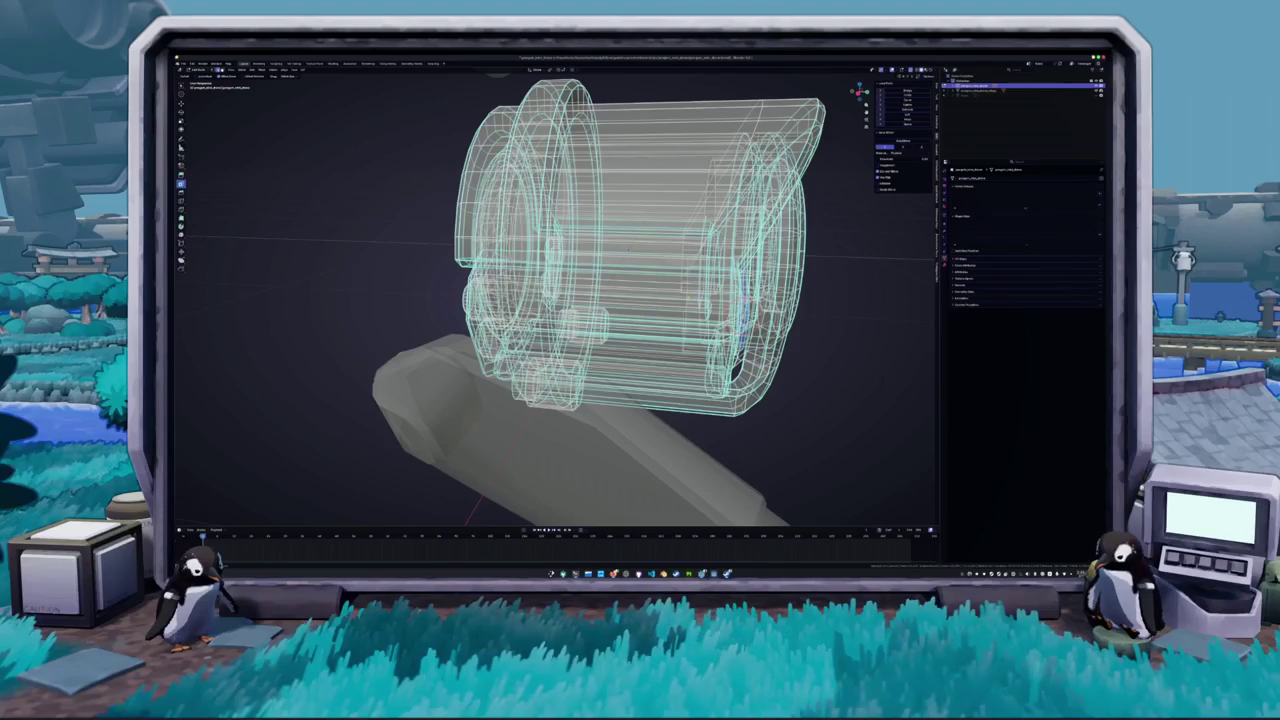
pyautogui.moveTo(700, 330); pyautogui.dragTo(680, 340)
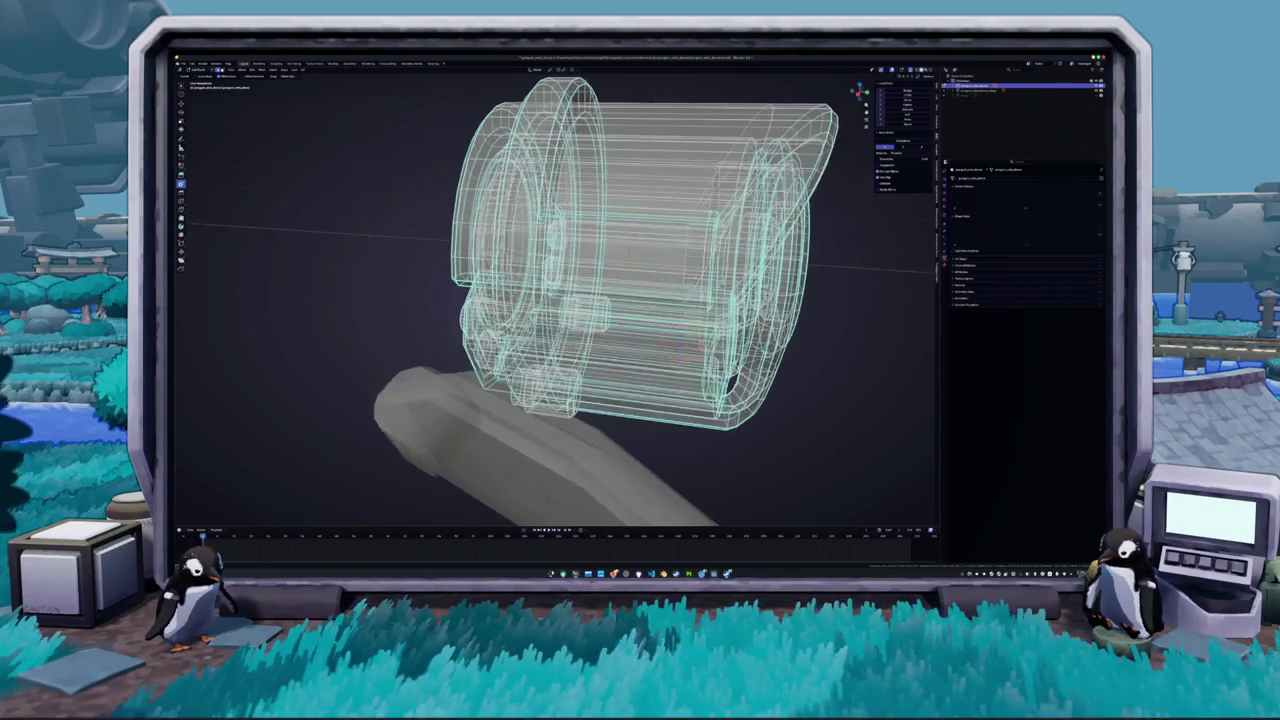
pyautogui.press('KP_3')
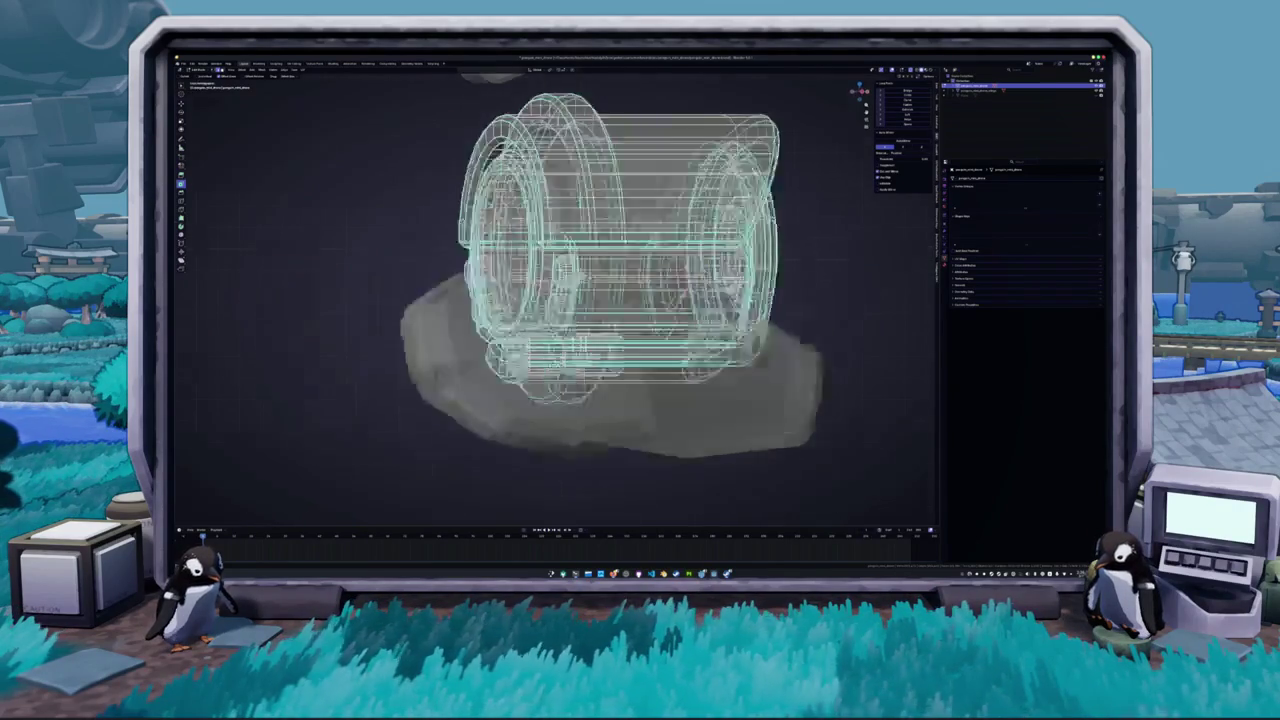
pyautogui.hotkey('alt', 'z')
pyautogui.moveTo(600, 300); pyautogui.dragTo(510, 258)
pyautogui.moveTo(560, 300)
pyautogui.mouseDown()
pyautogui.moveTo(540, 290)
pyautogui.moveTo(560, 280)
pyautogui.moveTo(550, 305)
pyautogui.moveTo(527, 310)
pyautogui.mouseUp()
pyautogui.scroll(-8, 555, 300)
pyautogui.hotkey('alt', 'z')
pyautogui.press('Tab')
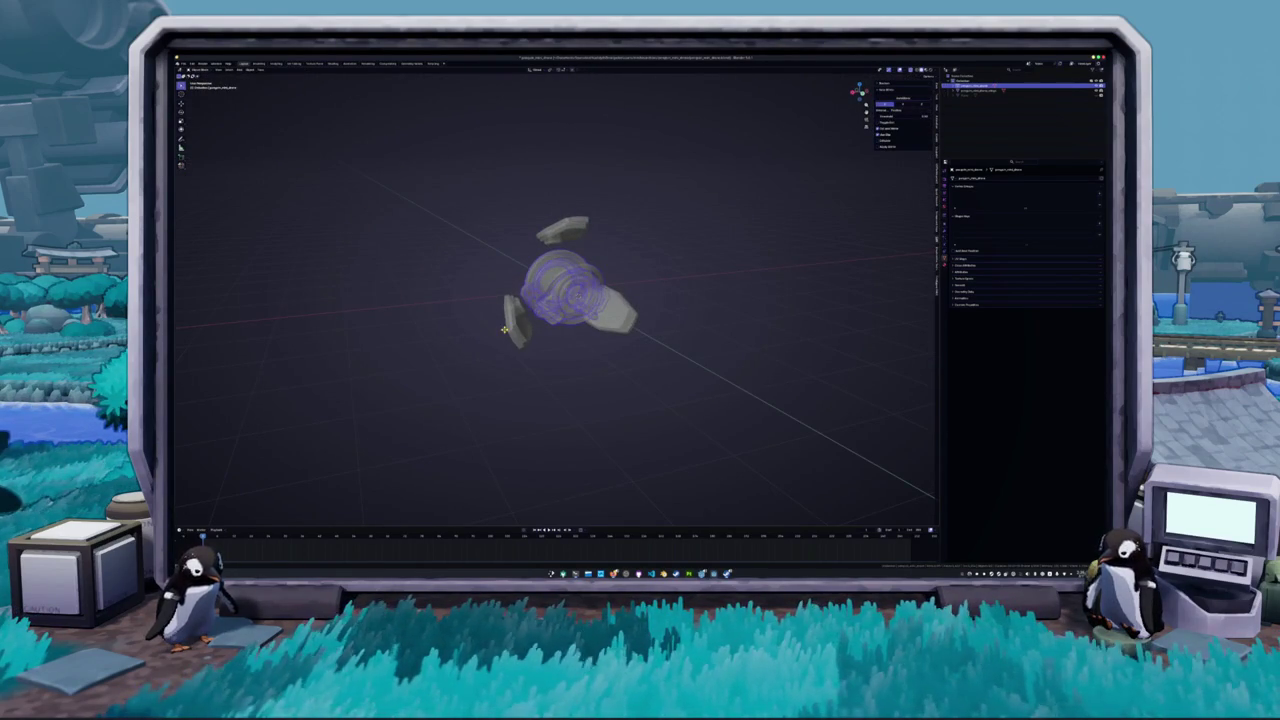
# - Move the central dome sphere out along Y and delete the ring's inner disc faces
pyautogui.click(519, 329)
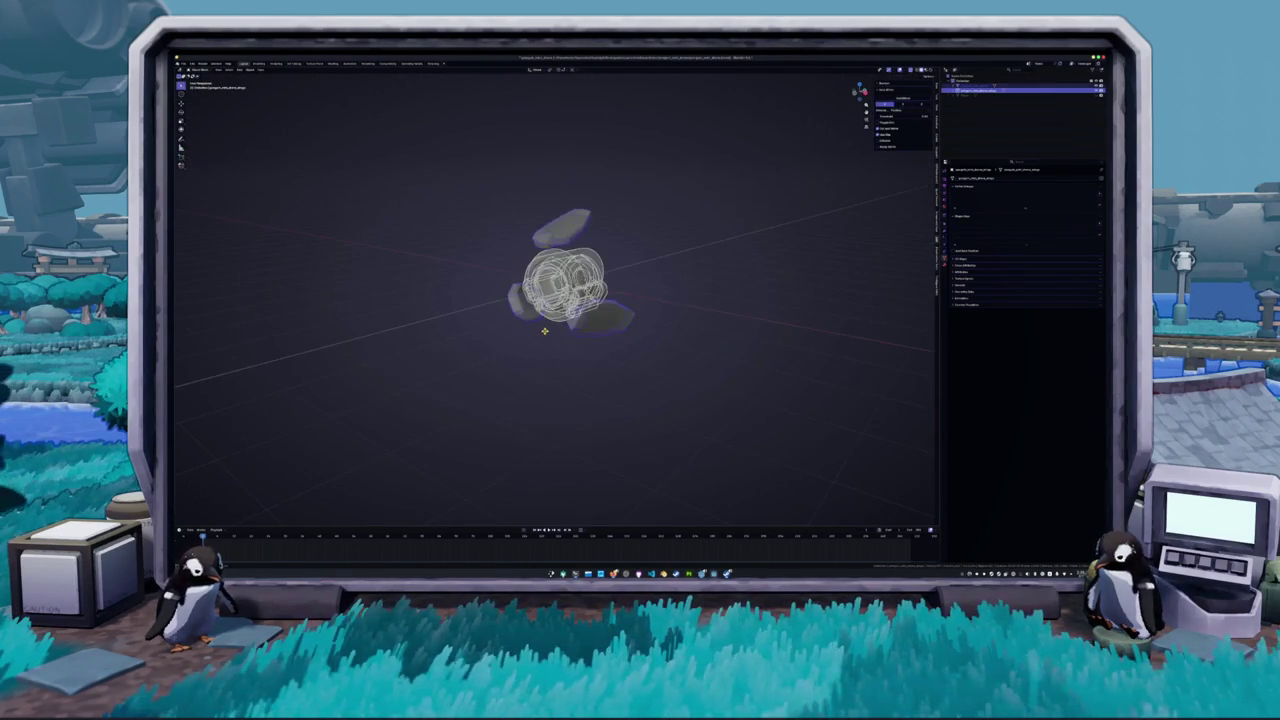
pyautogui.scroll(5, 546, 330)
pyautogui.click(540, 280)
pyautogui.press('Tab')
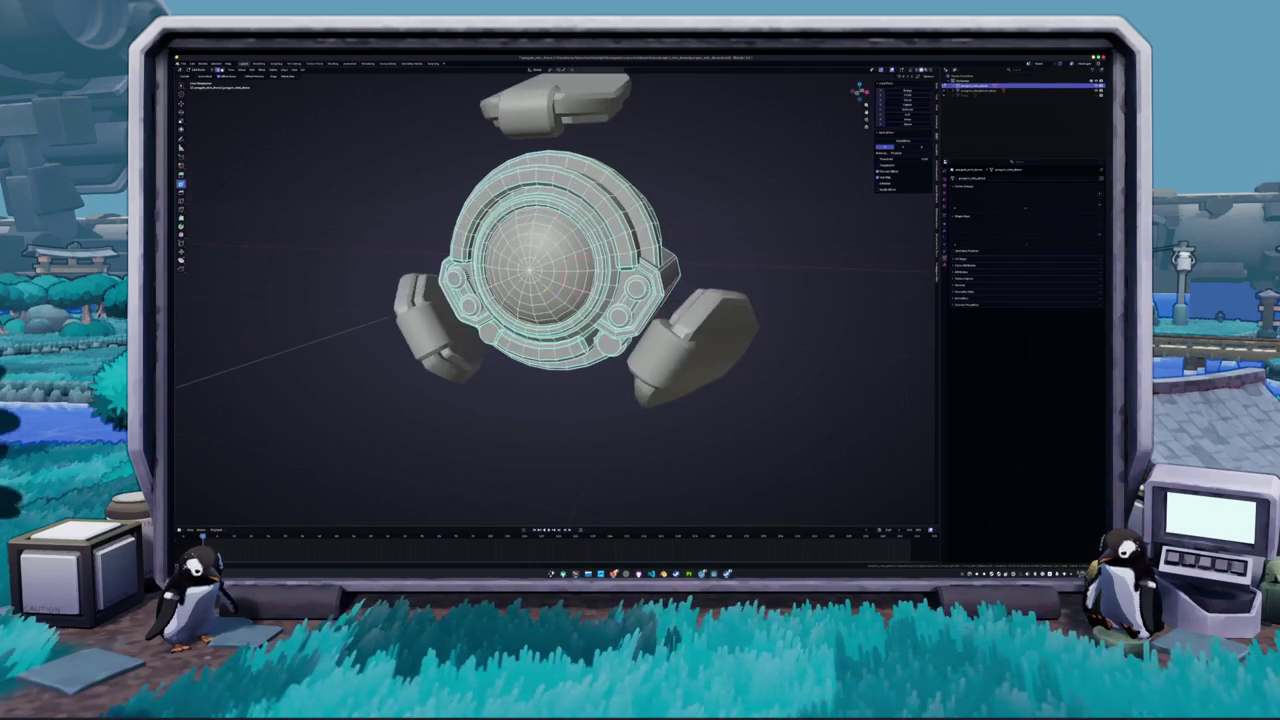
pyautogui.press('y')
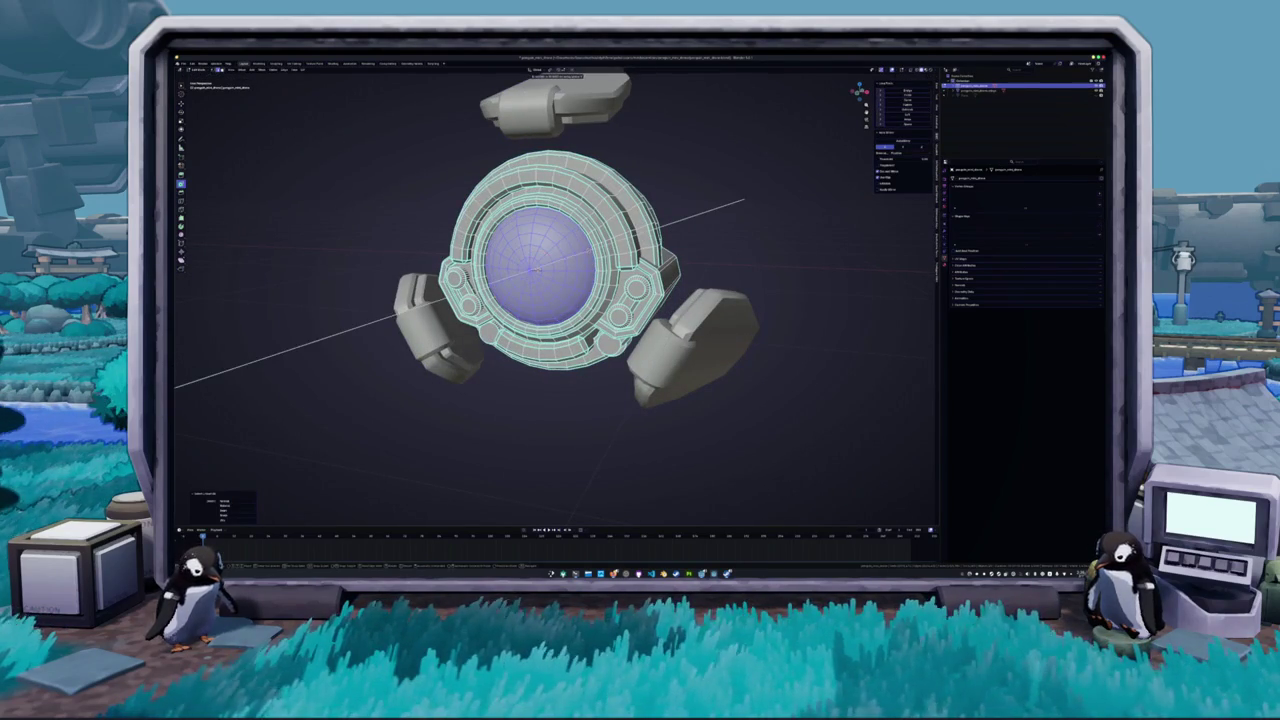
pyautogui.press('Return')
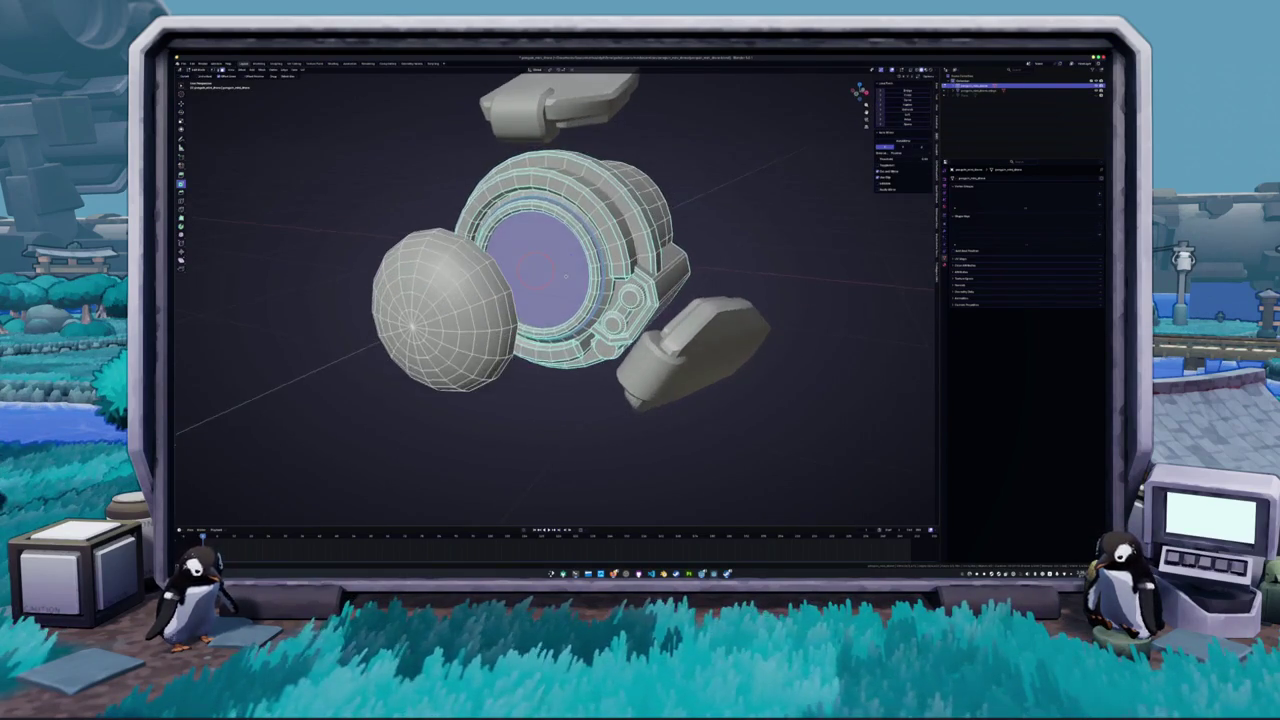
pyautogui.press('i')
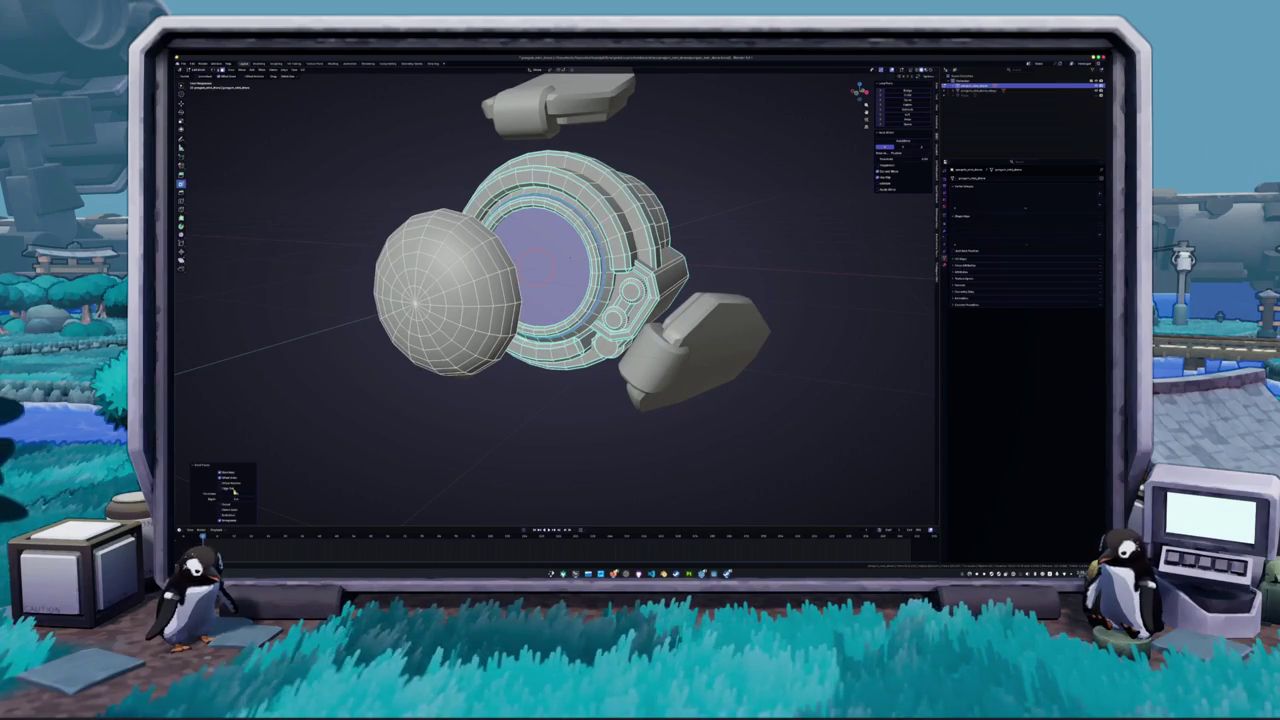
pyautogui.press('x')
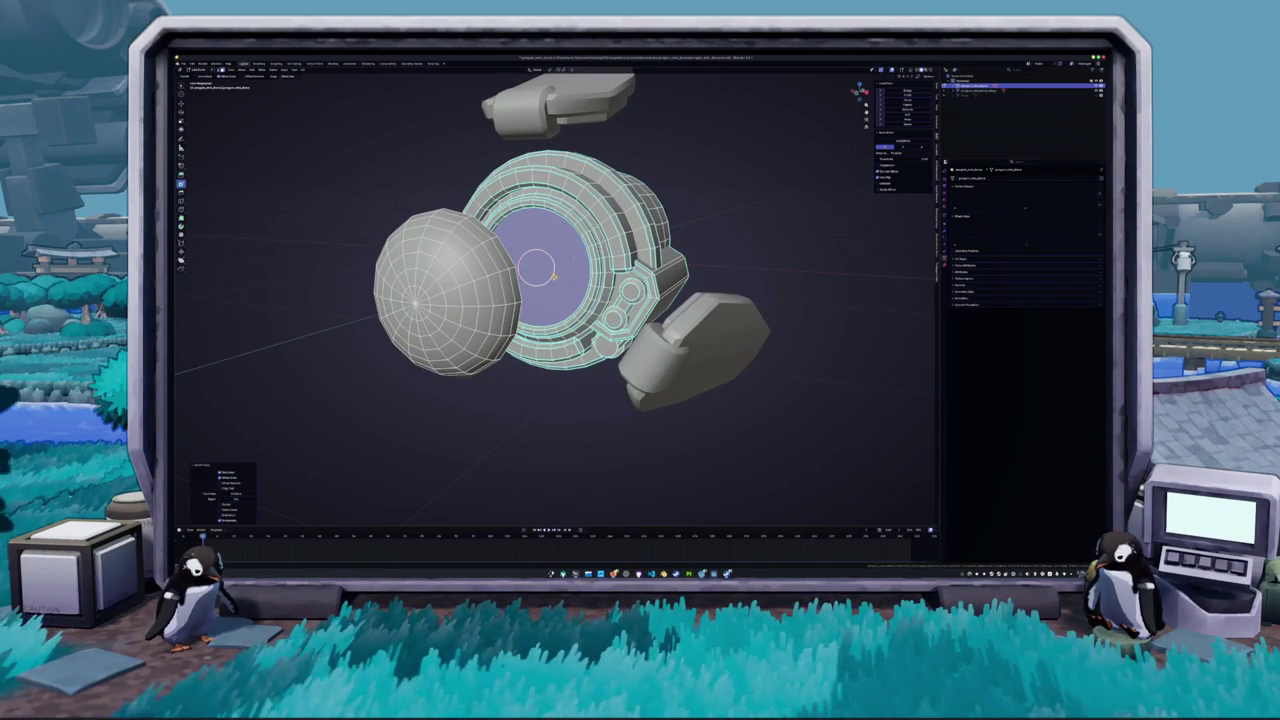
pyautogui.click(553, 279)
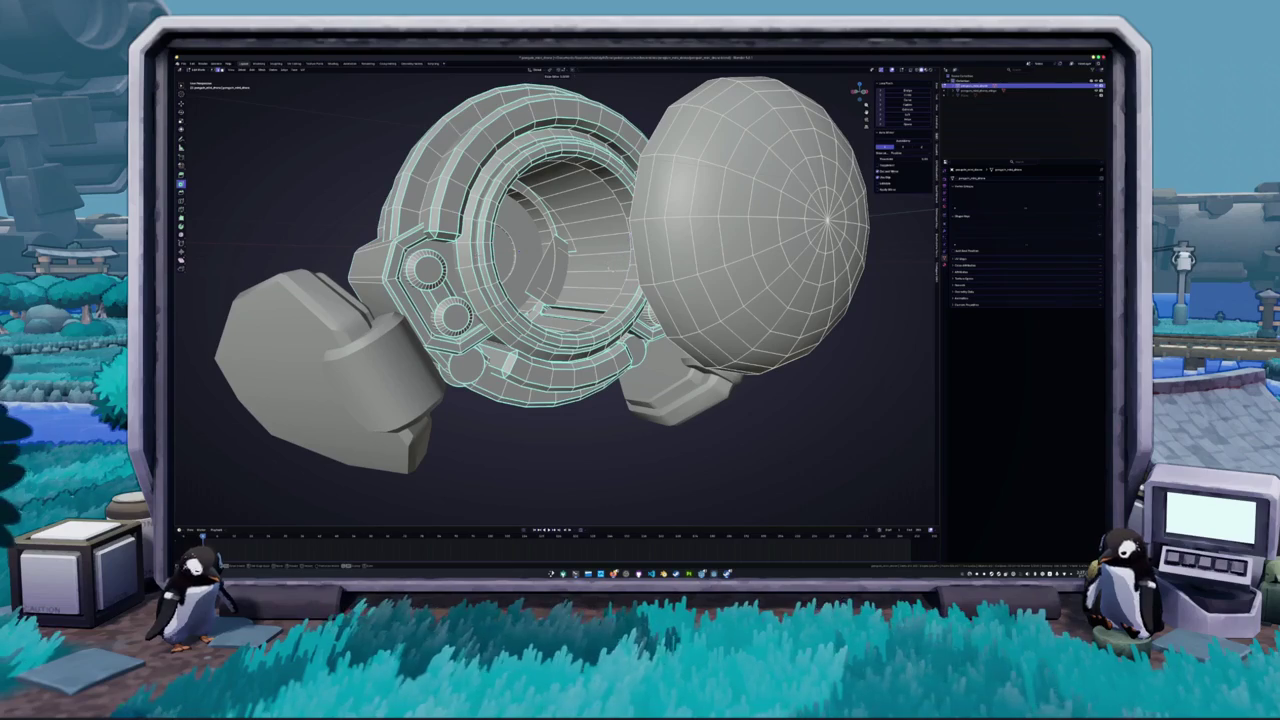
# - Inset the large circular face inside the ring and adjust the inset value
pyautogui.press('Tab')
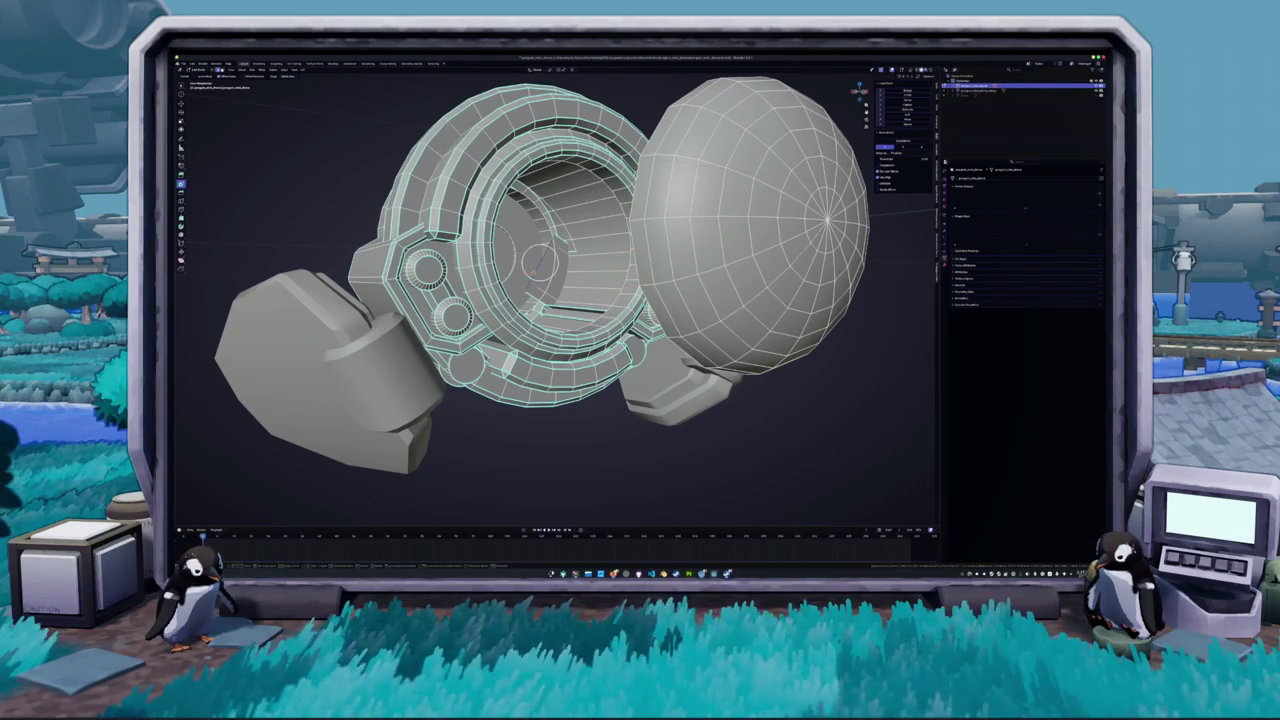
pyautogui.press('1')
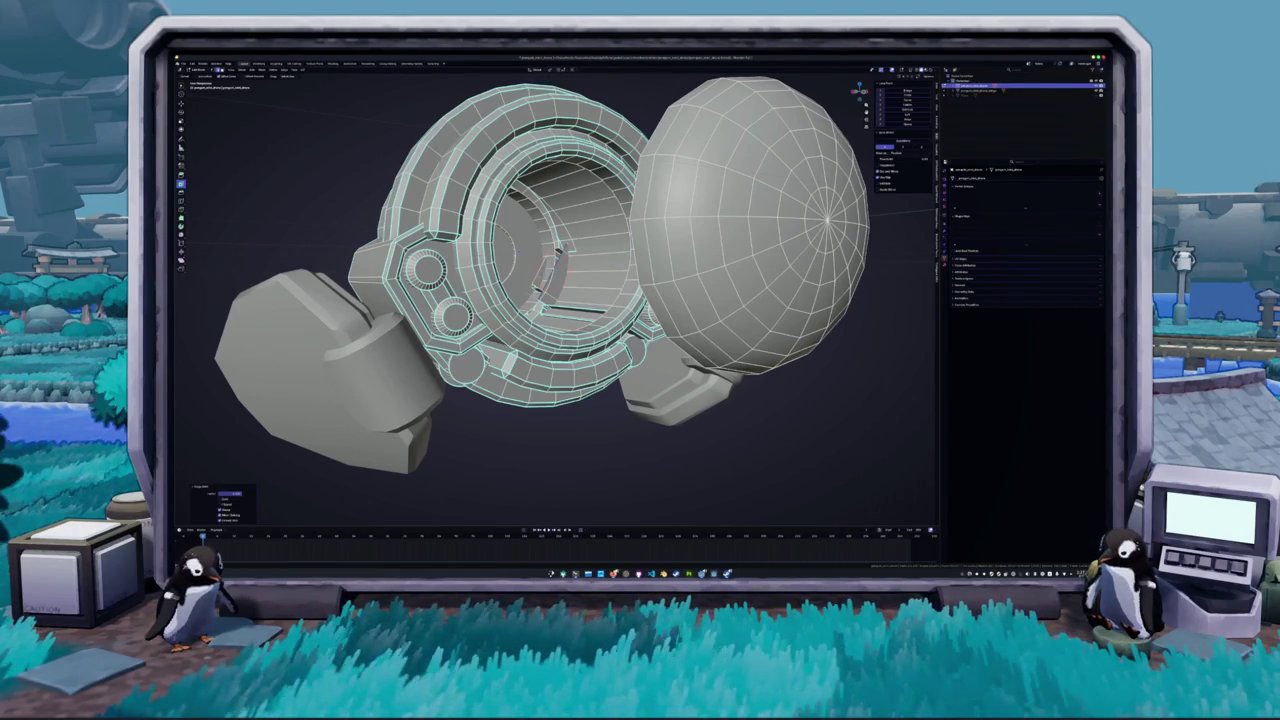
pyautogui.press('g')
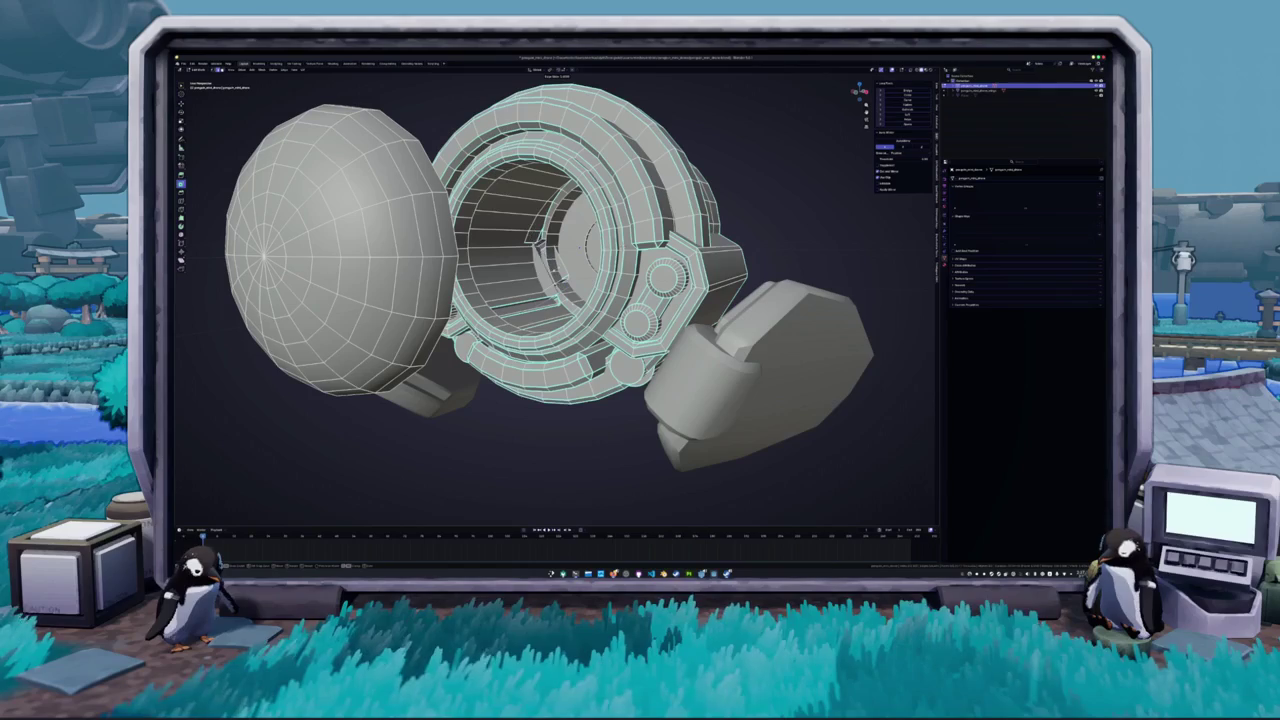
pyautogui.press('Return')
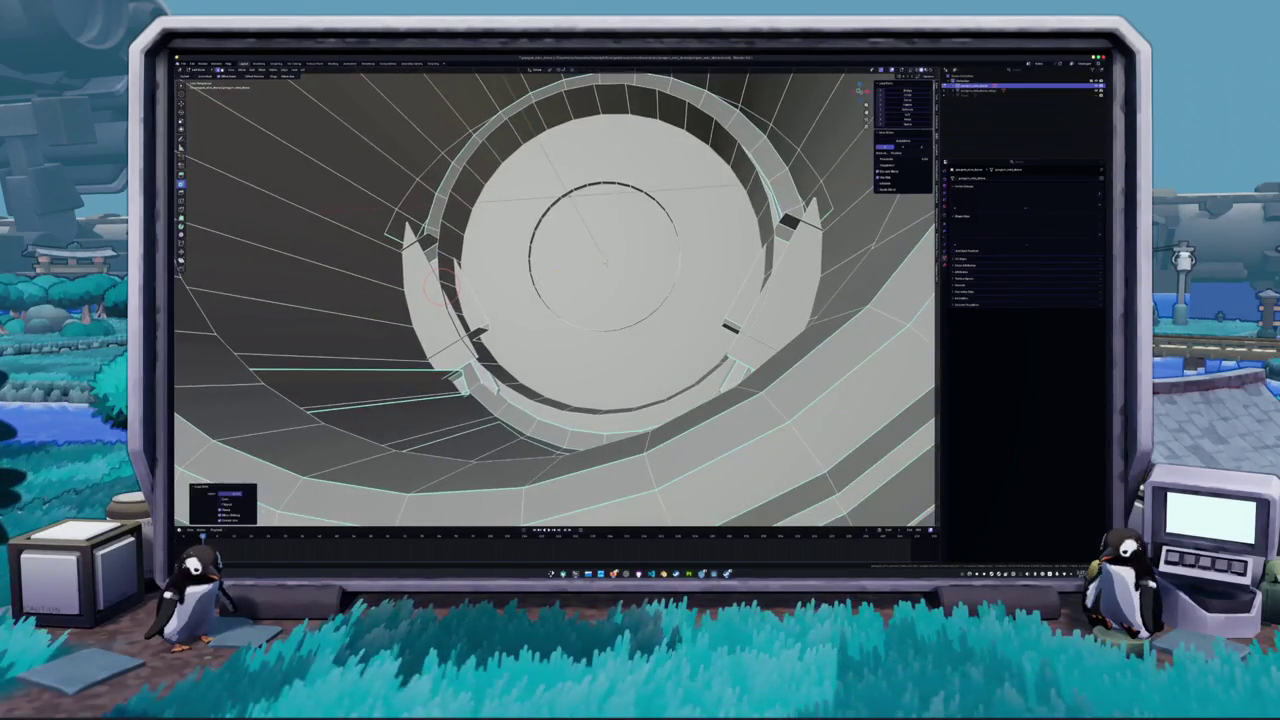
pyautogui.click(610, 300)
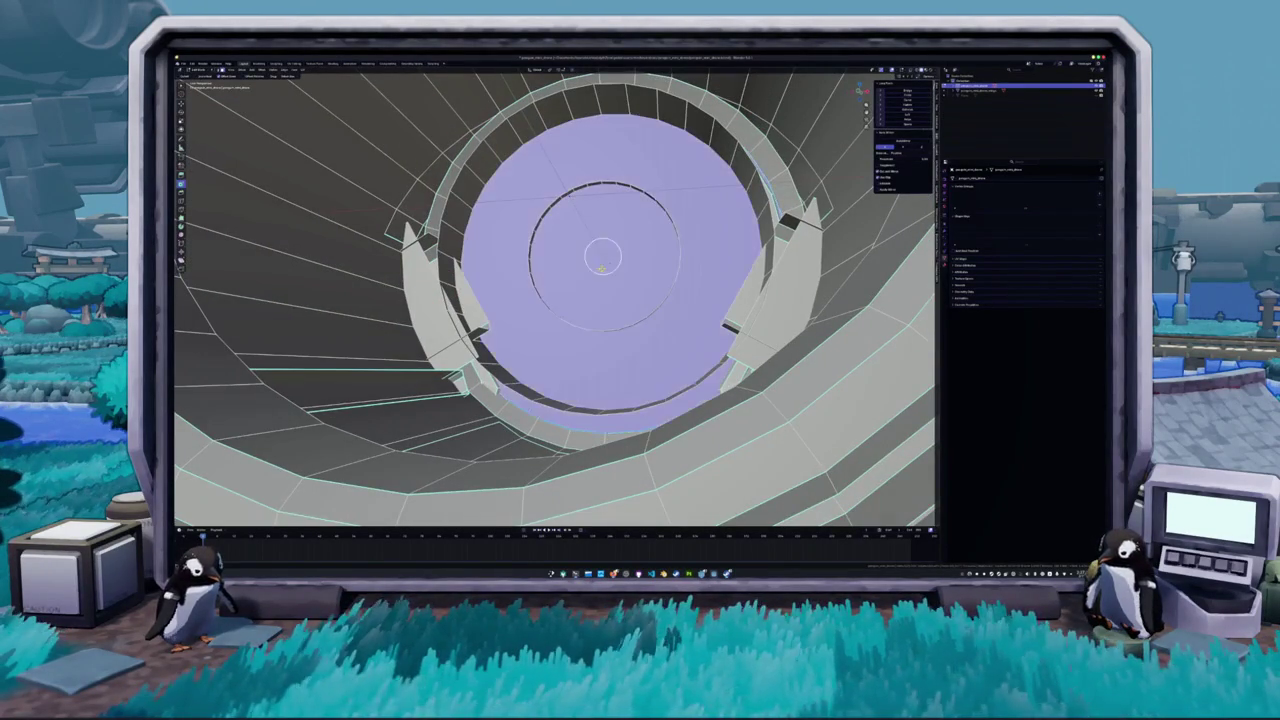
pyautogui.press('i')
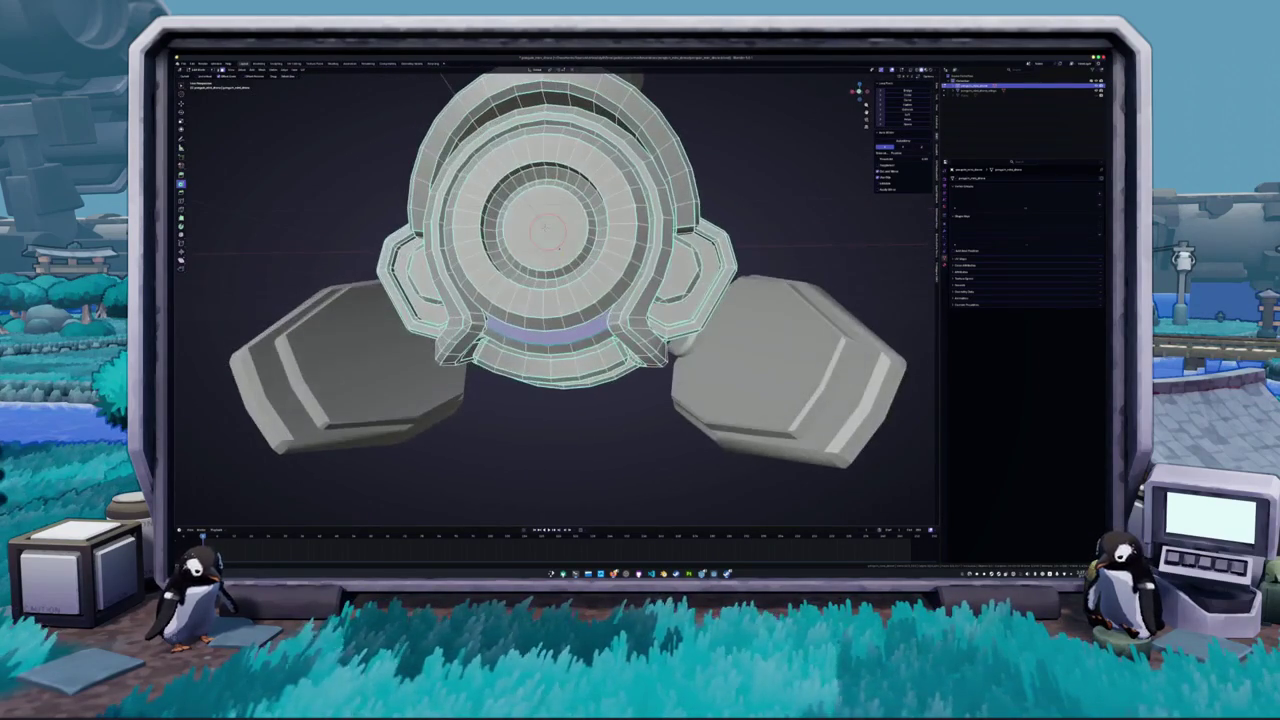
pyautogui.press('Return')
pyautogui.click(237, 493)
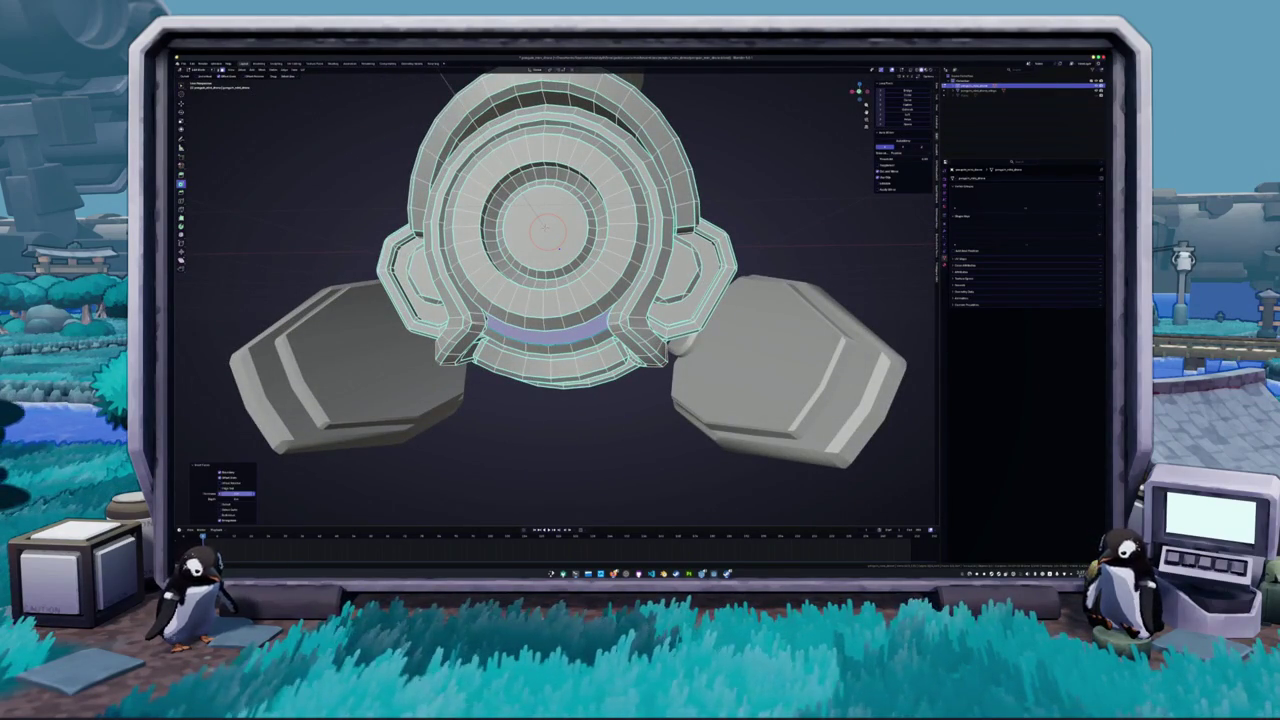
pyautogui.press('Return')
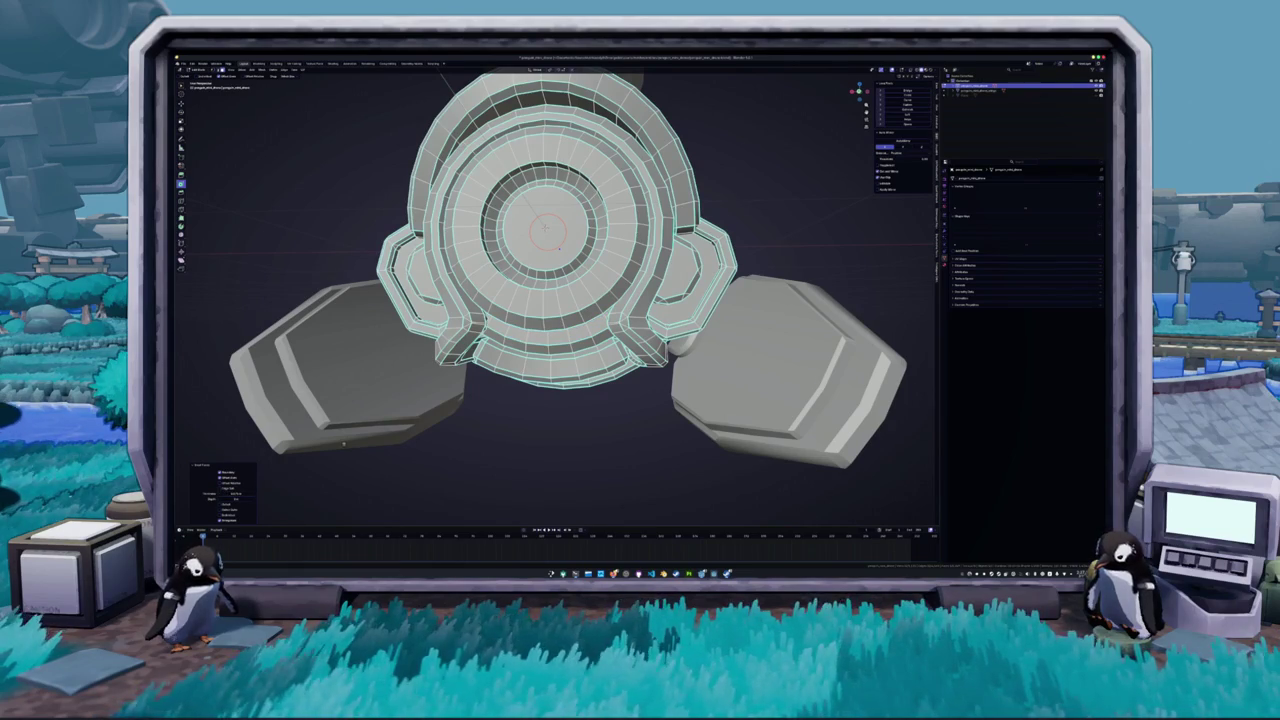
pyautogui.click(392, 414)
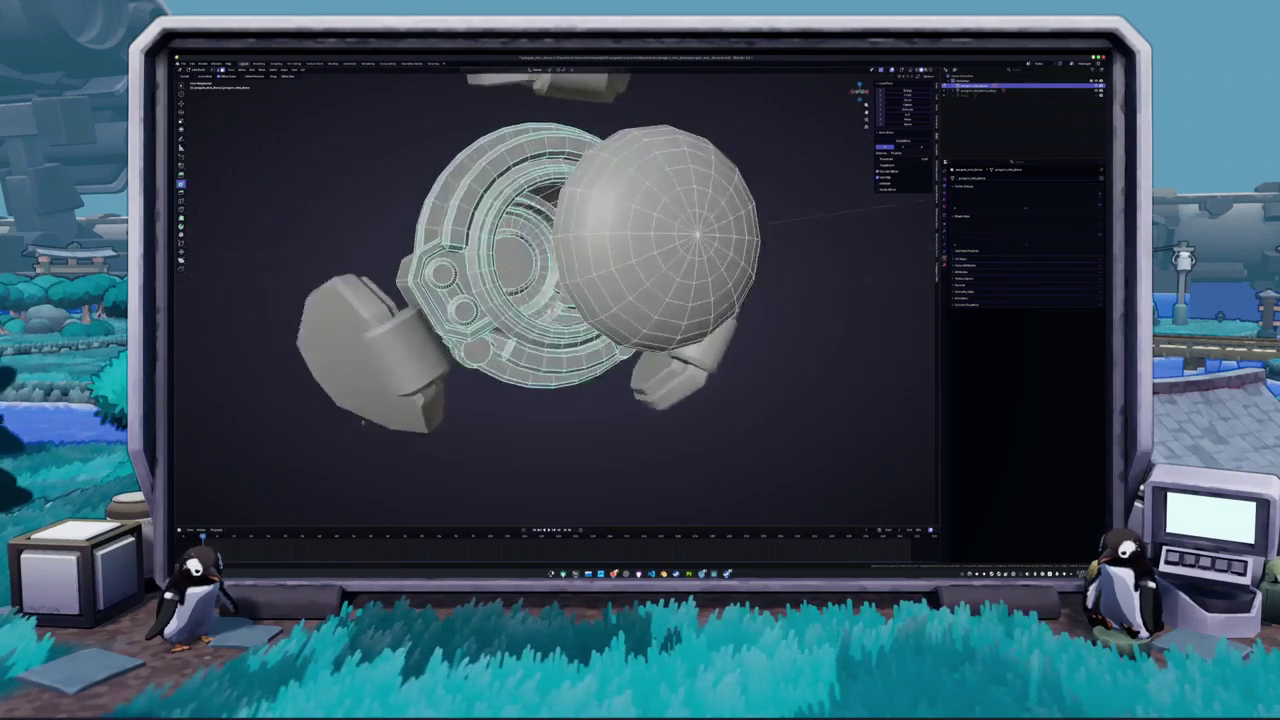
# - Separate the centre lens faces from the ring and switch to the UV Editing workspace
pyautogui.scroll(-5, 555, 297)
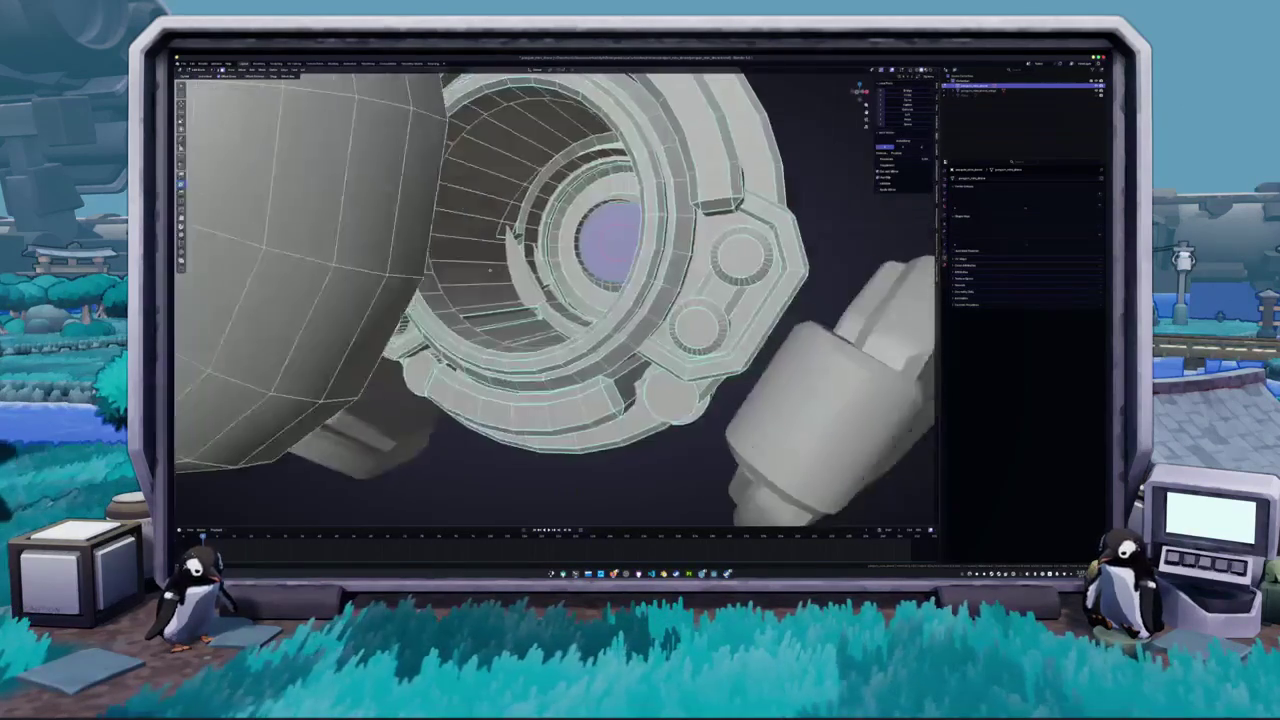
pyautogui.press('h')
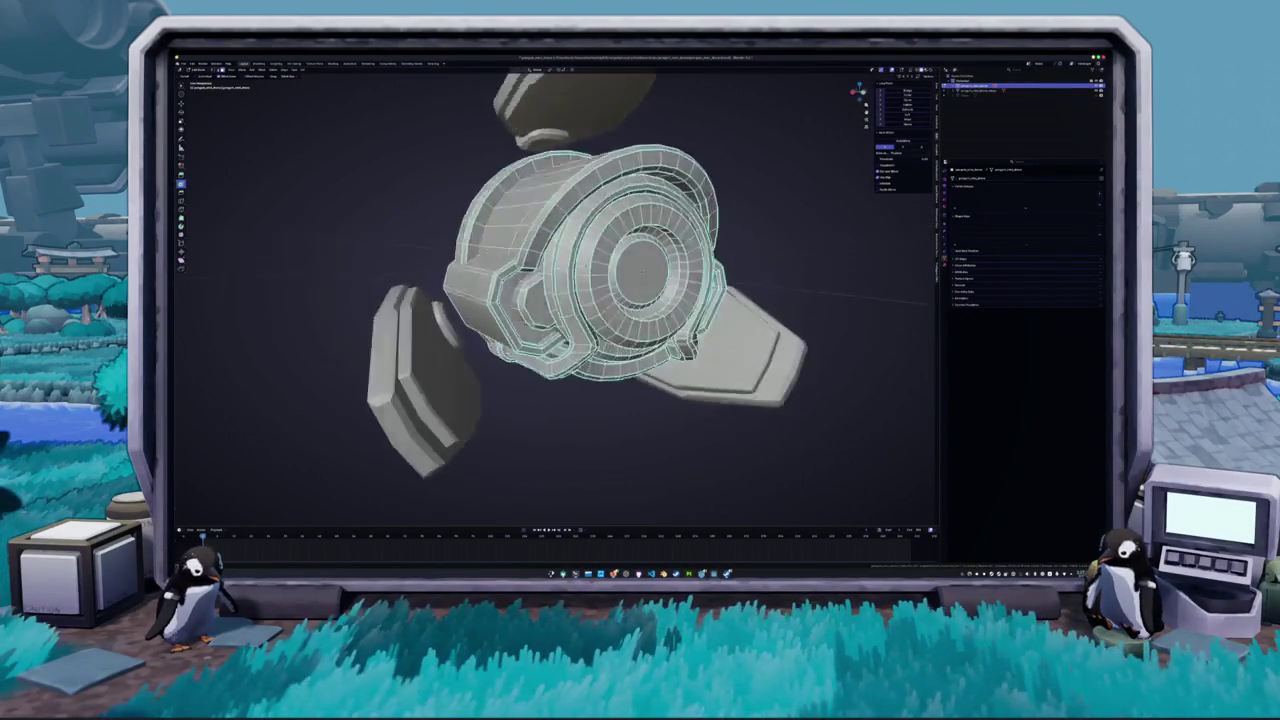
pyautogui.hotkey('alt', 'h')
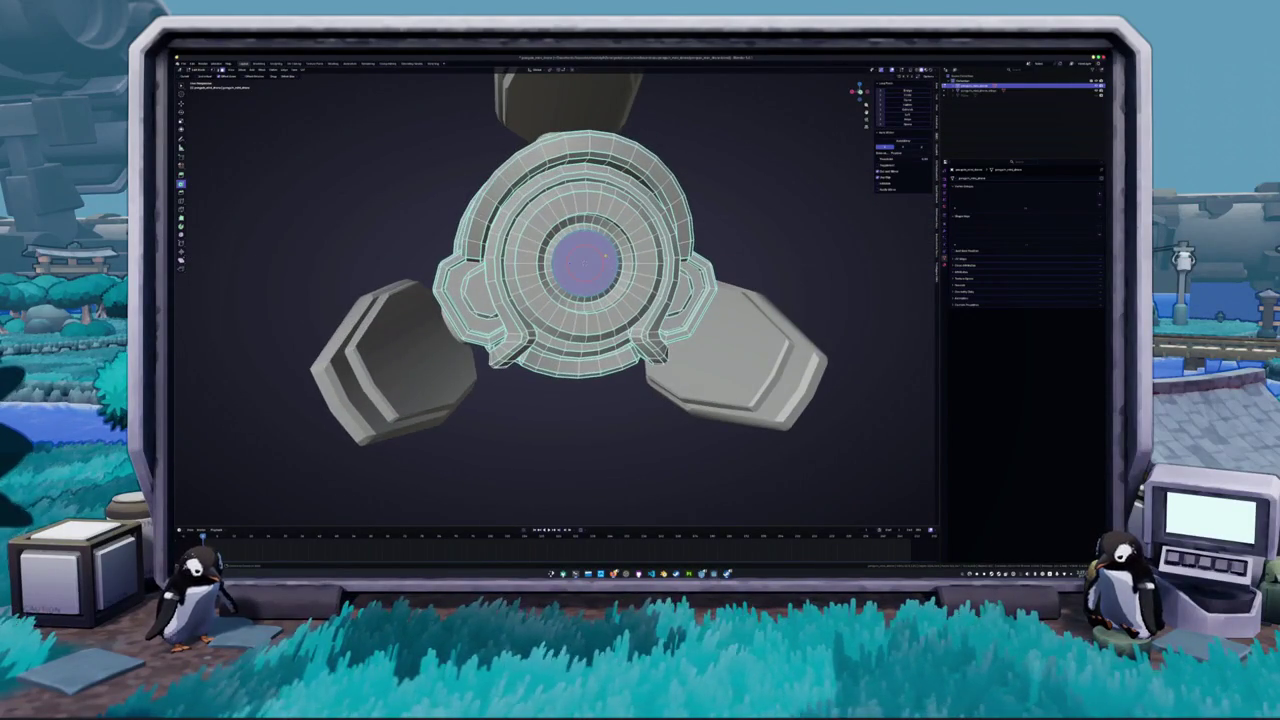
pyautogui.press('p')
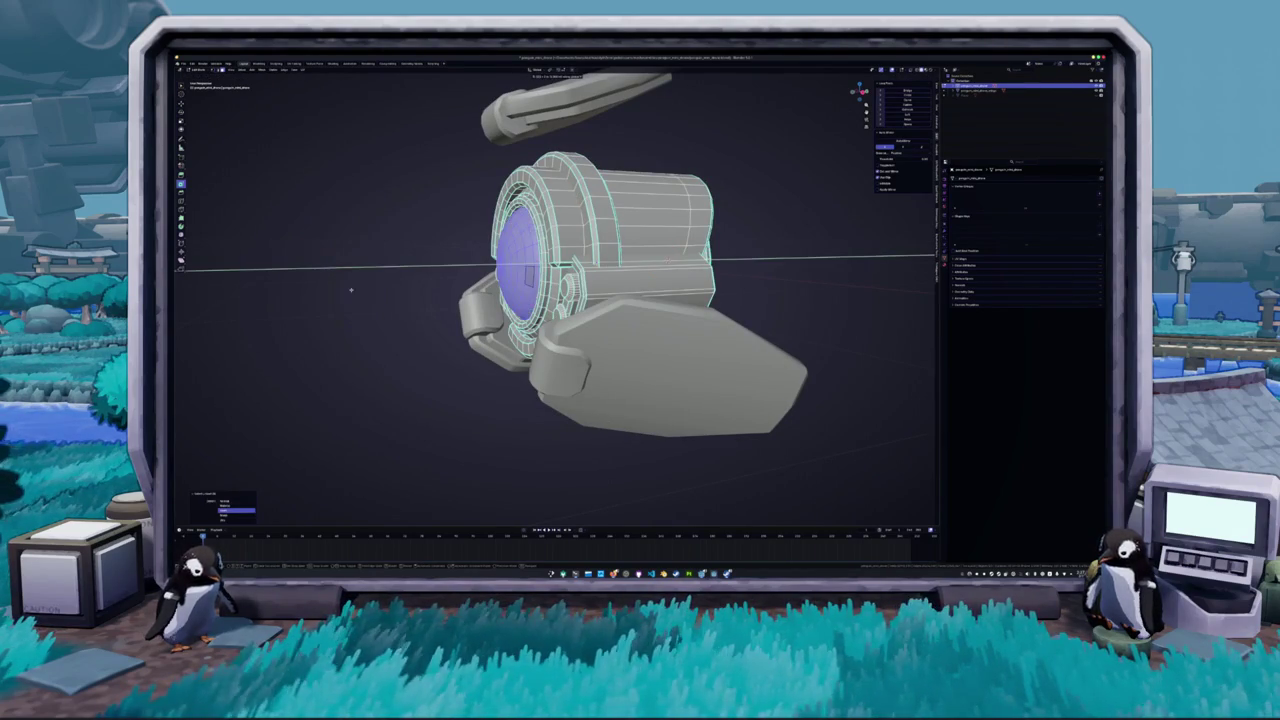
pyautogui.press('Tab')
pyautogui.scroll(-6, 423, 290)
pyautogui.click(452, 293)
pyautogui.click(295, 64)
pyautogui.scroll(5, 750, 300)
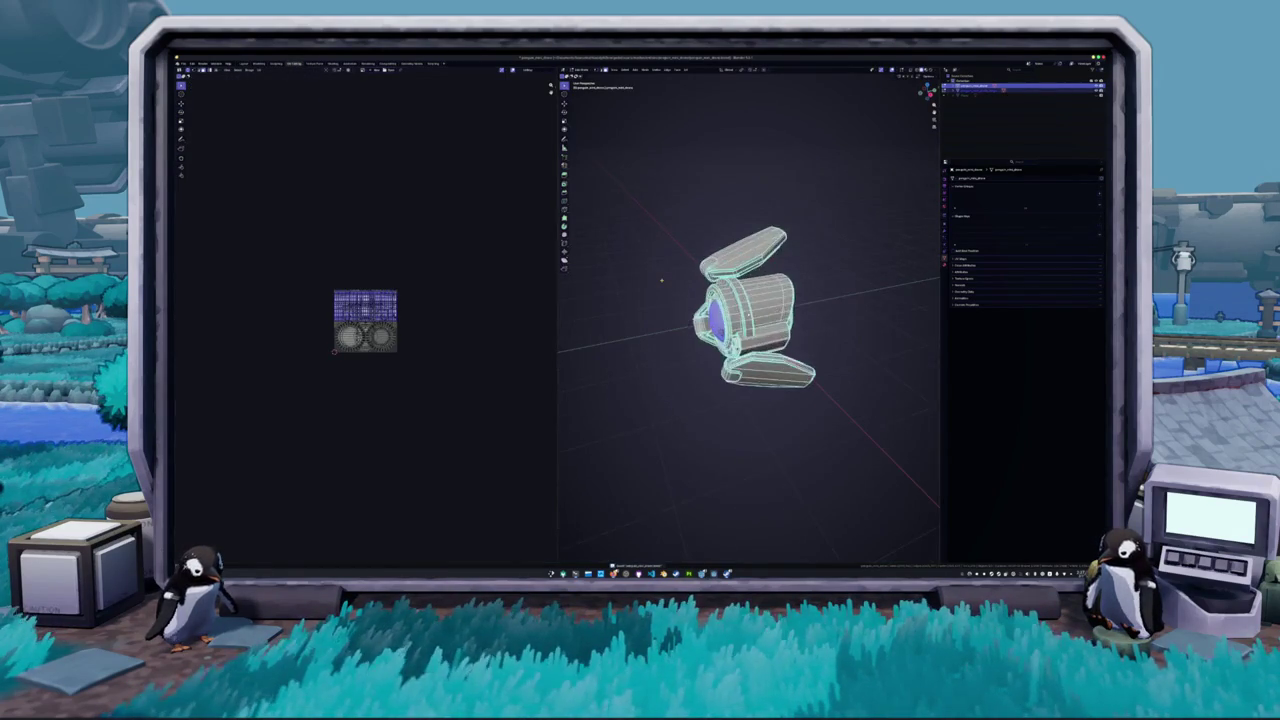
# - Select the entire drone mesh and re-unwrap it with Smart UV Project, adjusting the Angle Limit
pyautogui.press('a')
pyautogui.scroll(6, 365, 320)
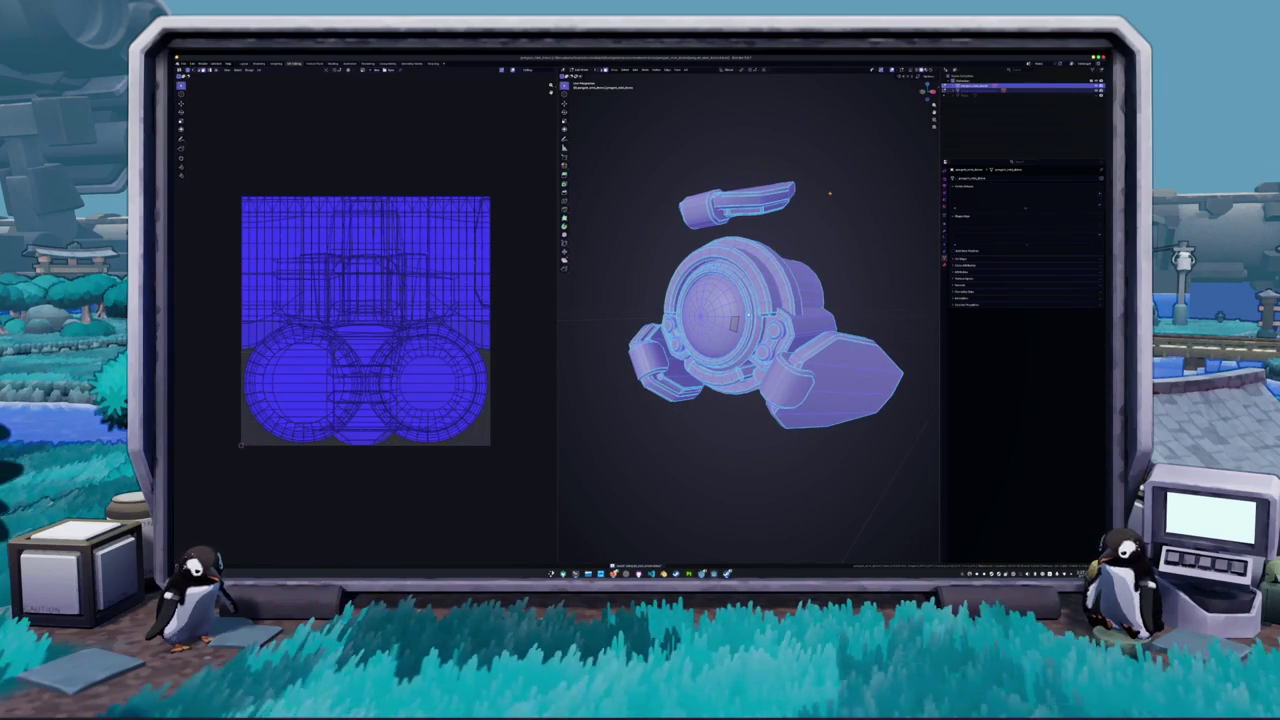
pyautogui.press('n')
pyautogui.click(934, 100)
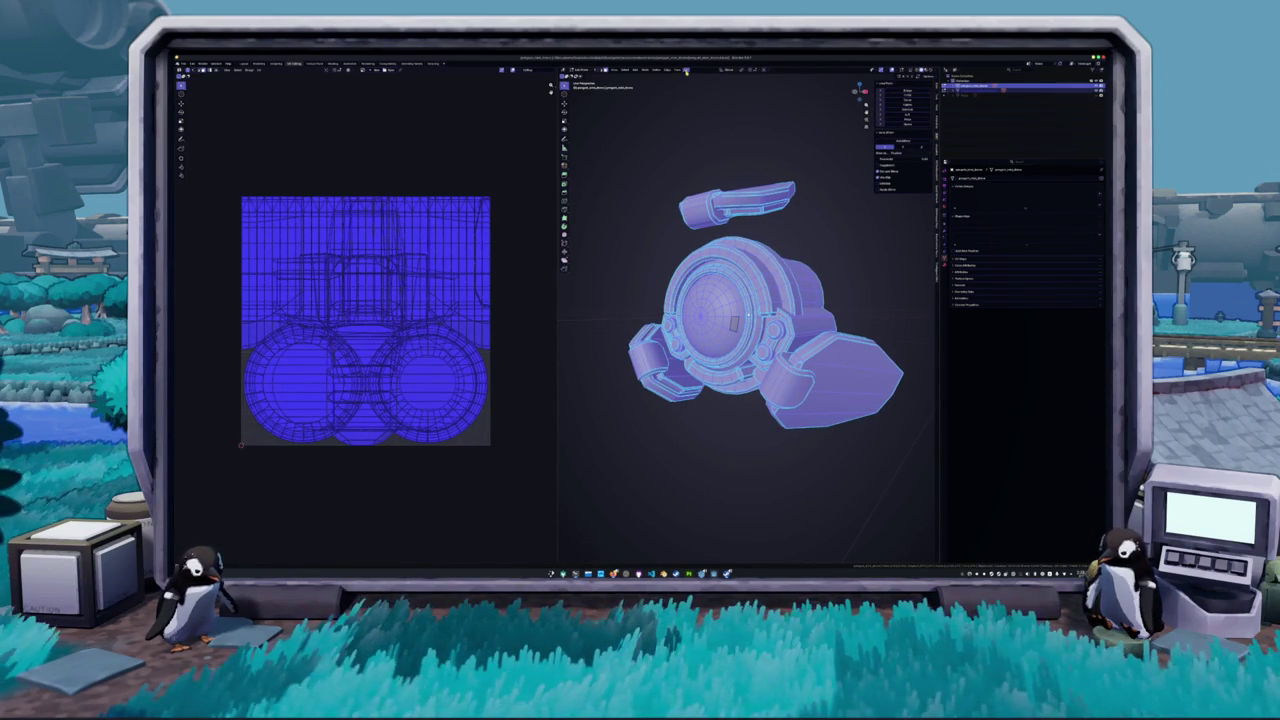
pyautogui.click(686, 70)
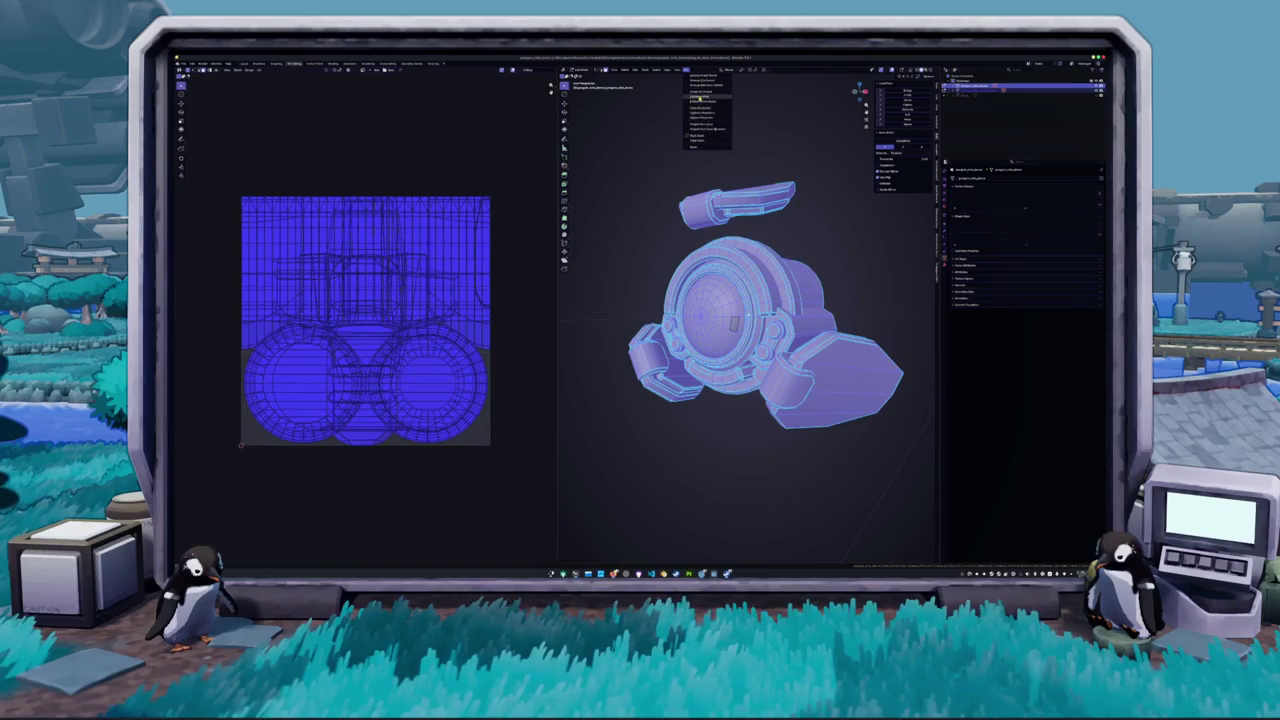
pyautogui.click(695, 97)
pyautogui.click(686, 95)
pyautogui.press('Return')
pyautogui.press('Return')
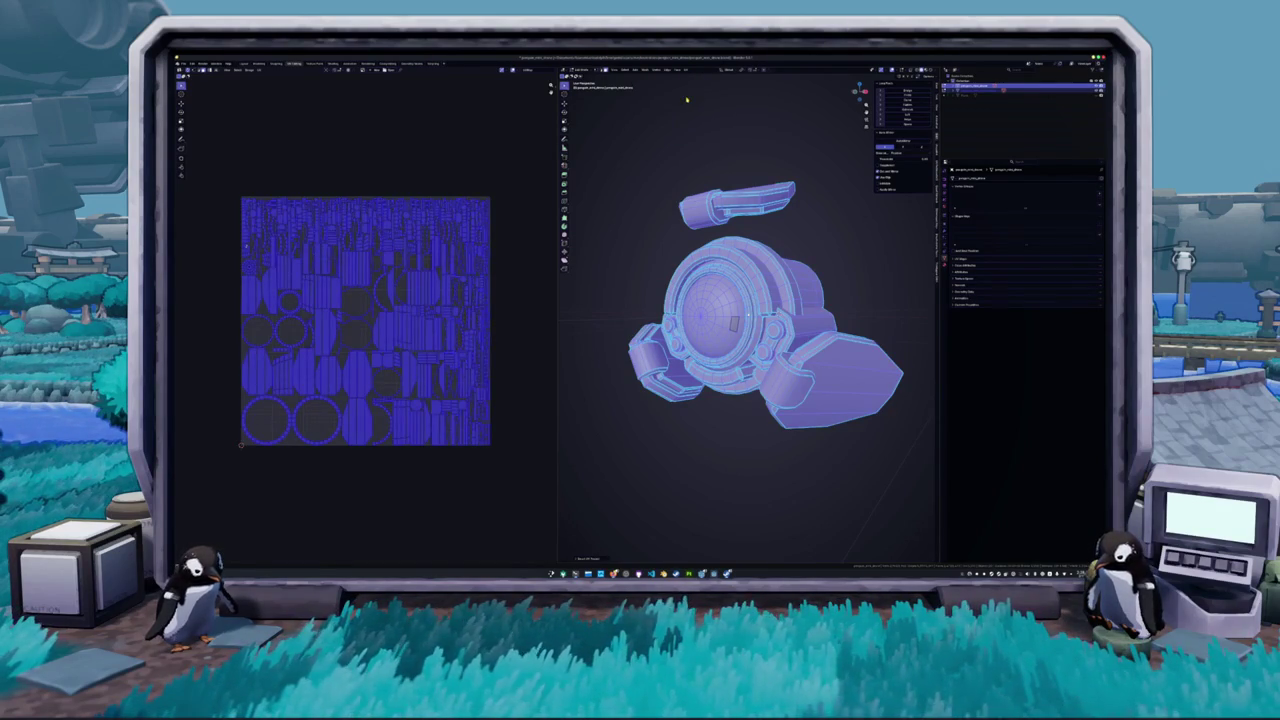
# - Return to Object Mode and begin rotating the drone around the X axis
pyautogui.scroll(-3, 690, 254)
pyautogui.press('Tab')
pyautogui.press('r')
pyautogui.press('x')
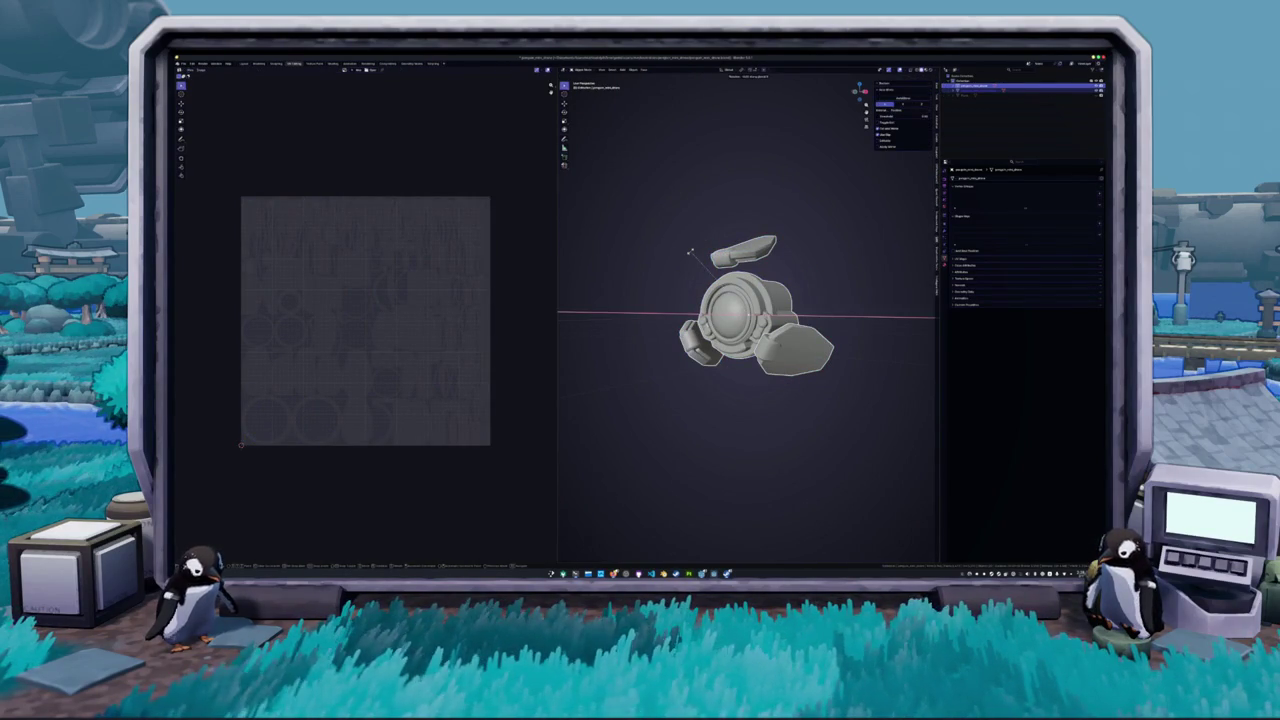
# - Rotate the drone 90° about X and enter Edit Mode
pyautogui.write('90')
pyautogui.press('Return')
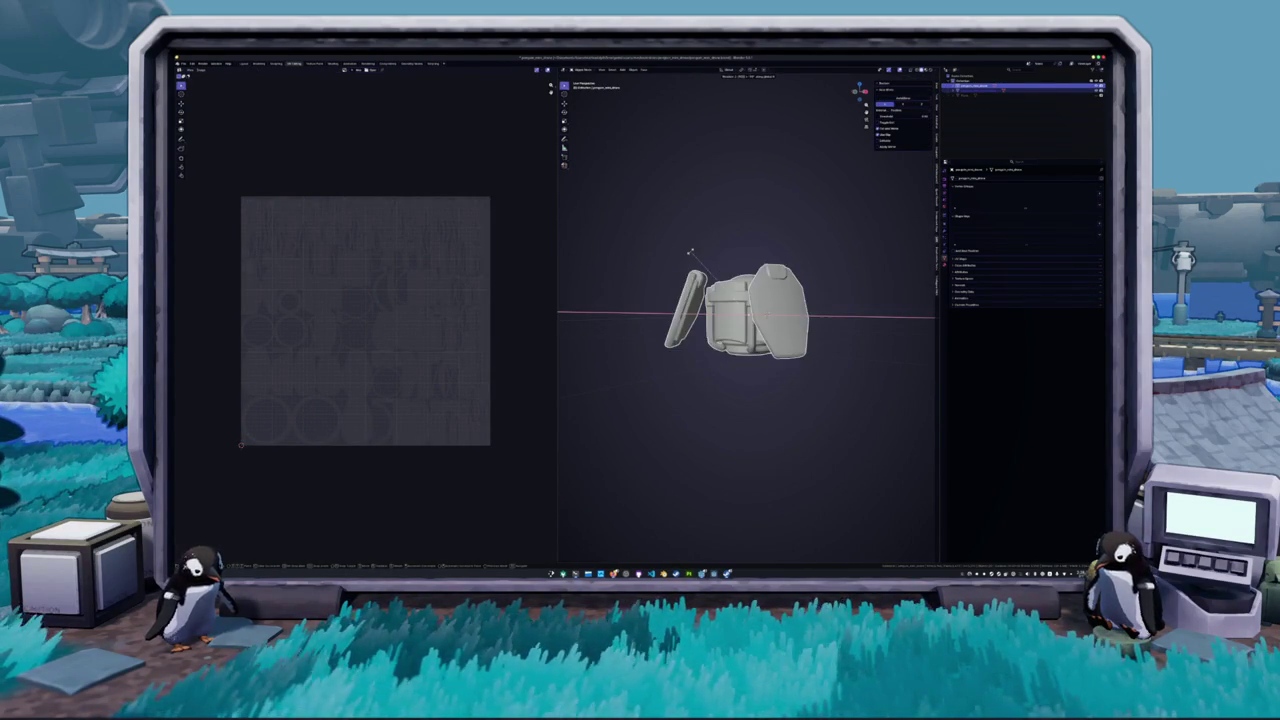
pyautogui.moveTo(702, 251); pyautogui.dragTo(760, 417)
pyautogui.moveTo(789, 349); pyautogui.dragTo(740, 300)
pyautogui.rightClick(770, 335)
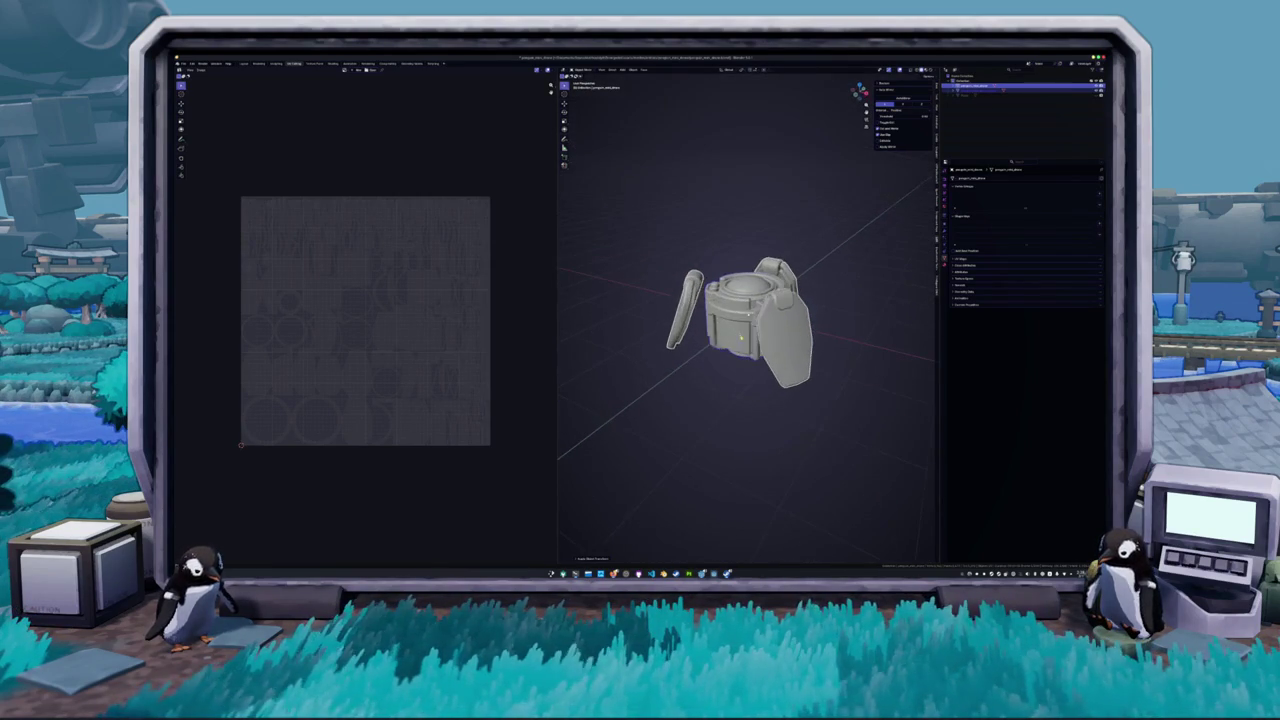
pyautogui.press('Tab')
pyautogui.scroll(3, 410, 343)
pyautogui.scroll(-1, 447, 167)
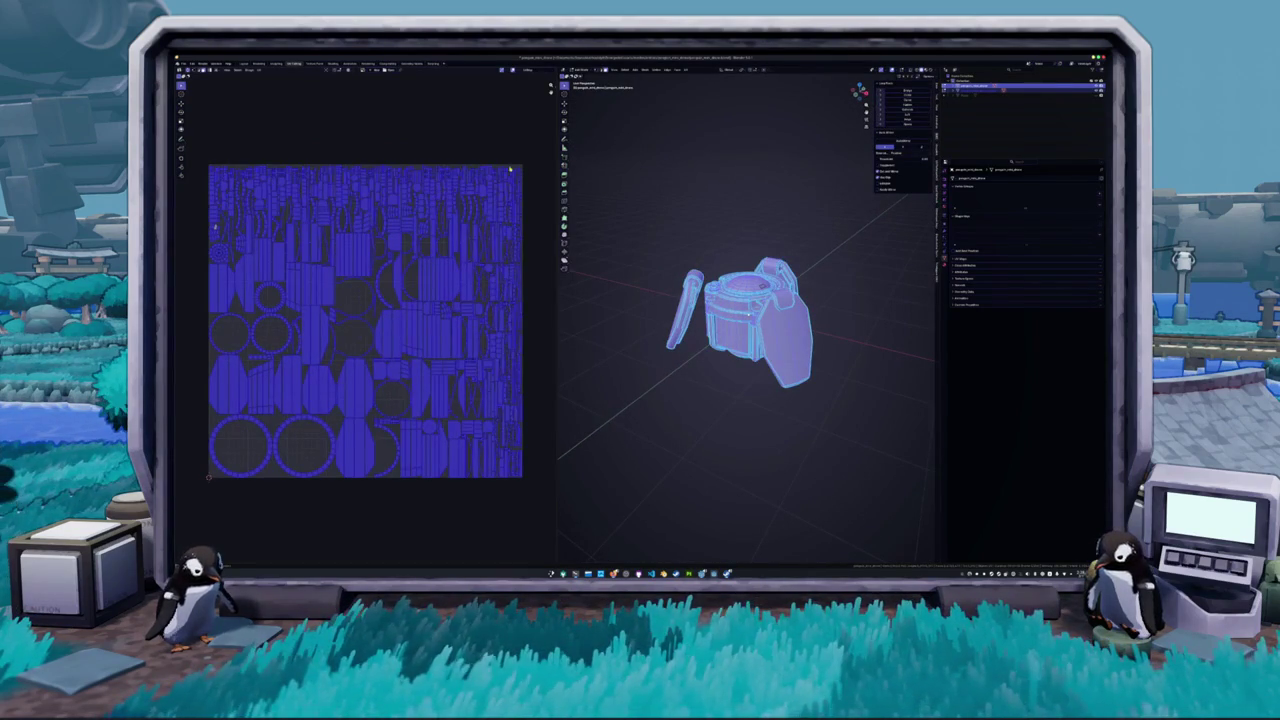
# - Try several unwraps with different Smart UV Project Angle Limits, keeping the many-small-islands layout
pyautogui.click(690, 70)
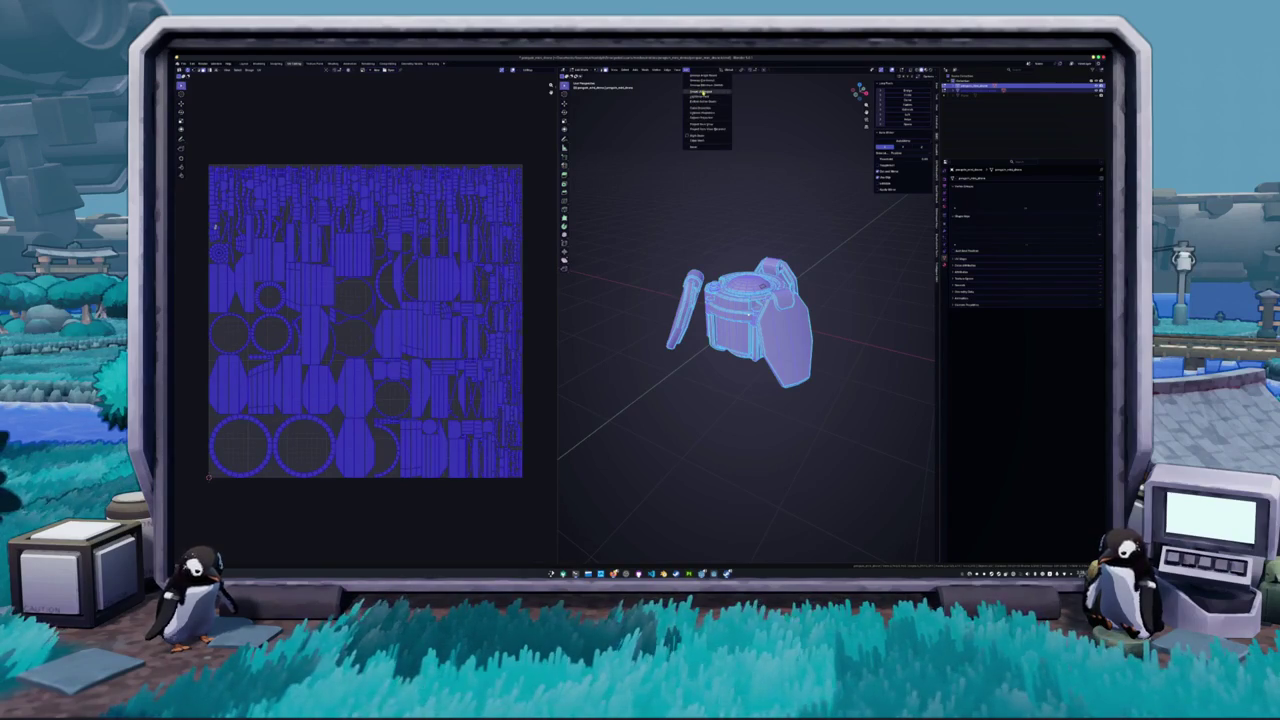
pyautogui.click(700, 95)
pyautogui.click(686, 92)
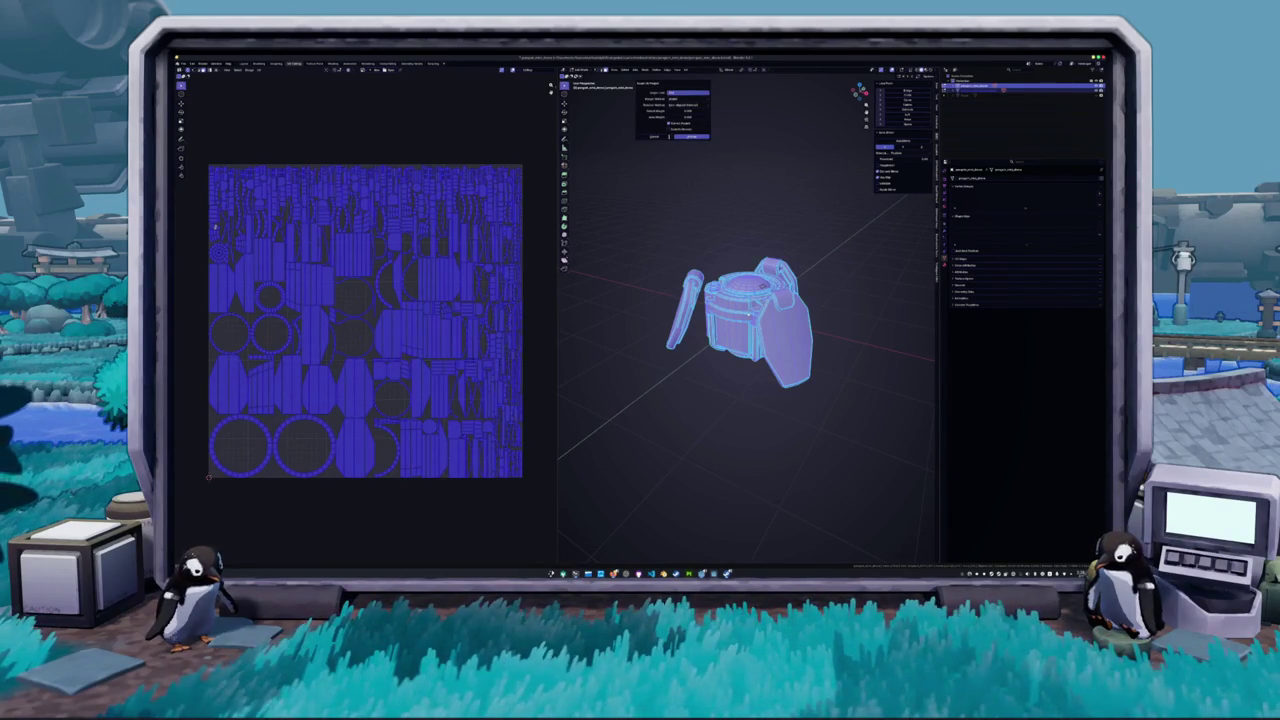
pyautogui.click(680, 136)
pyautogui.click(686, 70)
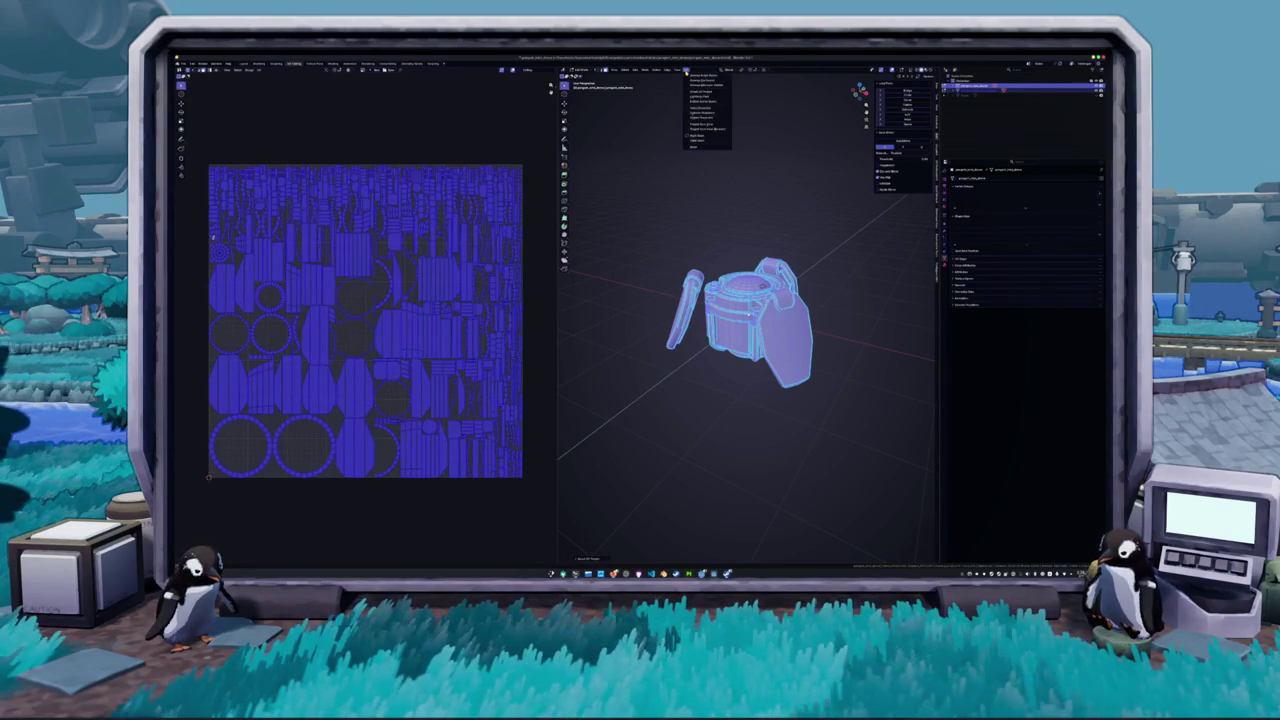
pyautogui.click(697, 76)
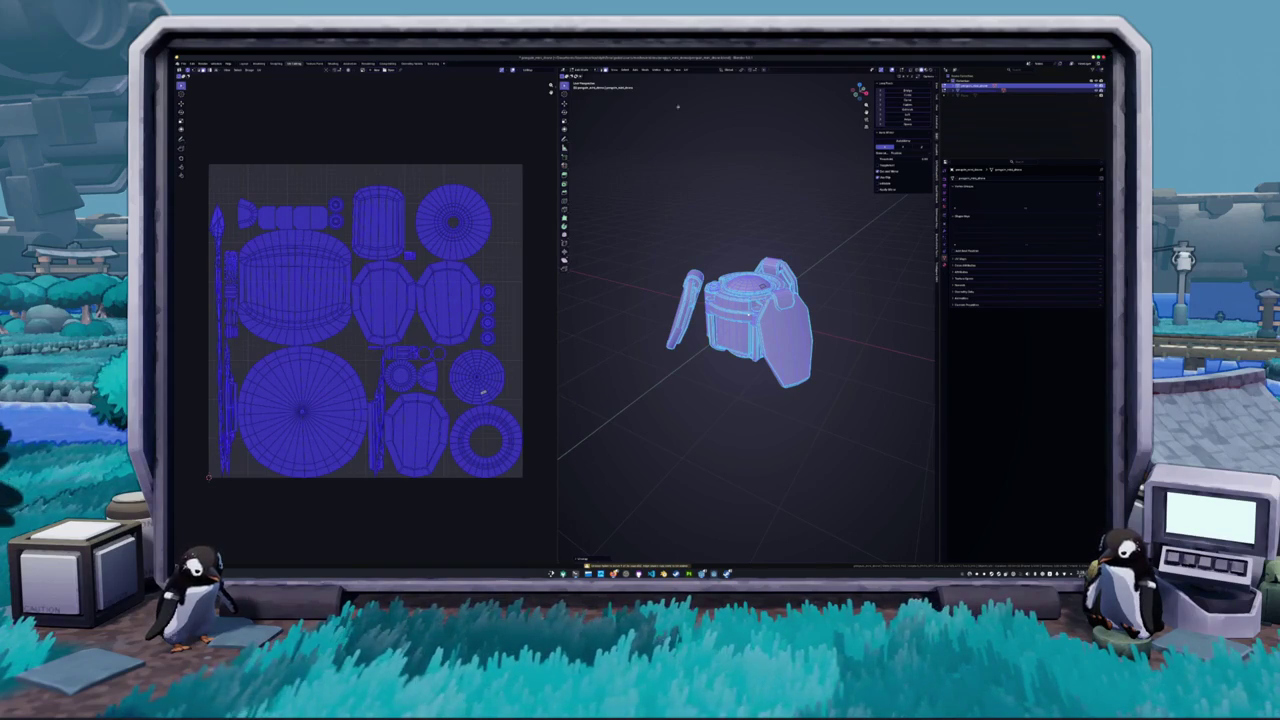
pyautogui.click(686, 70)
pyautogui.click(697, 84)
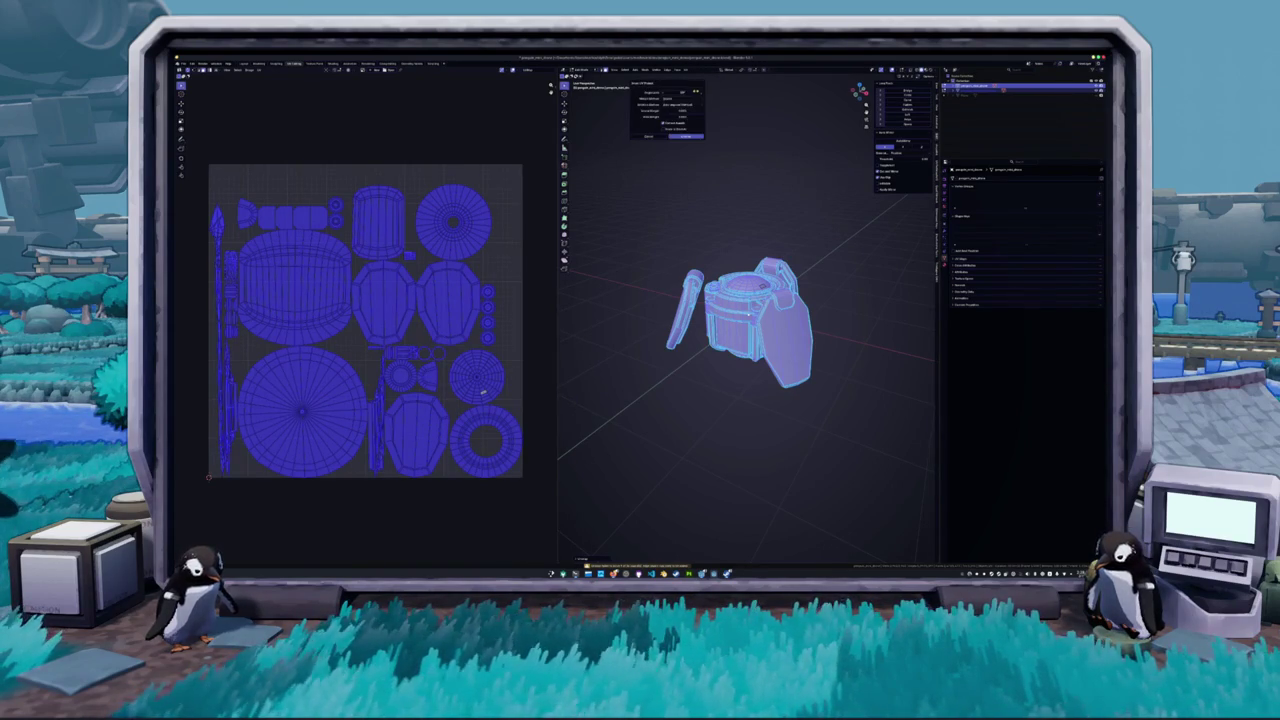
pyautogui.click(683, 92)
pyautogui.press('Return')
pyautogui.press('Return')
pyautogui.scroll(4, 425, 247)
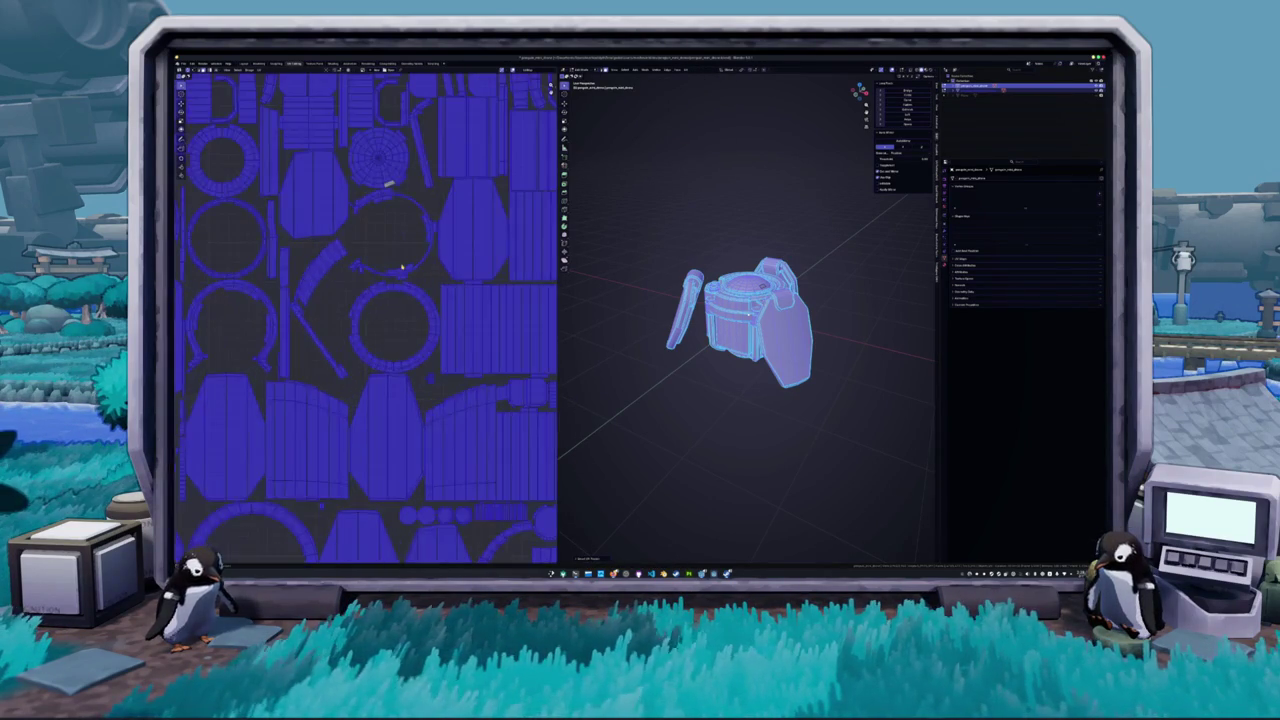
pyautogui.scroll(1, 390, 254)
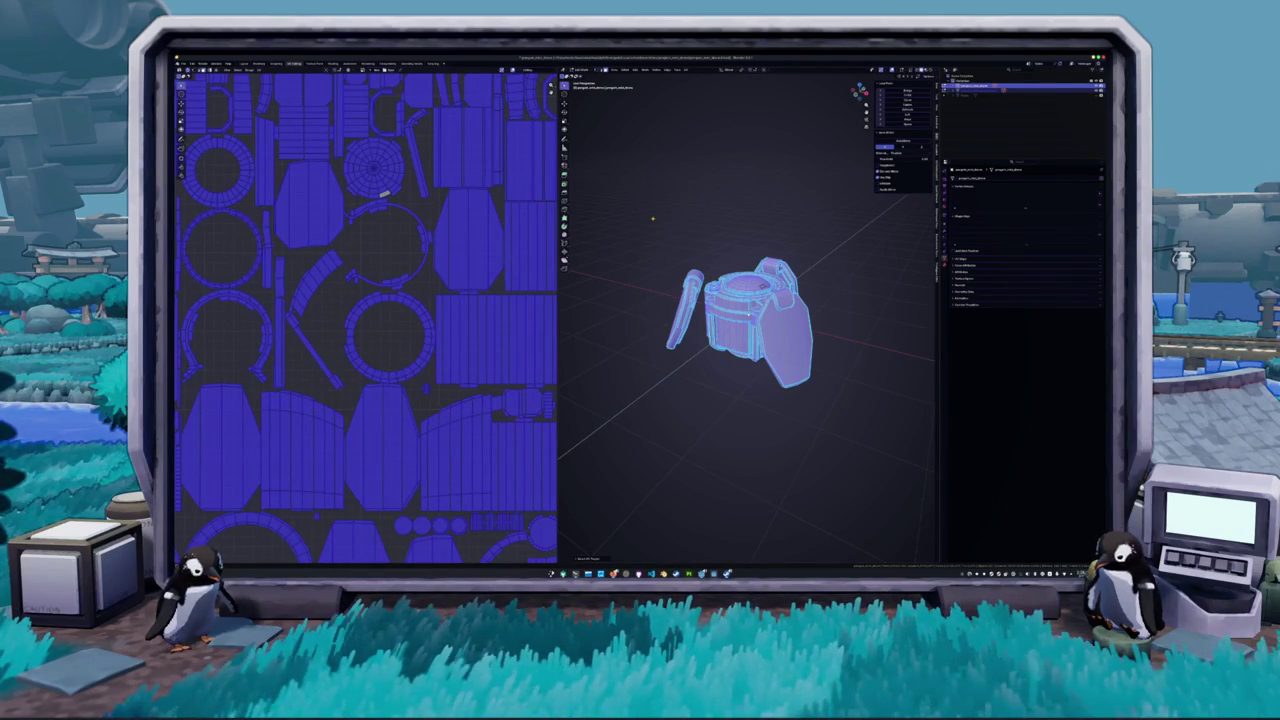
pyautogui.scroll(5, 748, 318)
pyautogui.moveTo(780, 300)
pyautogui.mouseDown()
pyautogui.moveTo(860, 282)
pyautogui.moveTo(774, 323)
pyautogui.moveTo(741, 271)
pyautogui.mouseUp()
# - Open the drone part's modifier settings and lower its value to about a quarter
pyautogui.hotkey('alt', 'a')
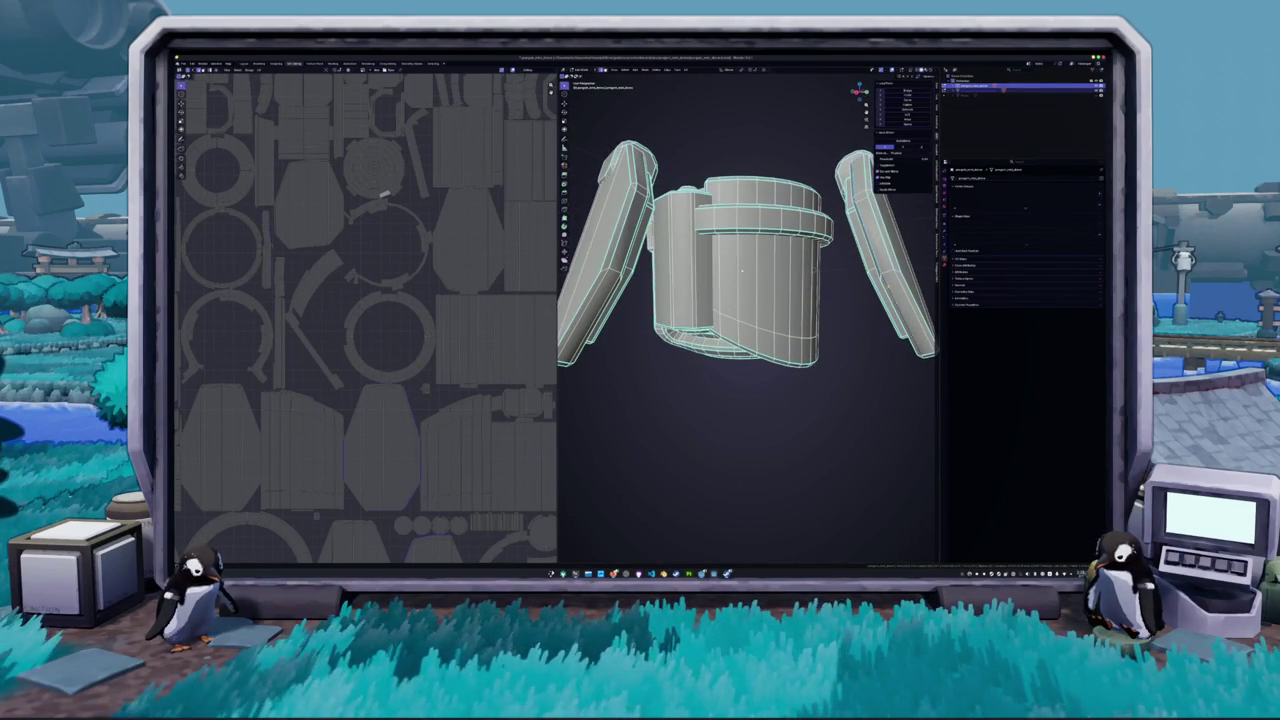
pyautogui.press('Tab')
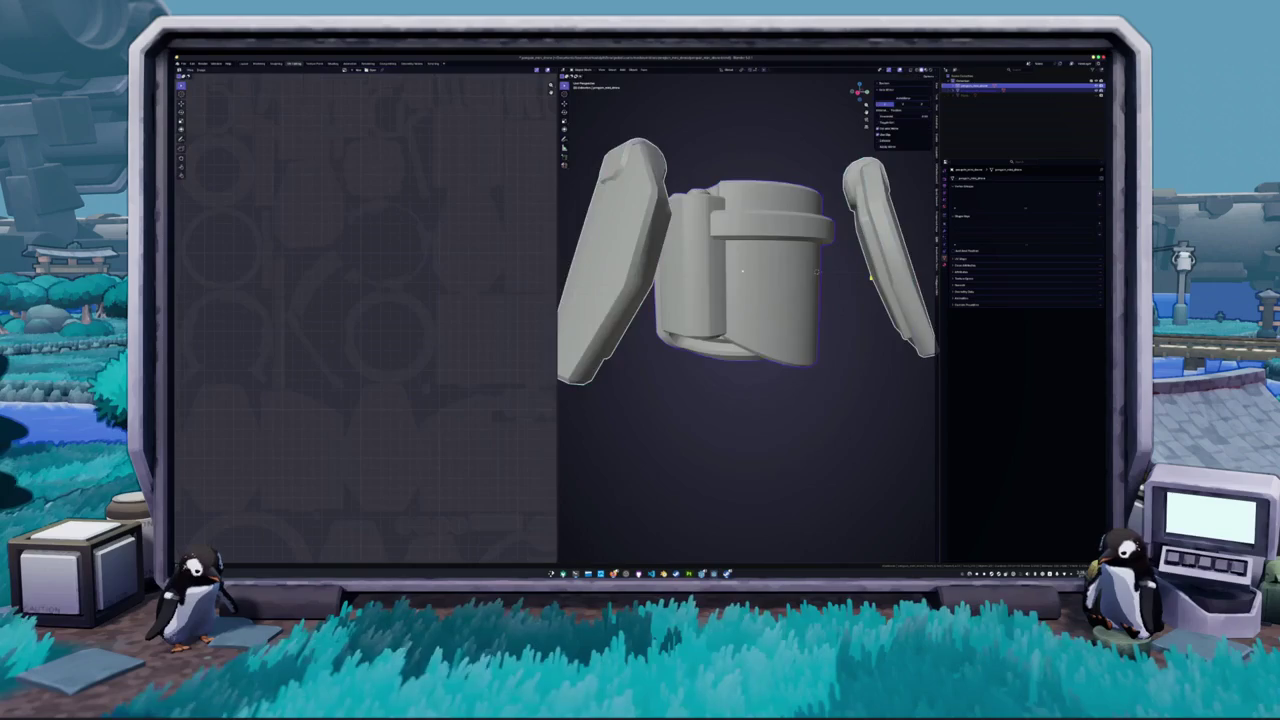
pyautogui.scroll(-4, 742, 270)
pyautogui.rightClick(788, 235)
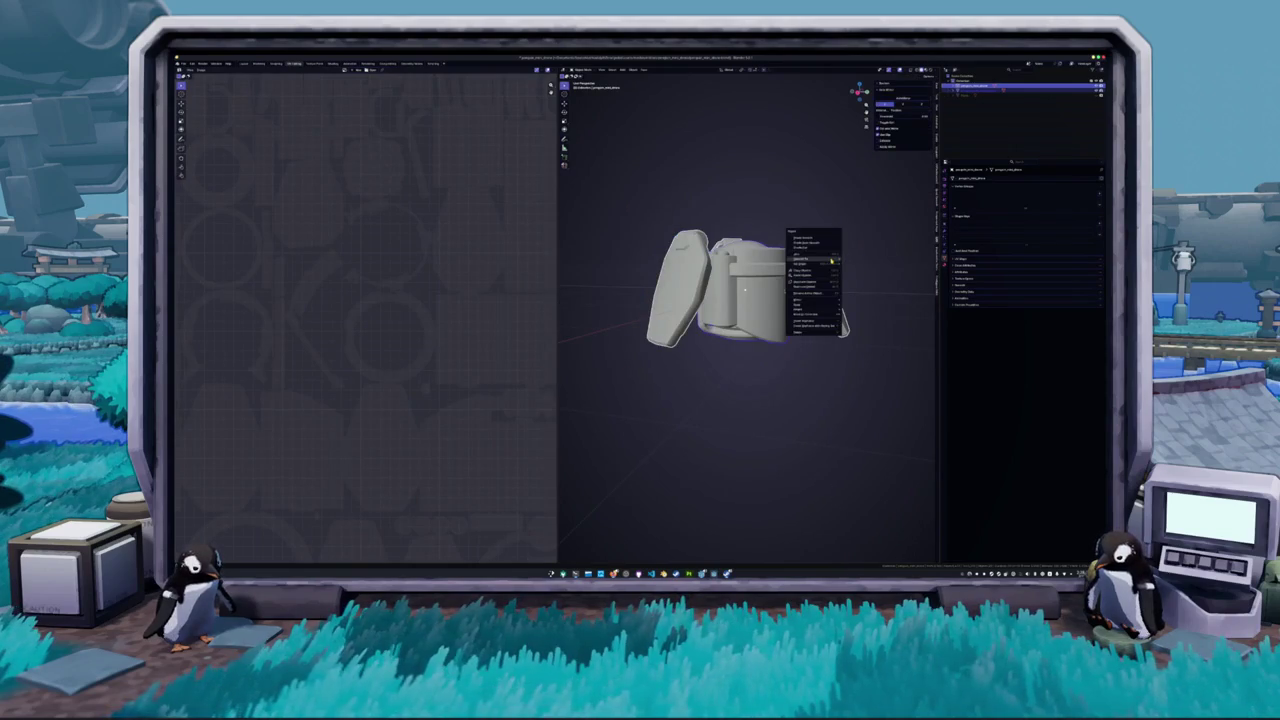
pyautogui.click(944, 230)
pyautogui.click(1050, 193)
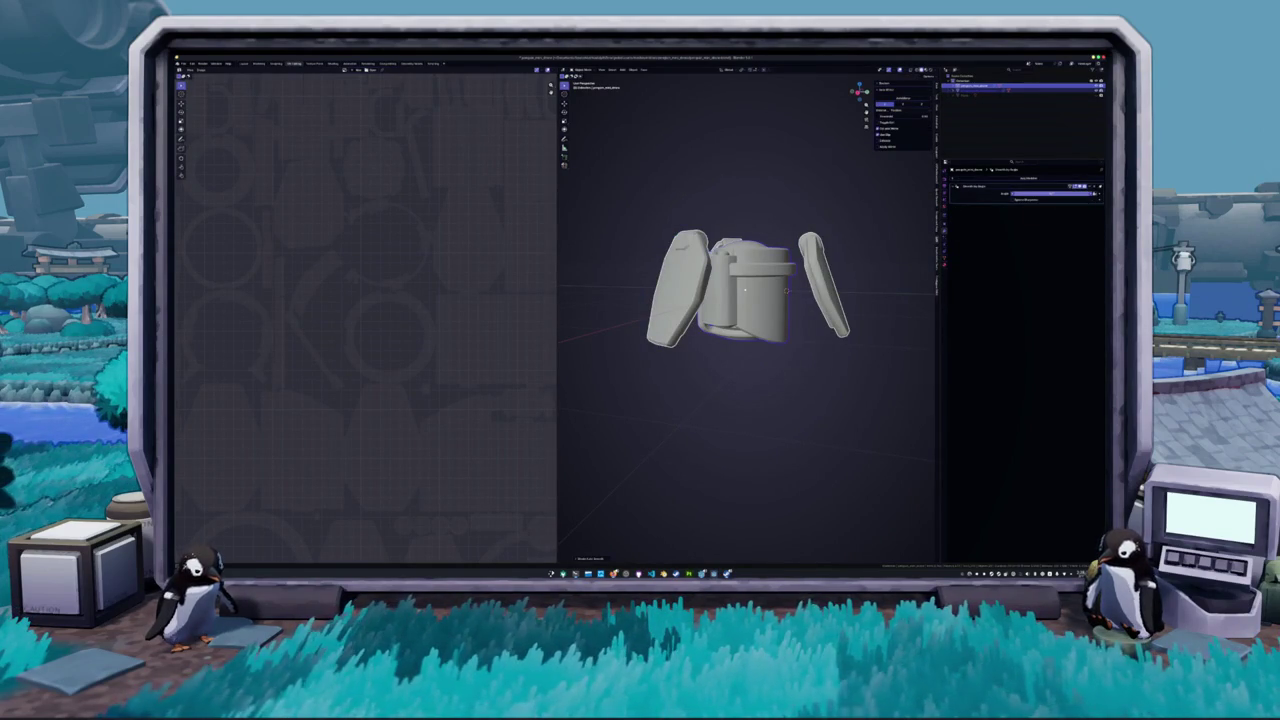
pyautogui.moveTo(1090, 193); pyautogui.dragTo(1010, 193)
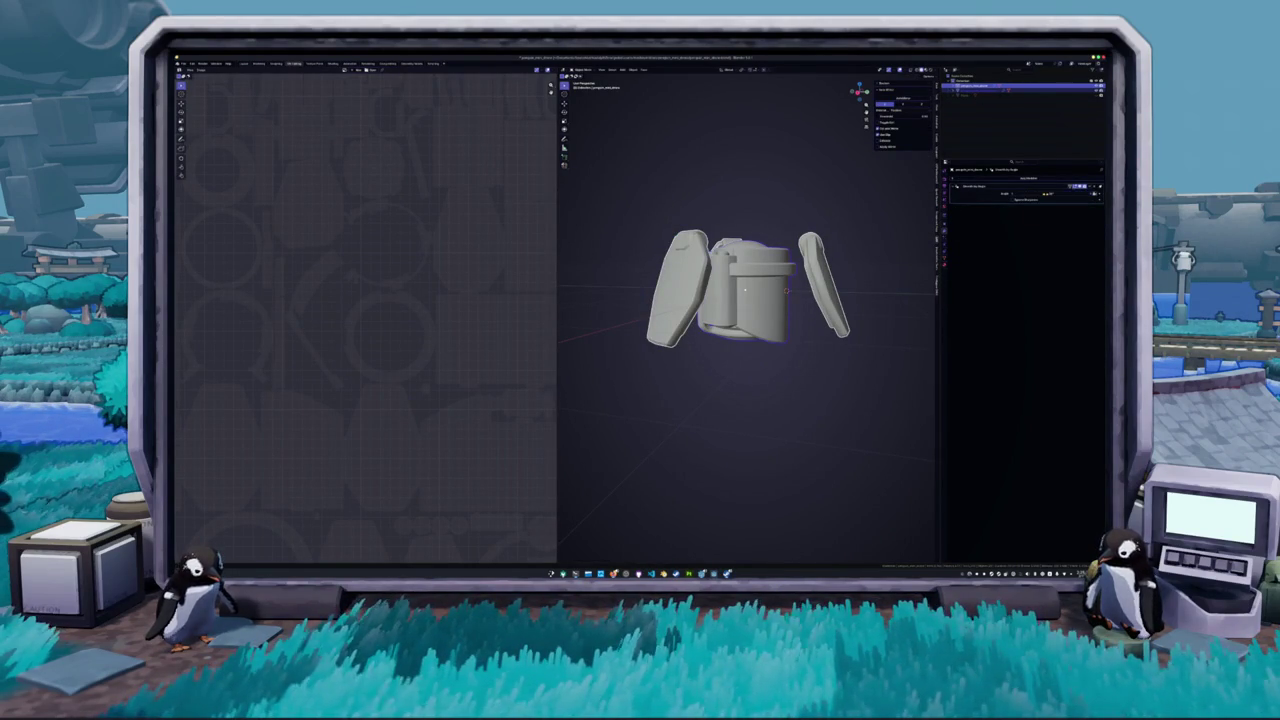
pyautogui.press('Tab')
pyautogui.scroll(3, 745, 290)
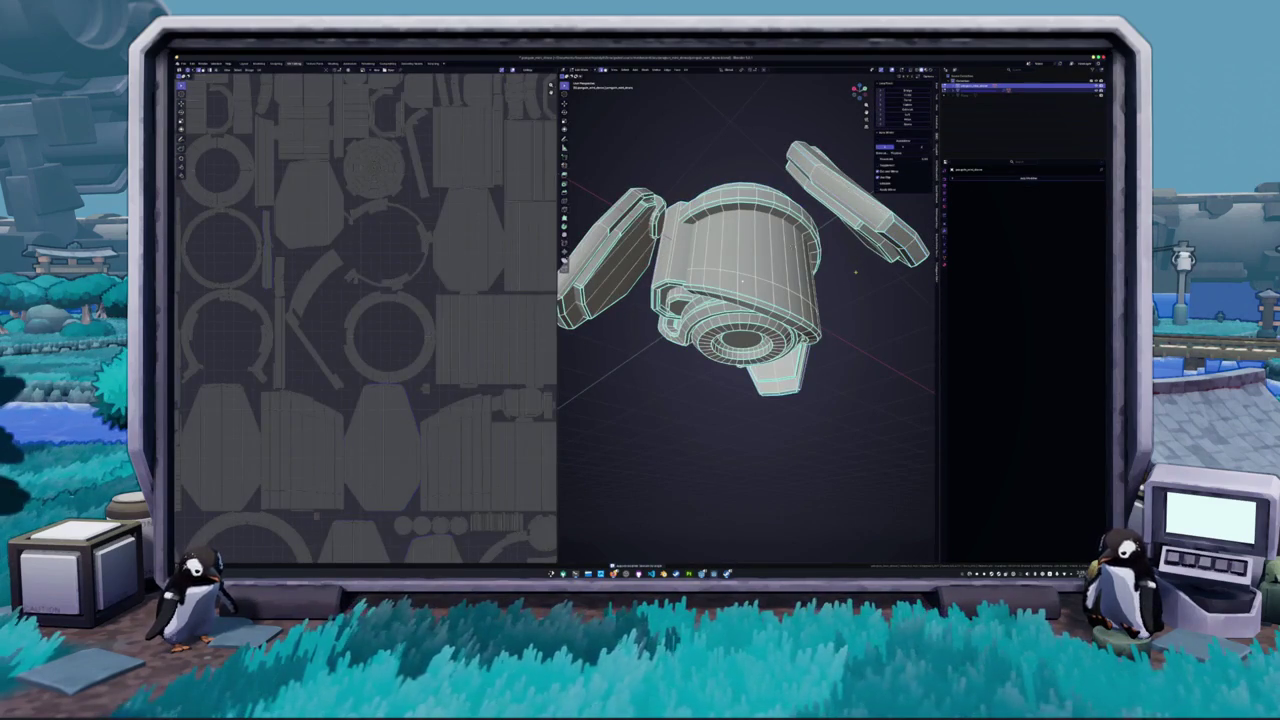
pyautogui.press('Tab')
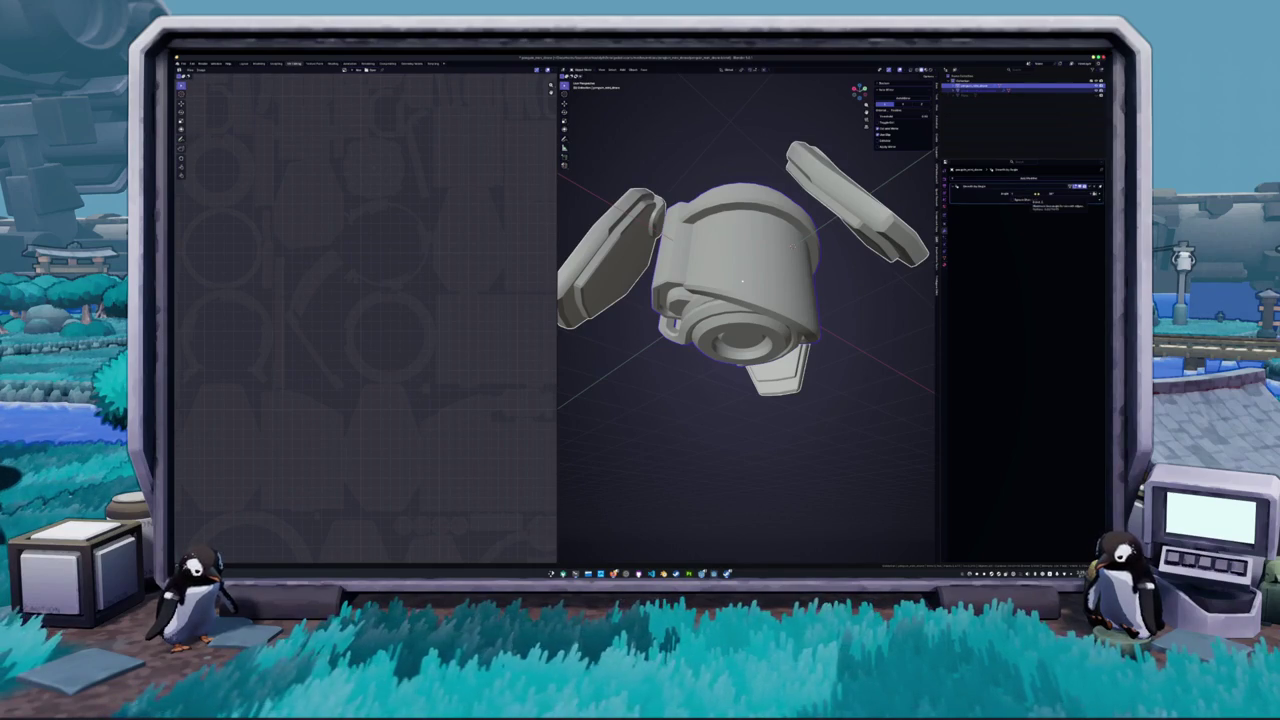
# - Fine-tune the modifier values on this part and on the right wing
pyautogui.click(1035, 192)
pyautogui.press('Return')
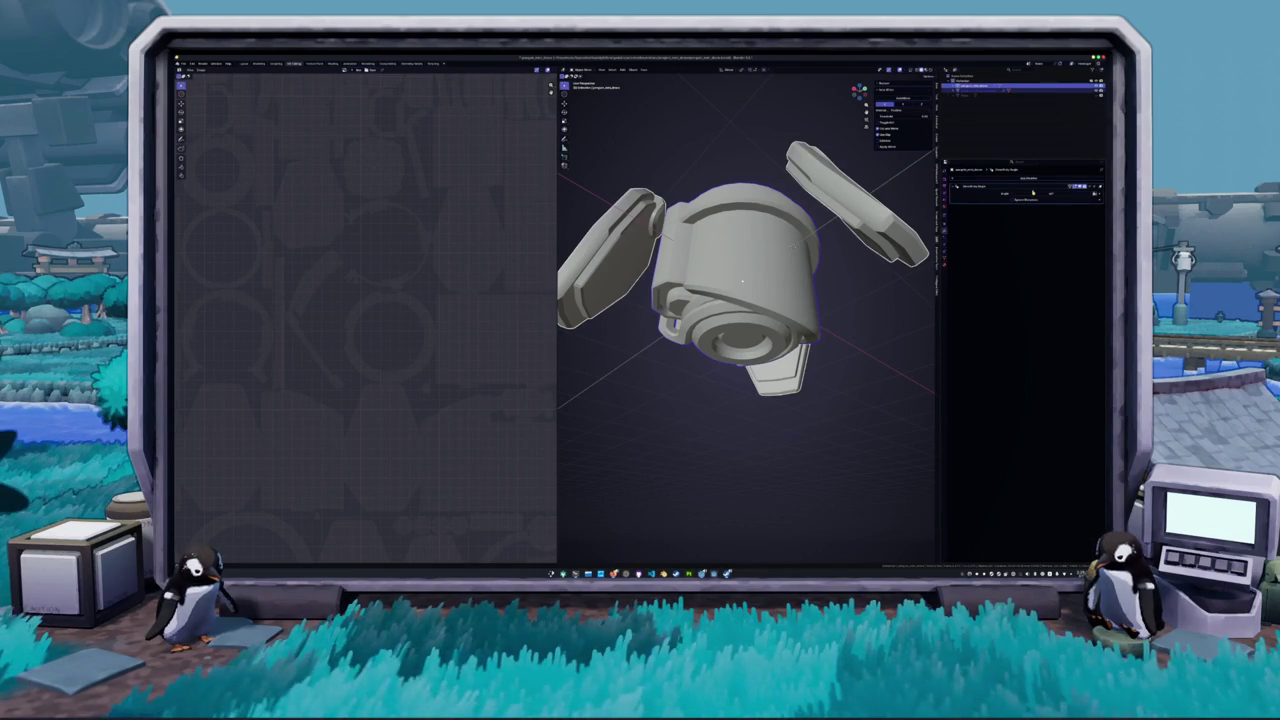
pyautogui.click(1035, 192)
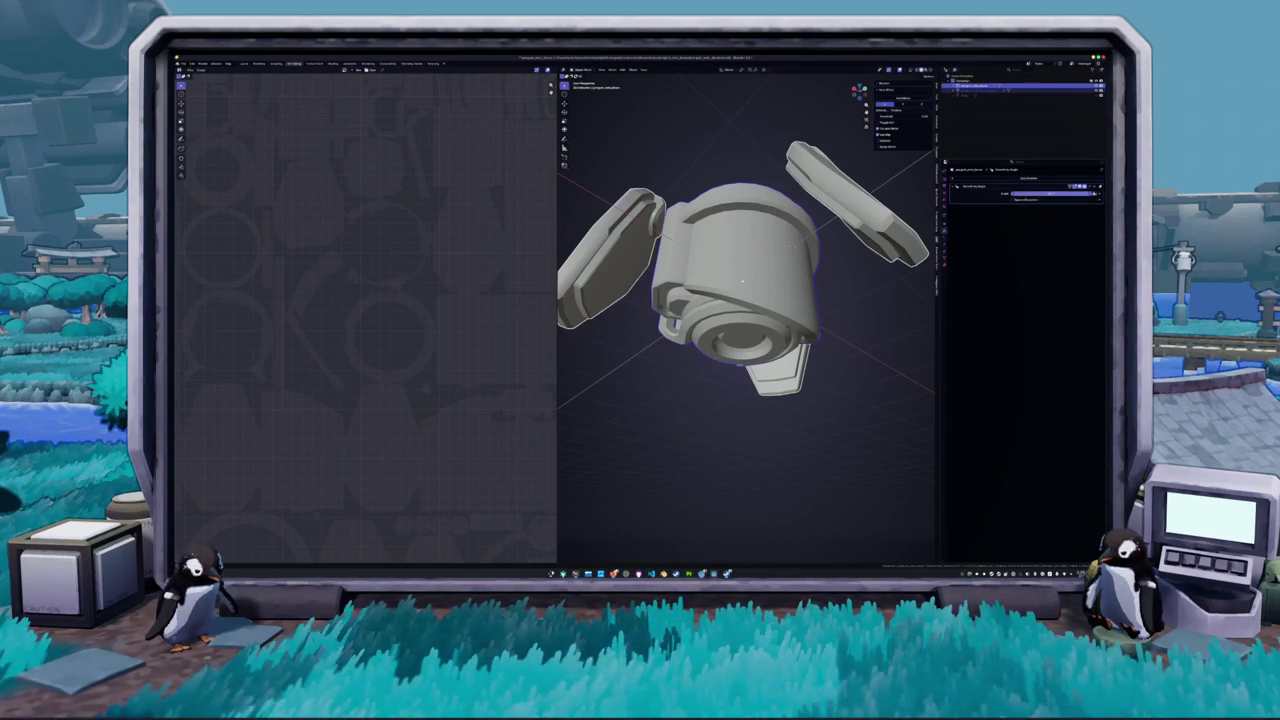
pyautogui.press('Return')
pyautogui.click(1035, 192)
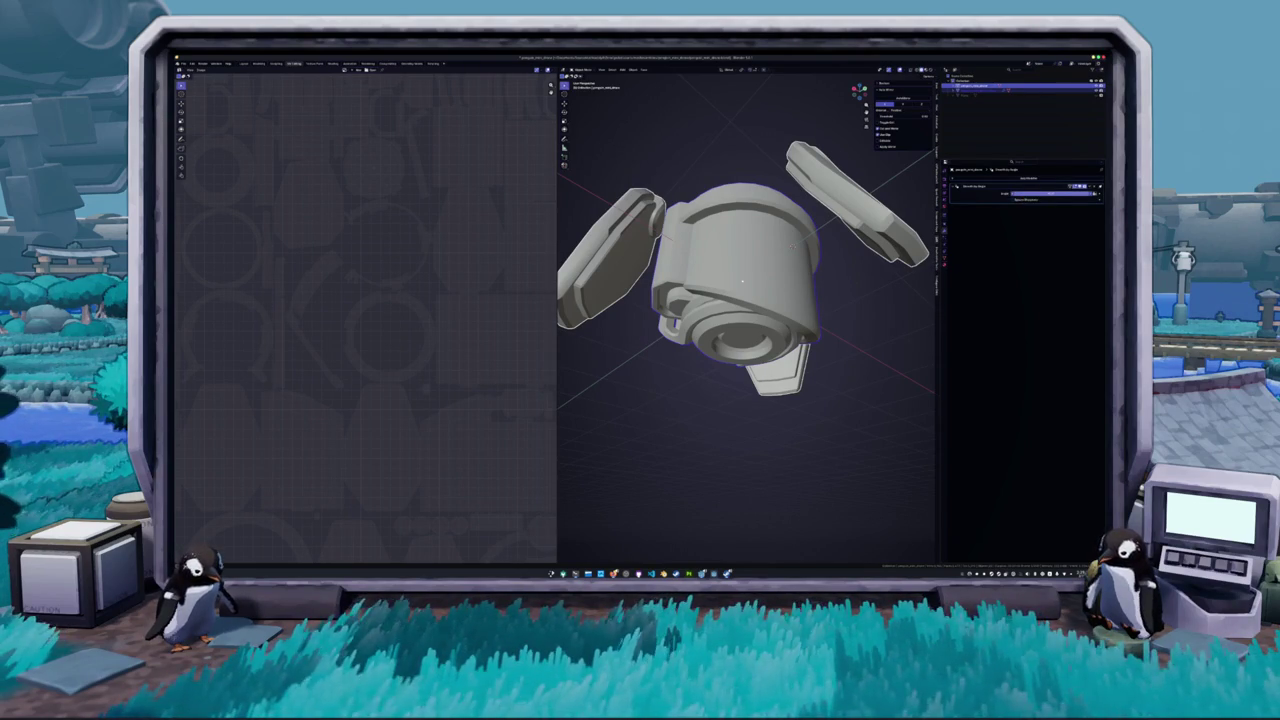
pyautogui.press('Return')
pyautogui.click(975, 91)
pyautogui.click(1035, 192)
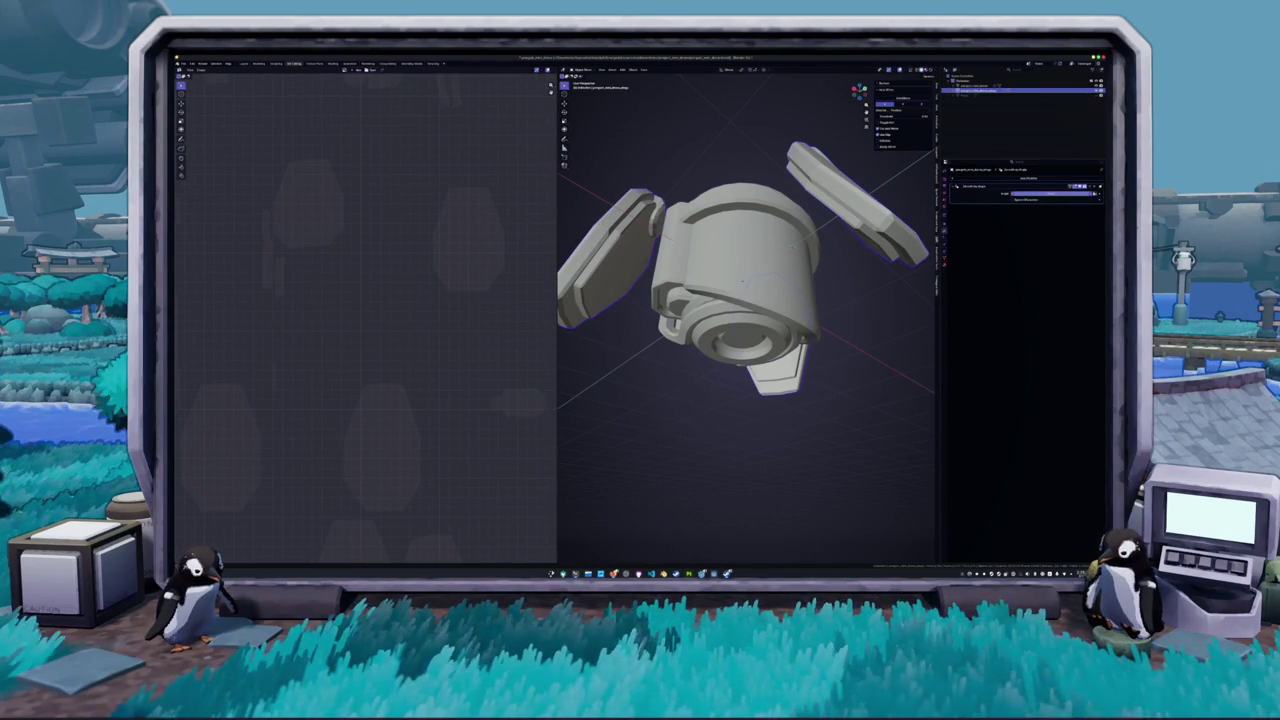
pyautogui.press('Return')
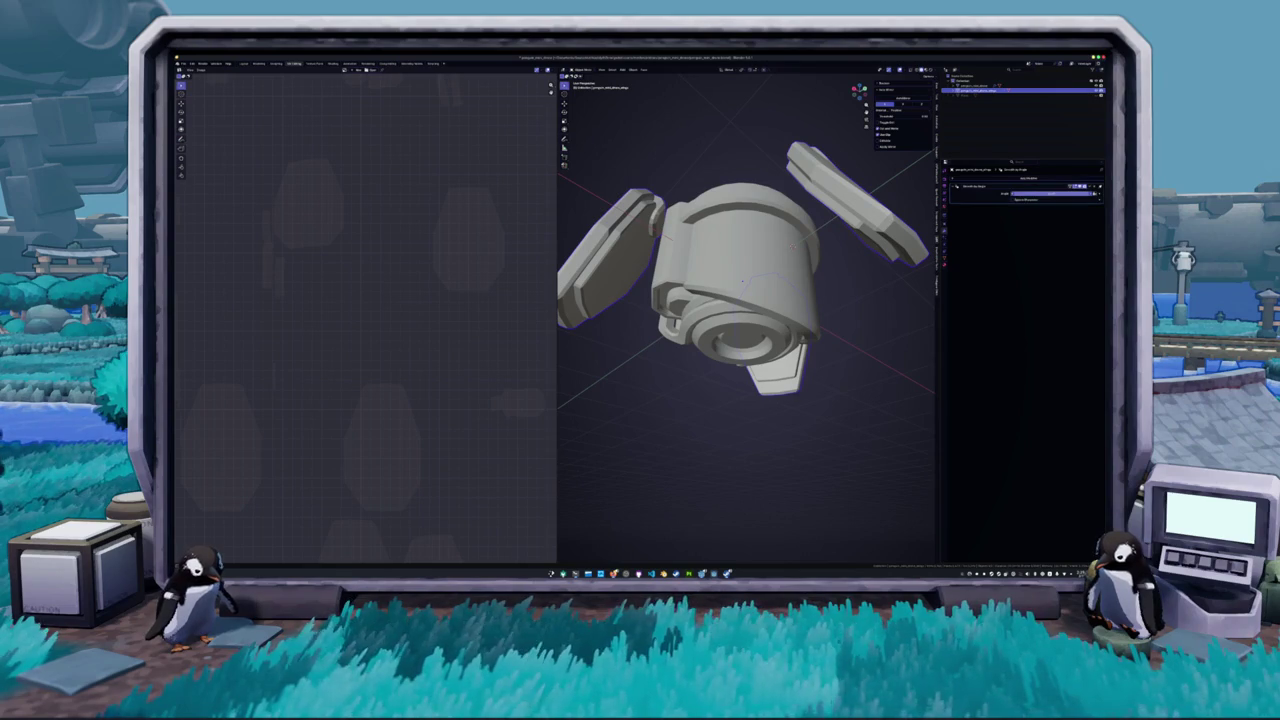
pyautogui.moveTo(745, 300)
pyautogui.mouseDown()
pyautogui.moveTo(760, 300)
pyautogui.moveTo(770, 330)
pyautogui.moveTo(765, 290)
pyautogui.mouseUp()
pyautogui.click(1035, 193)
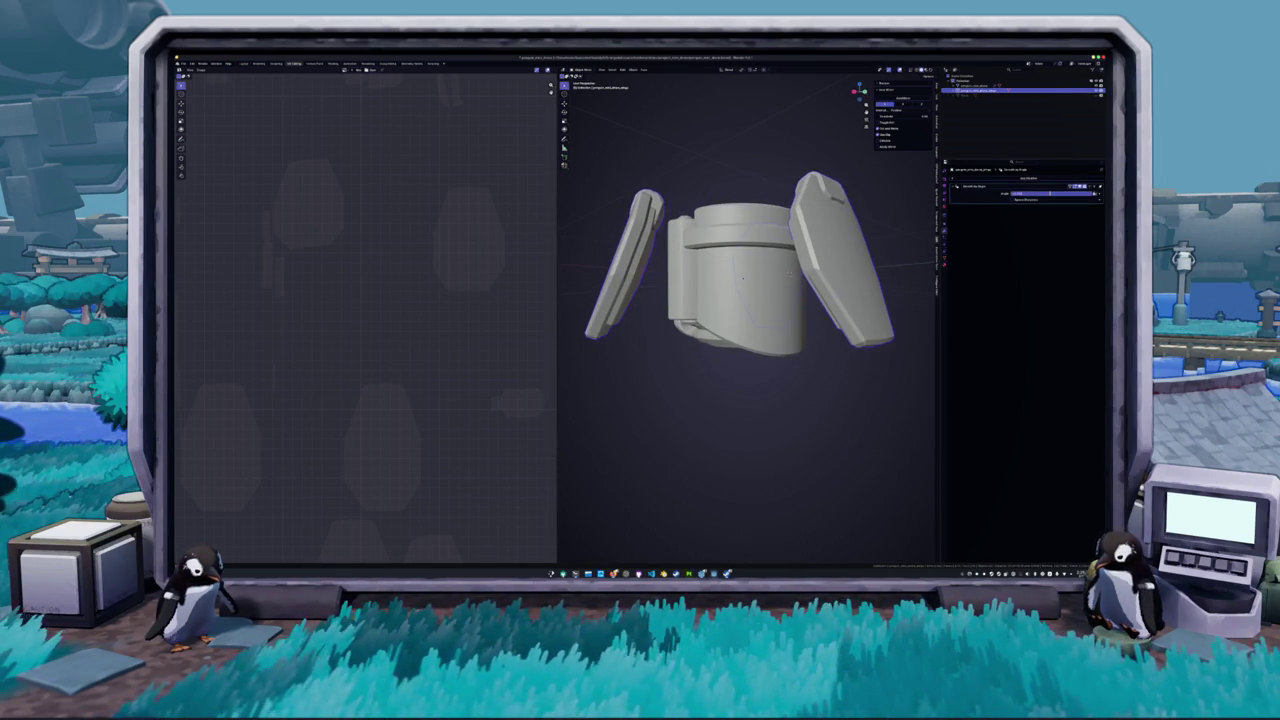
pyautogui.press('Return')
# - Adjust the other part's modifier value, then apply the modifier on the wing object with Ctrl+A
pyautogui.click(975, 85)
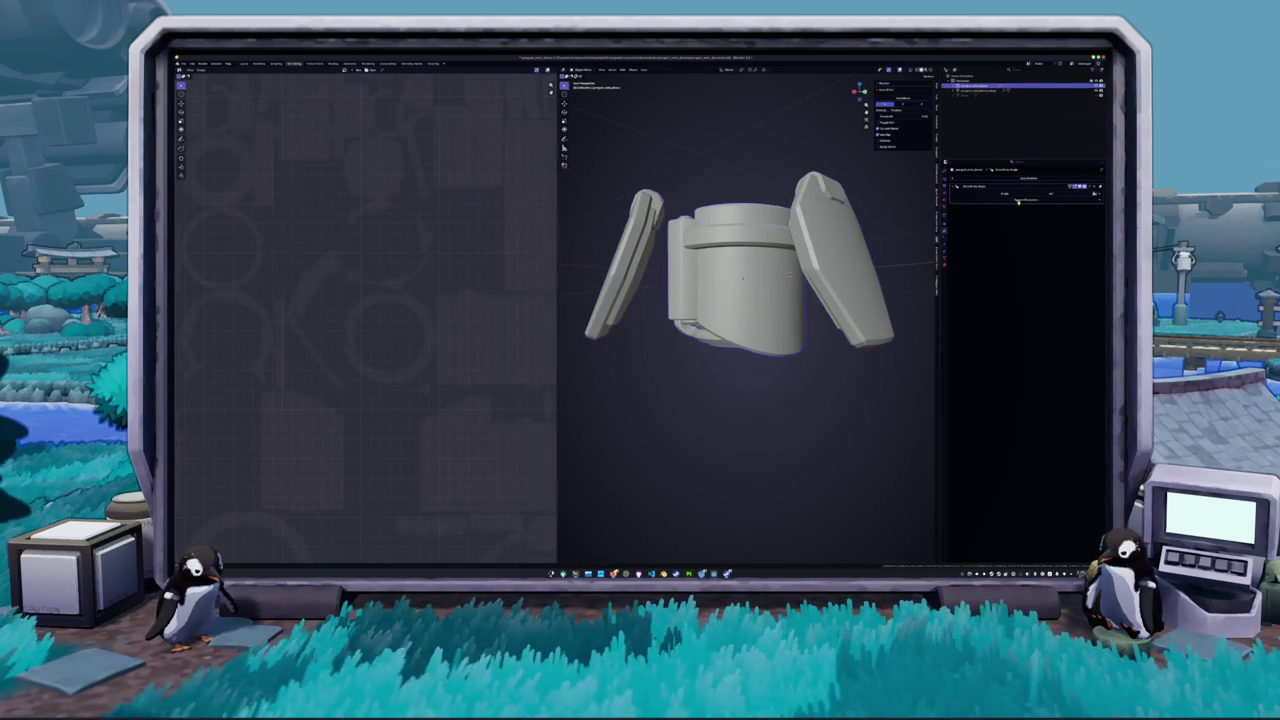
pyautogui.moveTo(743, 277)
pyautogui.mouseDown()
pyautogui.moveTo(665, 237)
pyautogui.moveTo(806, 258)
pyautogui.mouseUp()
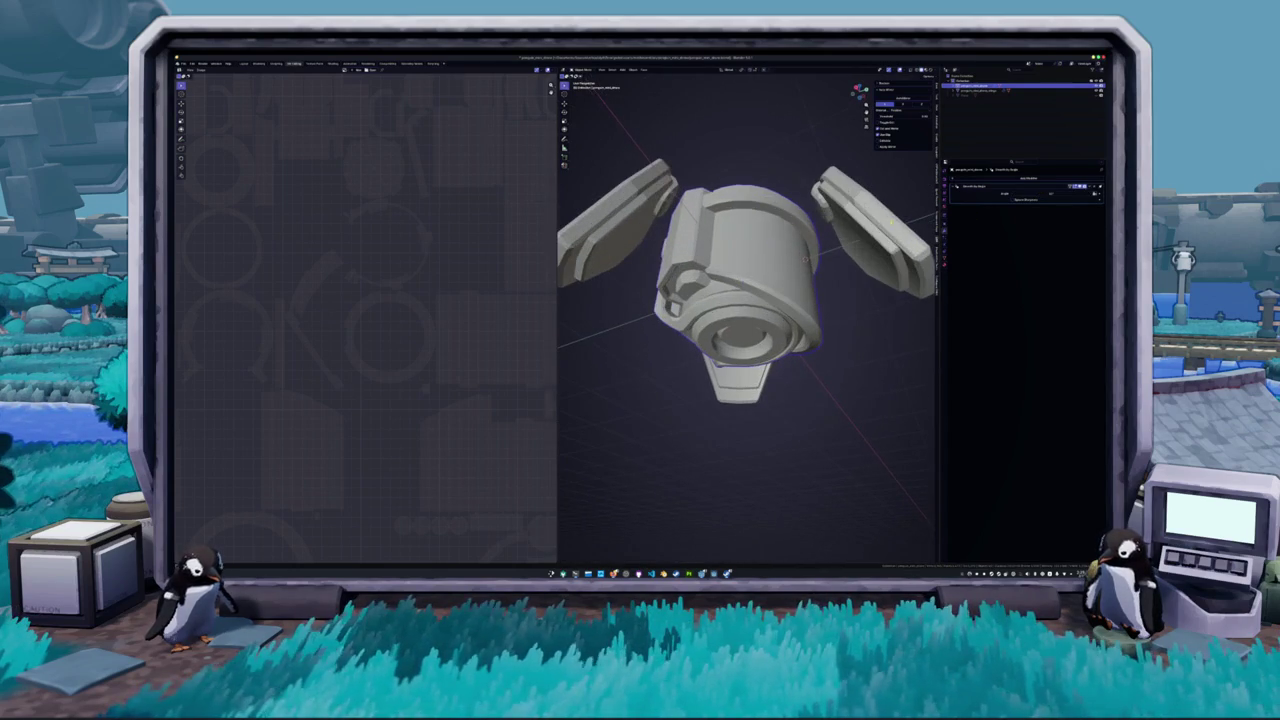
pyautogui.click(1041, 195)
pyautogui.press('Return')
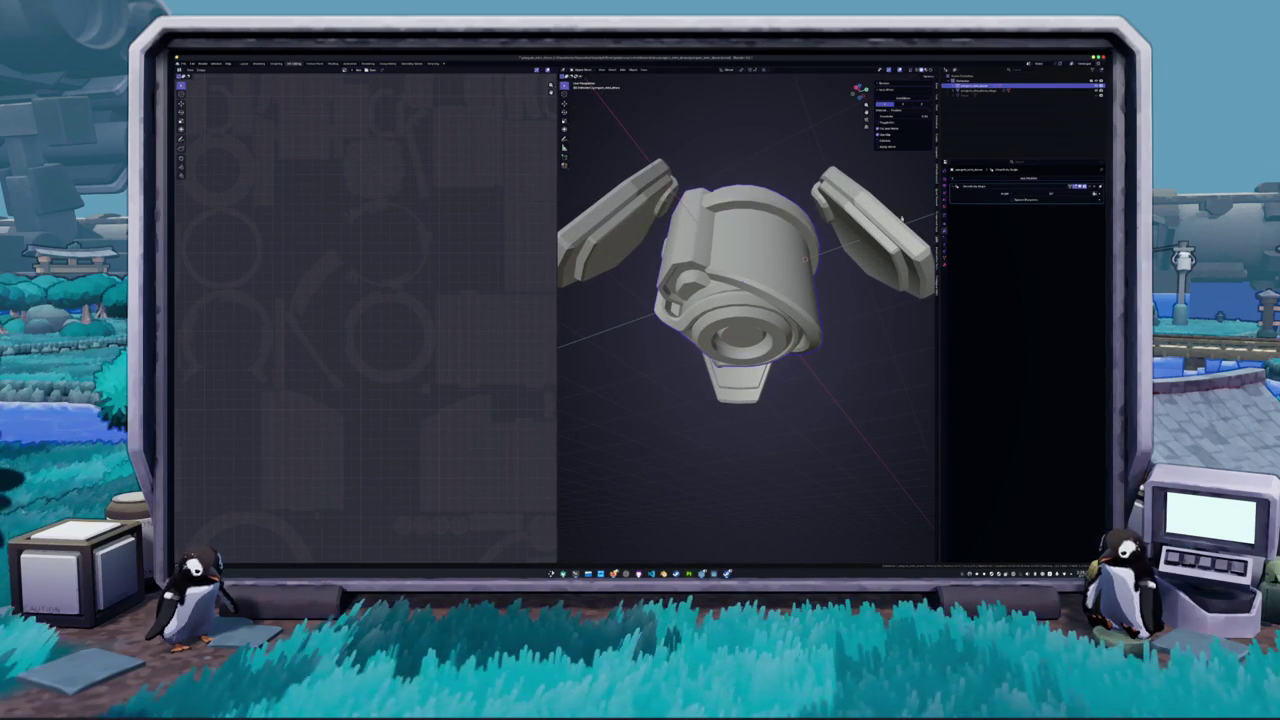
pyautogui.click(909, 217)
pyautogui.hotkey('ctrl', 'a')
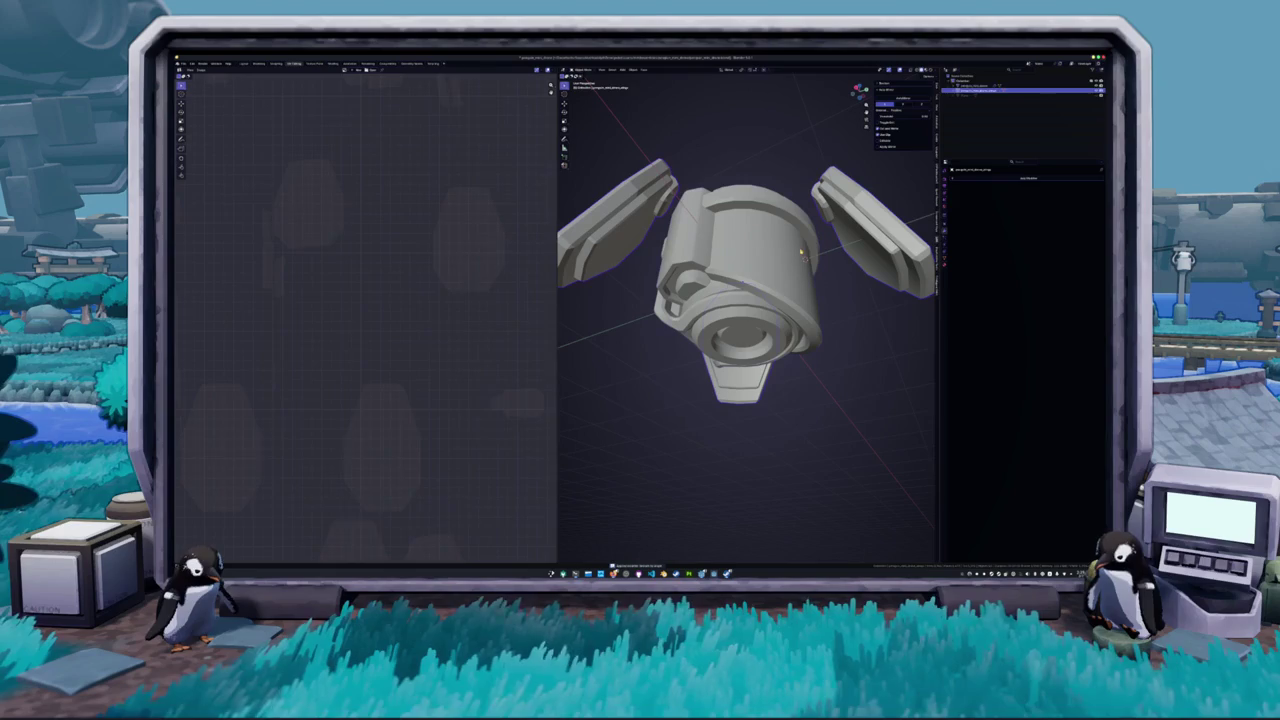
# - Enter Edit Mode on all drone parts and select the whole mesh from a front view
pyautogui.press('a')
pyautogui.press('Tab')
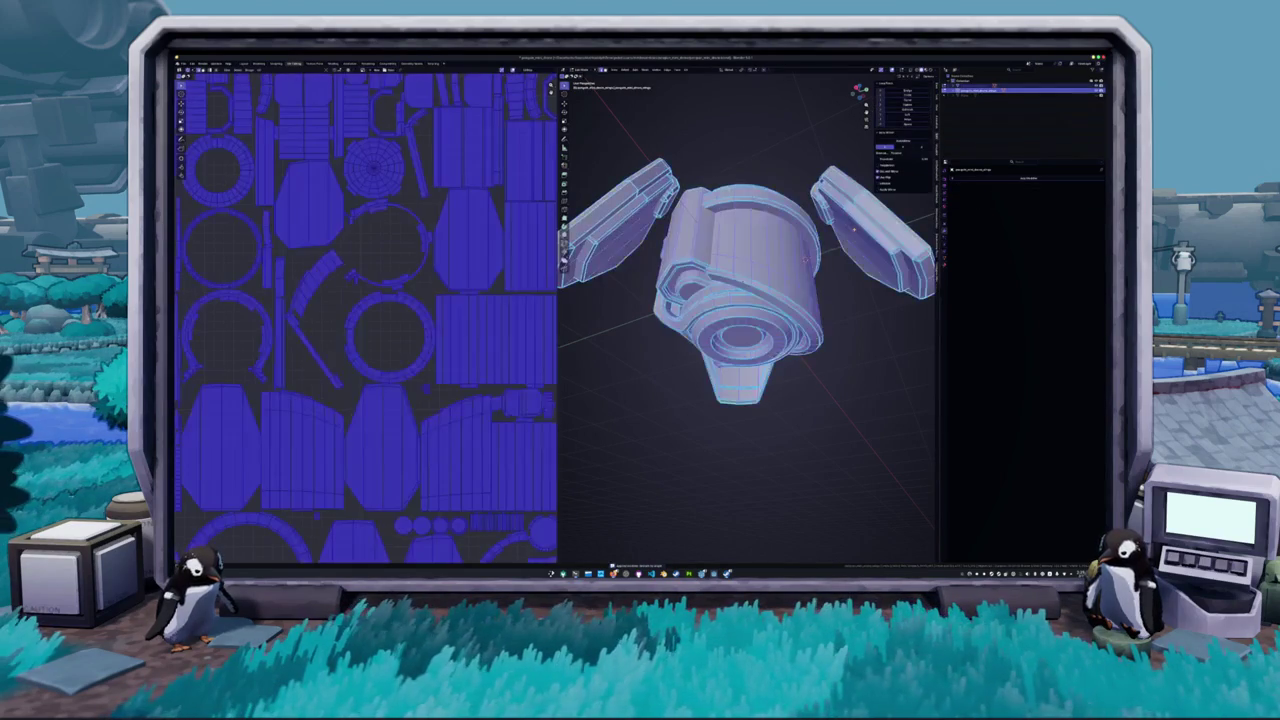
pyautogui.moveTo(760, 300)
pyautogui.mouseDown()
pyautogui.moveTo(659, 219)
pyautogui.moveTo(754, 274)
pyautogui.moveTo(730, 260)
pyautogui.mouseUp()
pyautogui.hotkey('alt', 'a')
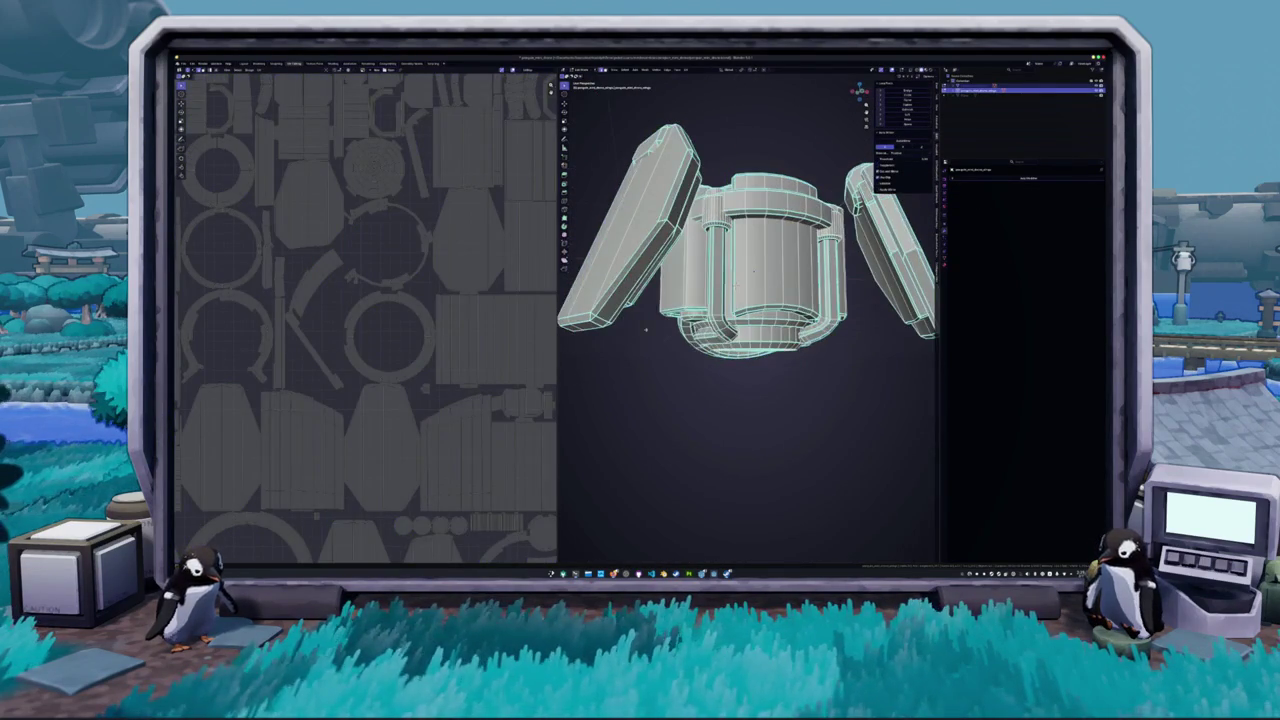
pyautogui.click(622, 66)
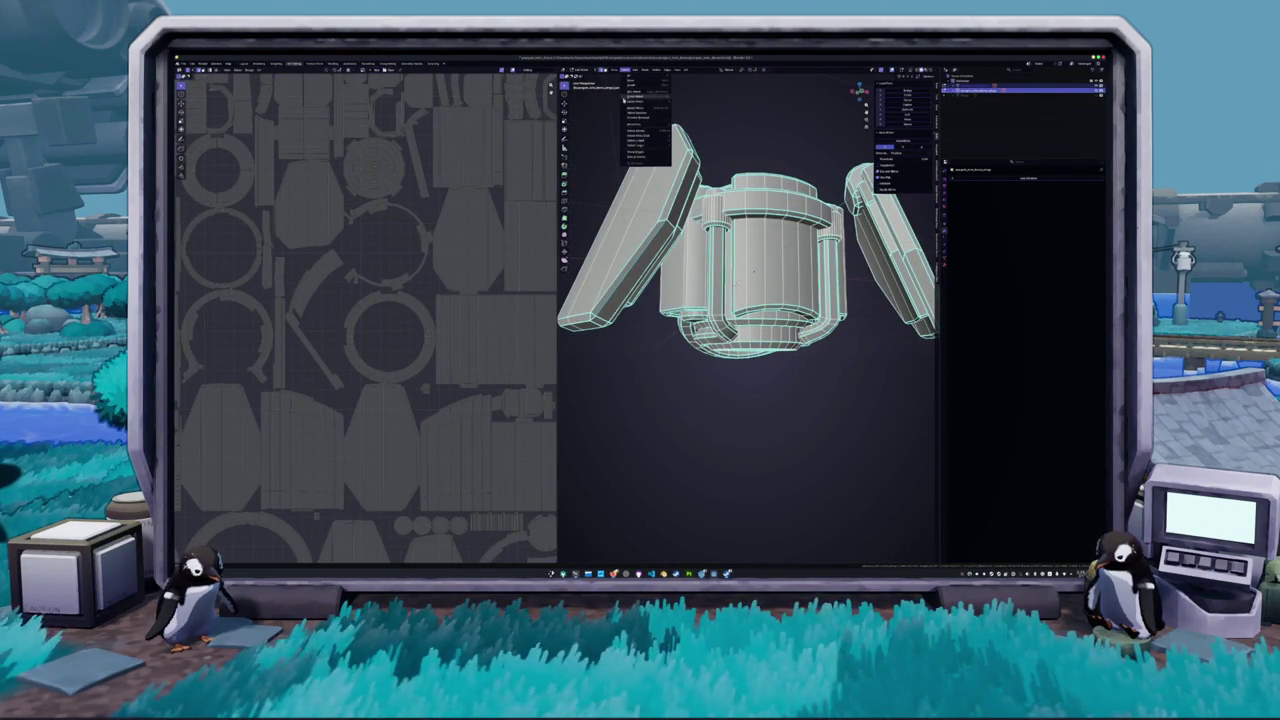
pyautogui.moveTo(650, 131)
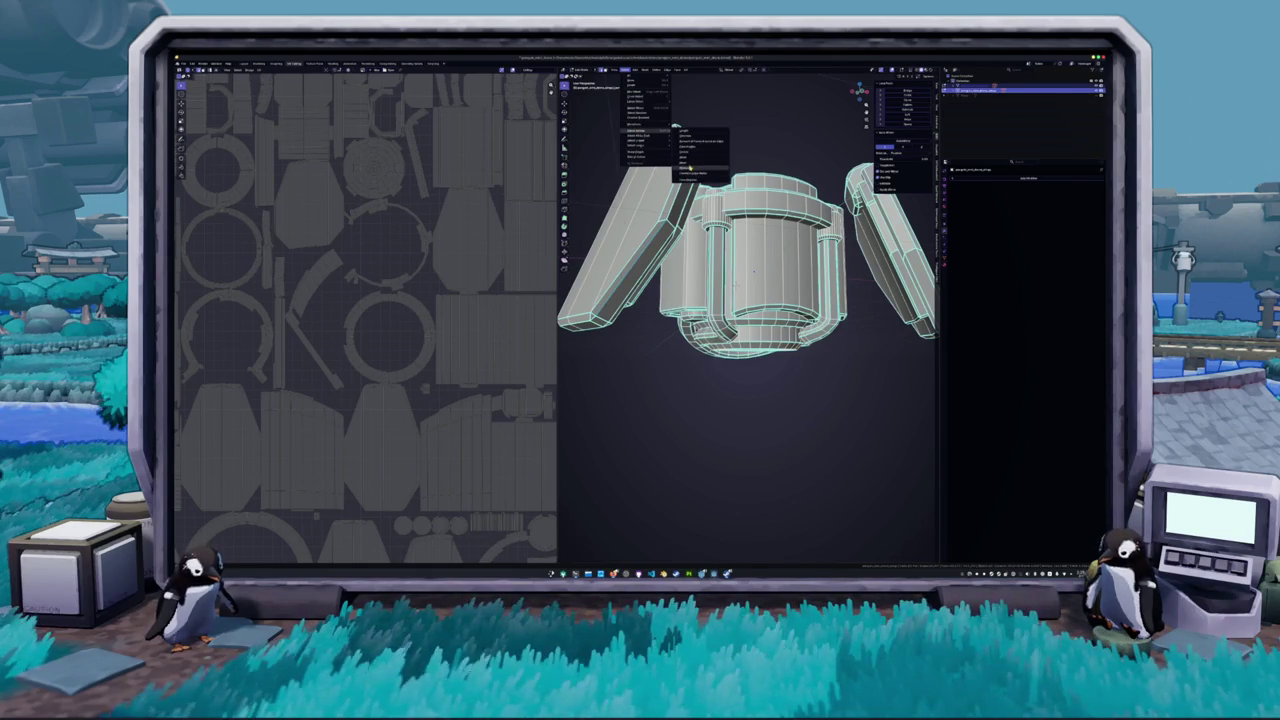
pyautogui.click(690, 164)
pyautogui.press('KP_1')
pyautogui.rightClick(700, 163)
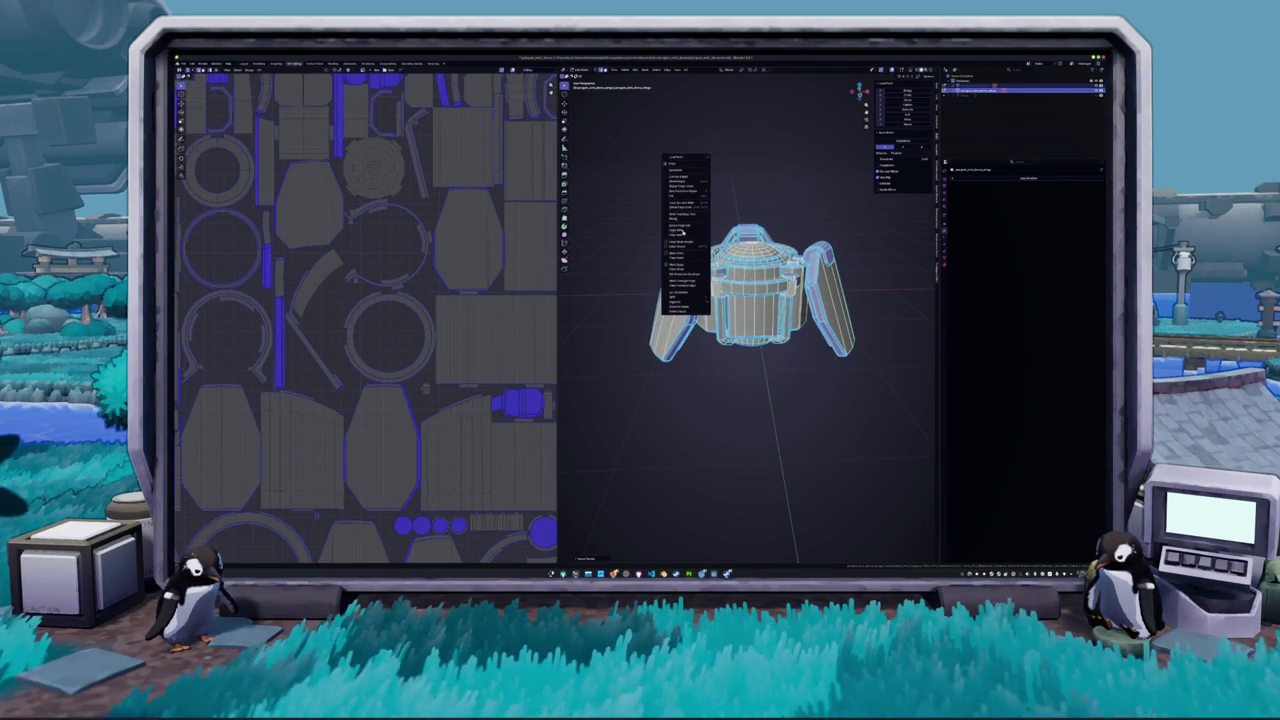
pyautogui.click(686, 251)
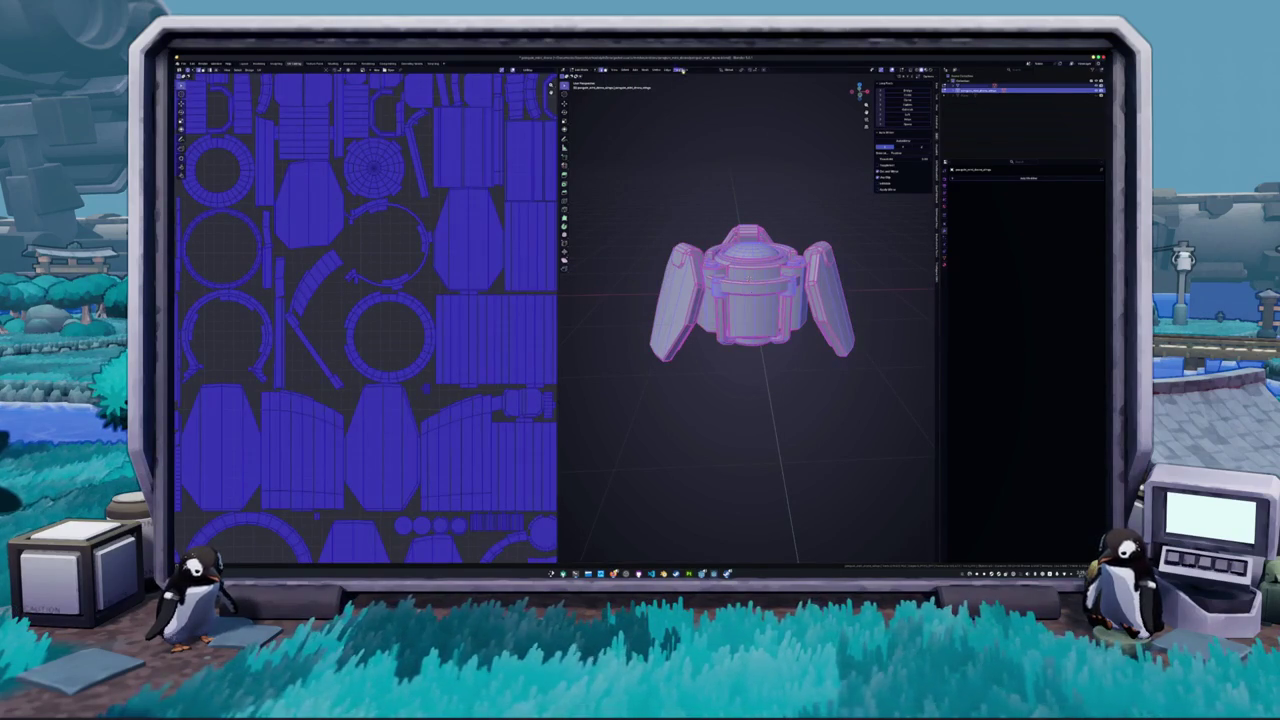
# - Unwrap the whole drone mesh with UV > Unwrap and inspect the new island layout
pyautogui.click(677, 68)
pyautogui.click(697, 80)
pyautogui.scroll(-3, 404, 259)
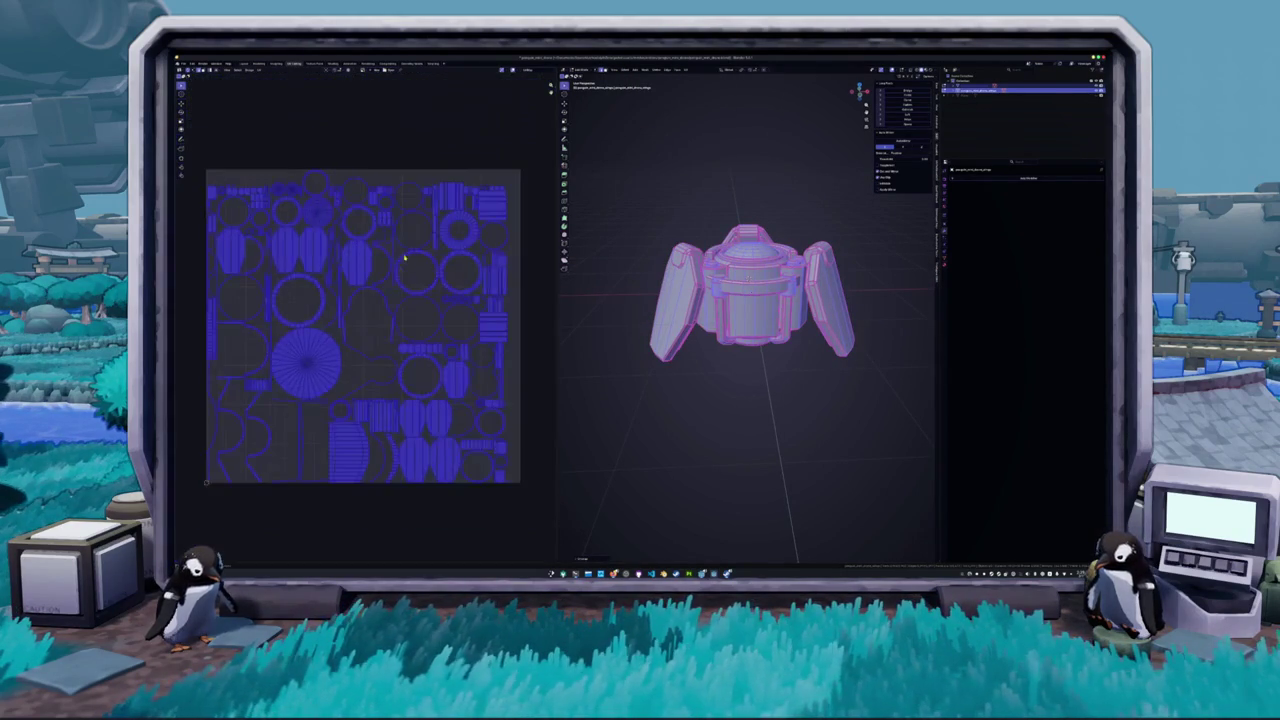
pyautogui.click(365, 318)
pyautogui.scroll(3, 368, 318)
pyautogui.moveTo(600, 280); pyautogui.dragTo(607, 320)
pyautogui.scroll(3, 636, 322)
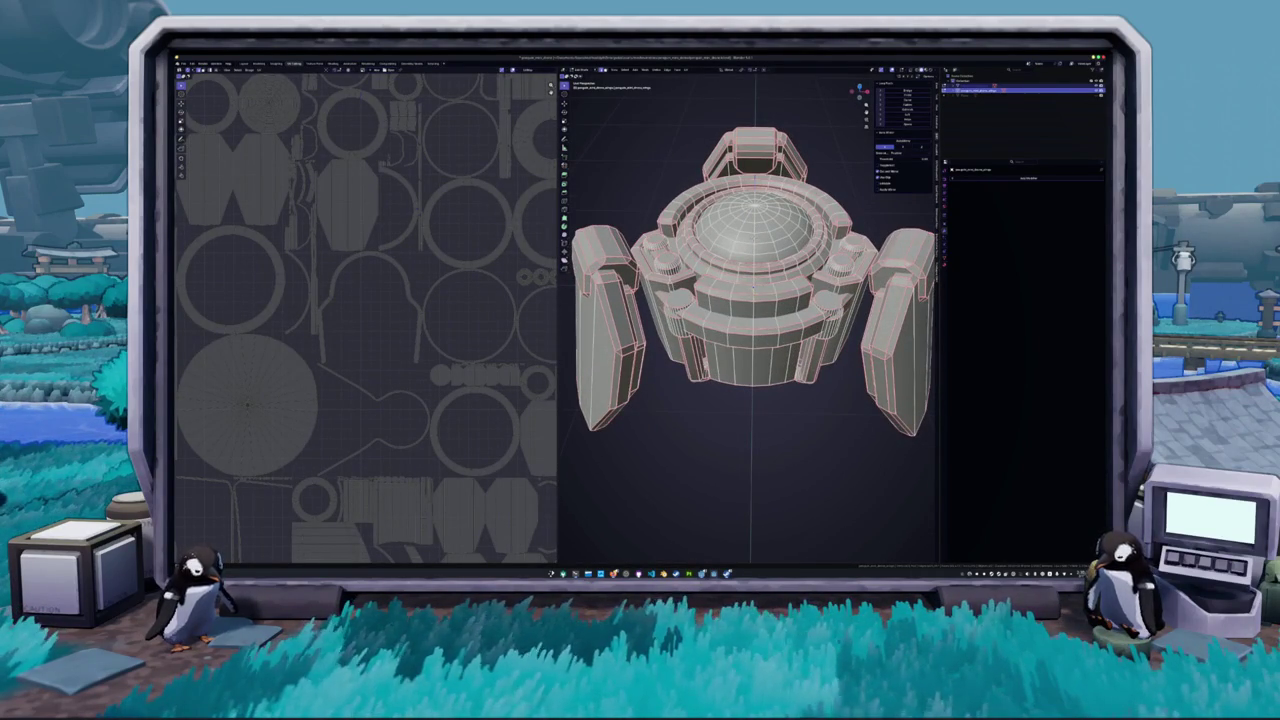
pyautogui.scroll(3, 748, 300)
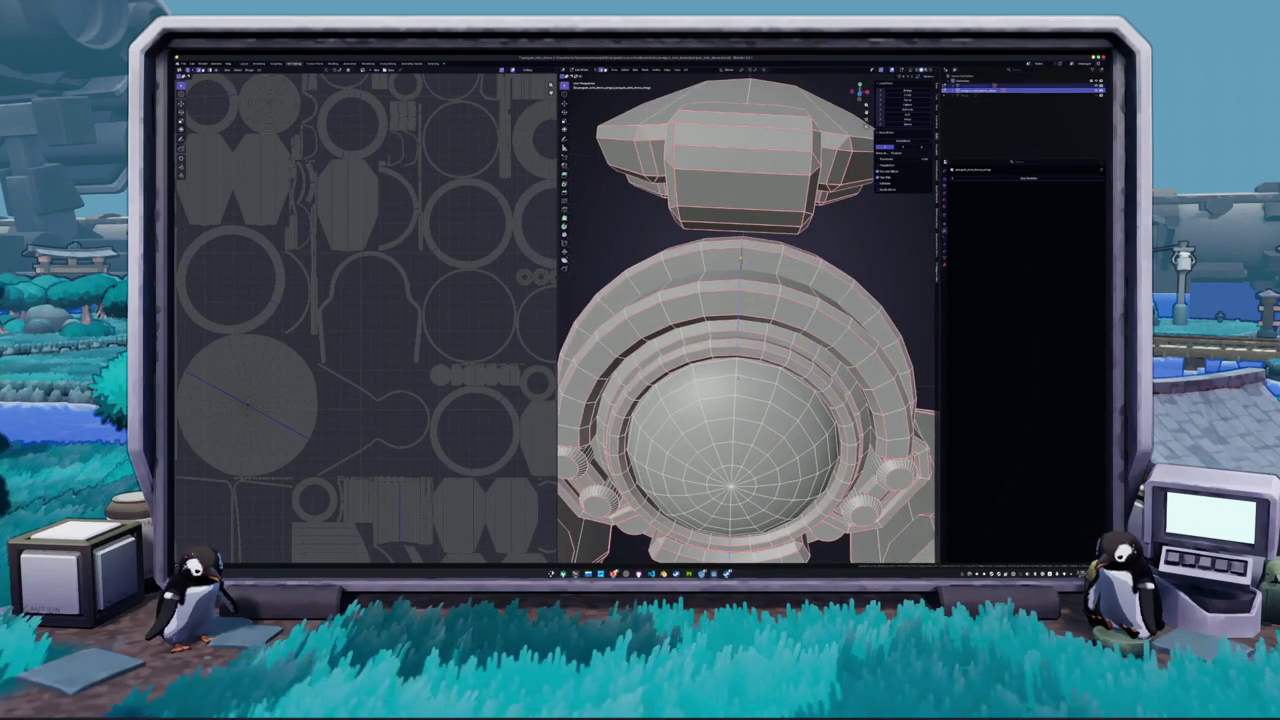
pyautogui.scroll(-5, 748, 320)
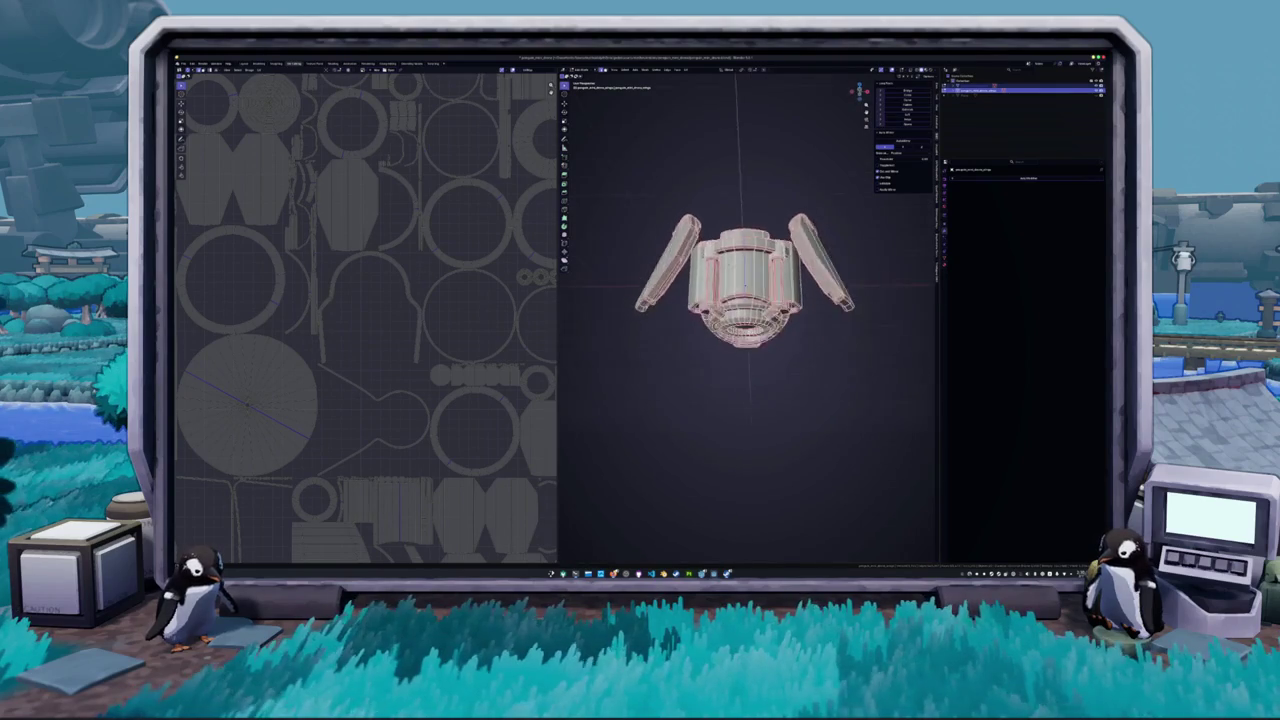
pyautogui.scroll(4, 745, 300)
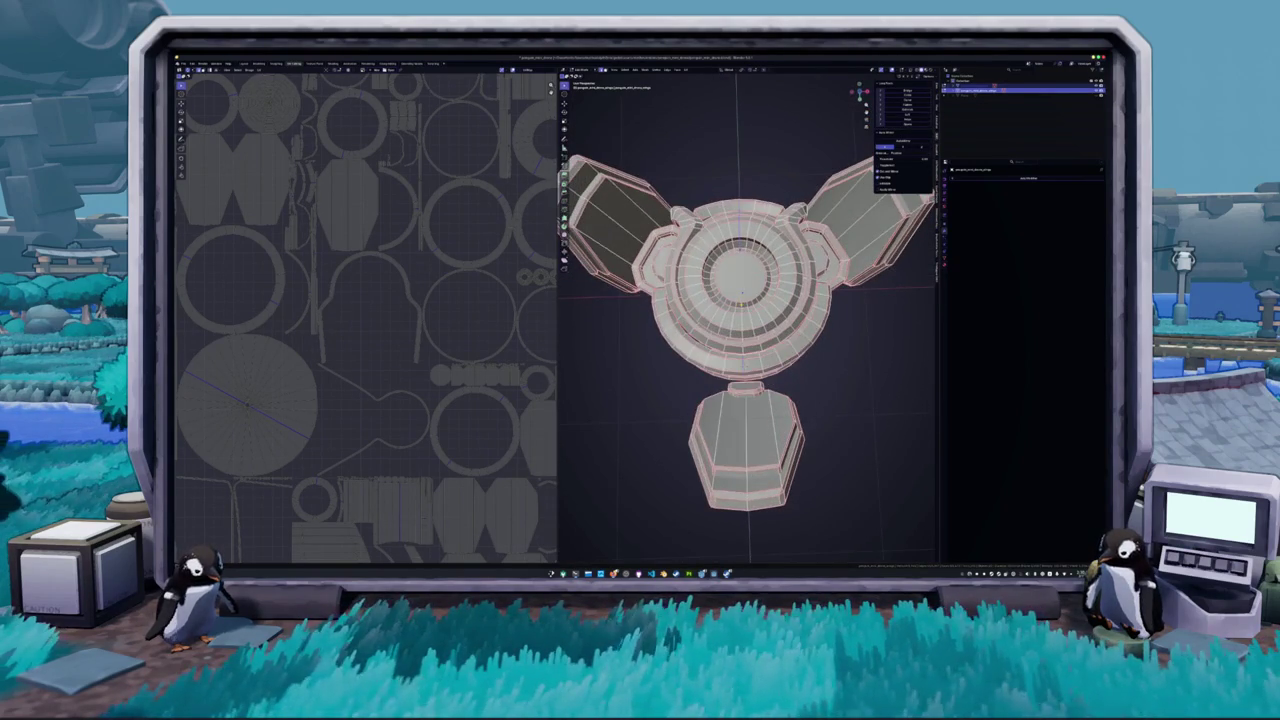
pyautogui.scroll(3, 745, 320)
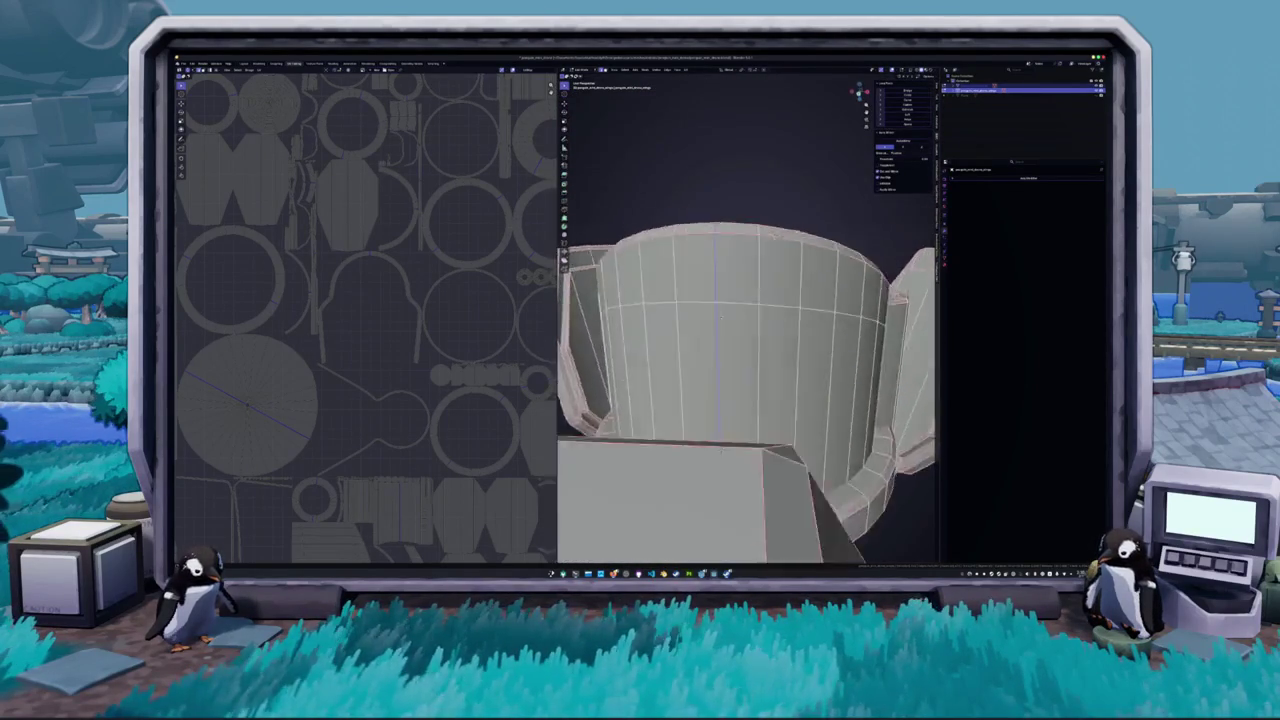
pyautogui.scroll(-5, 745, 320)
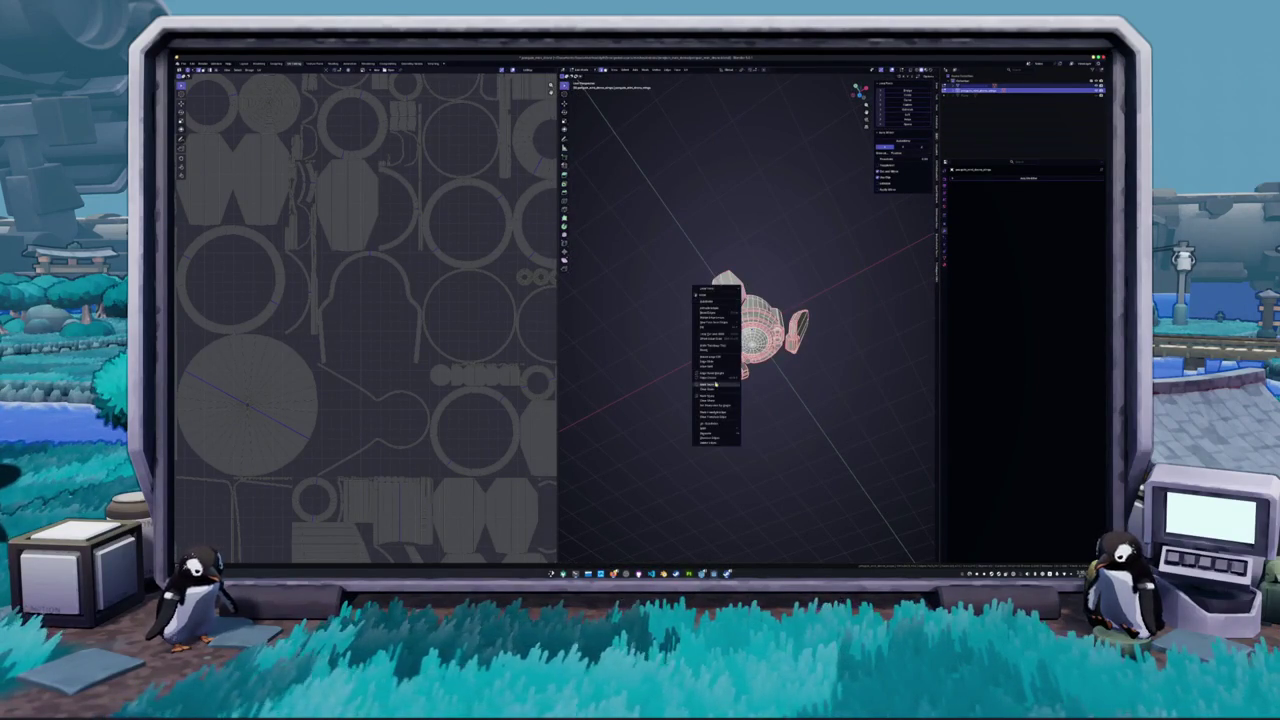
# - Select all and unwrap the drone again, framing and inspecting the new UV layout
pyautogui.press('a')
pyautogui.click(688, 70)
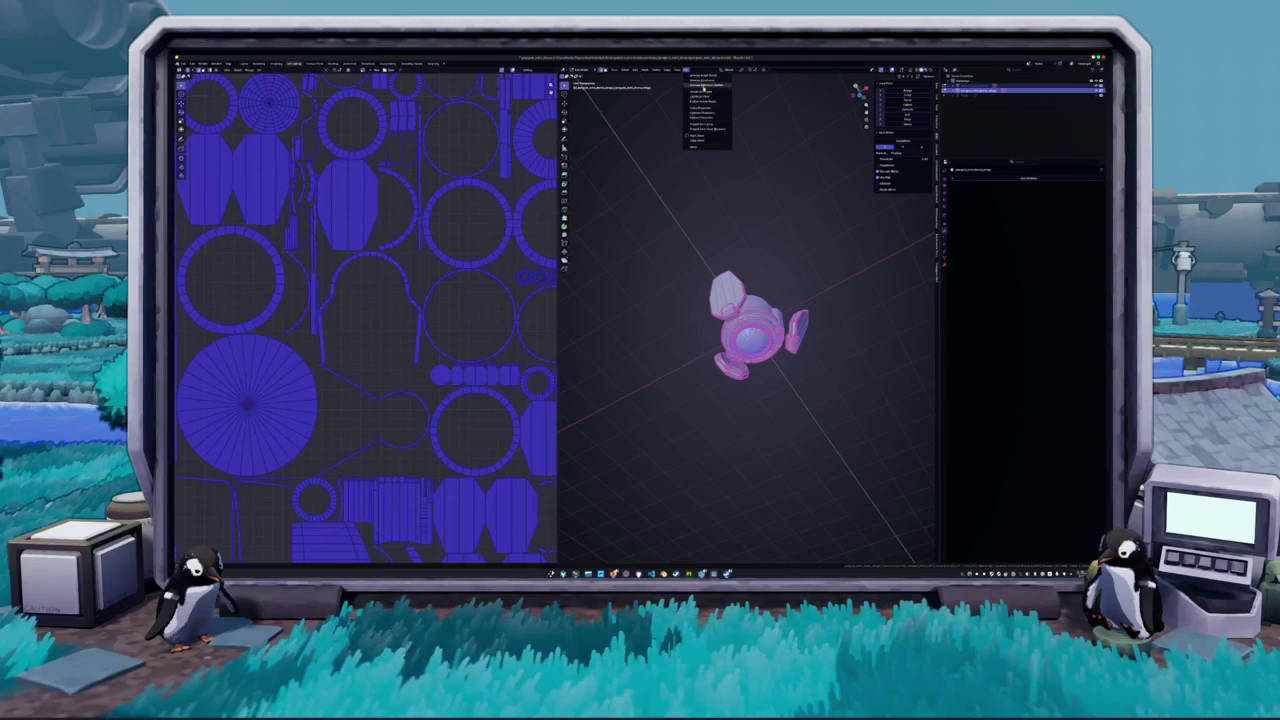
pyautogui.click(705, 76)
pyautogui.press('Home')
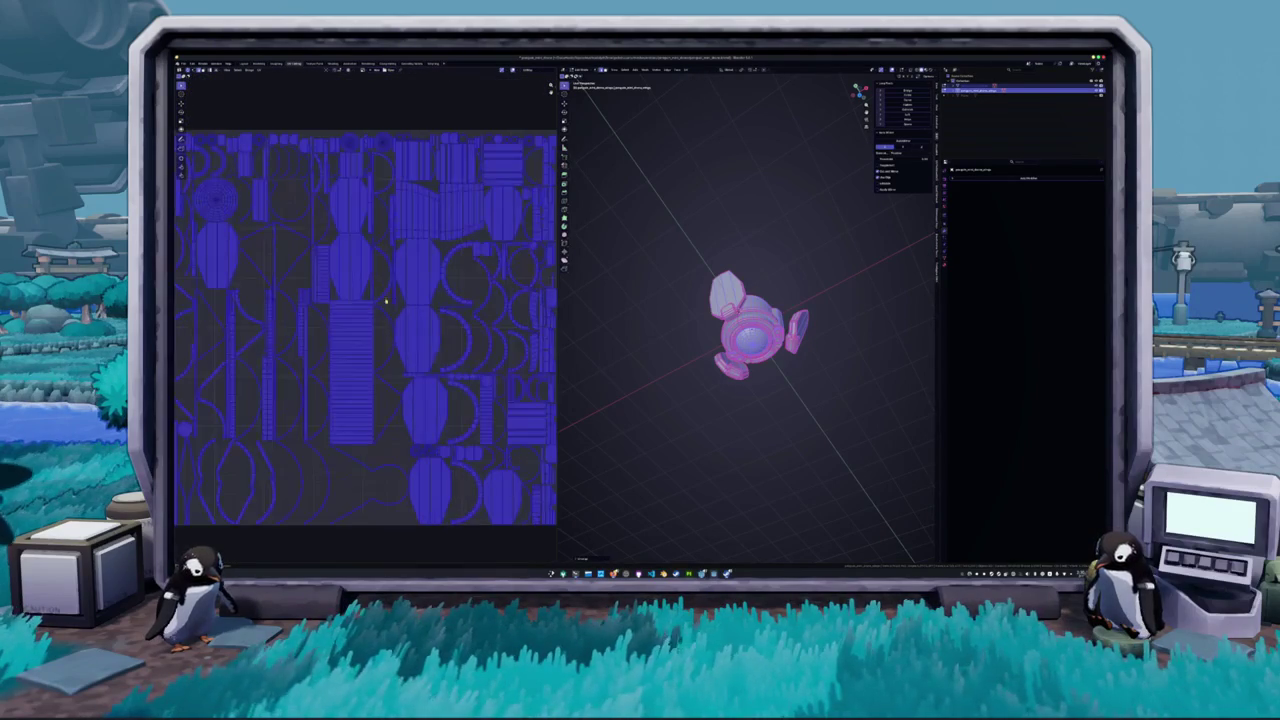
pyautogui.hotkey('alt', 'a')
pyautogui.scroll(3, 417, 468)
pyautogui.scroll(8, 700, 340)
pyautogui.moveTo(700, 340); pyautogui.dragTo(643, 447)
pyautogui.scroll(3, 750, 380)
pyautogui.moveTo(700, 380)
pyautogui.mouseDown()
pyautogui.moveTo(660, 420)
pyautogui.moveTo(700, 395)
pyautogui.moveTo(759, 388)
pyautogui.mouseUp()
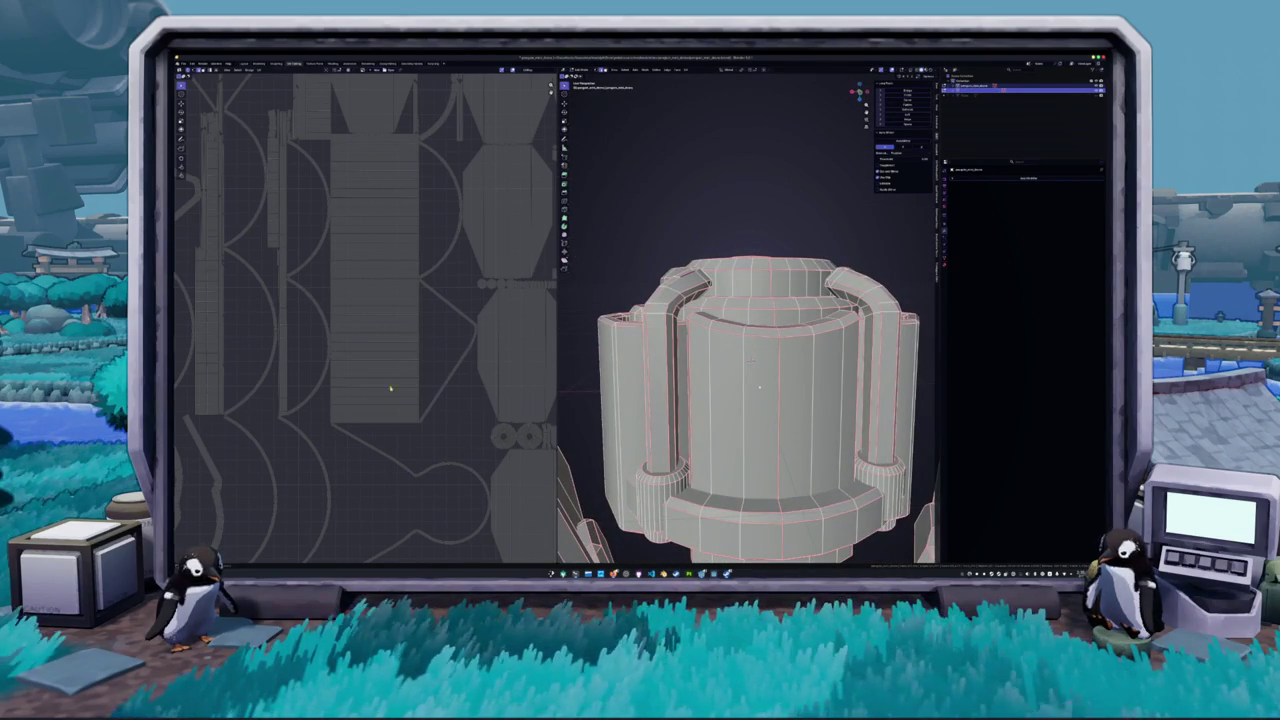
pyautogui.scroll(-2, 419, 381)
pyautogui.moveTo(419, 381); pyautogui.dragTo(508, 363)
pyautogui.scroll(-1, 757, 373)
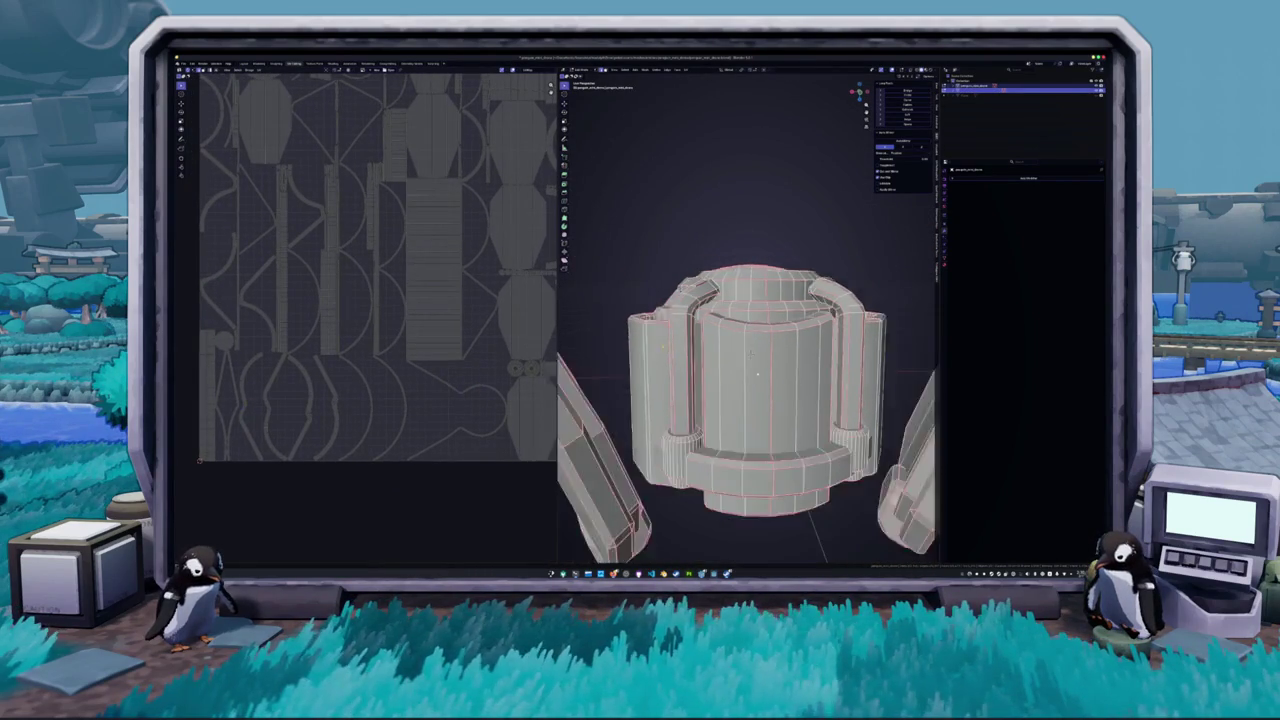
# - Select everything and pack all UV islands tightly with UVPackmaster's Pack in the N panel
pyautogui.press('a')
pyautogui.press('KP_7')
pyautogui.scroll(-3, 420, 287)
pyautogui.scroll(2, 420, 287)
pyautogui.press('n')
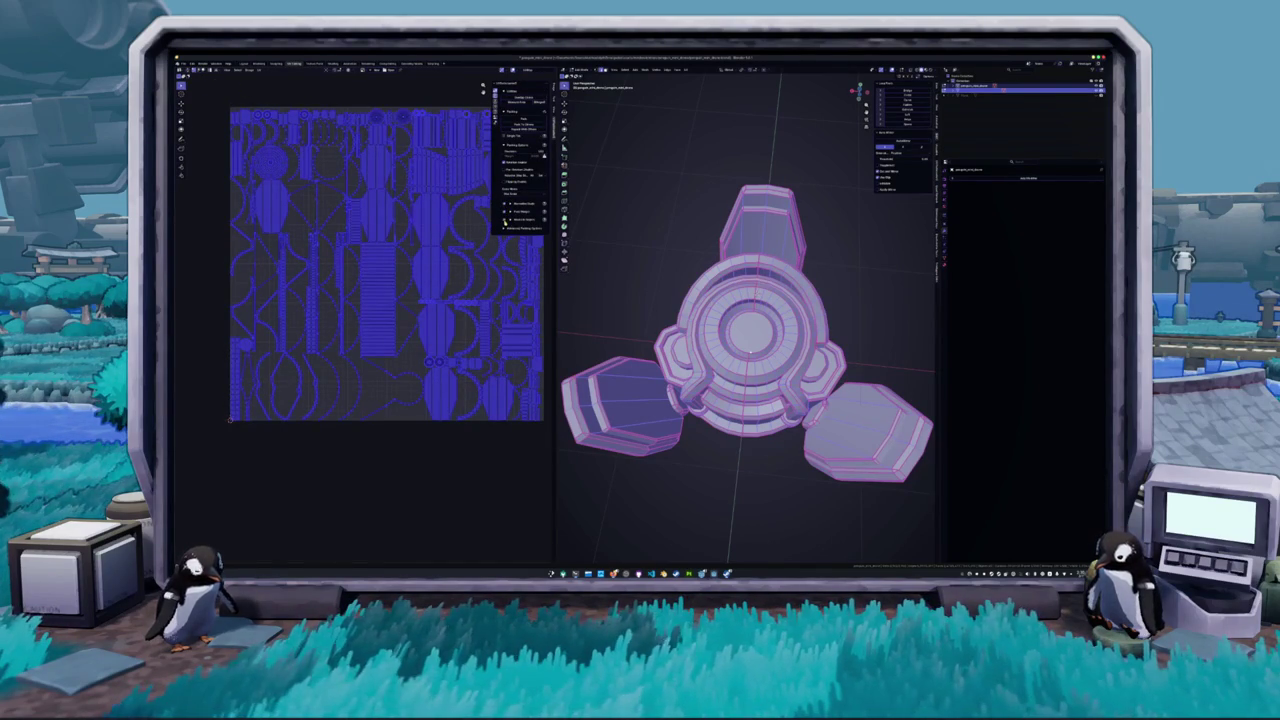
pyautogui.click(520, 120)
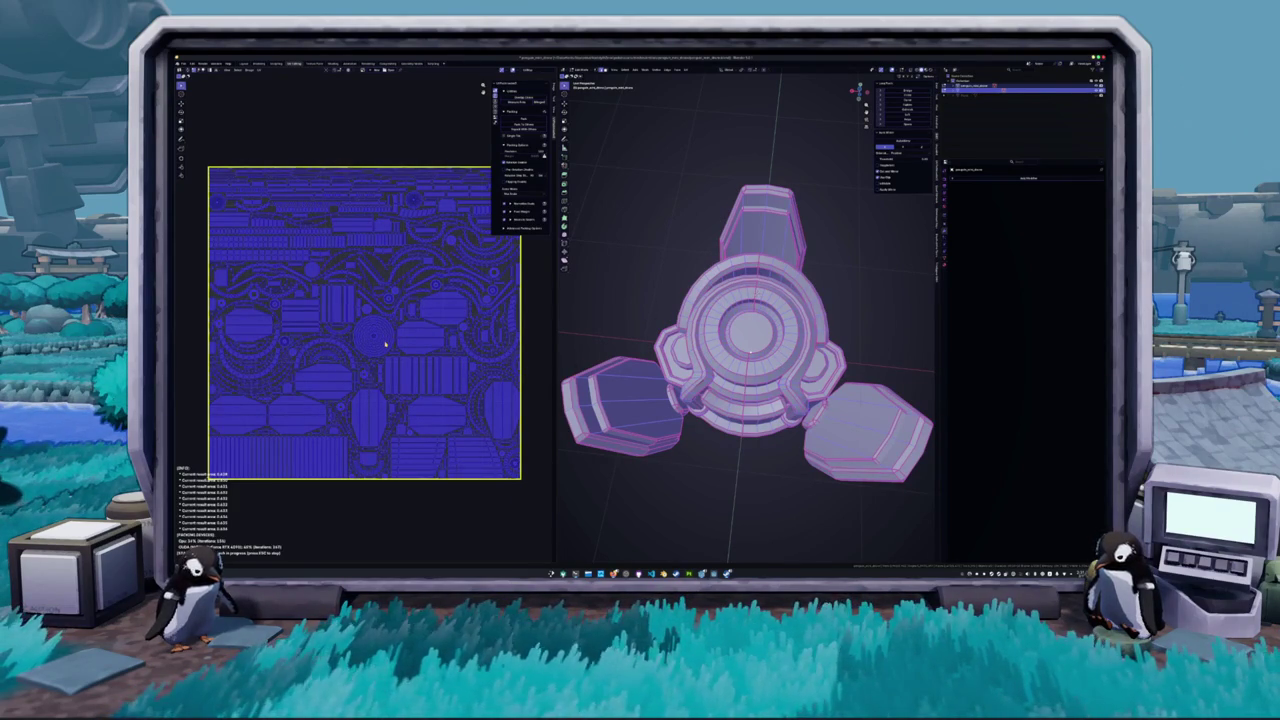
pyautogui.press('Escape')
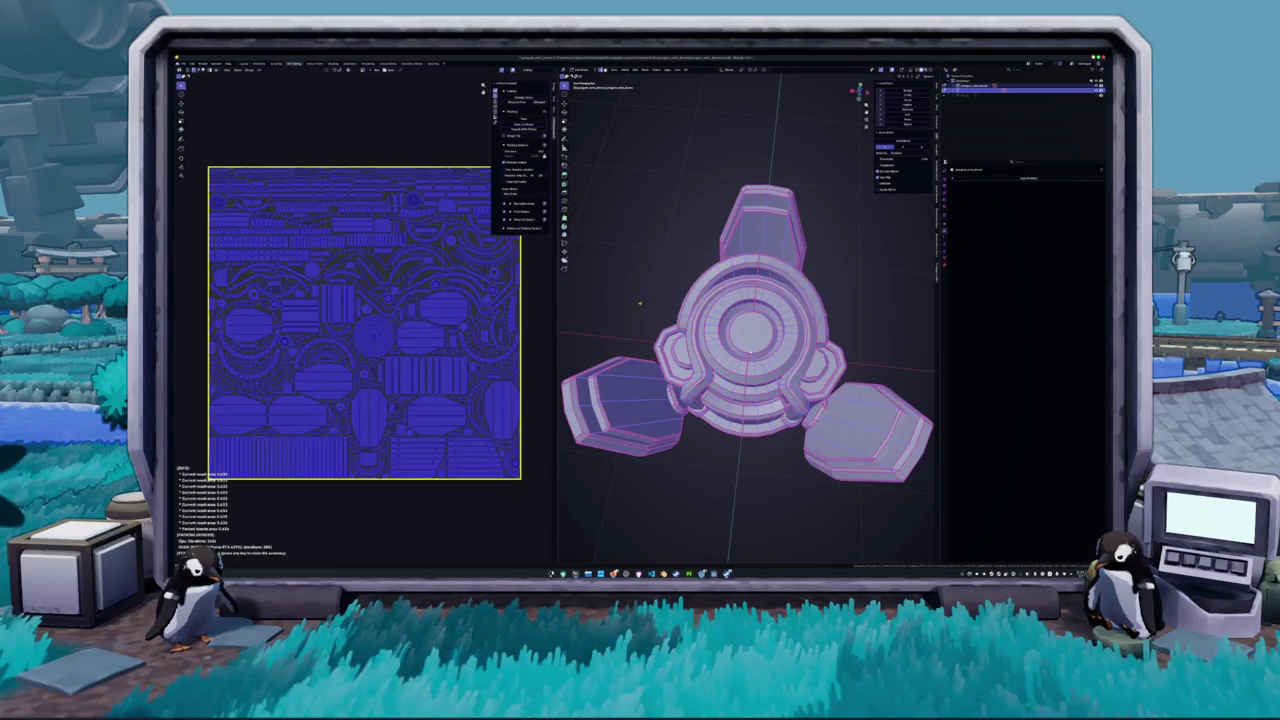
# - Return the drone to Object Mode and view it from an angled front
pyautogui.press('Tab')
pyautogui.scroll(-3, 680, 340)
pyautogui.moveTo(687, 350); pyautogui.dragTo(640, 335)
# - Check the drone's material settings, then export the model into its project subfolder via File > Export
pyautogui.rightClick(640, 335)
pyautogui.click(645, 341)
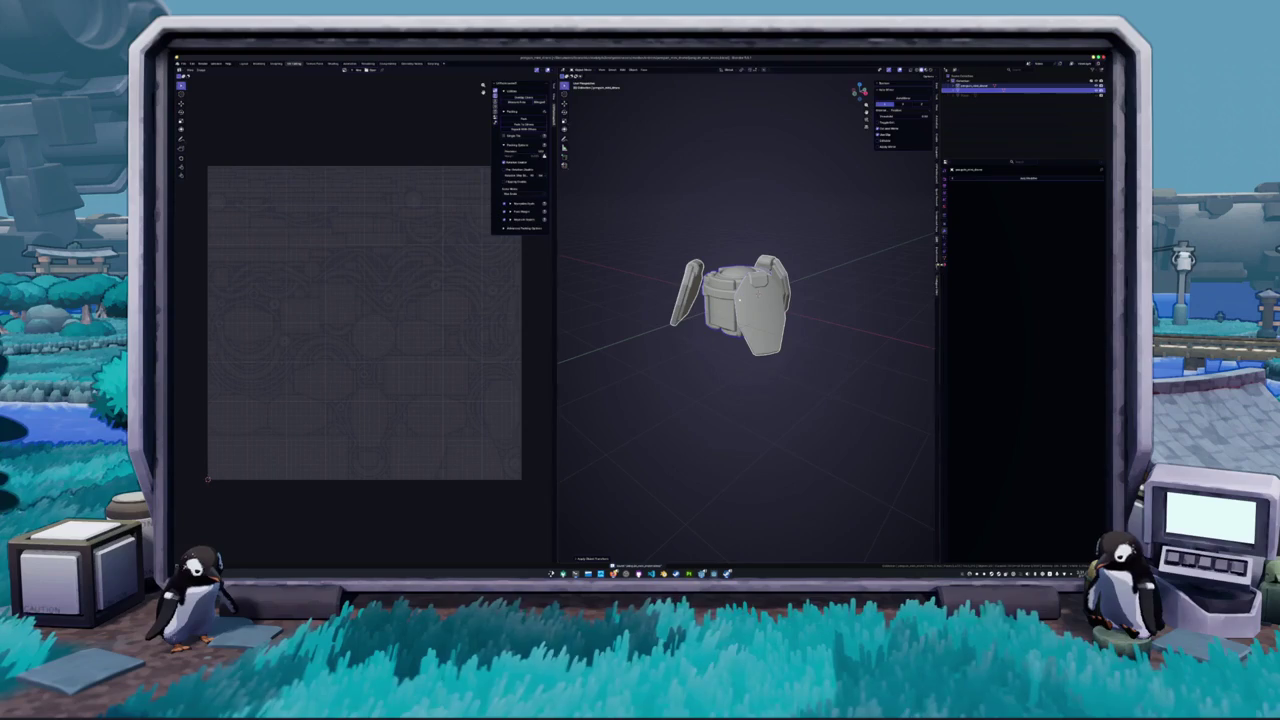
pyautogui.click(940, 268)
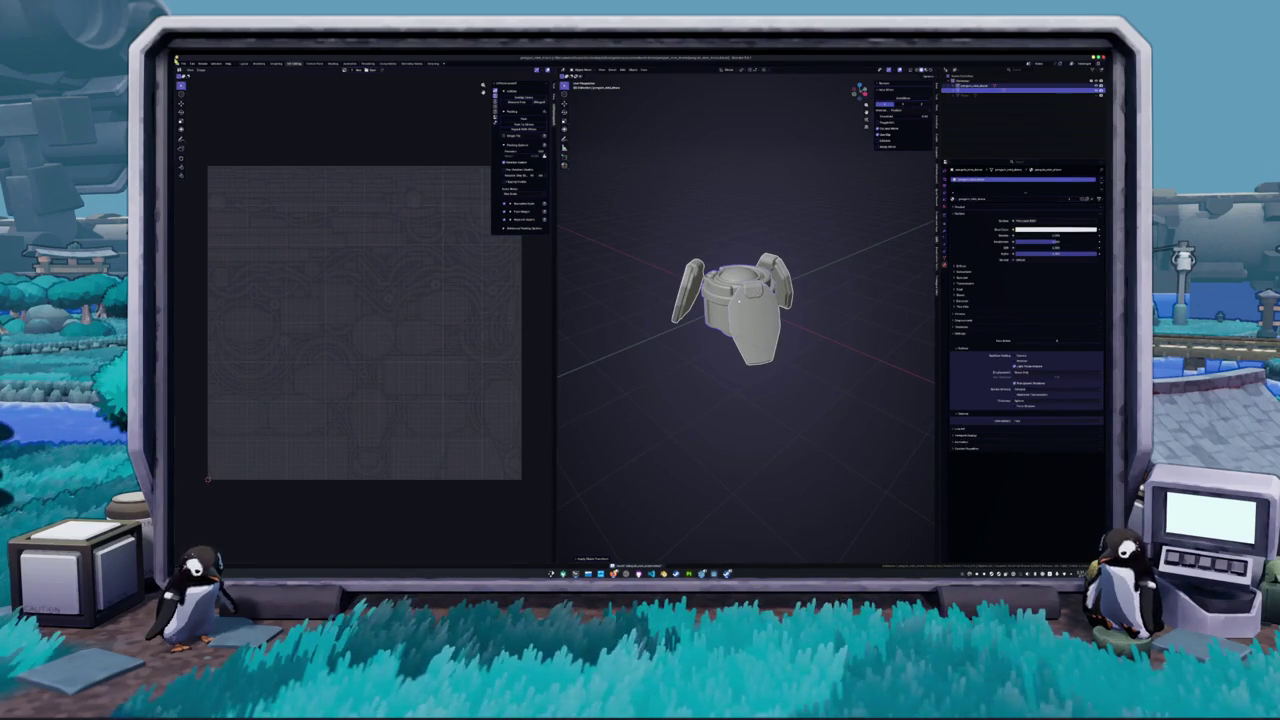
pyautogui.click(179, 63)
pyautogui.moveTo(195, 142)
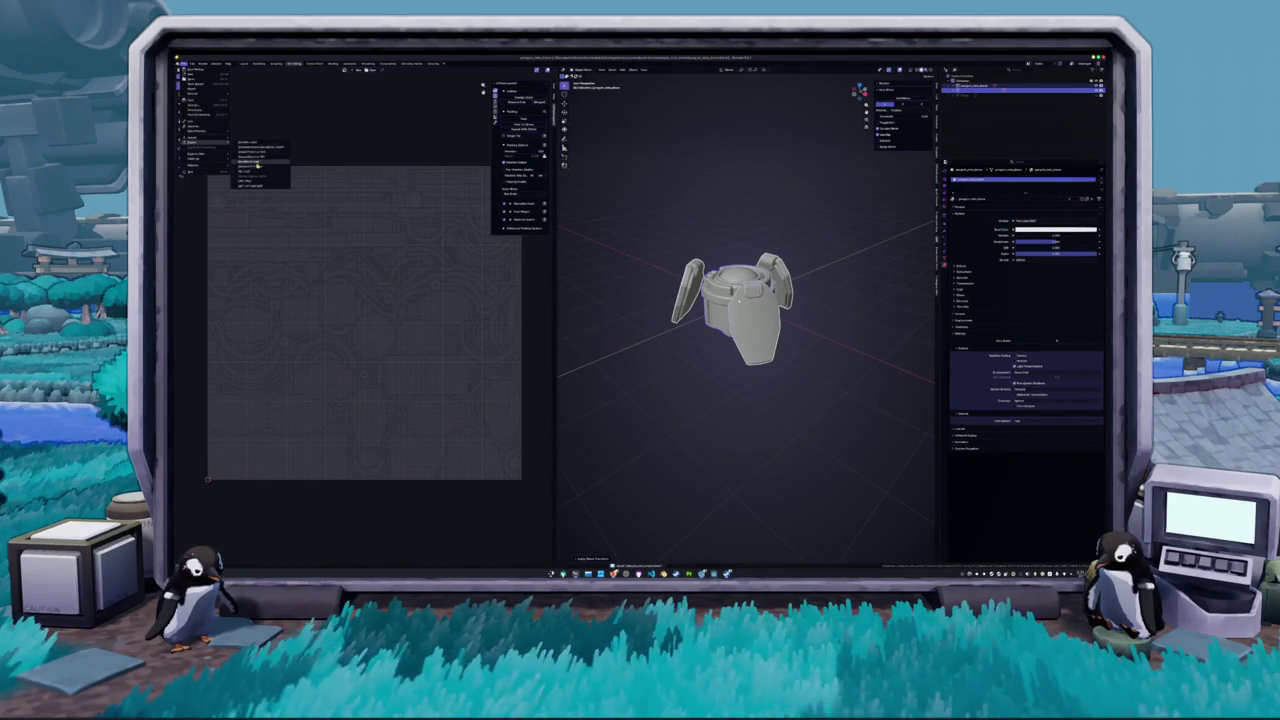
pyautogui.click(255, 180)
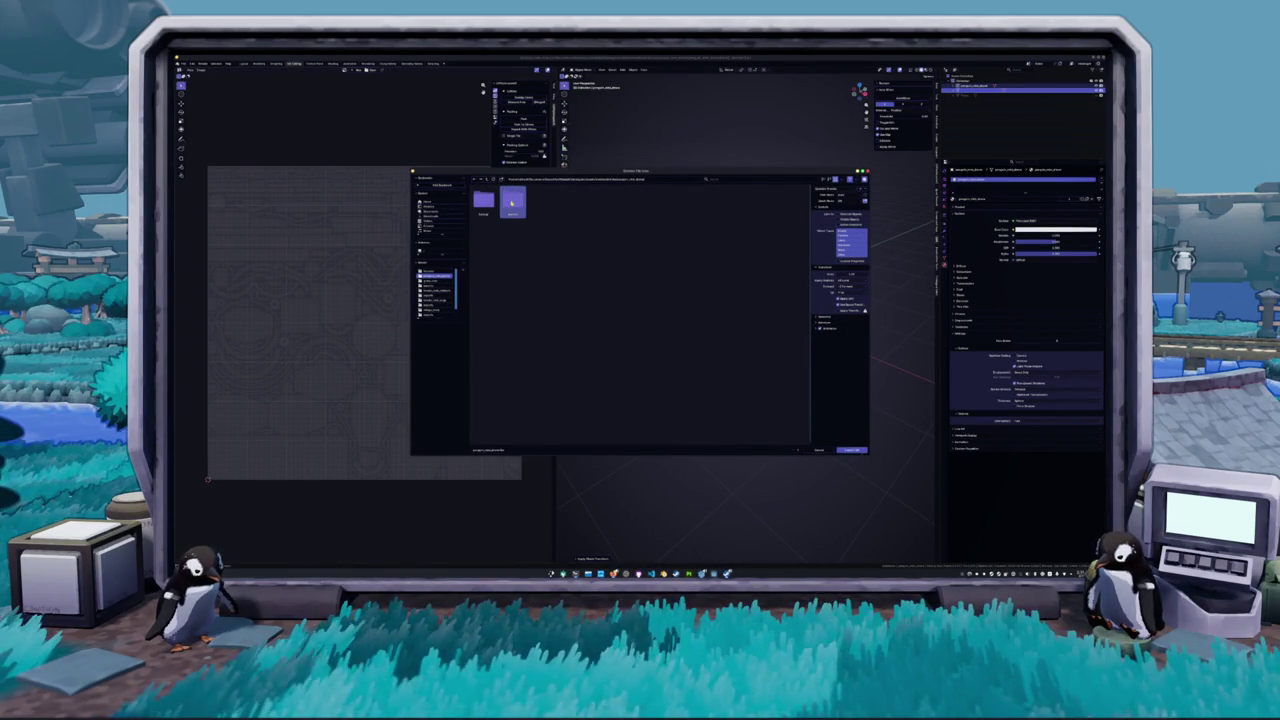
pyautogui.doubleClick(511, 203)
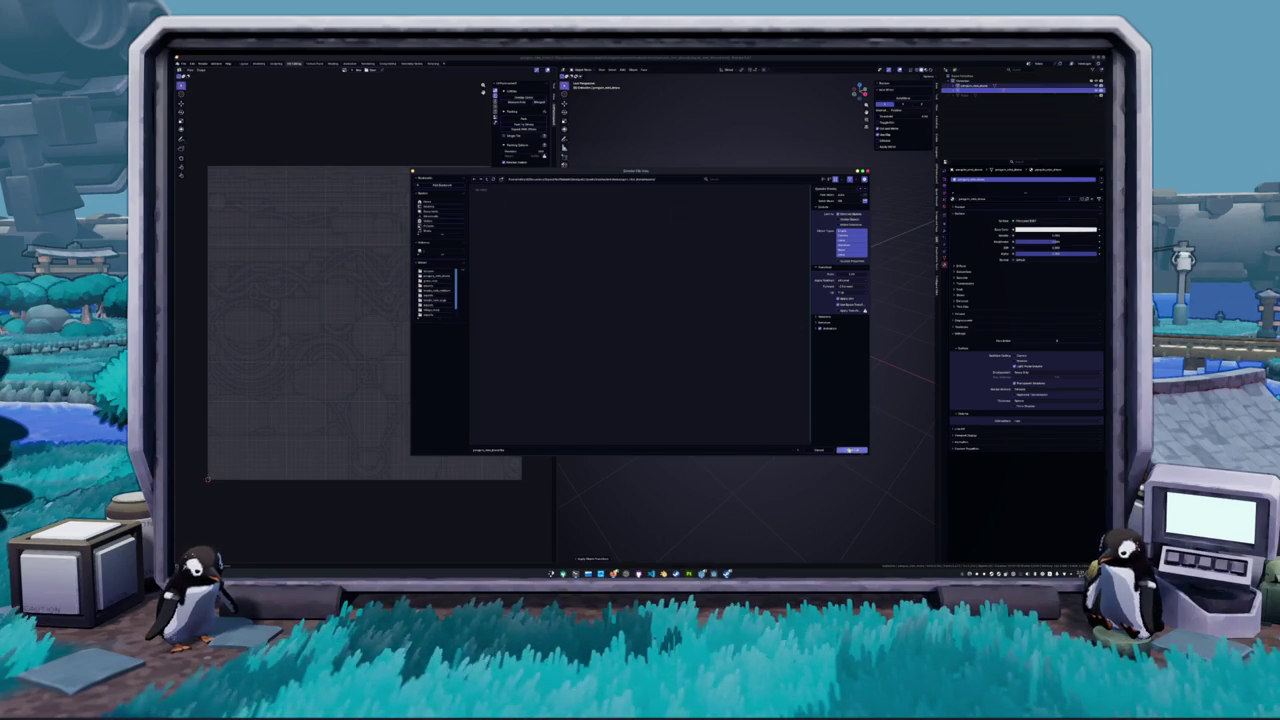
pyautogui.click(851, 450)
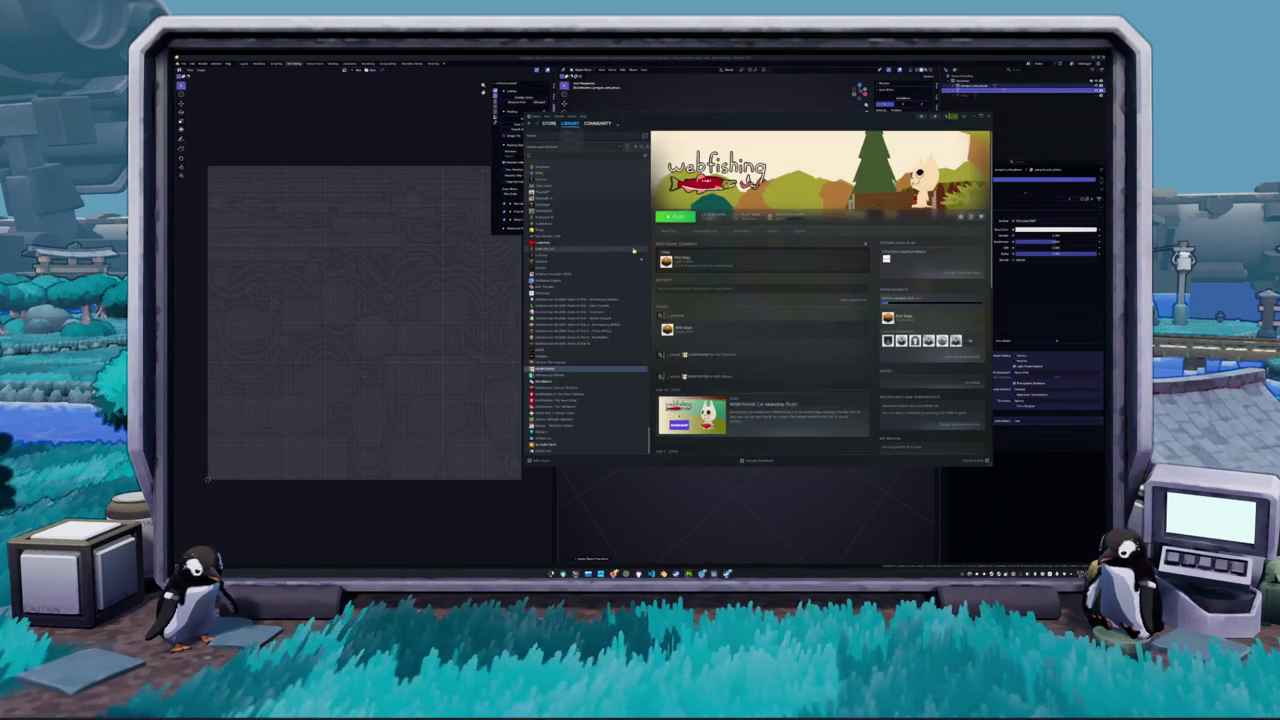
# - Launch Substance 3D Painter from the Steam Library home list
pyautogui.scroll(3, 633, 250)
pyautogui.scroll(2, 560, 198)
pyautogui.click(545, 136)
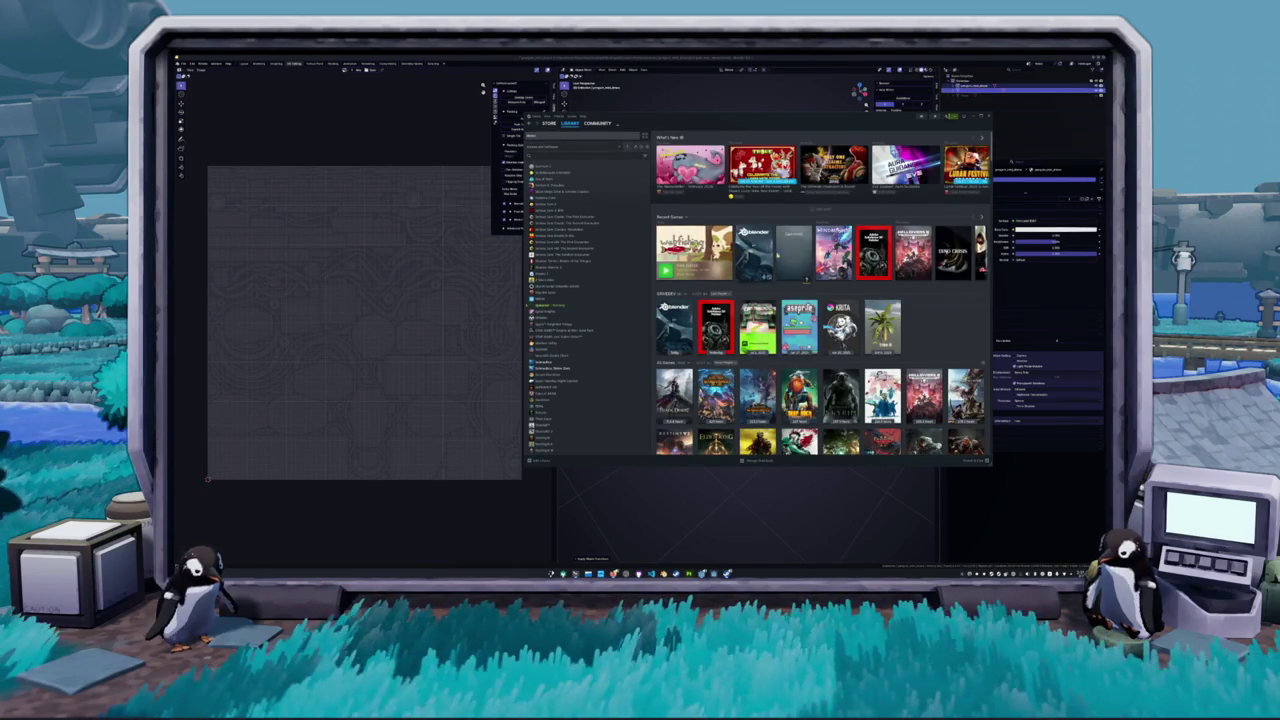
pyautogui.click(873, 253)
pyautogui.click(674, 216)
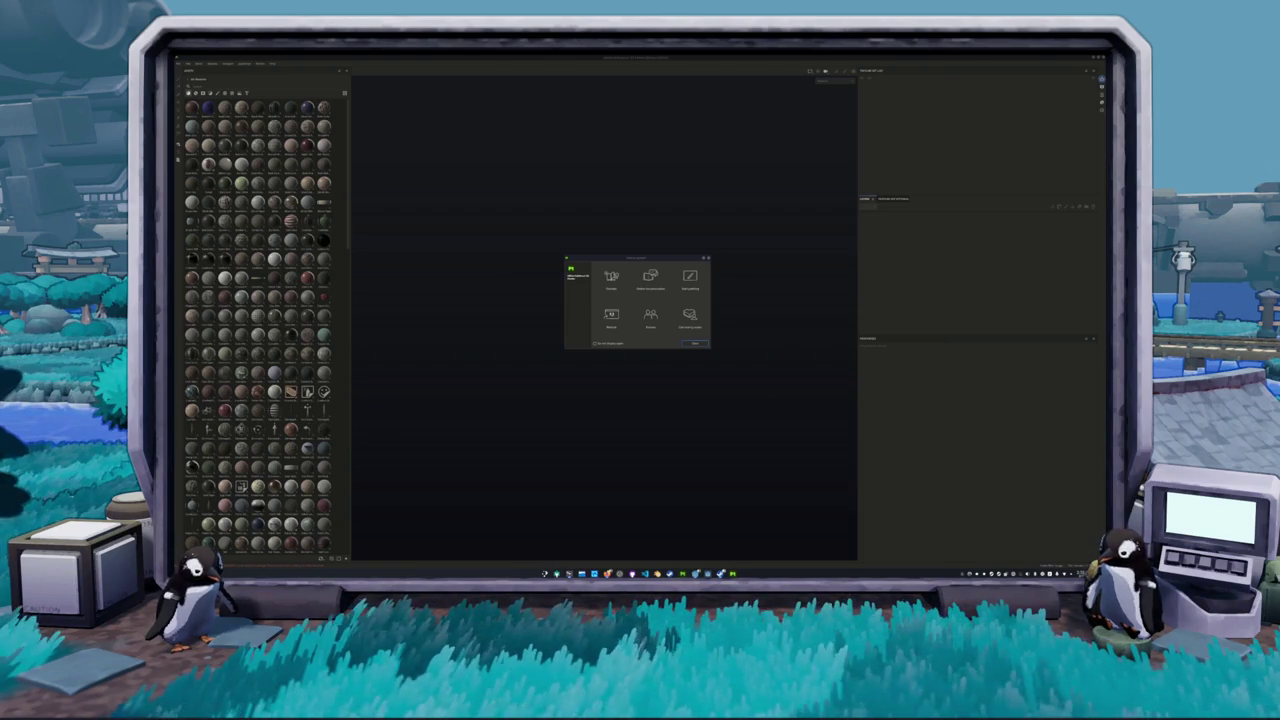
# - Close the welcome window and start a File > New project, opening the mesh browser
pyautogui.click(703, 345)
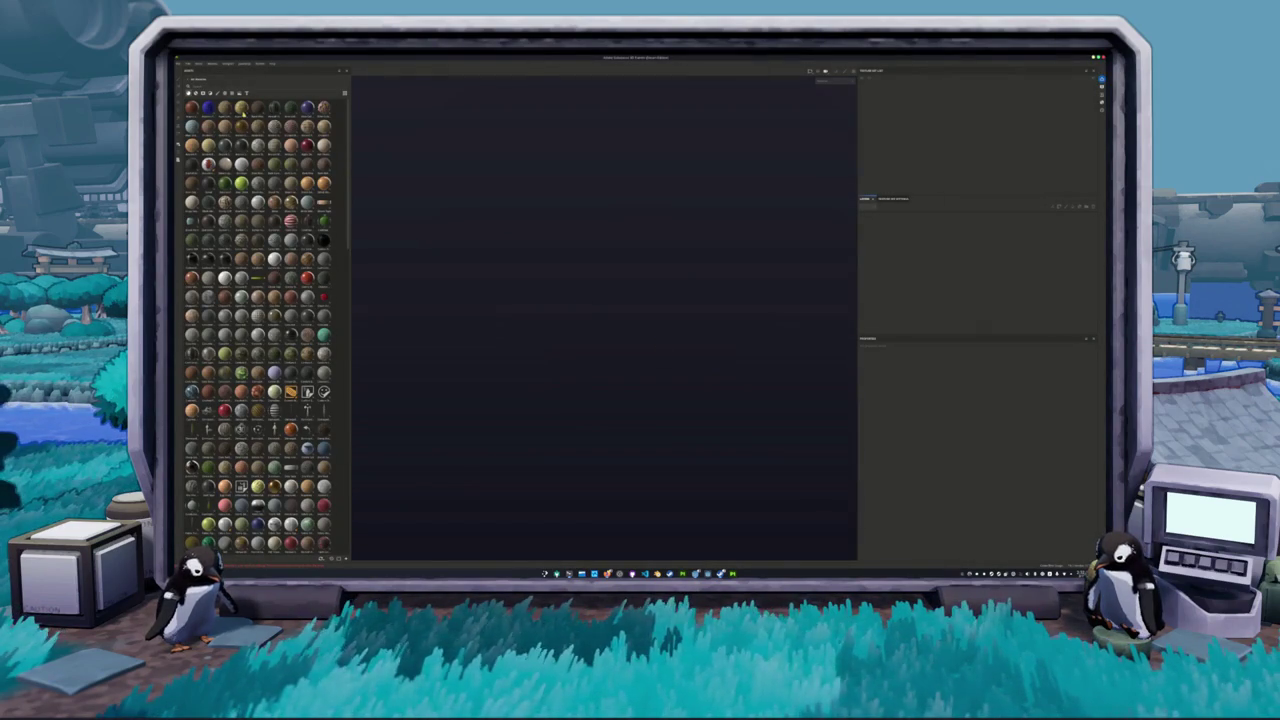
pyautogui.click(186, 64)
pyautogui.click(205, 144)
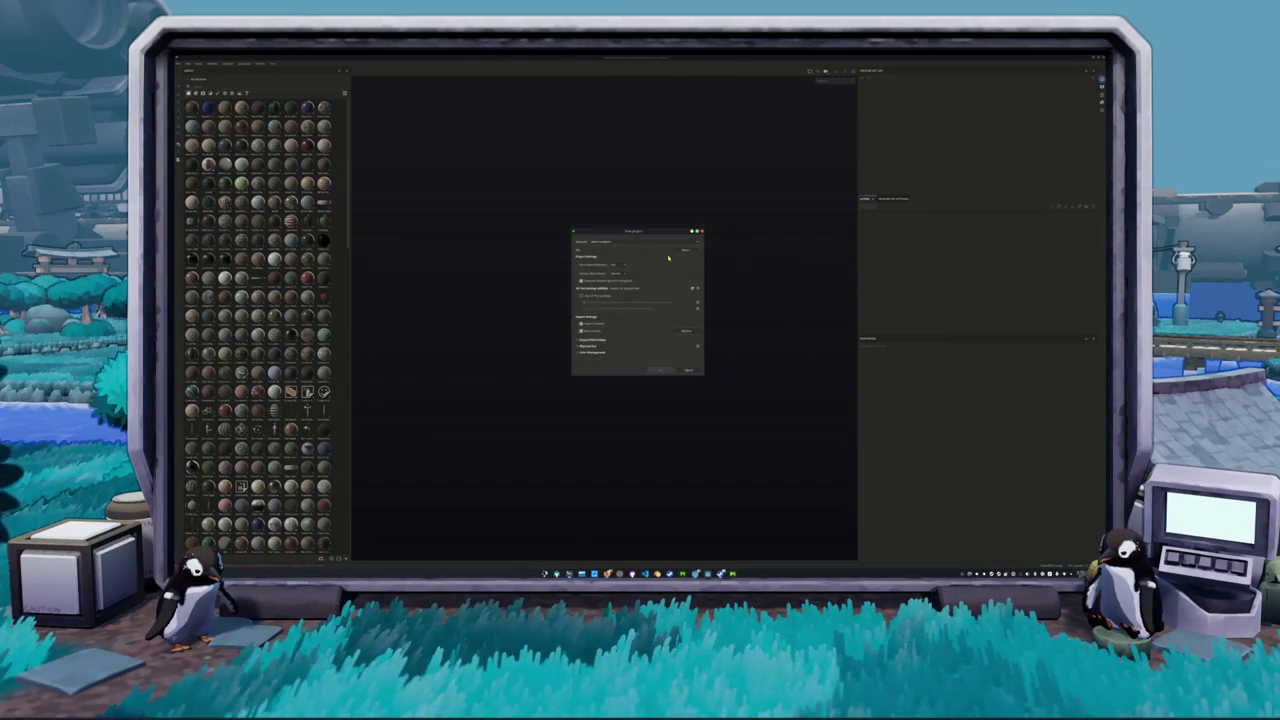
pyautogui.click(684, 251)
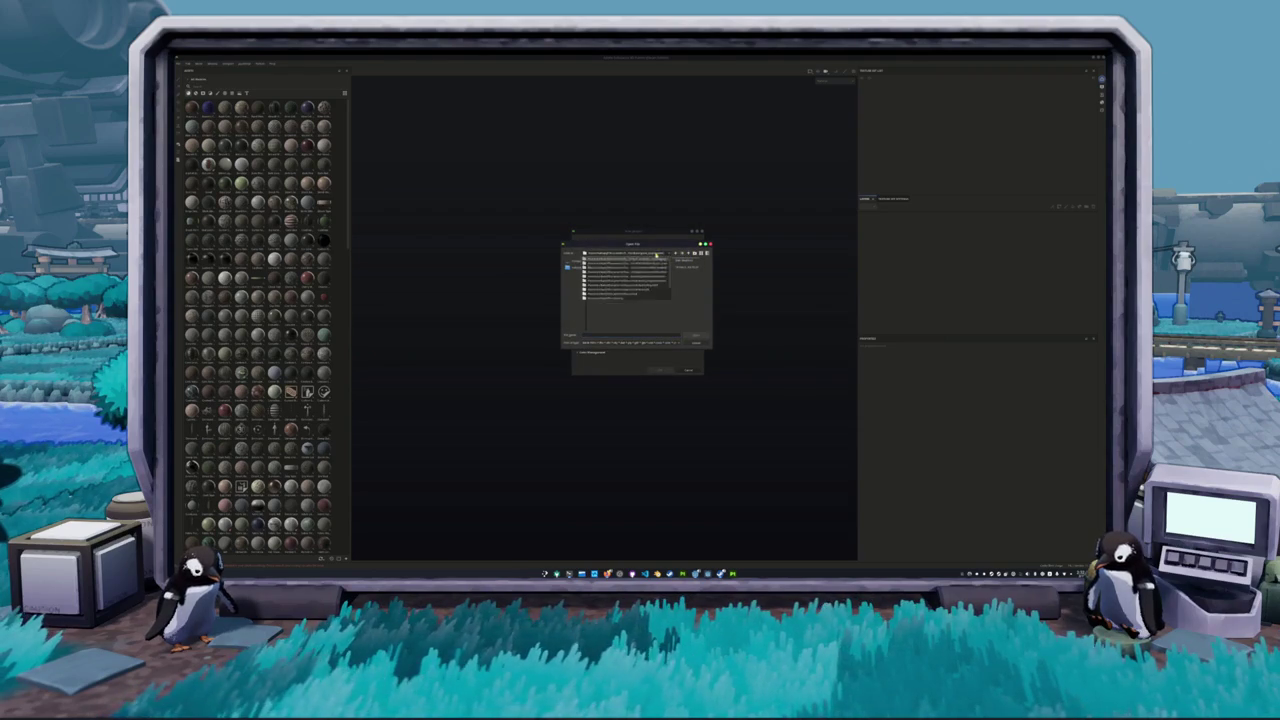
# - Browse through the project folders to the exported drone mesh and create the project with it
pyautogui.doubleClick(636, 295)
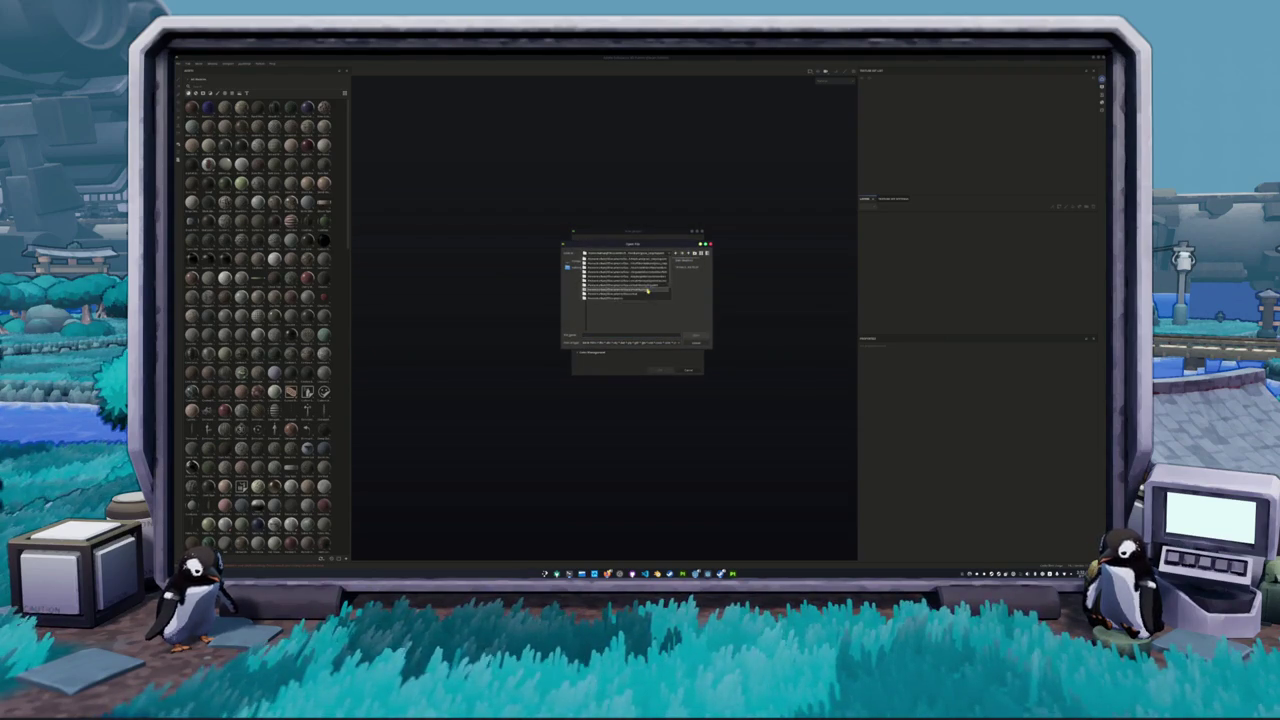
pyautogui.click(648, 291)
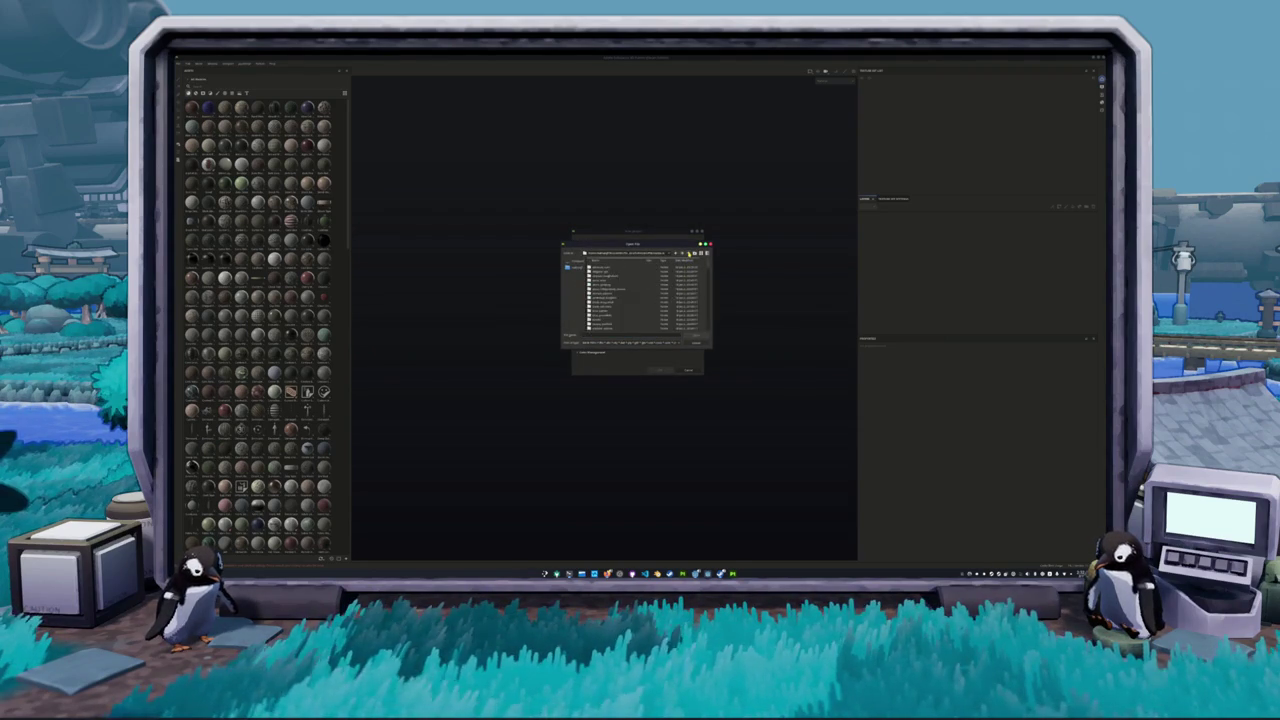
pyautogui.click(691, 253)
pyautogui.doubleClick(612, 288)
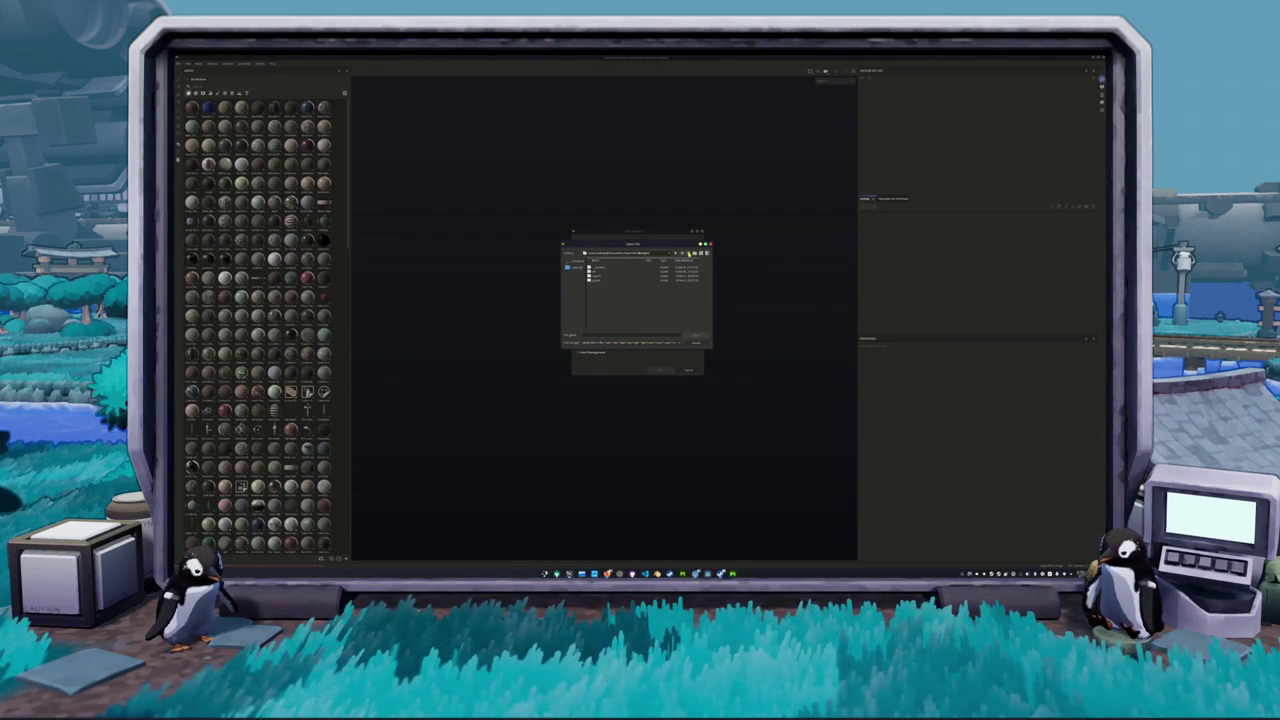
pyautogui.doubleClick(598, 272)
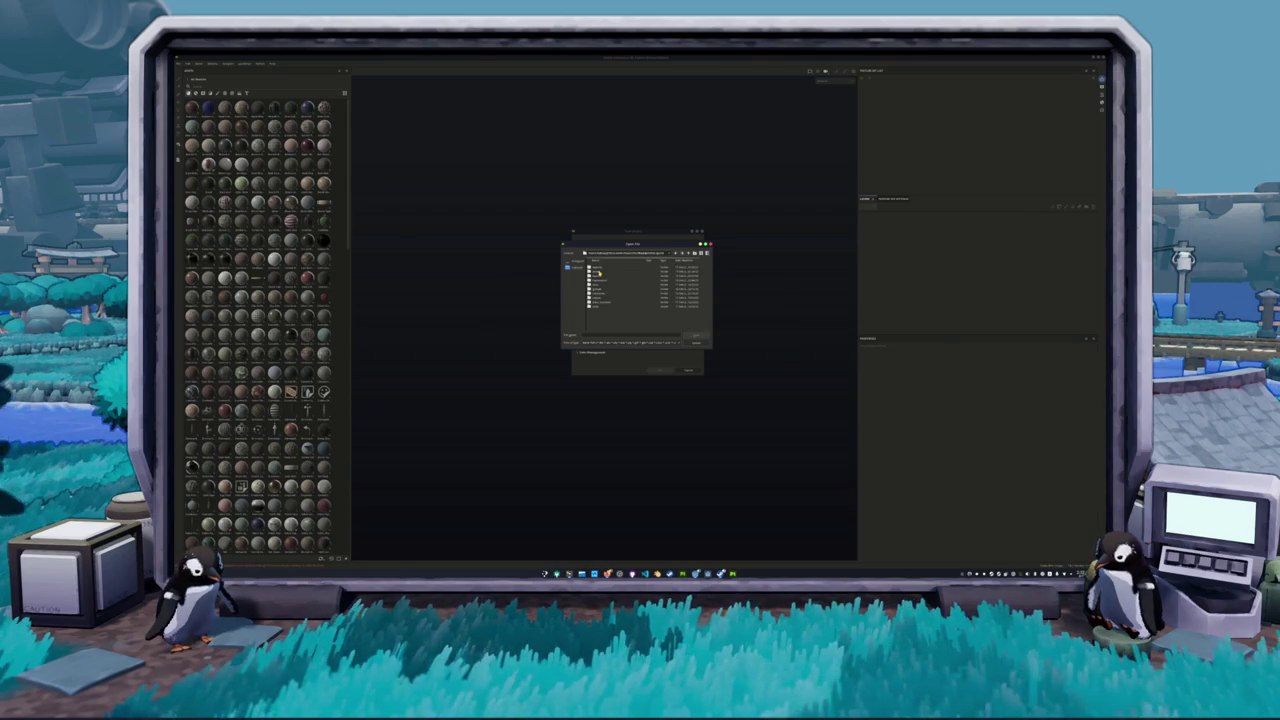
pyautogui.doubleClick(600, 274)
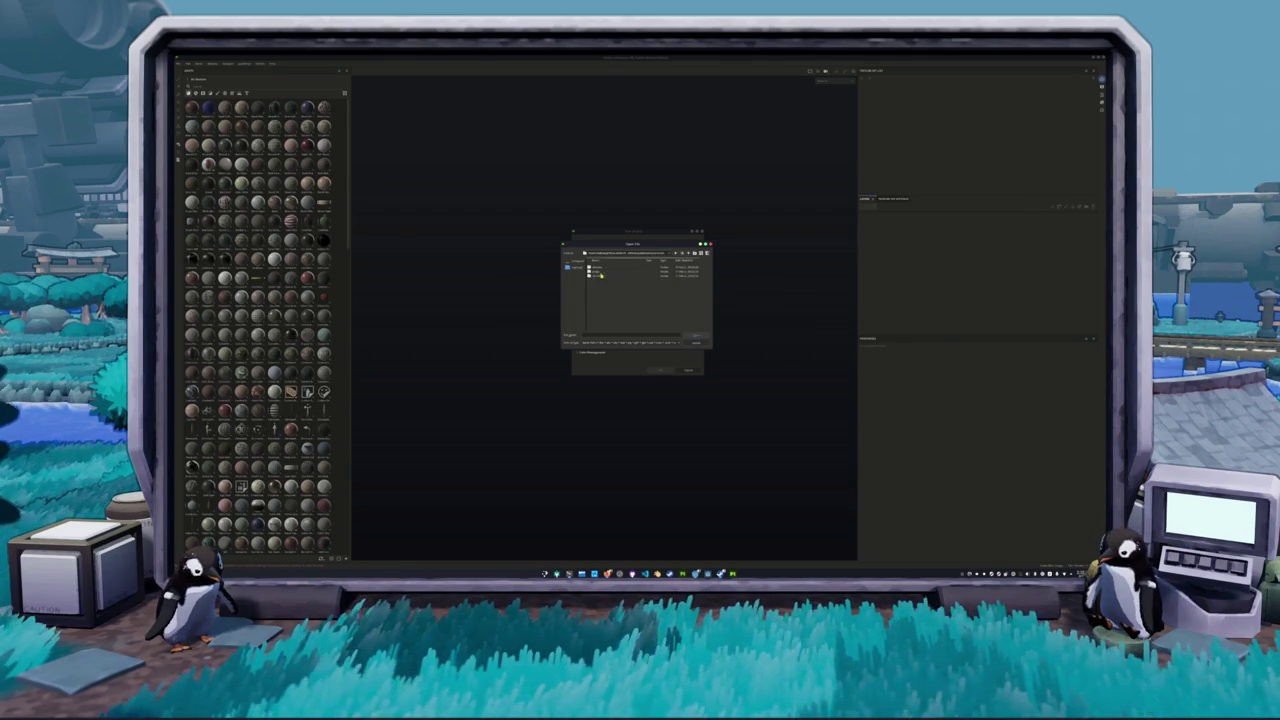
pyautogui.doubleClick(602, 269)
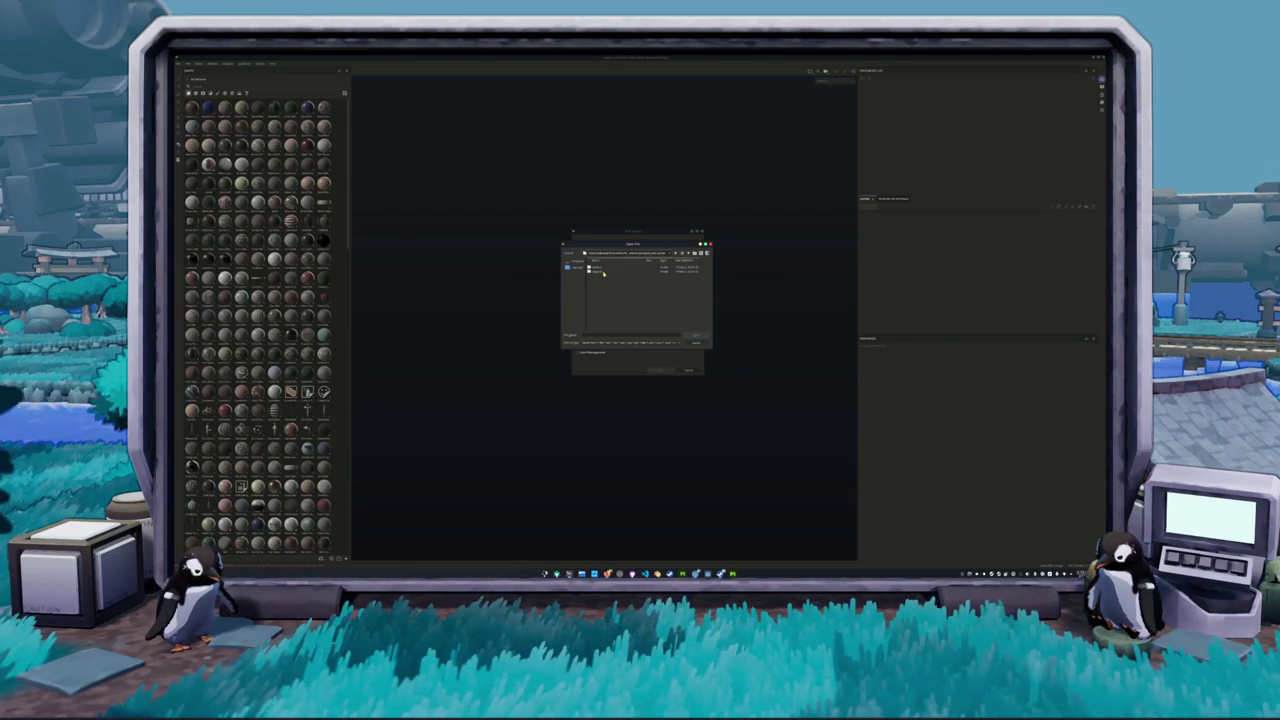
pyautogui.doubleClick(603, 270)
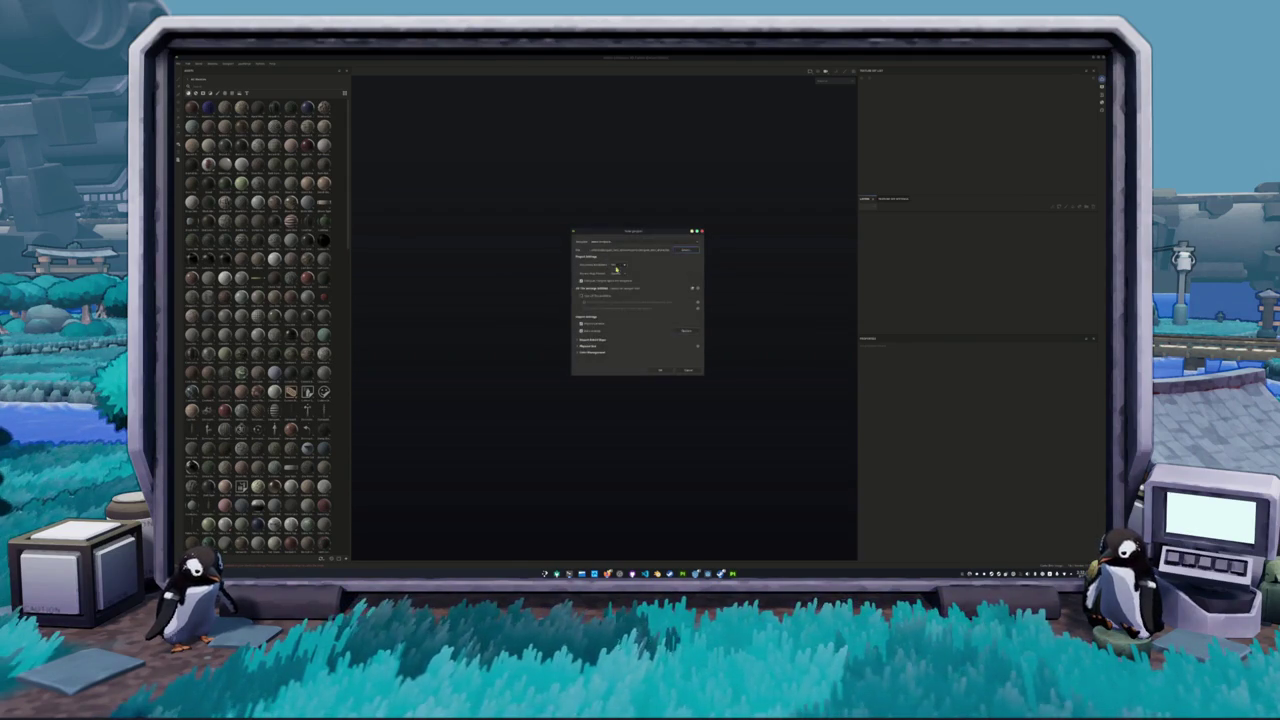
pyautogui.click(668, 370)
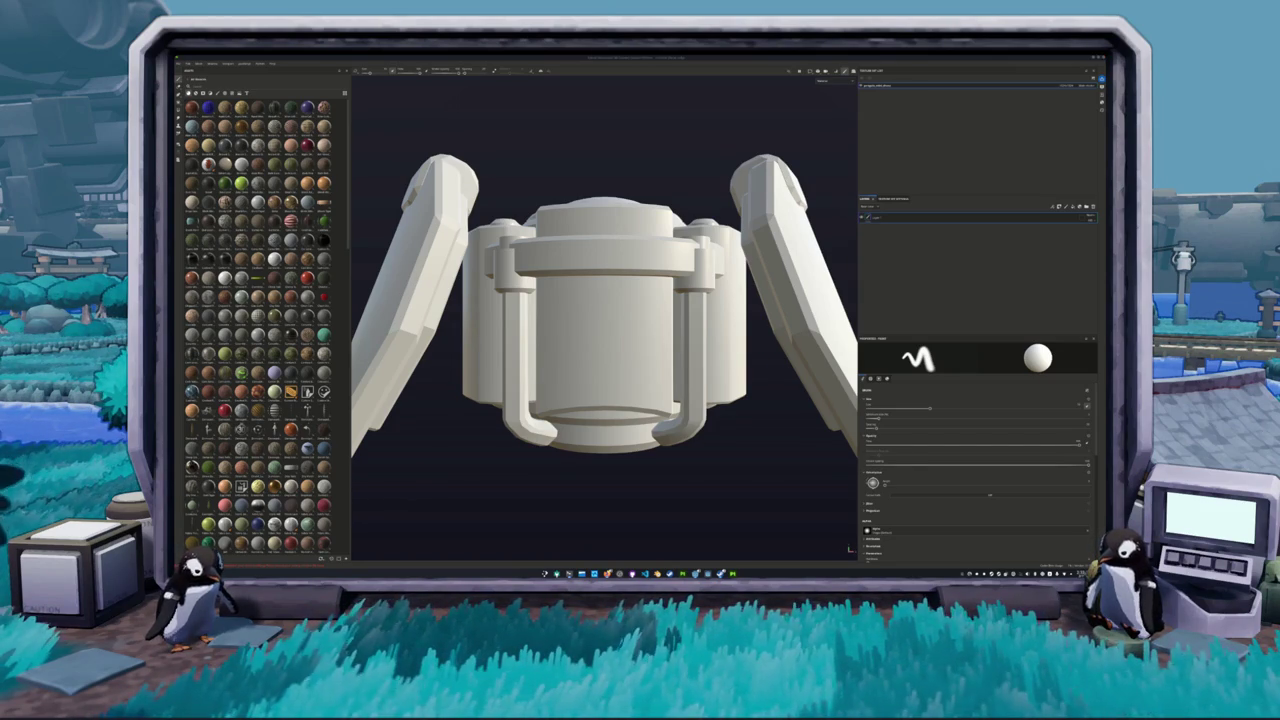
# - Bake the drone's mesh maps in Baking mode, then return to painting
pyautogui.scroll(-5, 600, 341)
pyautogui.moveTo(570, 341); pyautogui.dragTo(600, 341)
pyautogui.hotkey('ctrl', 'shift', 'b')
pyautogui.click(738, 552)
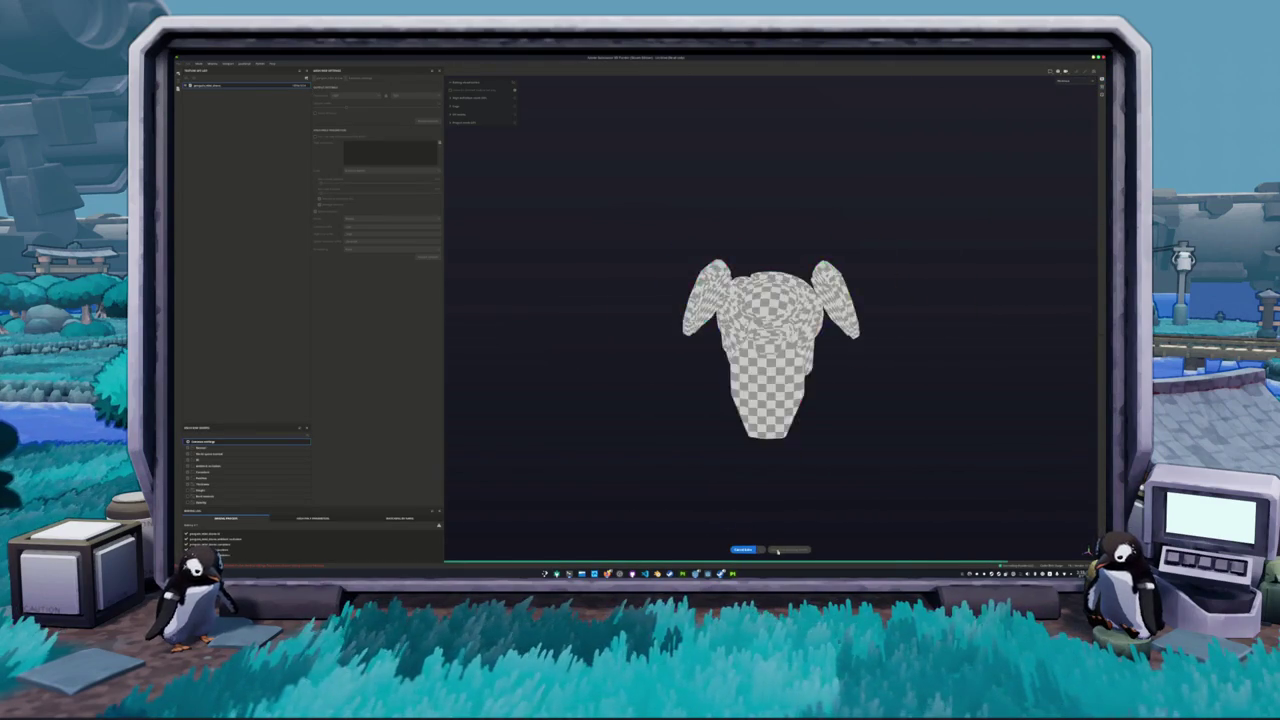
pyautogui.hotkey('ctrl', 'shift', 'b')
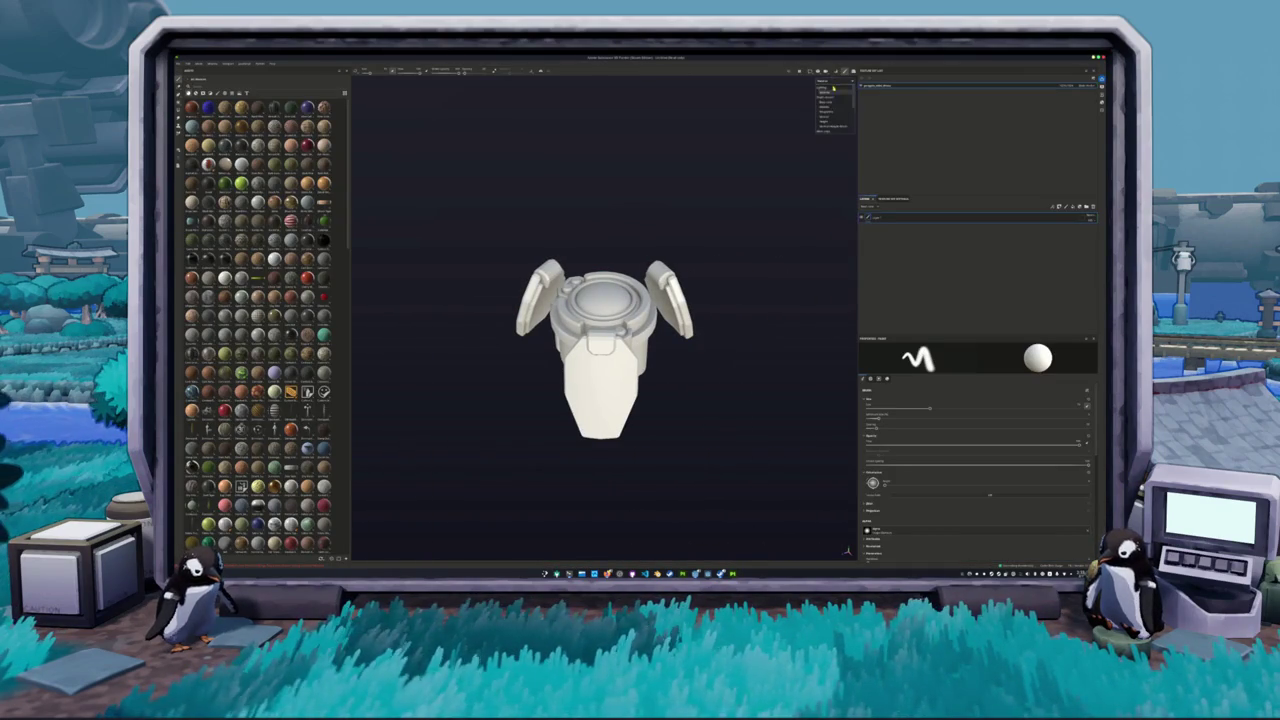
# - Search the shelf for 'wood', then drag a shelf material onto the drone's layer stack
pyautogui.scroll(-3, 258, 320)
pyautogui.write('wood')
pyautogui.click(195, 90)
pyautogui.moveTo(244, 112)
pyautogui.mouseDown()
pyautogui.moveTo(626, 238)
pyautogui.moveTo(942, 242)
pyautogui.mouseUp()
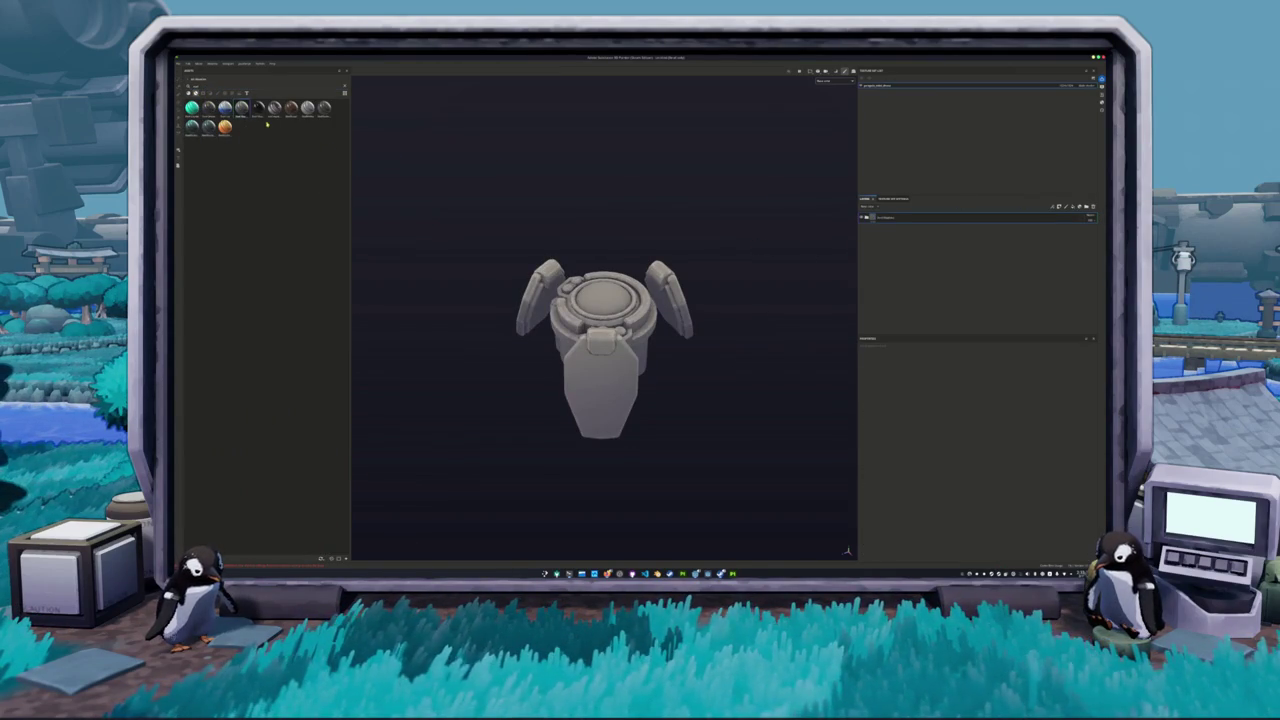
# - Duplicate the drone's material layer and expand its group to show the layers inside
pyautogui.moveTo(258, 113)
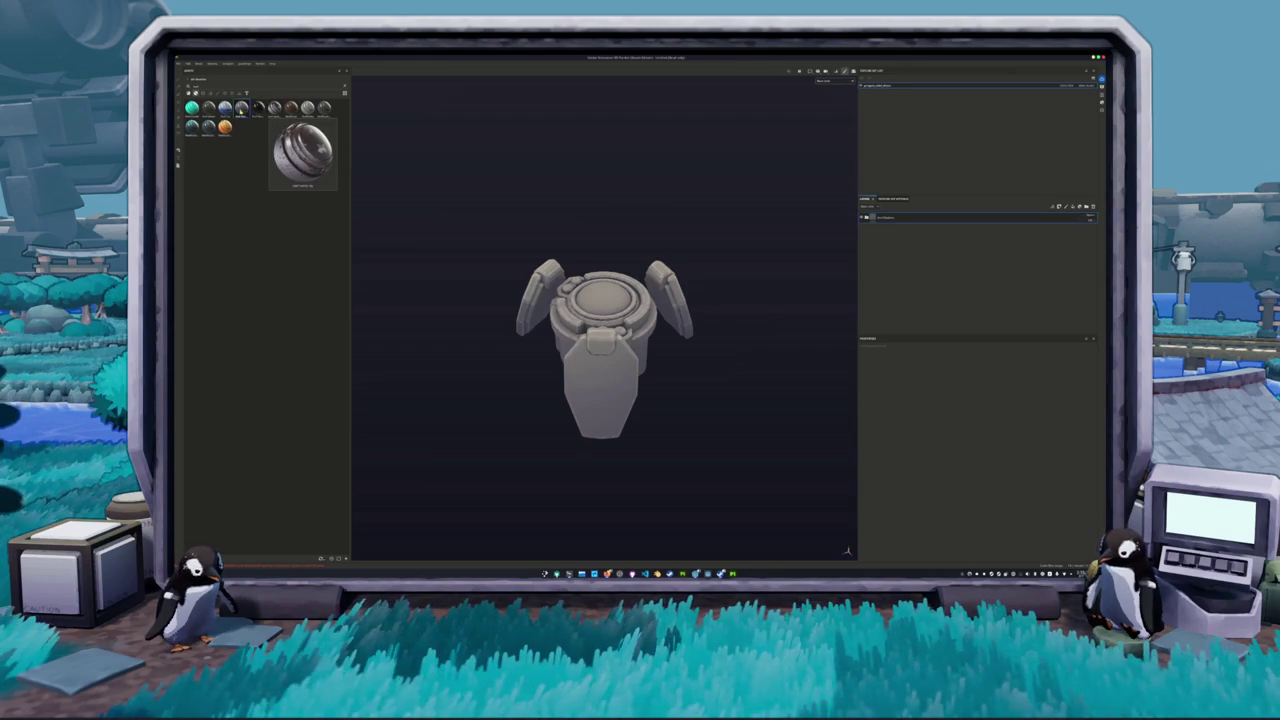
pyautogui.moveTo(205, 110)
pyautogui.click(877, 220)
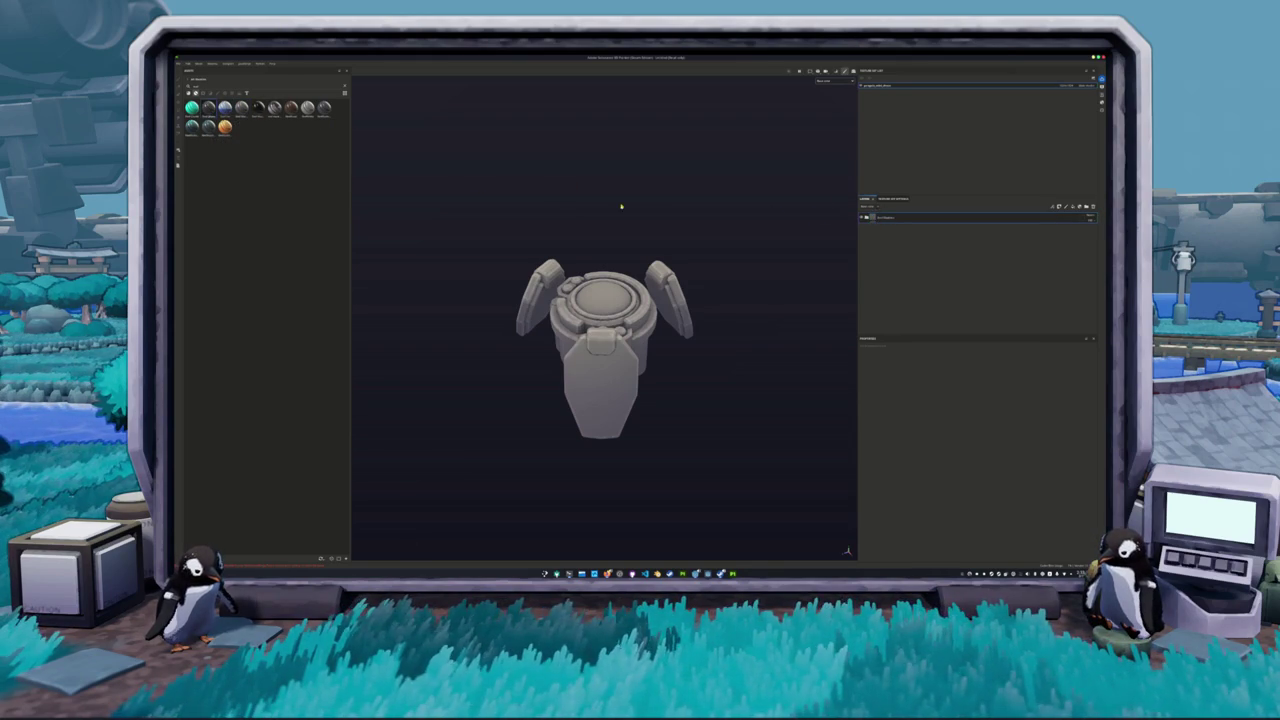
pyautogui.rightClick(866, 218)
pyautogui.click(880, 304)
pyautogui.click(866, 228)
# - Choose a viewport preview channel and switch to the paint tool
pyautogui.scroll(1, 805, 200)
pyautogui.click(823, 80)
pyautogui.click(826, 104)
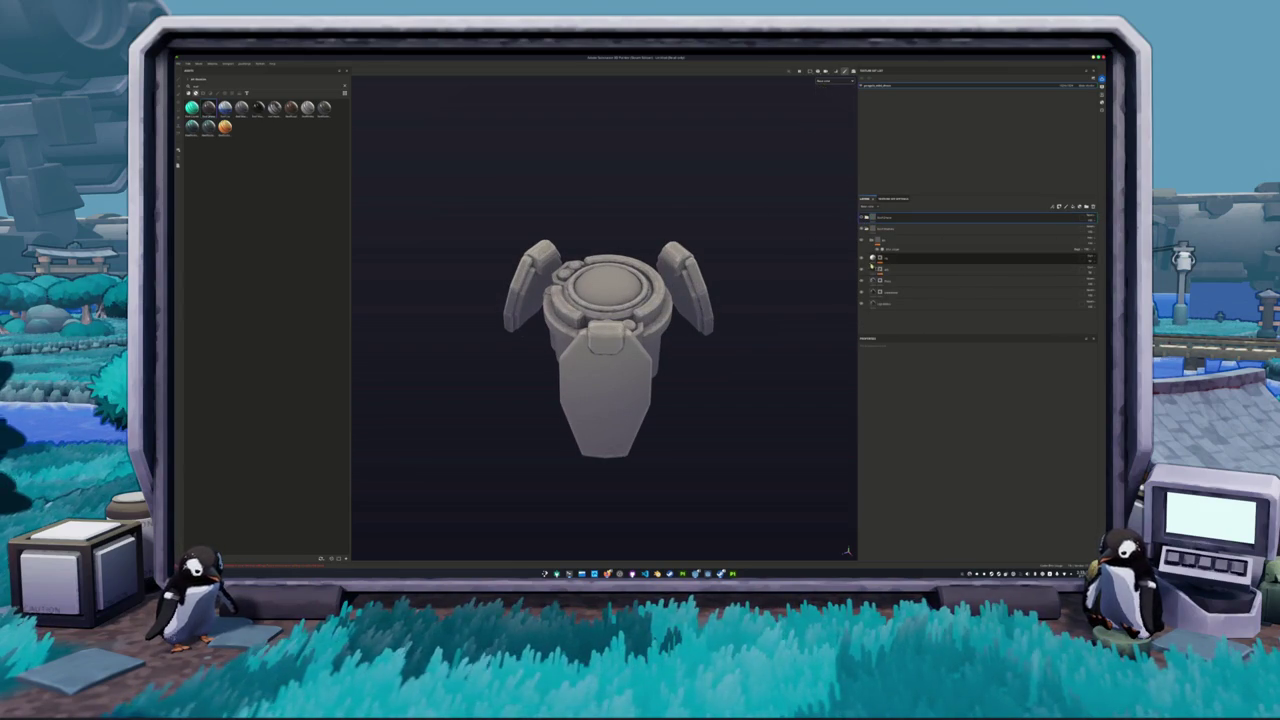
pyautogui.press('p')
pyautogui.moveTo(697, 330); pyautogui.dragTo(450, 240)
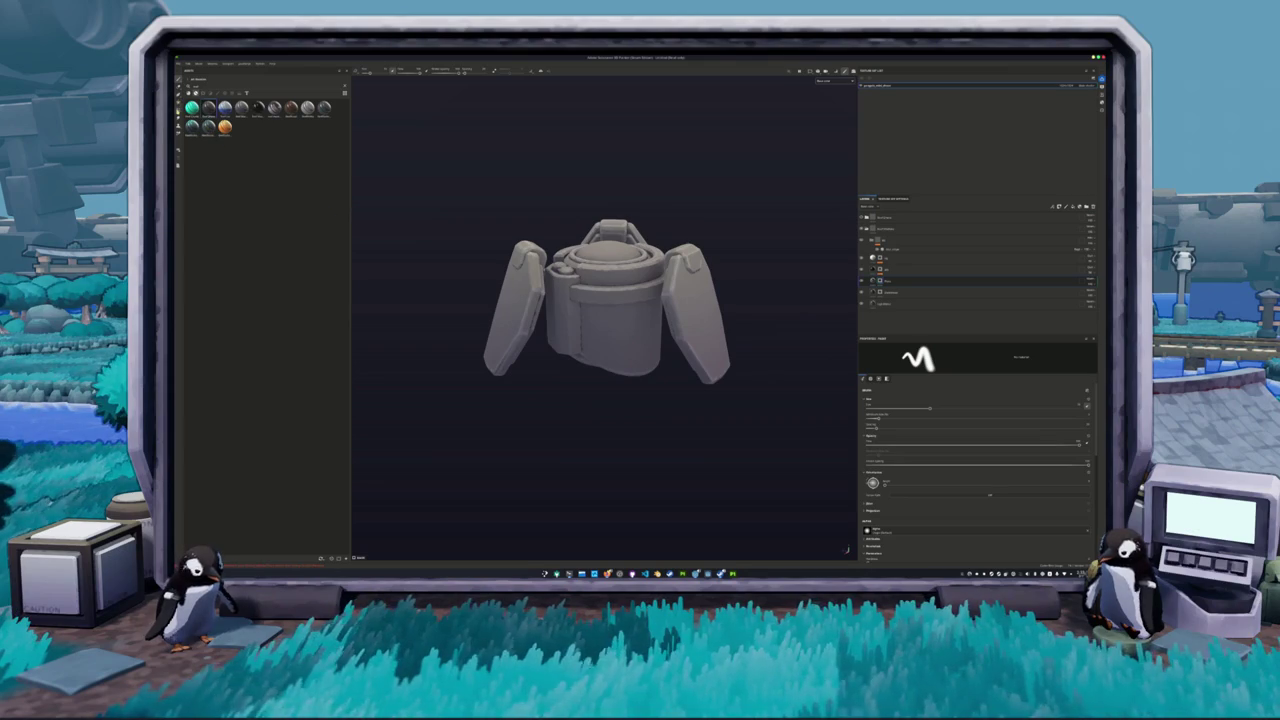
# - With the polygon fill tool, colour the top-disc ring, lower band and left cylinders dark reddish-brown
pyautogui.click(178, 108)
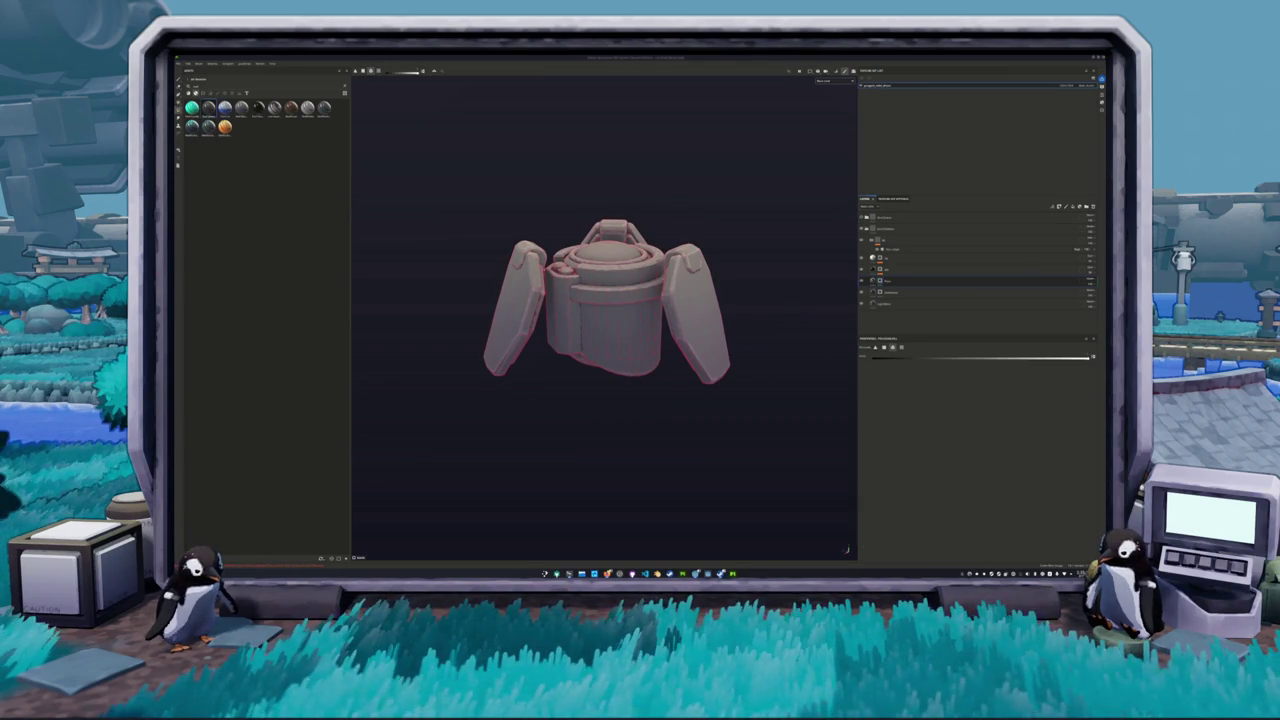
pyautogui.moveTo(723, 334); pyautogui.dragTo(546, 317)
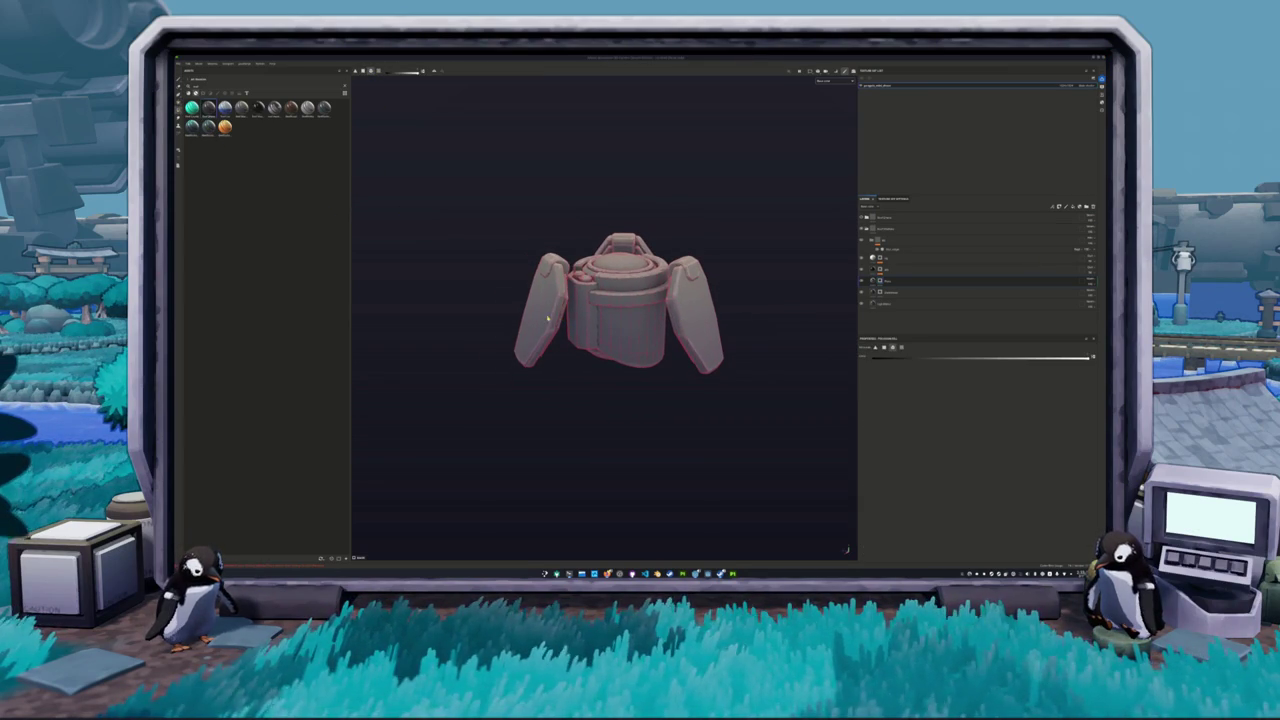
pyautogui.moveTo(694, 316); pyautogui.dragTo(555, 323)
pyautogui.moveTo(701, 336)
pyautogui.mouseDown()
pyautogui.moveTo(657, 336)
pyautogui.moveTo(656, 295)
pyautogui.mouseUp()
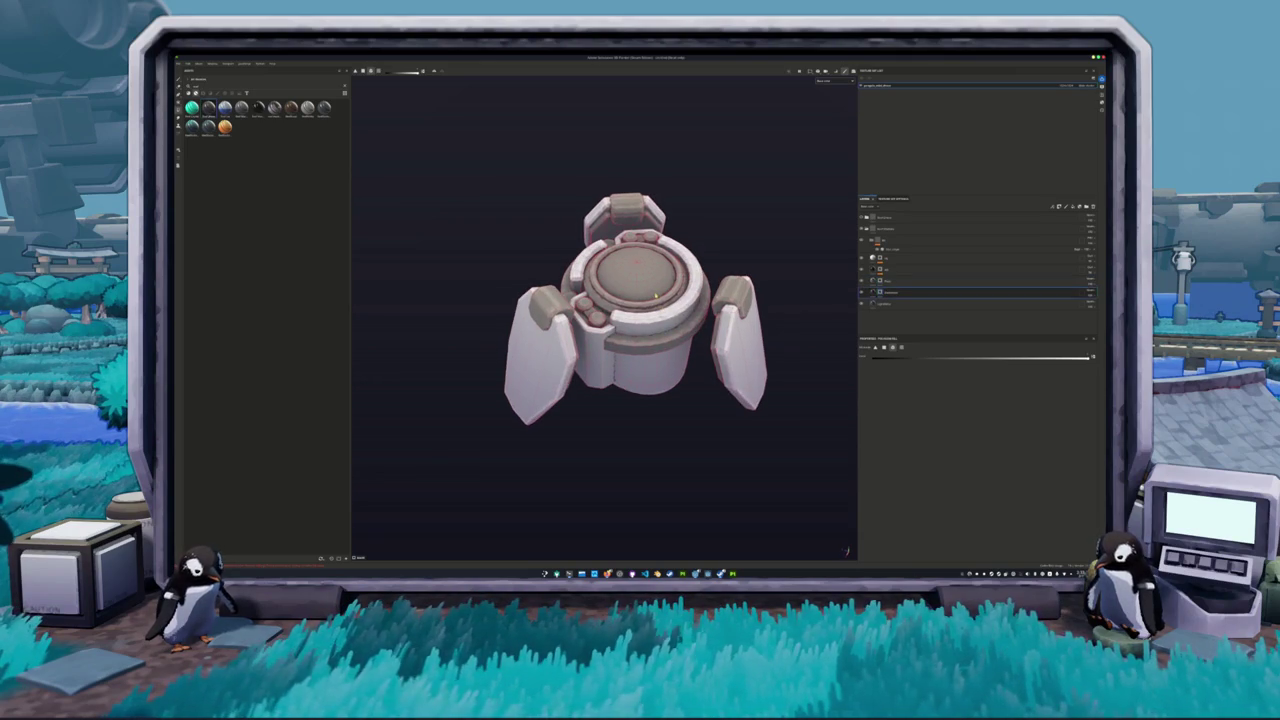
pyautogui.scroll(2, 656, 295)
pyautogui.click(648, 305)
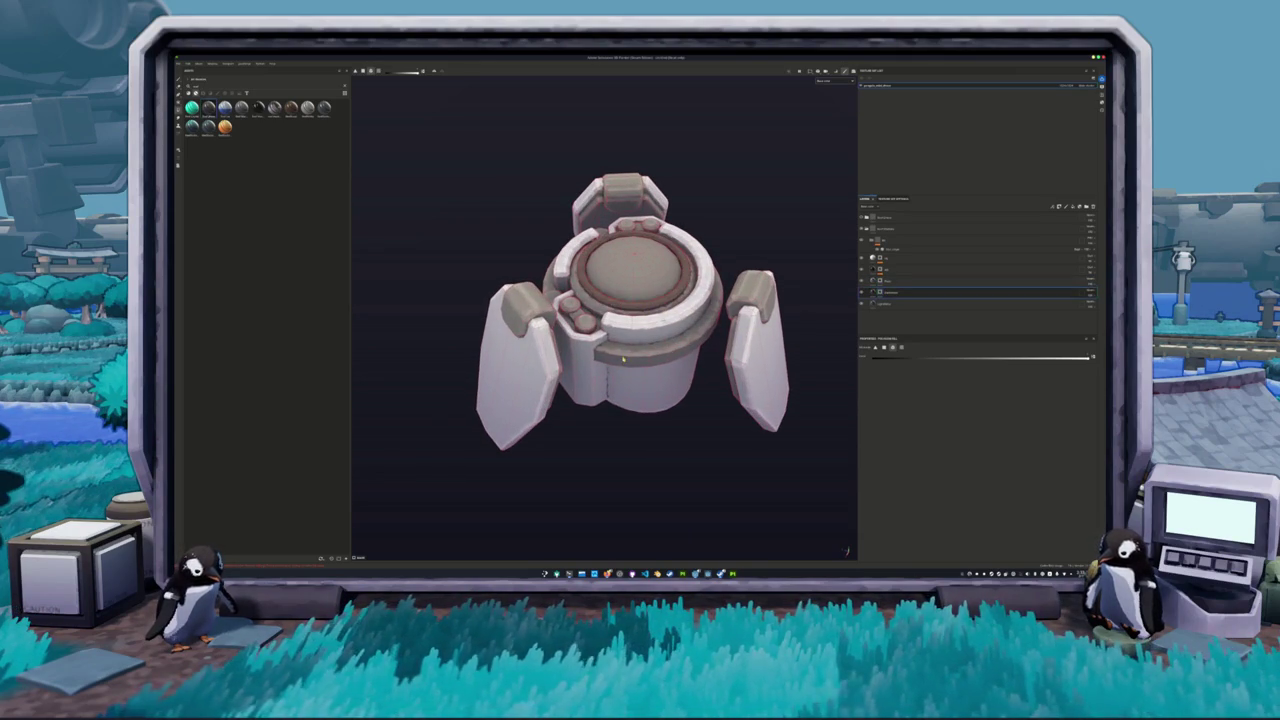
pyautogui.click(622, 358)
pyautogui.click(574, 304)
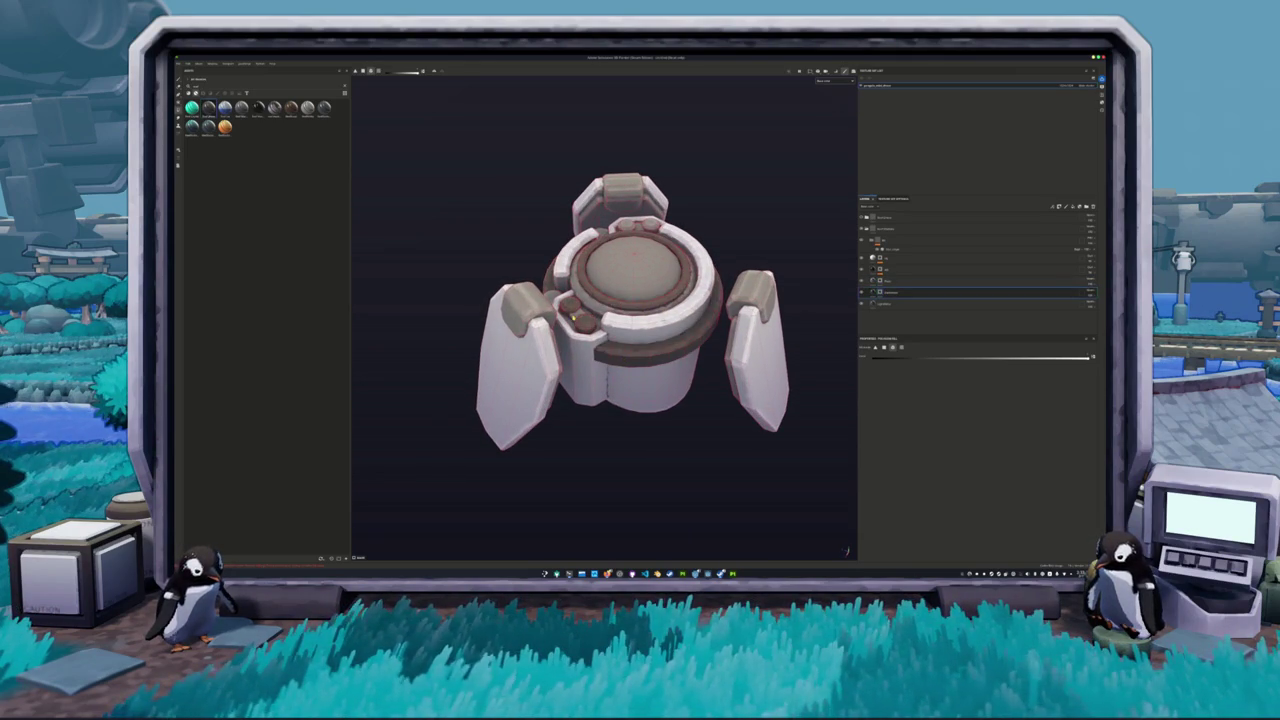
# - Colour the knobs on top of the ring, then orbit around to inspect the stylized drone
pyautogui.moveTo(576, 315); pyautogui.dragTo(619, 241)
pyautogui.click(624, 241)
pyautogui.click(638, 242)
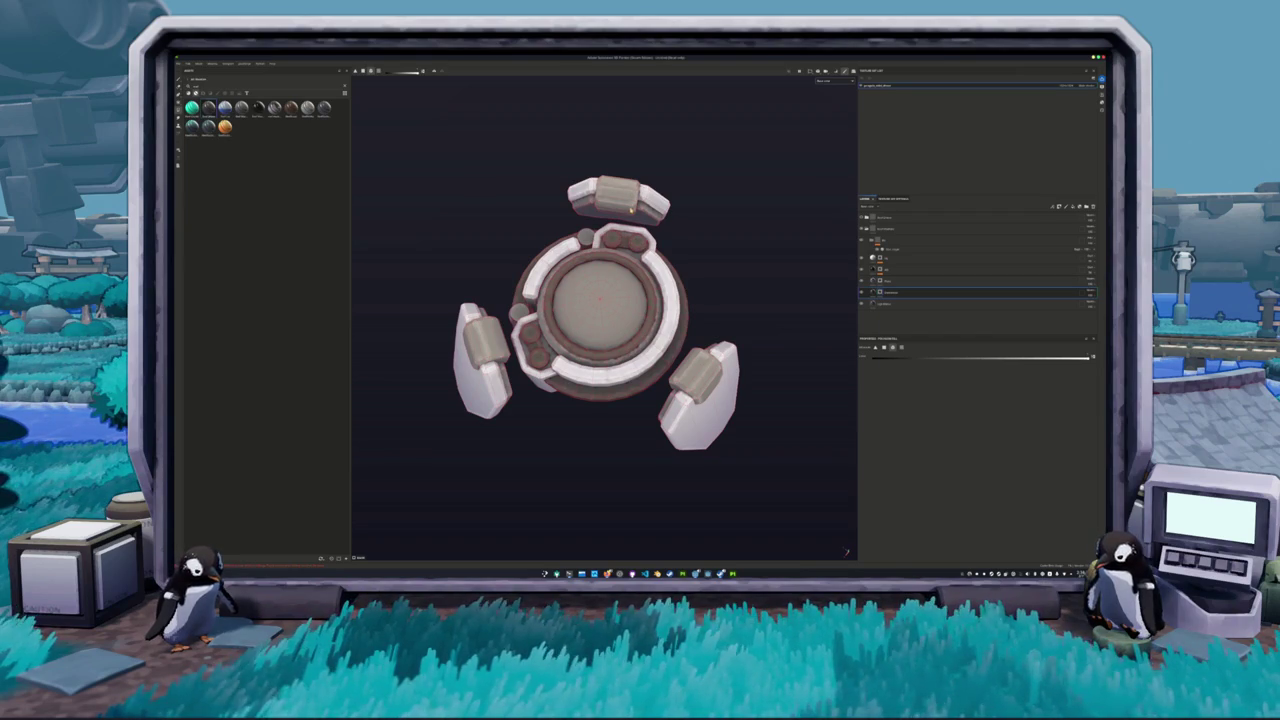
pyautogui.scroll(-2, 631, 210)
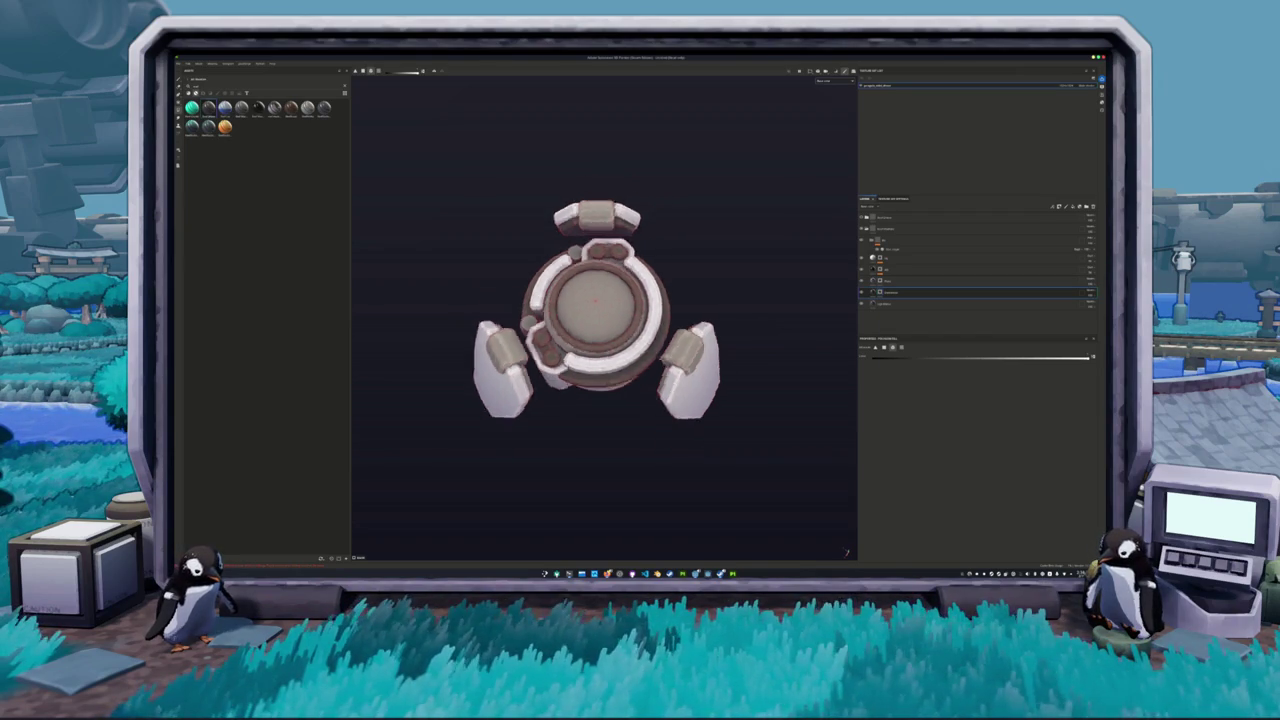
pyautogui.moveTo(631, 210); pyautogui.dragTo(716, 300)
pyautogui.moveTo(668, 373); pyautogui.dragTo(446, 354)
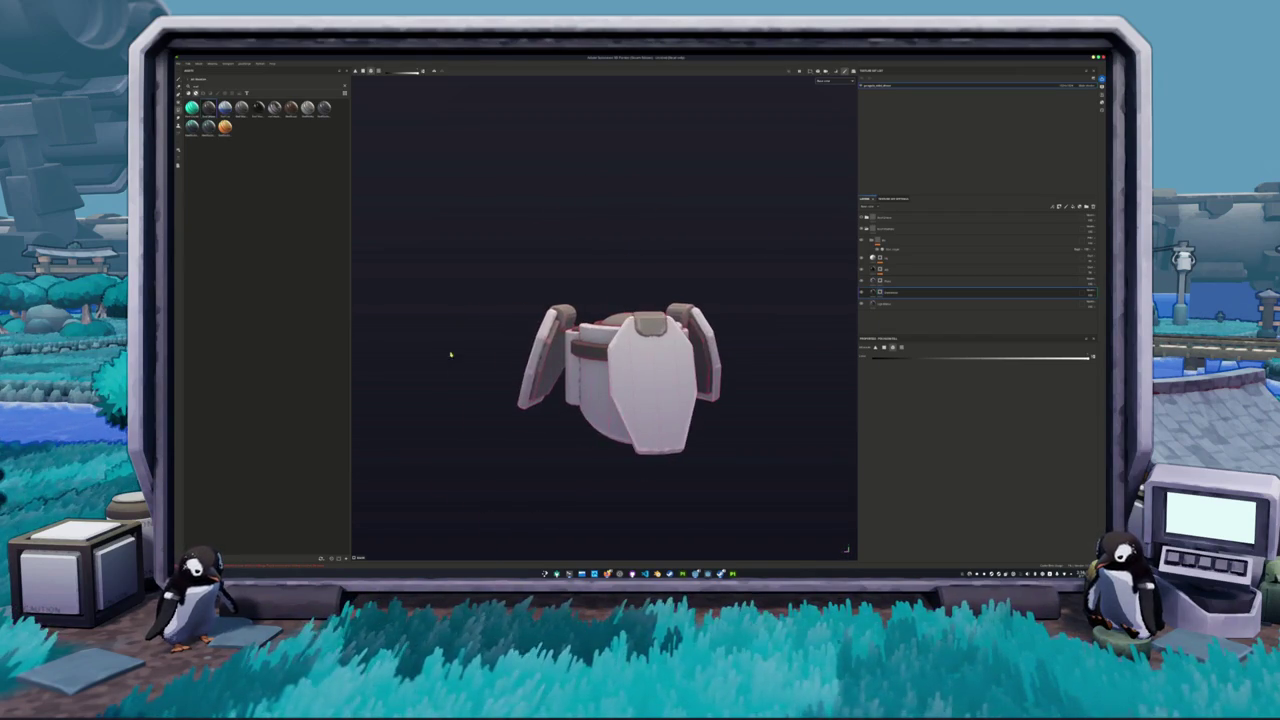
pyautogui.moveTo(549, 375)
pyautogui.mouseDown()
pyautogui.moveTo(566, 335)
pyautogui.moveTo(564, 357)
pyautogui.moveTo(627, 330)
pyautogui.moveTo(601, 343)
pyautogui.moveTo(606, 364)
pyautogui.moveTo(546, 295)
pyautogui.moveTo(457, 354)
pyautogui.moveTo(611, 282)
pyautogui.moveTo(703, 309)
pyautogui.moveTo(591, 269)
pyautogui.moveTo(550, 232)
pyautogui.moveTo(685, 342)
pyautogui.mouseUp()
pyautogui.scroll(3, 564, 357)
pyautogui.scroll(-5, 677, 274)
pyautogui.moveTo(677, 274)
pyautogui.mouseDown()
pyautogui.moveTo(489, 314)
pyautogui.moveTo(520, 200)
pyautogui.moveTo(545, 335)
pyautogui.moveTo(560, 300)
pyautogui.mouseUp()
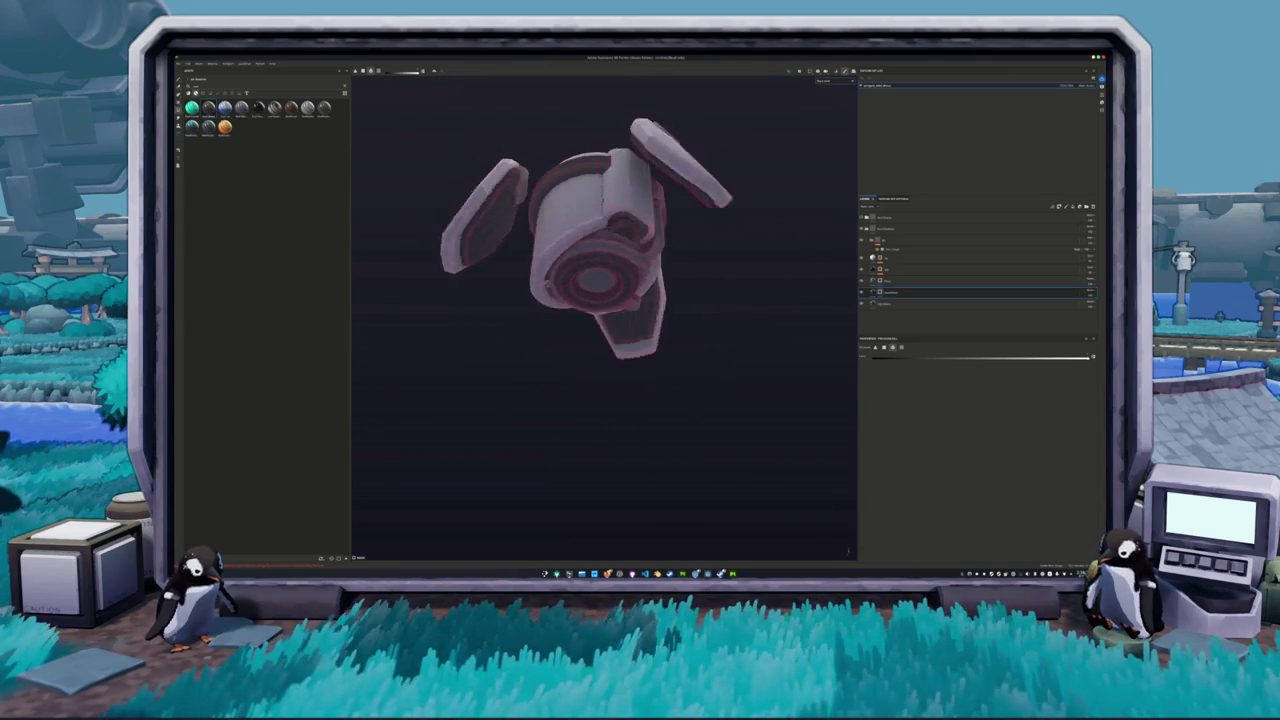
pyautogui.scroll(3, 660, 255)
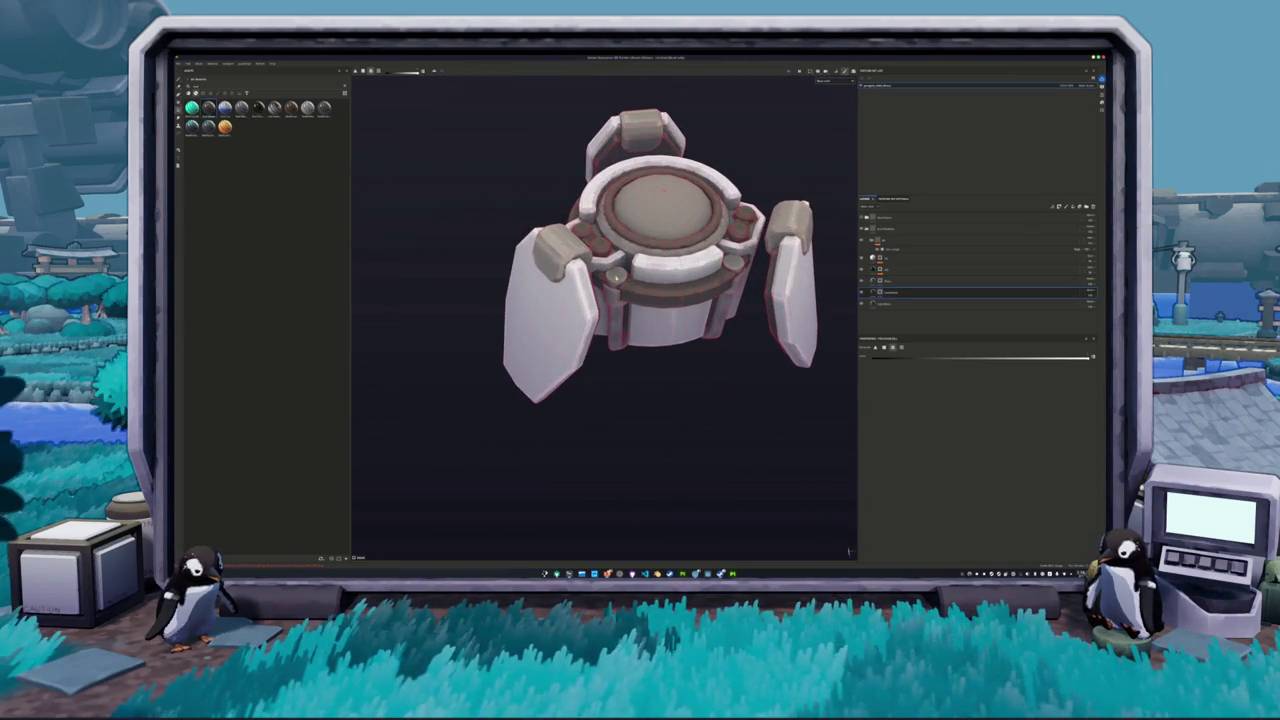
pyautogui.moveTo(661, 316); pyautogui.dragTo(622, 293)
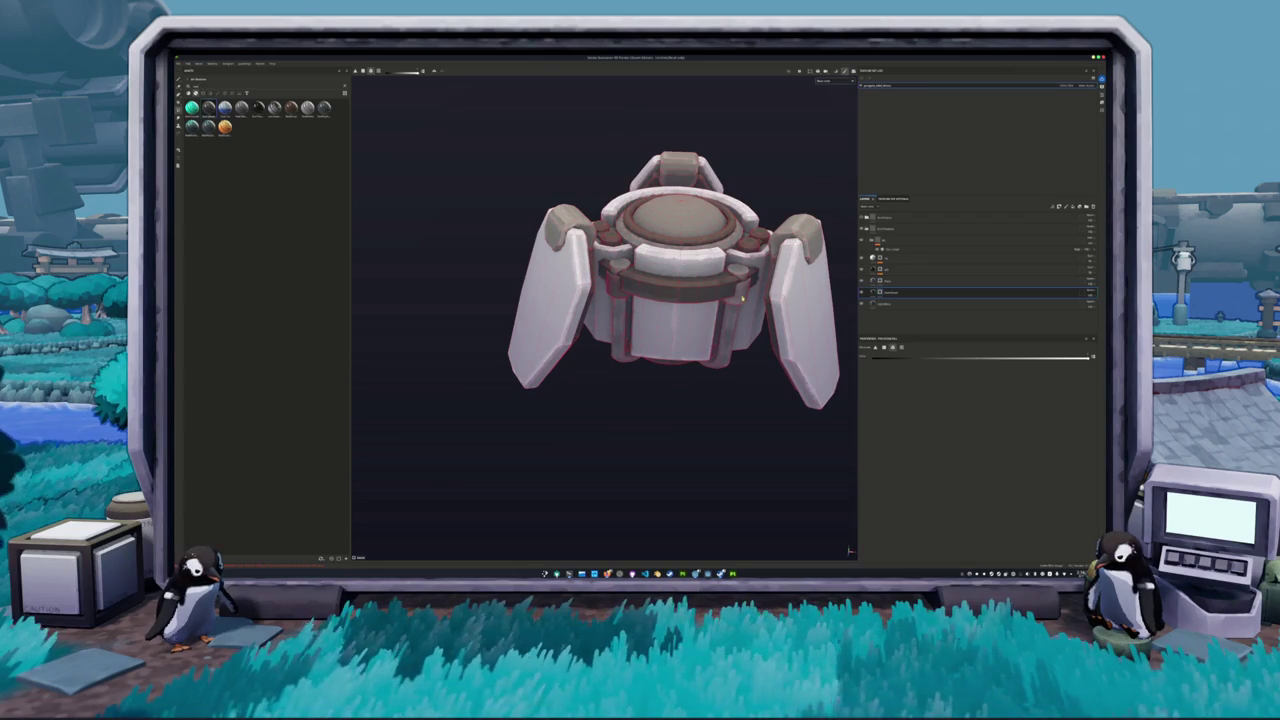
# - Save the textured drone project into its folder and open the Export Textures dialog
pyautogui.moveTo(630, 262)
pyautogui.mouseDown()
pyautogui.moveTo(641, 320)
pyautogui.moveTo(648, 263)
pyautogui.mouseUp()
pyautogui.scroll(-3, 641, 320)
pyautogui.moveTo(530, 272)
pyautogui.mouseDown()
pyautogui.moveTo(468, 238)
pyautogui.moveTo(480, 262)
pyautogui.mouseUp()
pyautogui.hotkey('ctrl', 's')
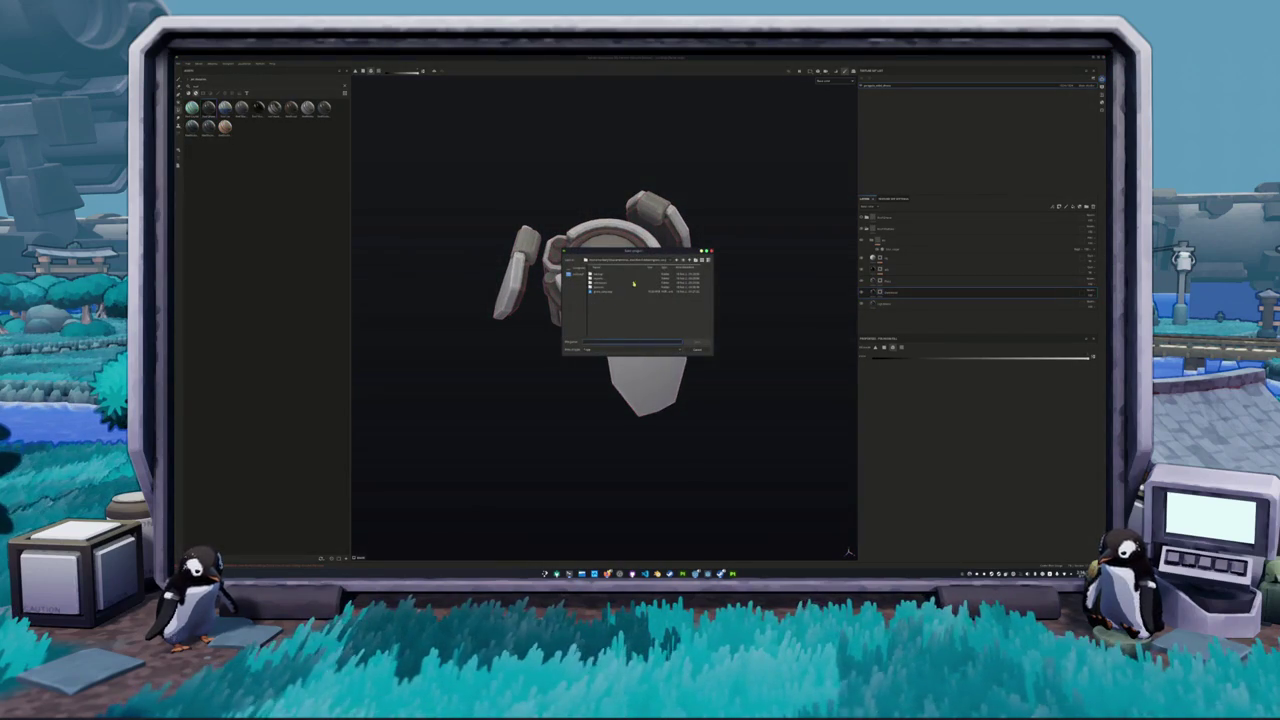
pyautogui.doubleClick(616, 292)
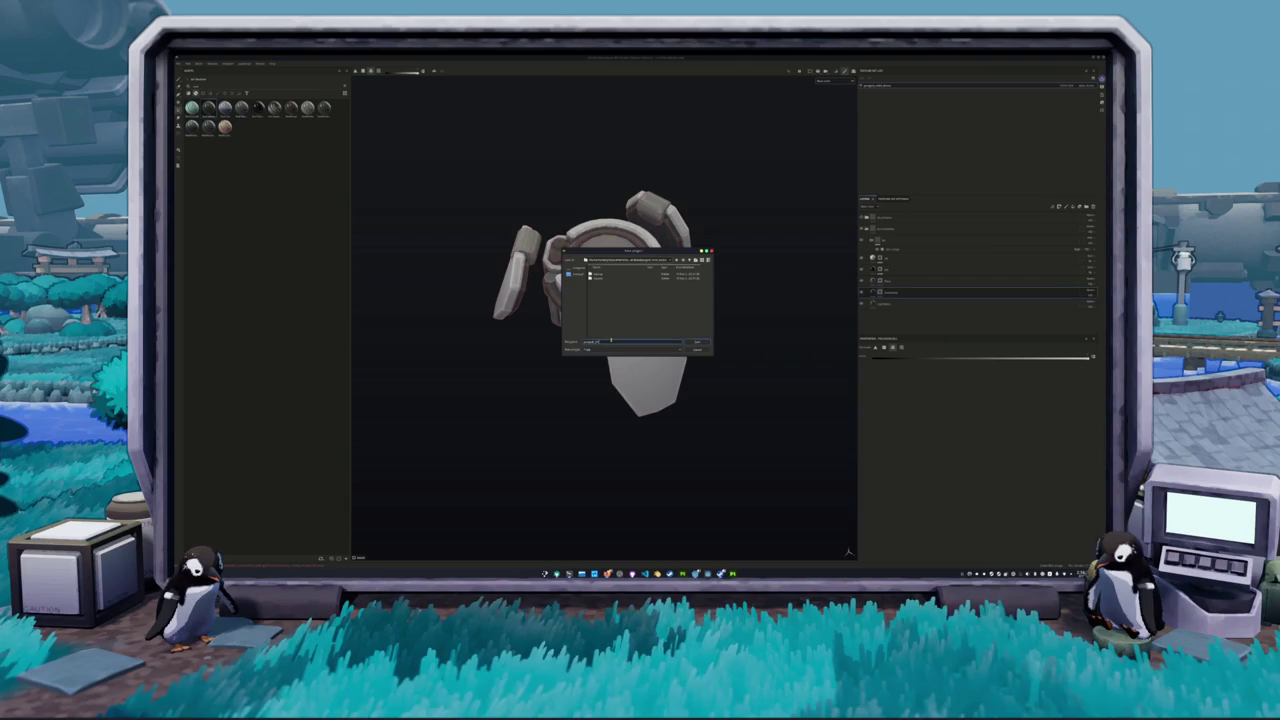
pyautogui.press('Return')
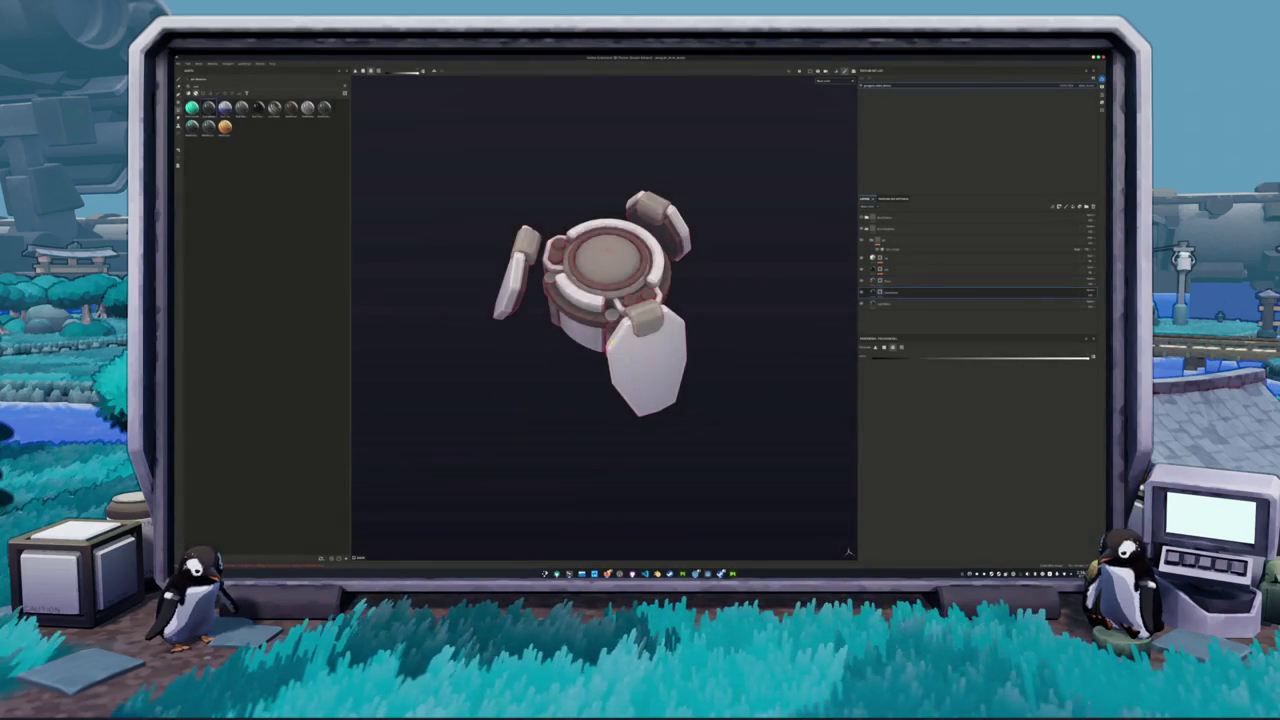
pyautogui.hotkey('ctrl', 'shift', 'e')
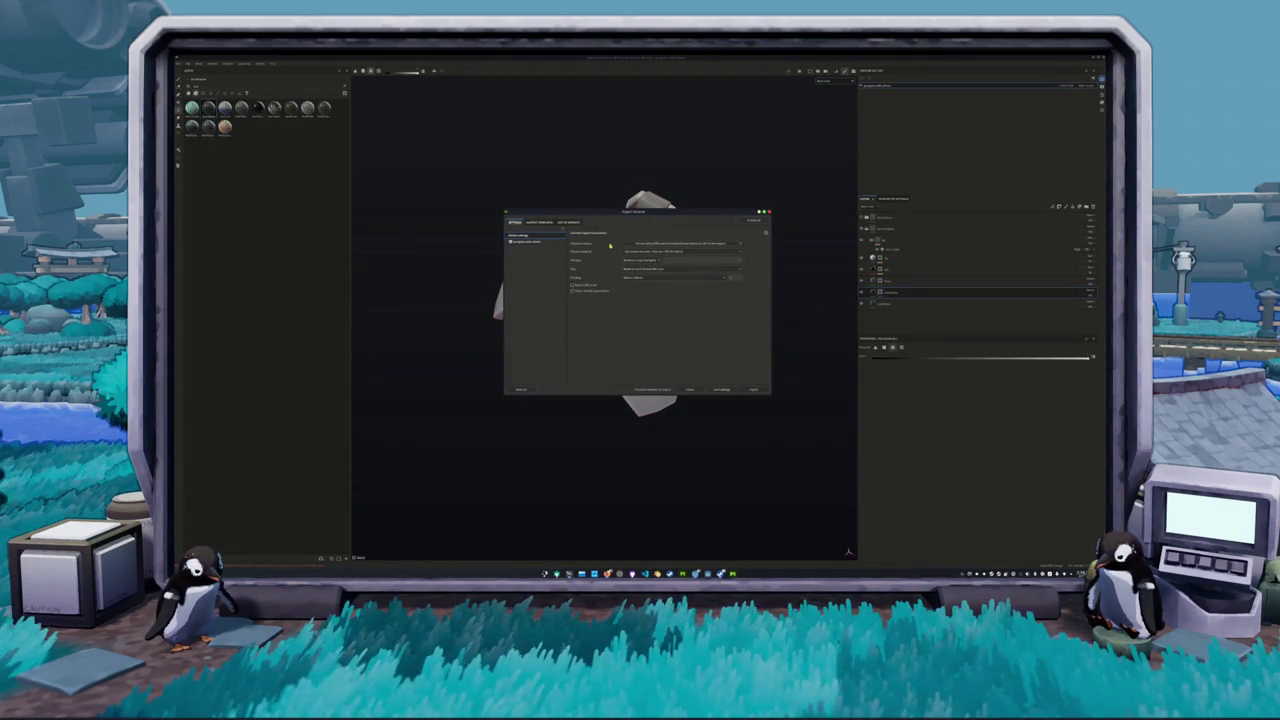
# - Create a new output folder as the destination and export the drone's PNG texture maps
pyautogui.click(656, 245)
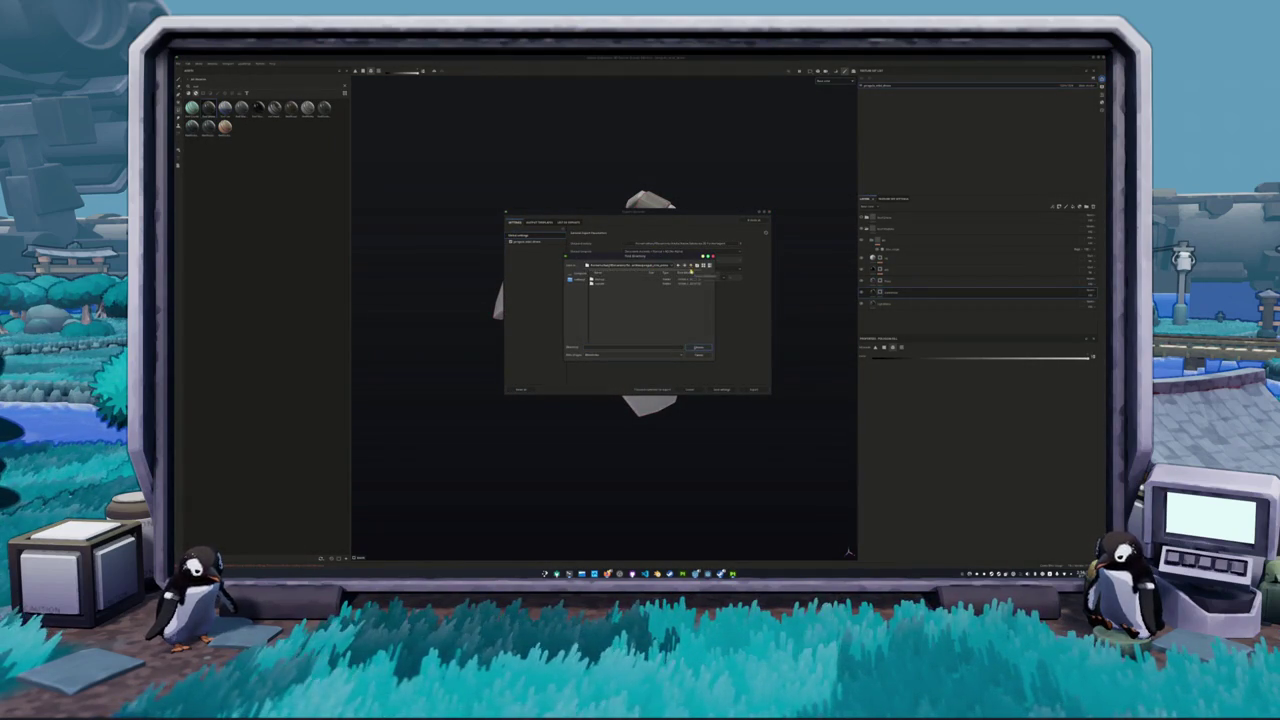
pyautogui.click(697, 265)
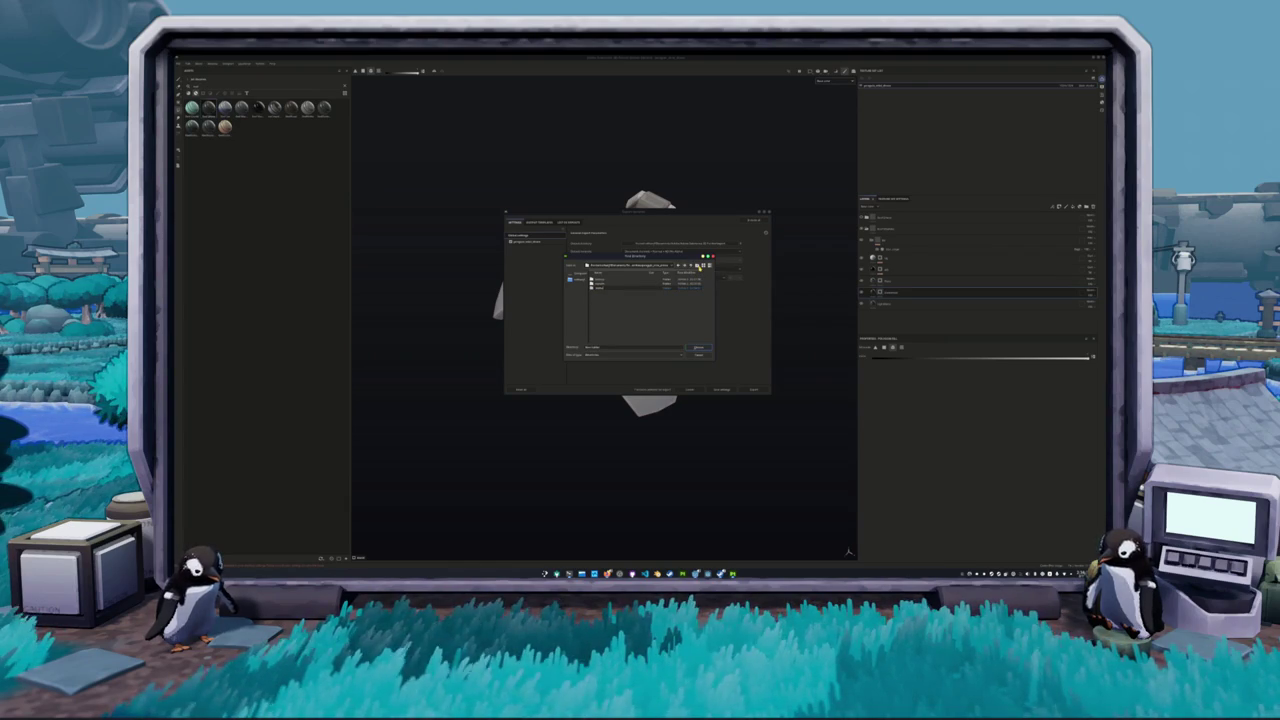
pyautogui.click(698, 347)
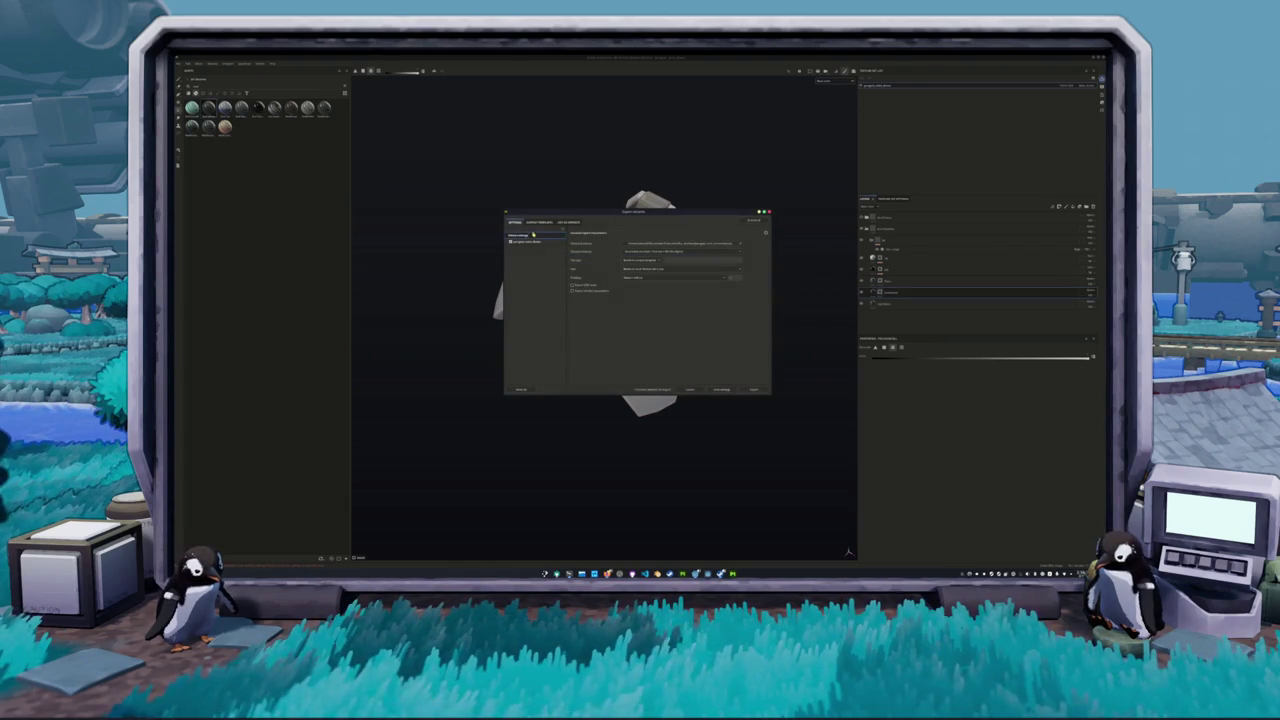
pyautogui.click(755, 390)
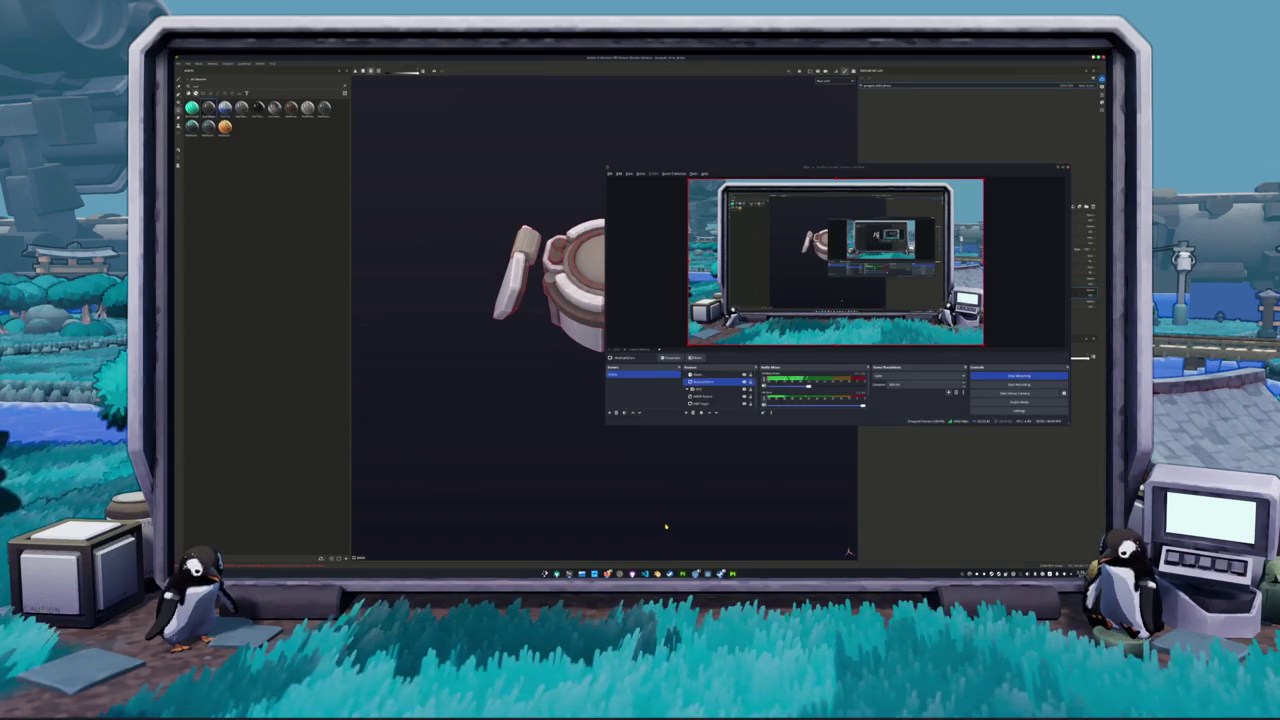
# - Bring Blender's UV Editing layout with the grey drone hub and arm panels back on screen
pyautogui.scroll(-2, 766, 298)
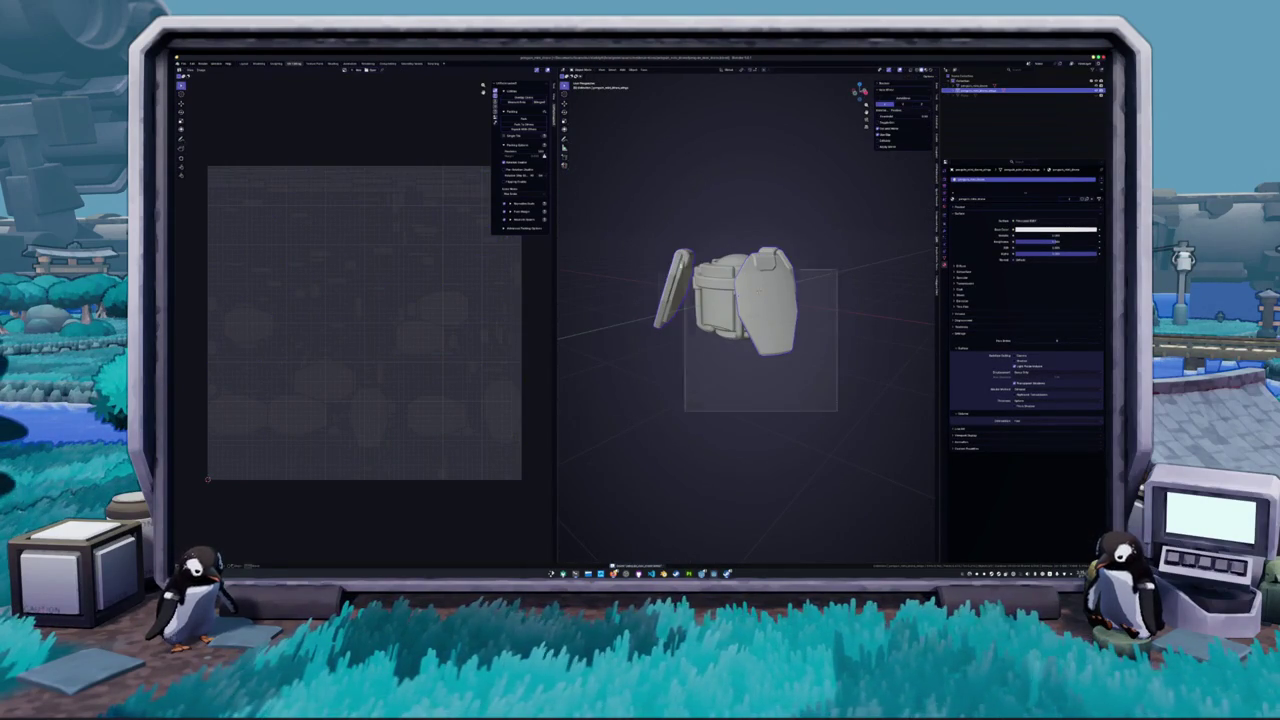
# - In Edit Mode, select the whole right wing with X-ray and rotate it toward horizontal
pyautogui.press('KP_7')
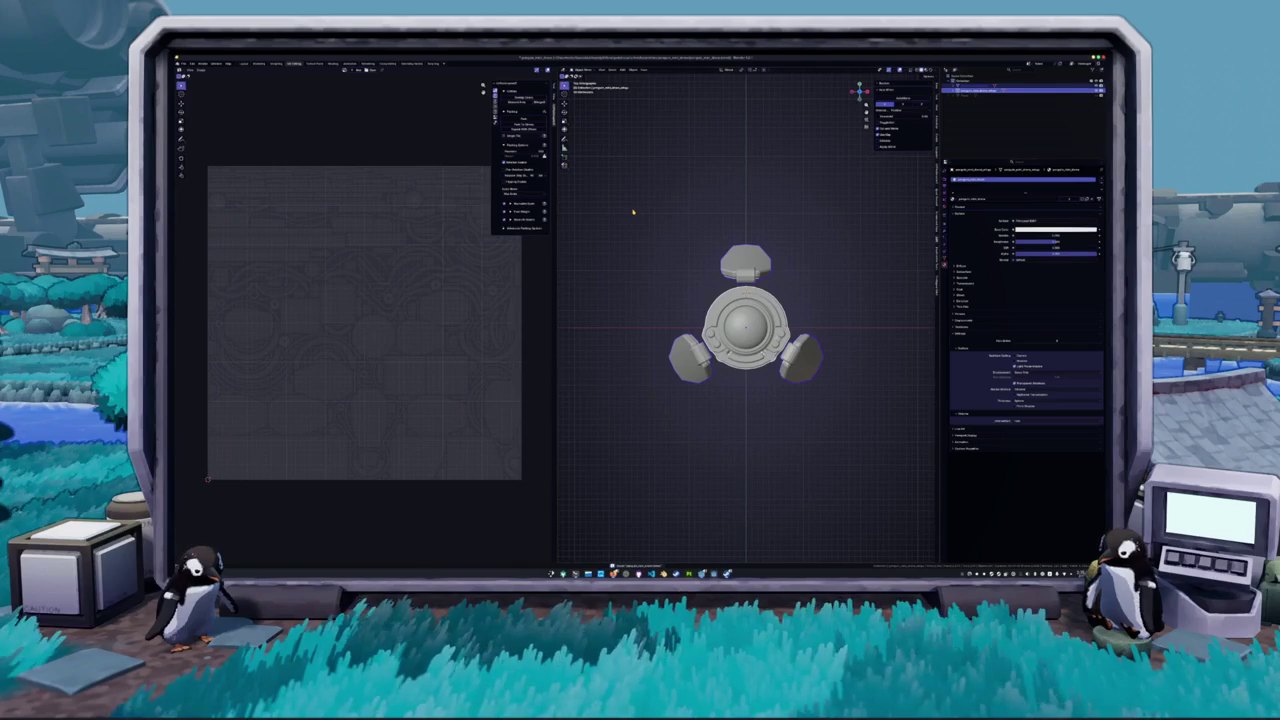
pyautogui.click(674, 266)
pyautogui.click(737, 265)
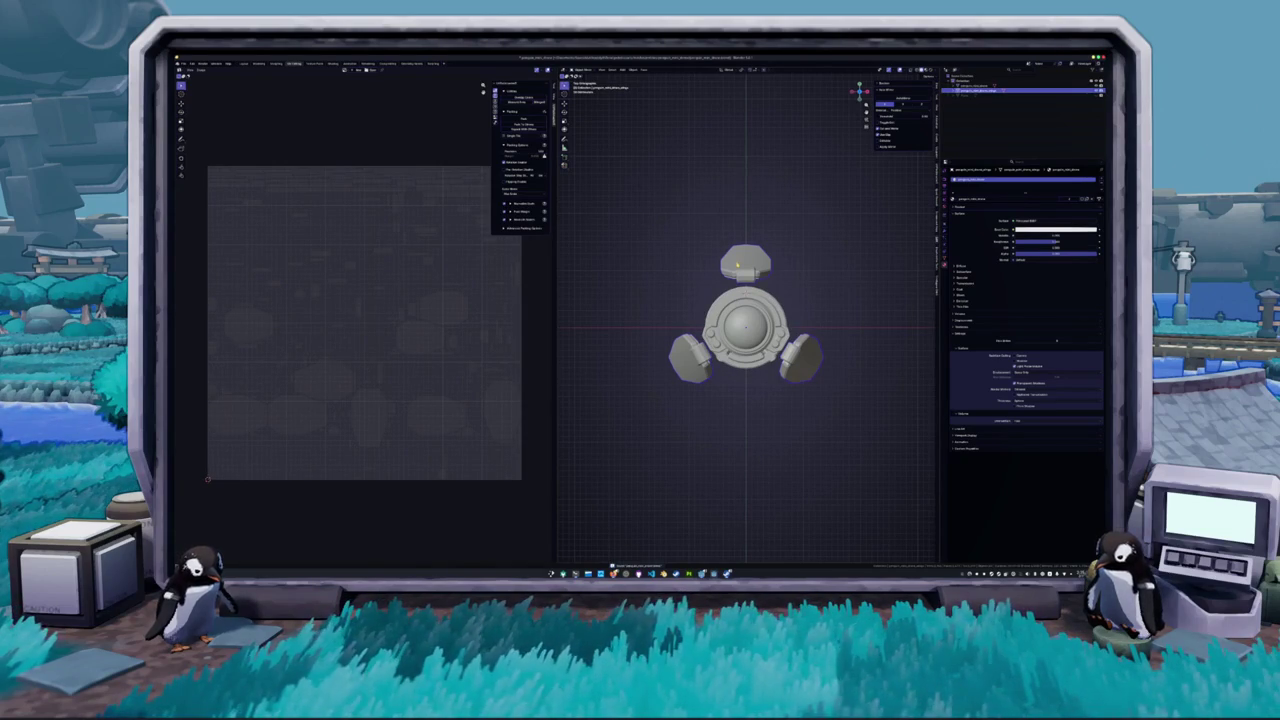
pyautogui.press('Tab')
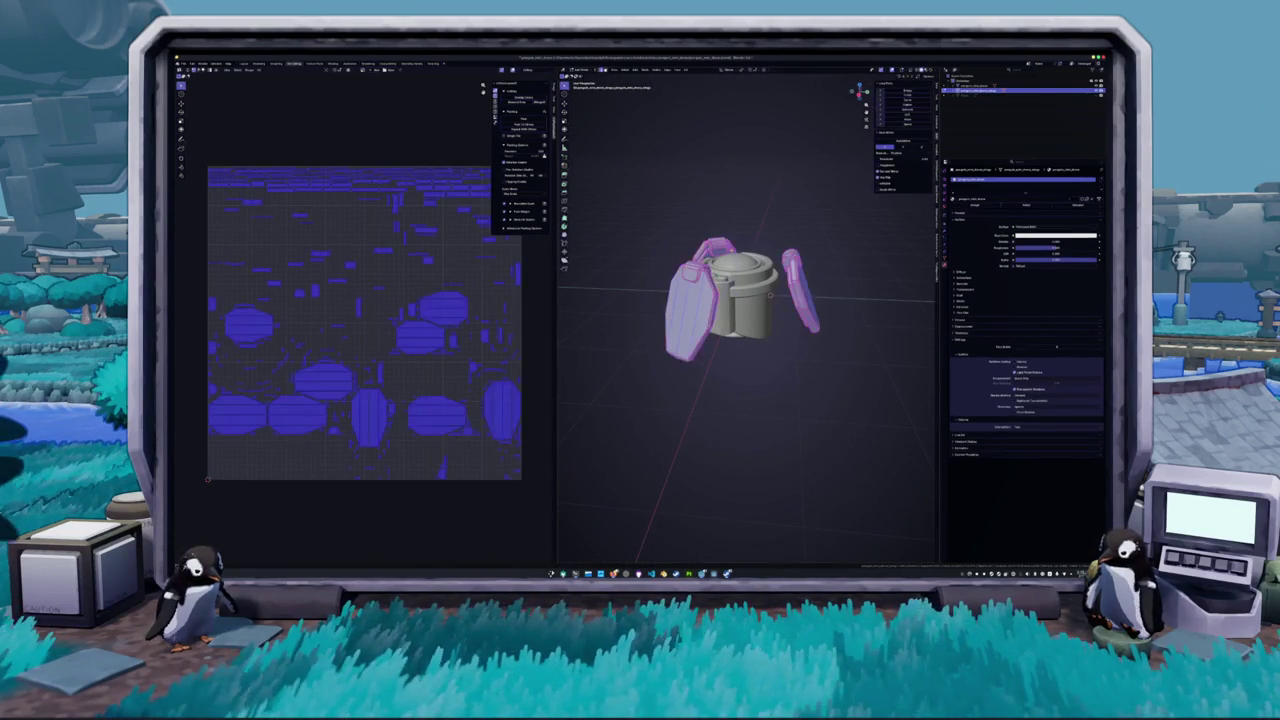
pyautogui.press('KP_3')
pyautogui.moveTo(852, 360); pyautogui.dragTo(774, 216)
pyautogui.press('r')
pyautogui.press('Escape')
pyautogui.hotkey('alt', 'z')
pyautogui.moveTo(850, 360); pyautogui.dragTo(776, 224)
pyautogui.hotkey('alt', 'z')
pyautogui.press('r')
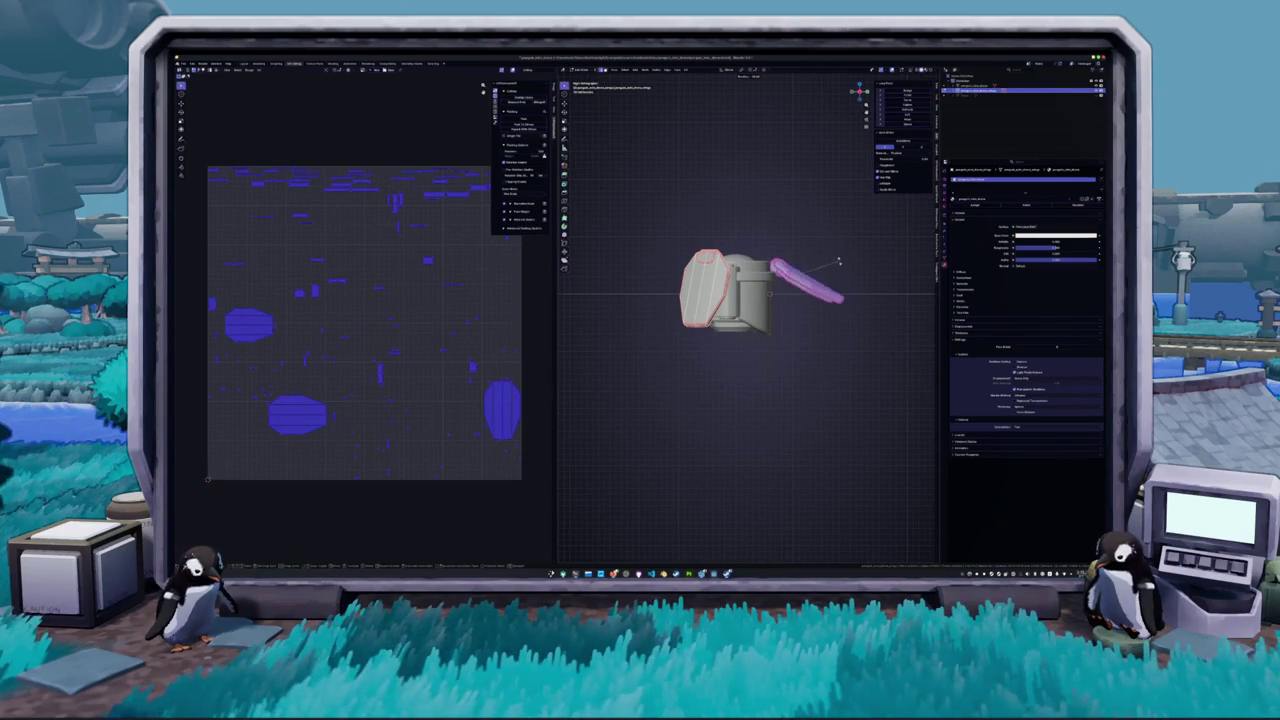
pyautogui.click(805, 212)
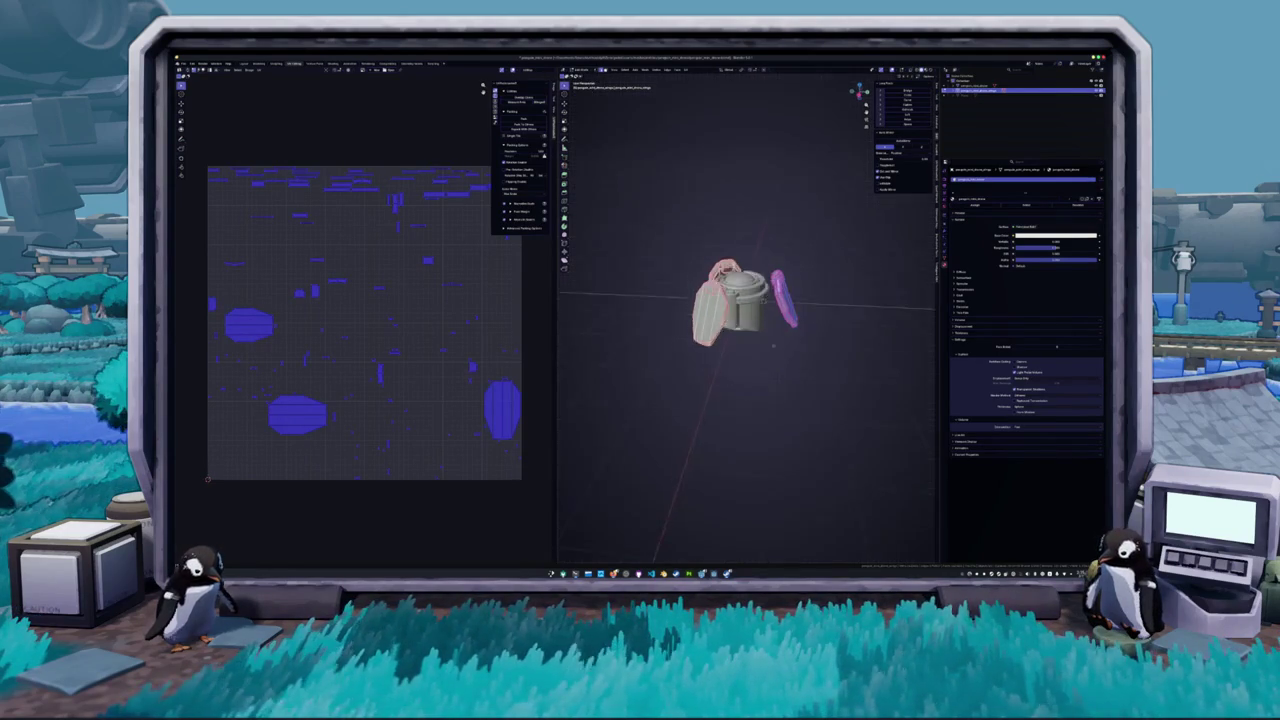
# - Add an empty in Object Mode, rename it, and nest it in the drone's Outliner hierarchy
pyautogui.moveTo(858, 92); pyautogui.dragTo(862, 94)
pyautogui.press('Tab')
pyautogui.moveTo(740, 372)
pyautogui.mouseDown()
pyautogui.moveTo(815, 360)
pyautogui.moveTo(761, 340)
pyautogui.mouseUp()
pyautogui.hotkey('shift', 'a')
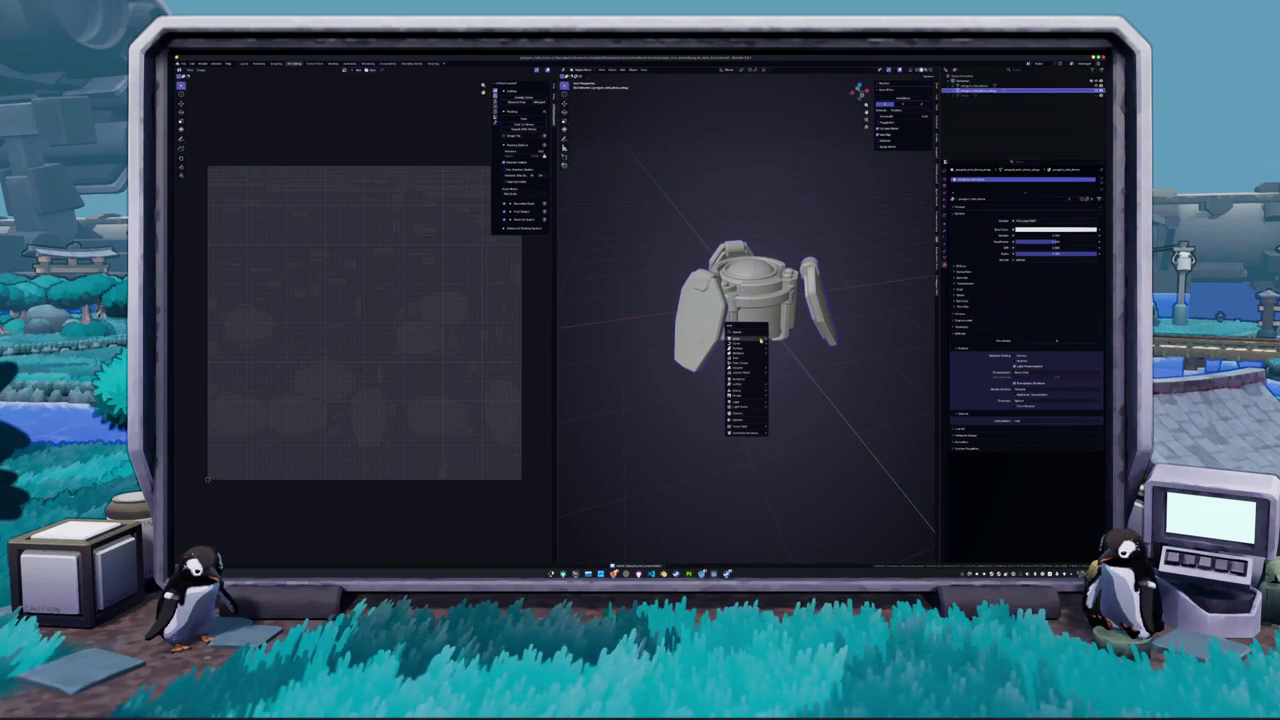
pyautogui.click(779, 391)
pyautogui.moveTo(781, 382)
pyautogui.mouseDown()
pyautogui.moveTo(760, 375)
pyautogui.moveTo(771, 379)
pyautogui.mouseUp()
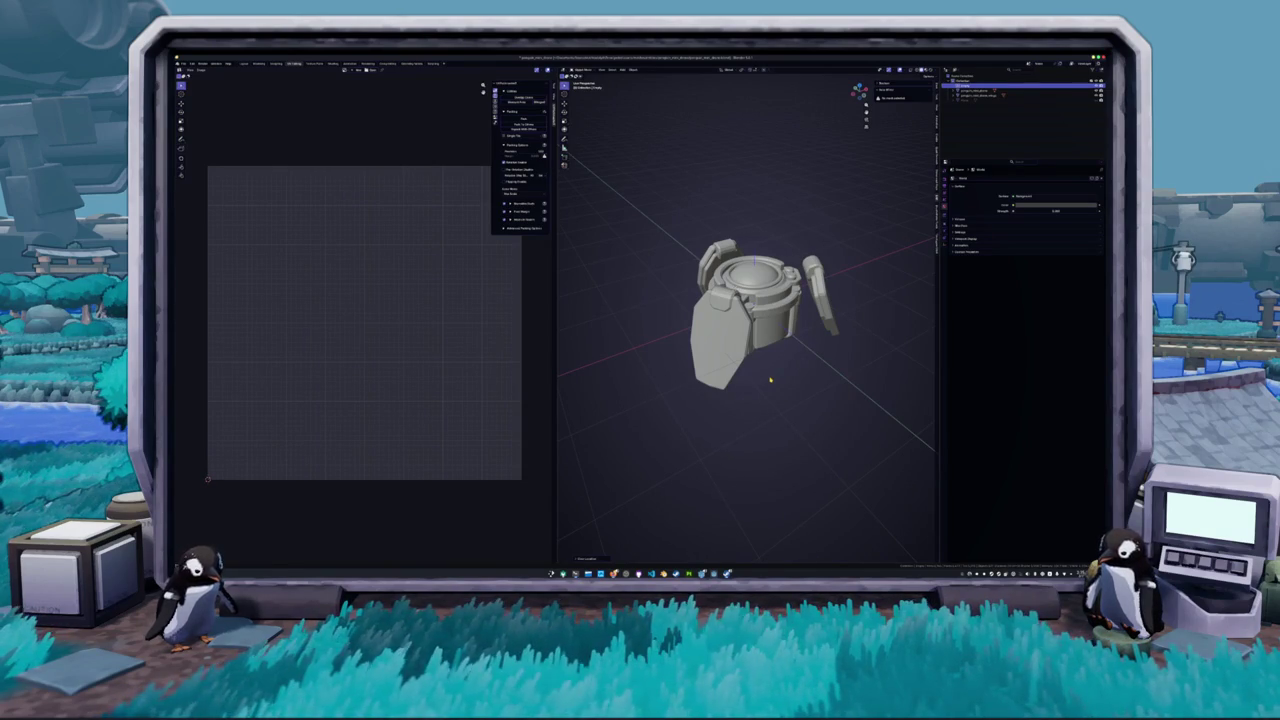
pyautogui.press('F2')
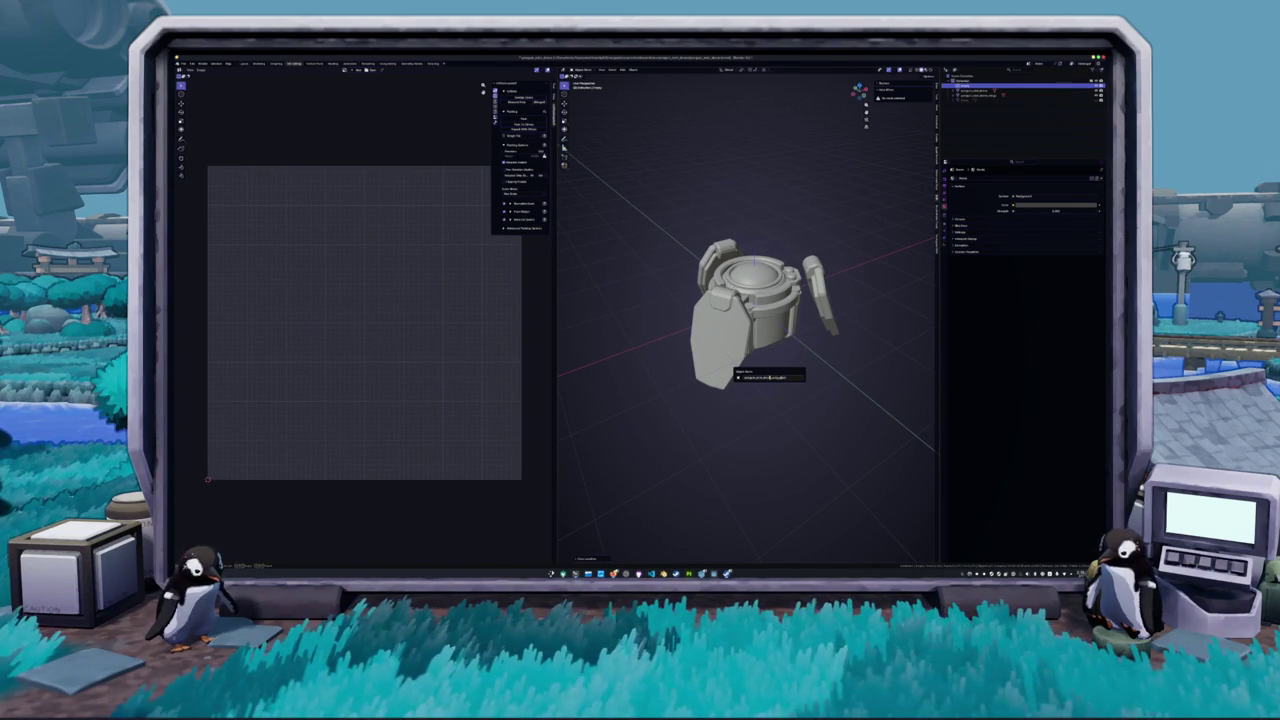
pyautogui.moveTo(768, 377); pyautogui.dragTo(770, 379)
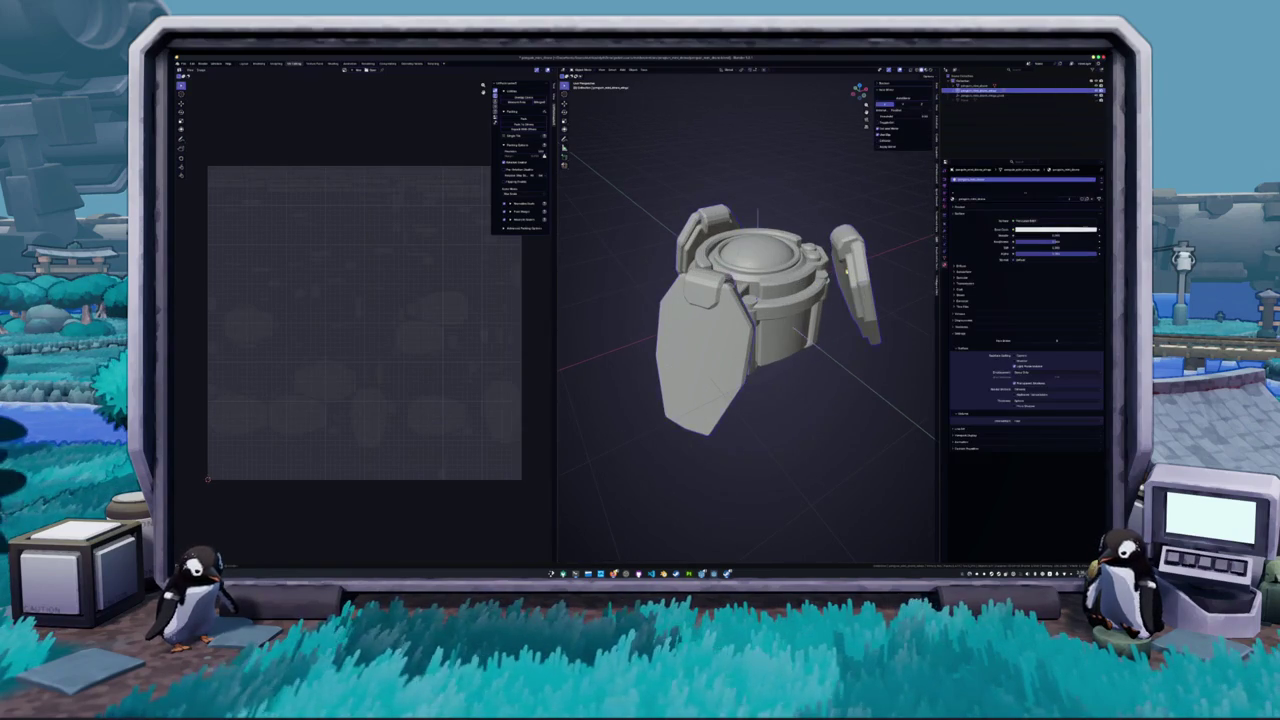
# - Separate the right-hand arm piece from the drone mesh by selection
pyautogui.press('Tab')
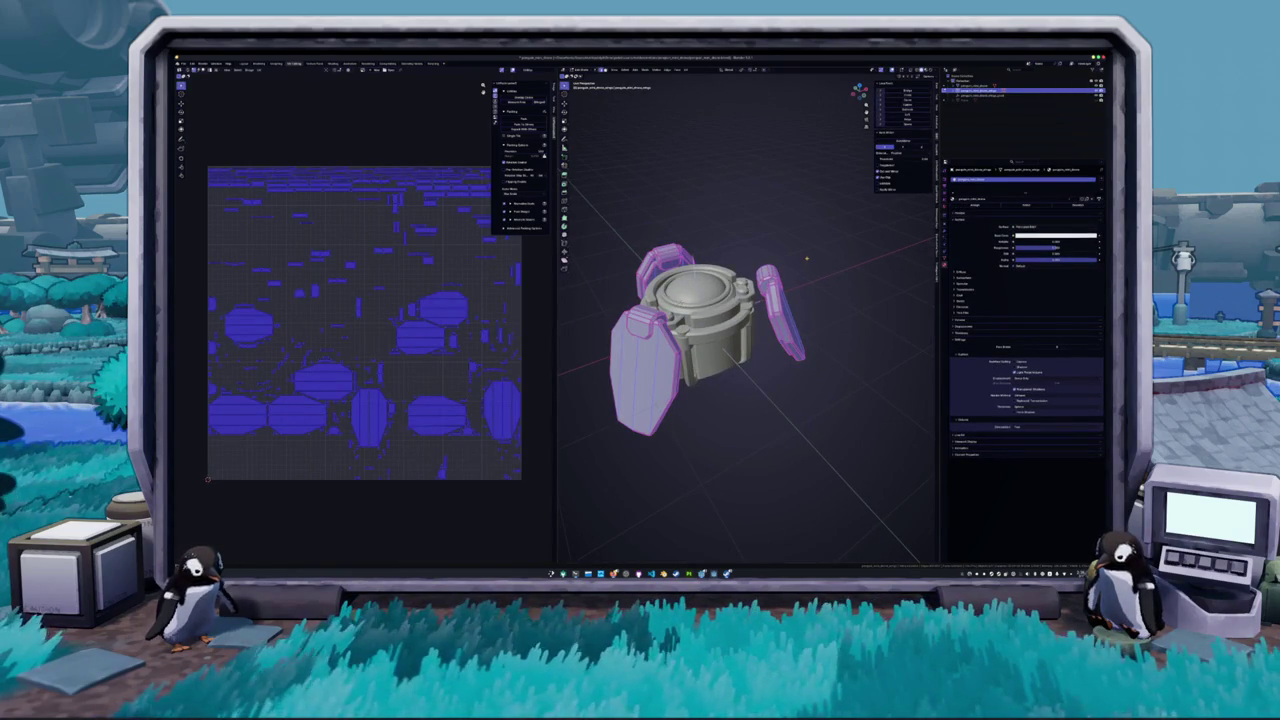
pyautogui.hotkey('alt', 'a')
pyautogui.moveTo(829, 371); pyautogui.dragTo(760, 262)
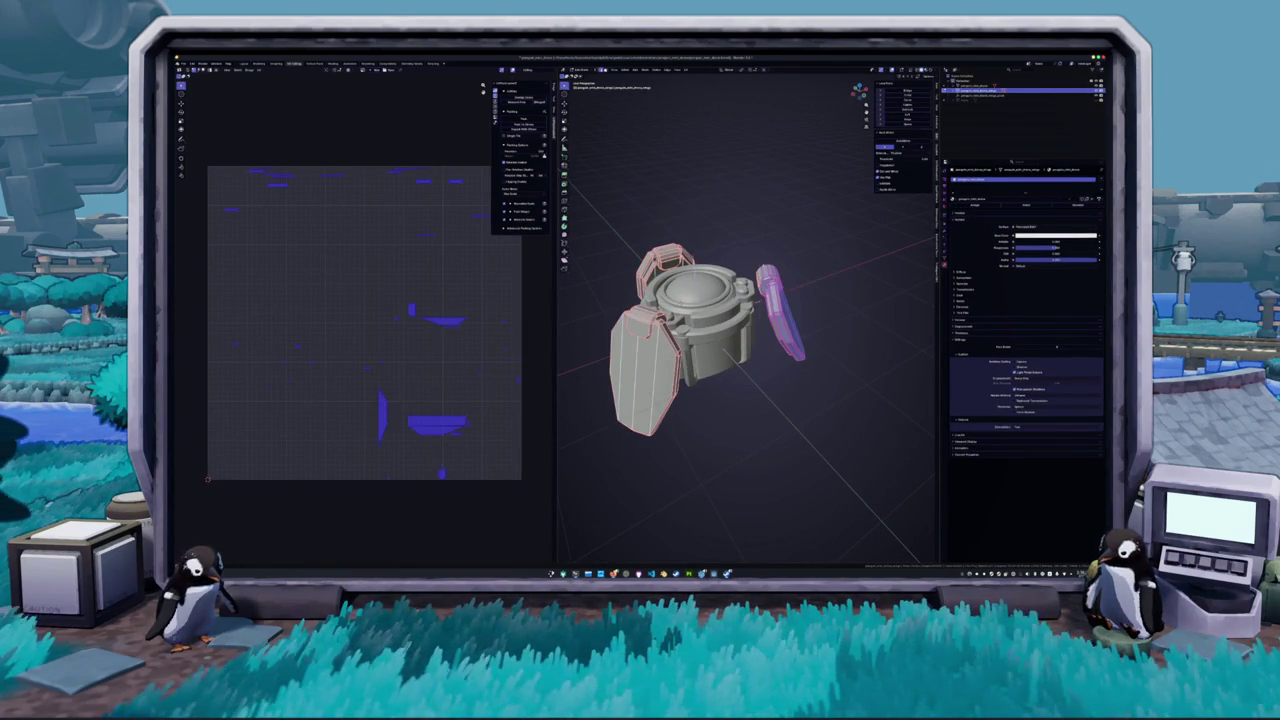
pyautogui.rightClick(760, 262)
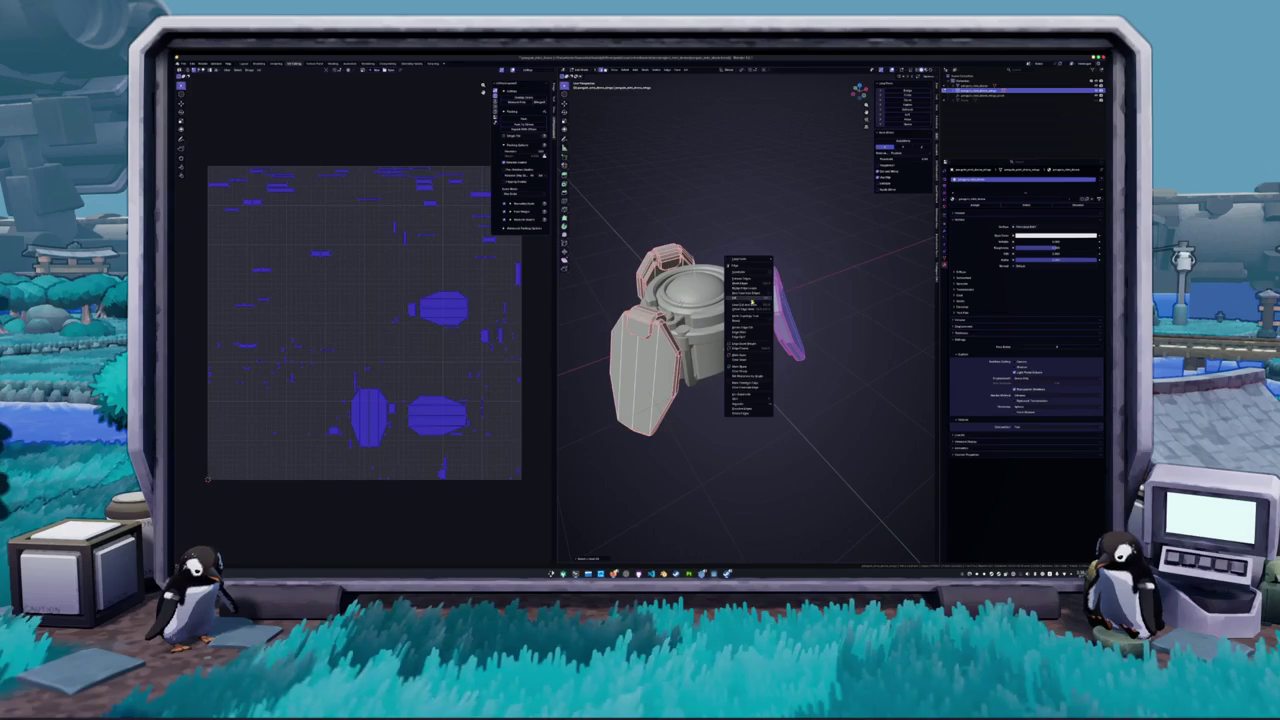
pyautogui.moveTo(750, 408)
pyautogui.click(795, 406)
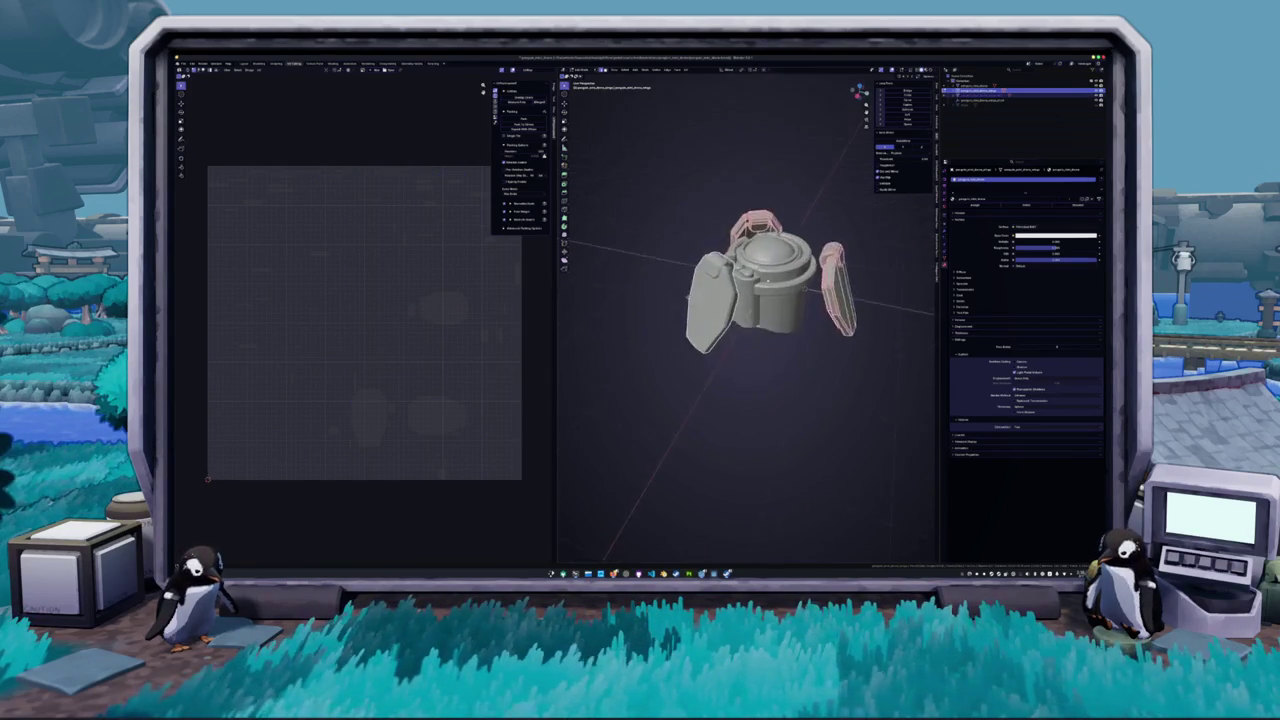
# - Separate the next arm piece as well, review the Separate options, and clear the selection
pyautogui.click(790, 270)
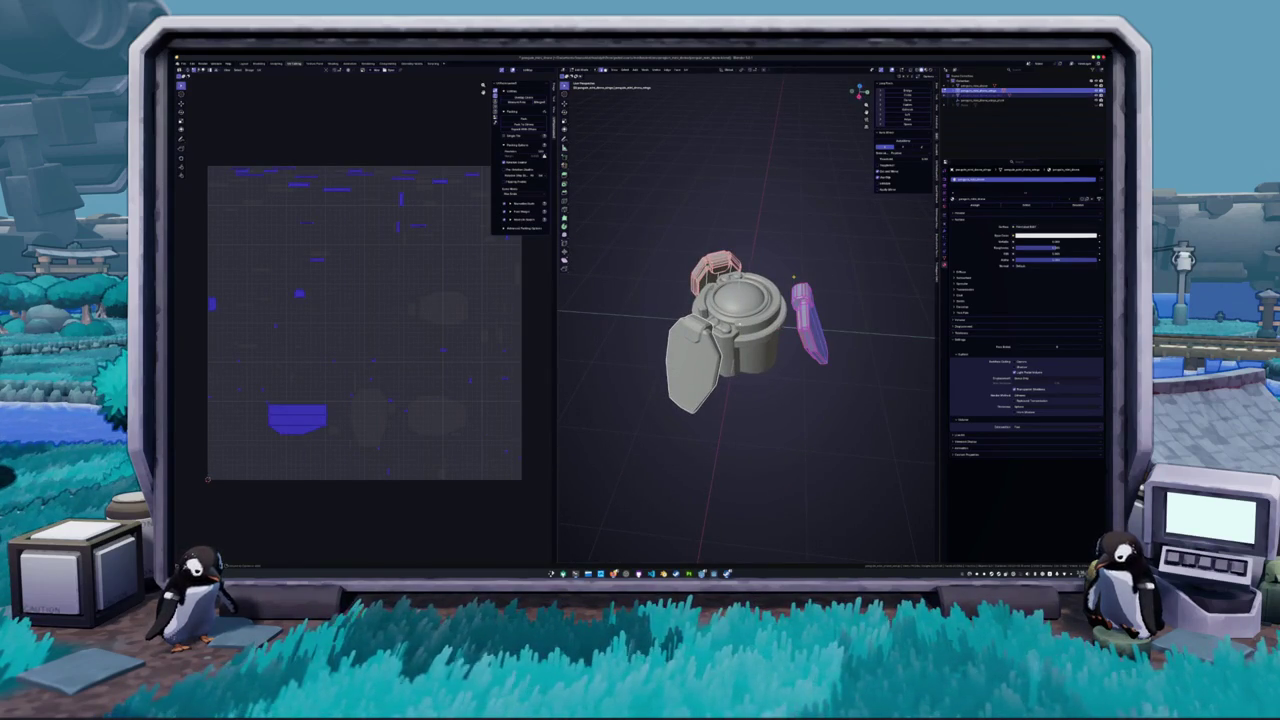
pyautogui.rightClick(794, 278)
pyautogui.moveTo(798, 277)
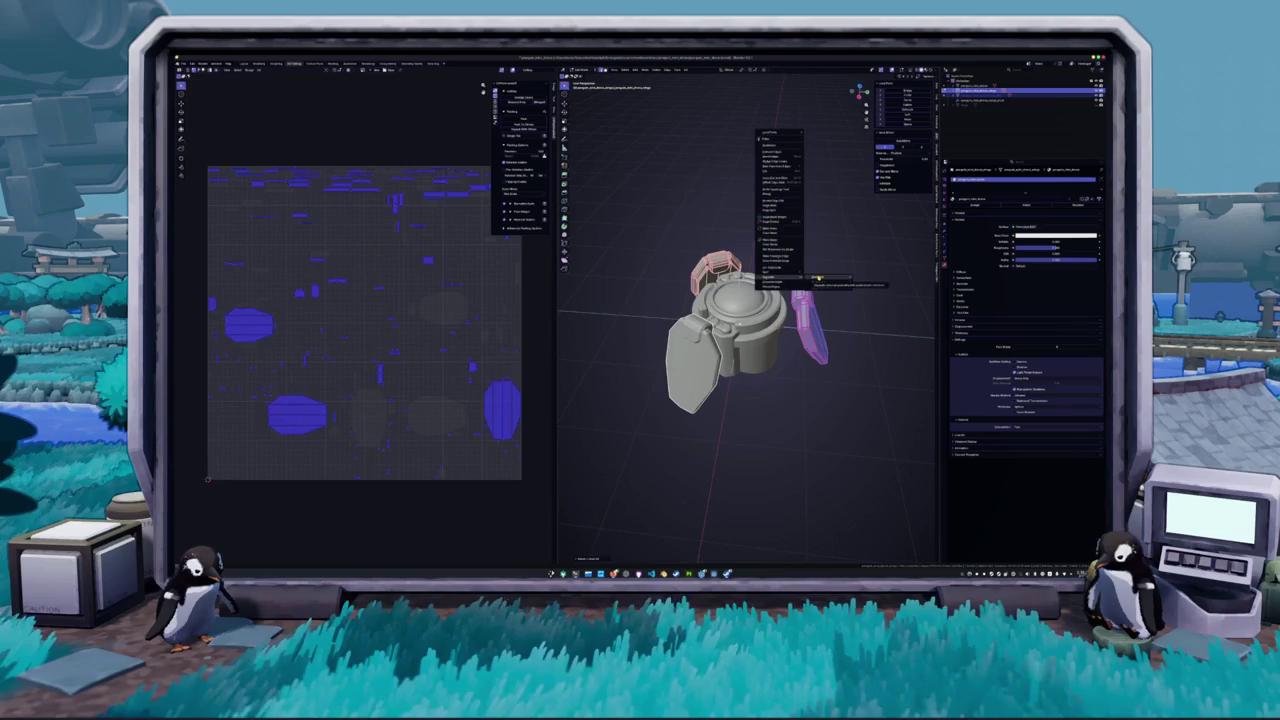
pyautogui.click(818, 281)
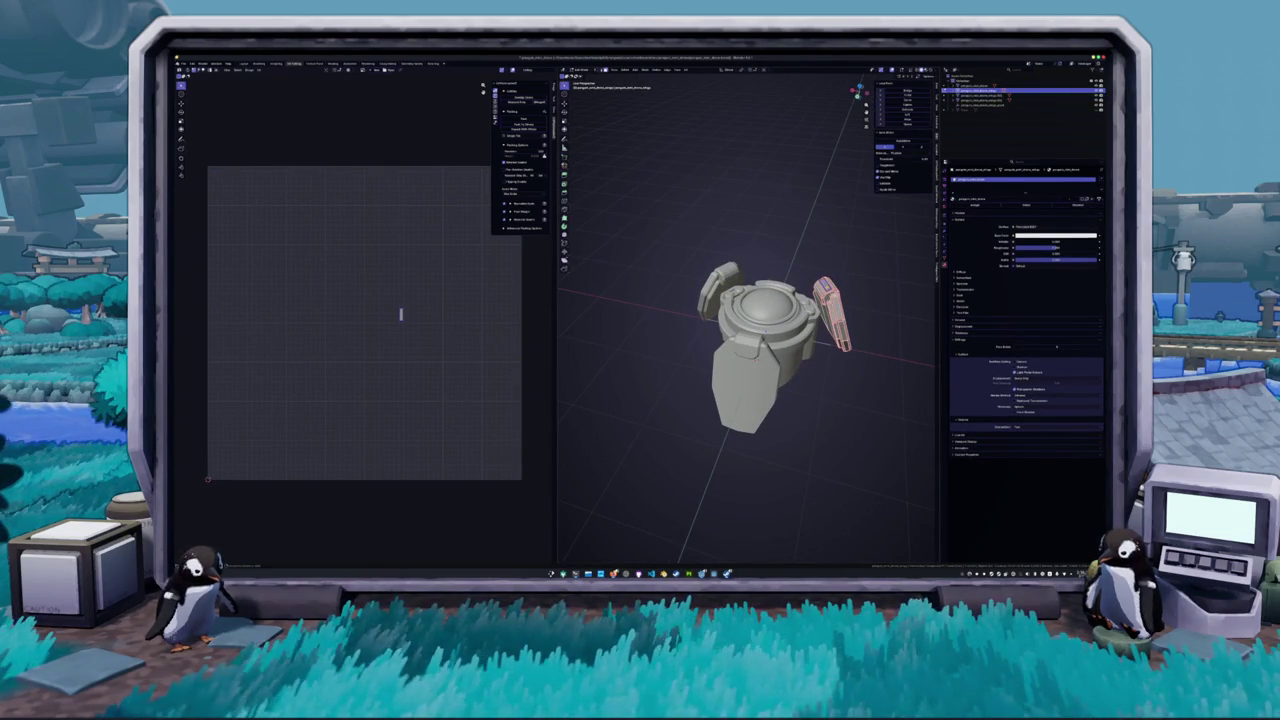
pyautogui.click(586, 556)
pyautogui.click(622, 535)
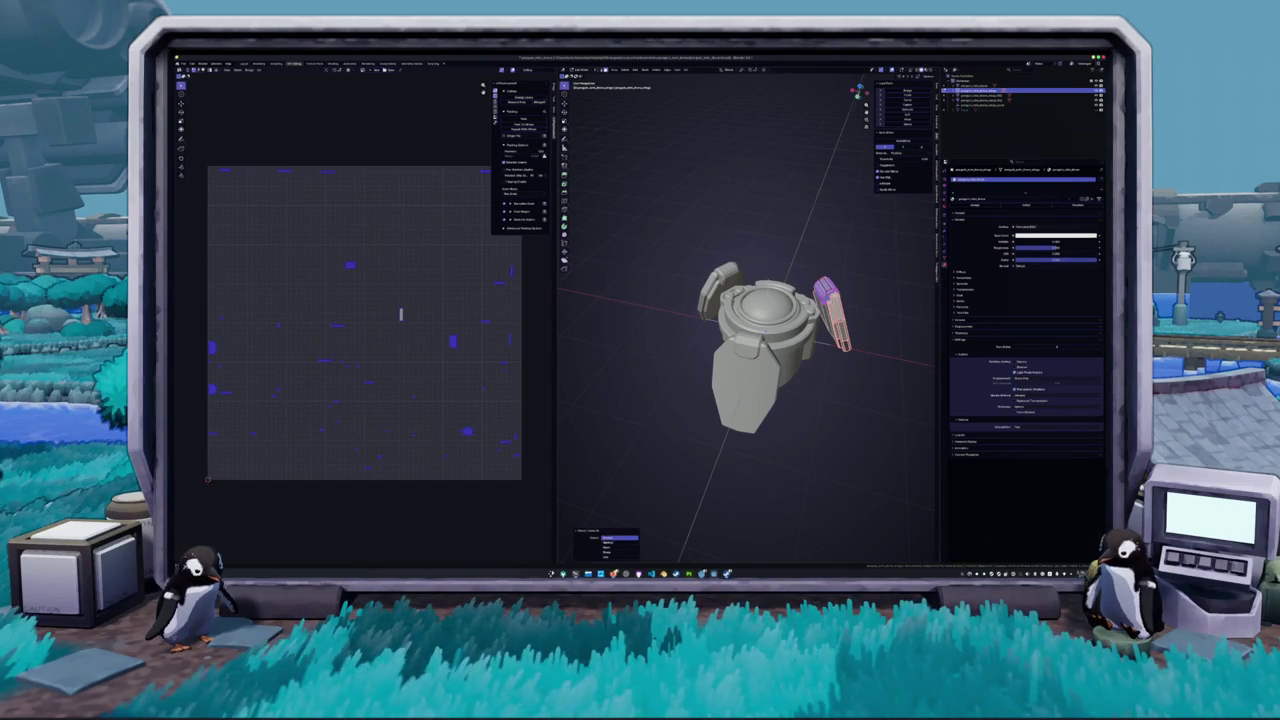
pyautogui.scroll(5, 715, 222)
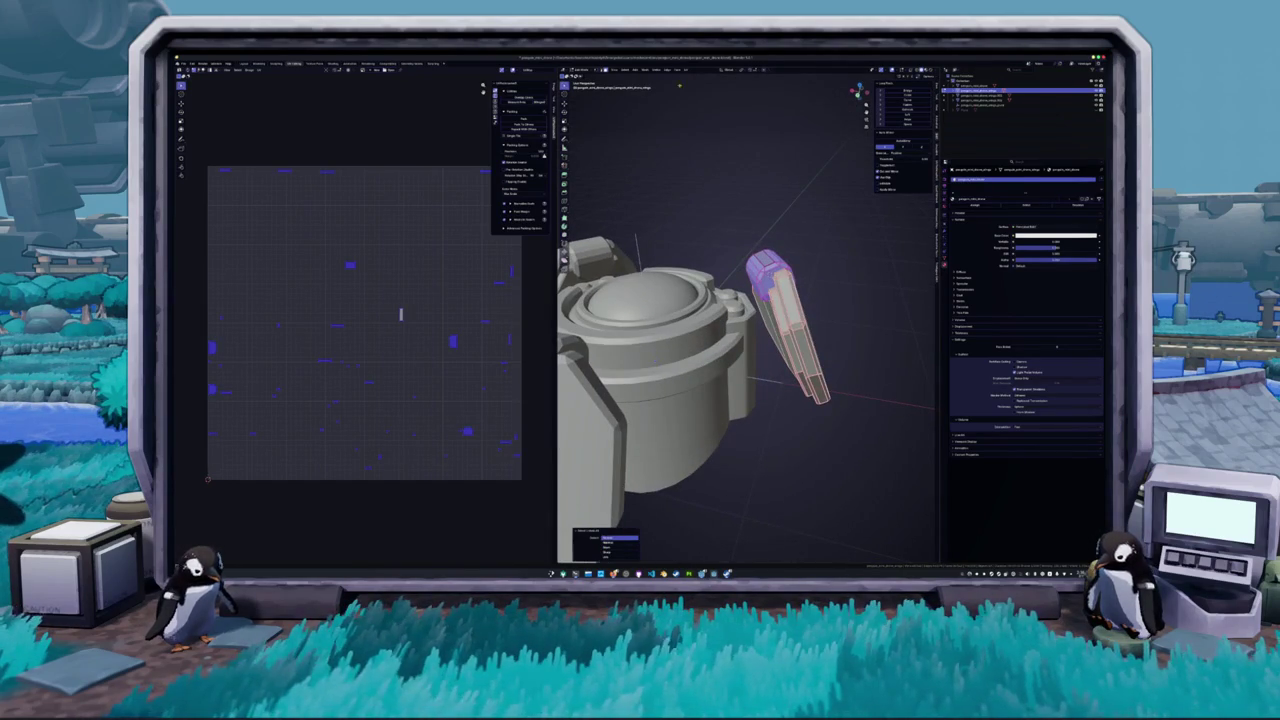
pyautogui.hotkey('alt', 'a')
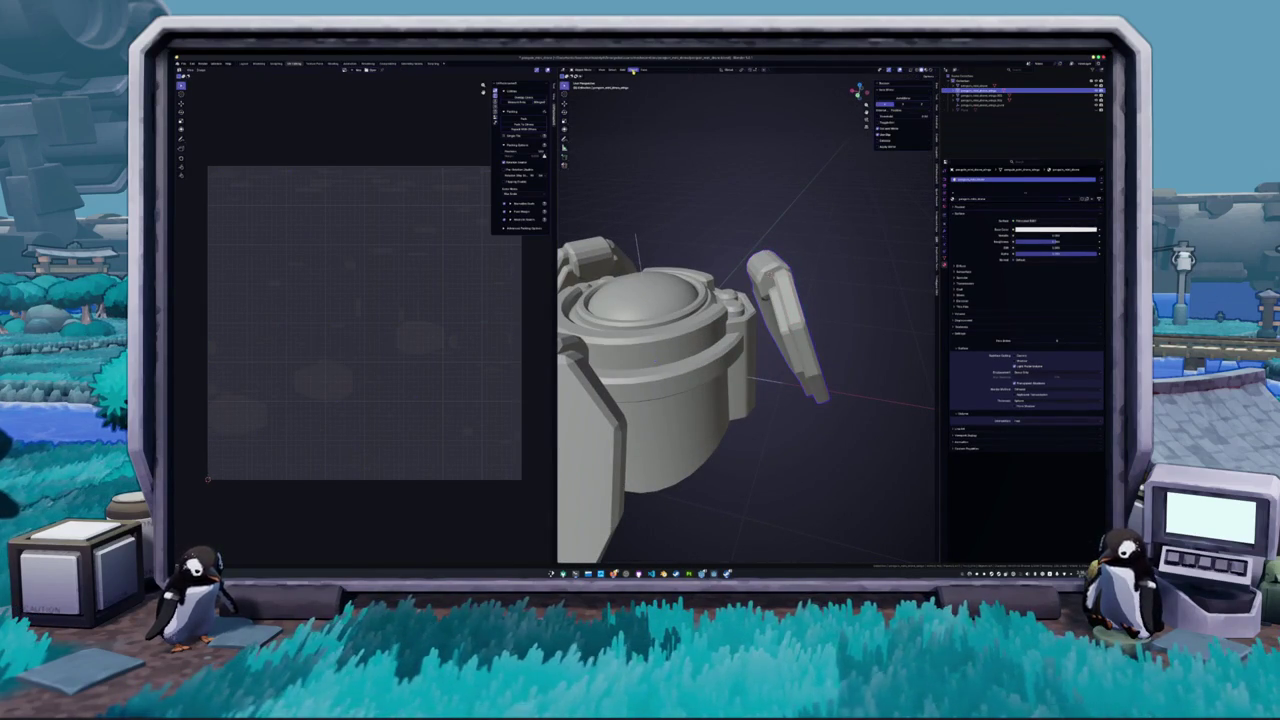
# - Set the left arm's origin as its pivot and swing the left pod around the hub
pyautogui.click(633, 70)
pyautogui.moveTo(660, 79)
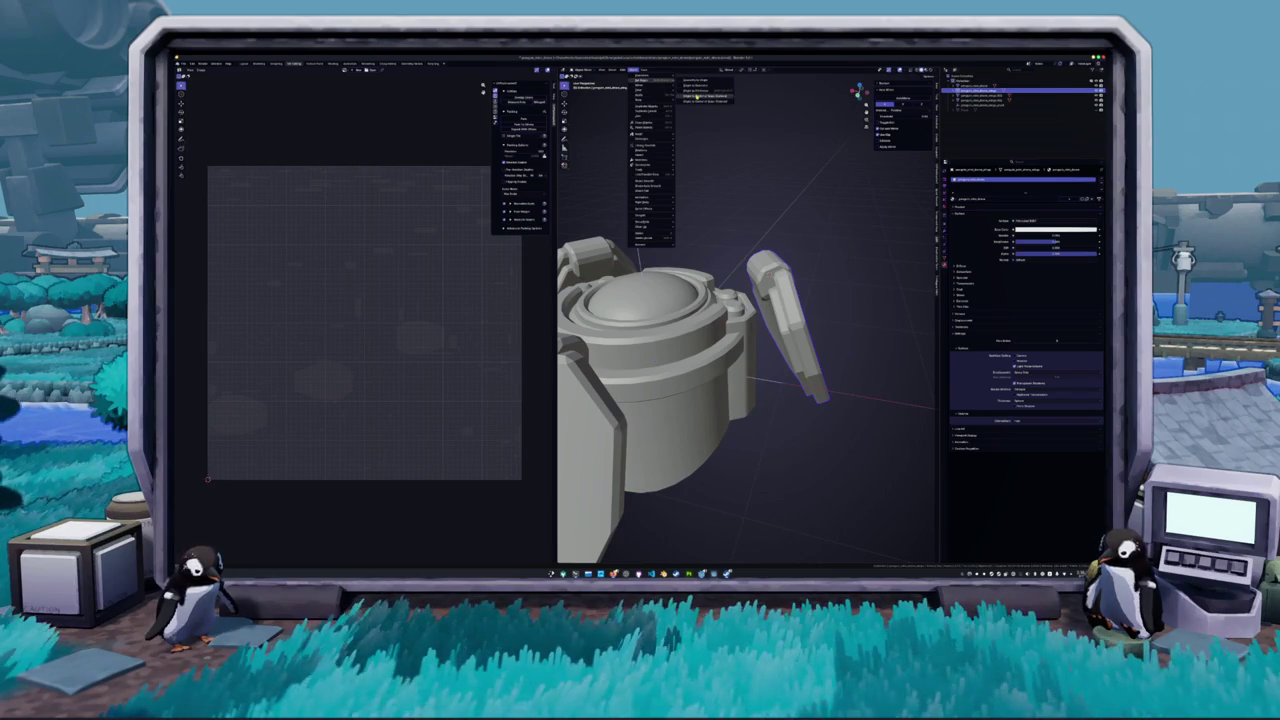
pyautogui.click(695, 90)
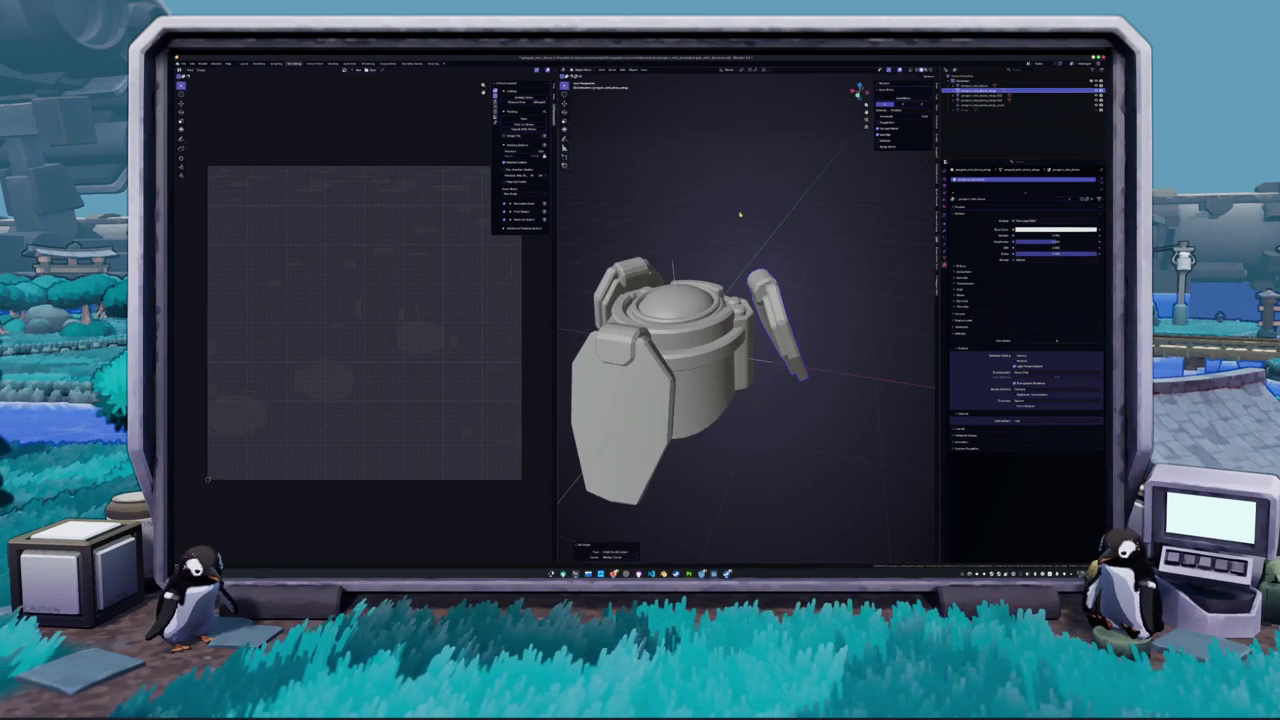
pyautogui.press('KP_7')
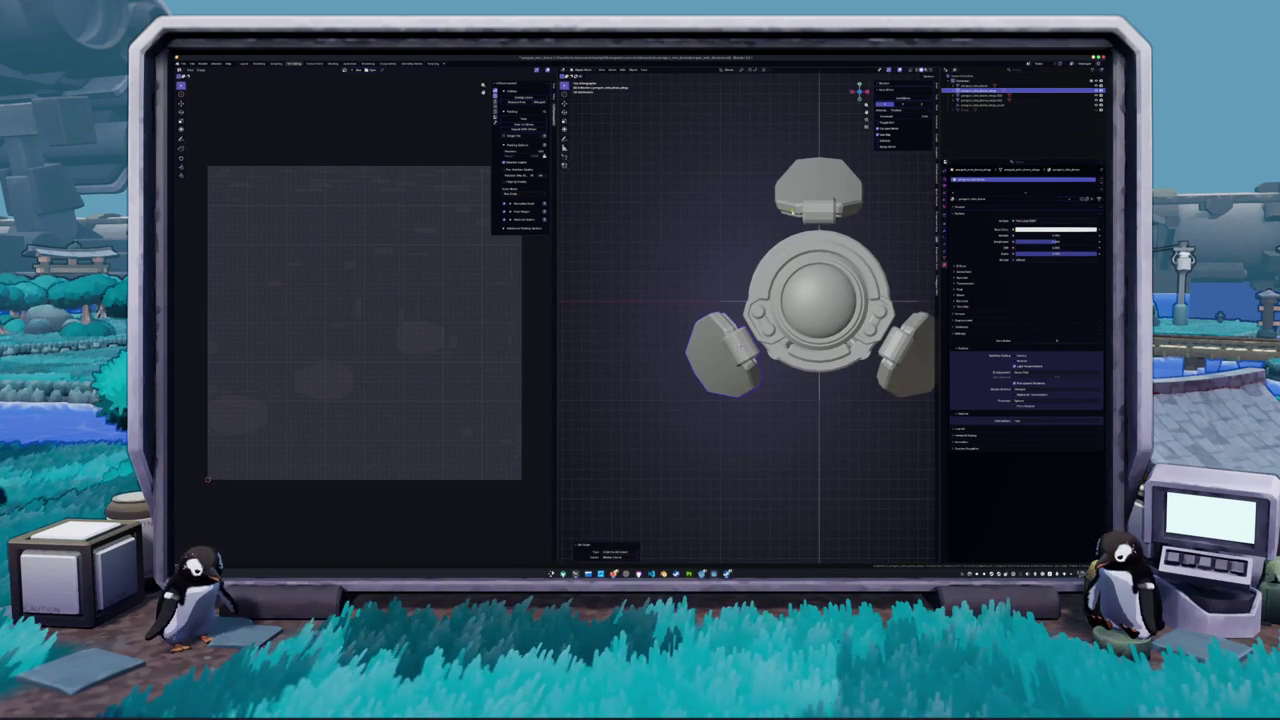
pyautogui.press('r')
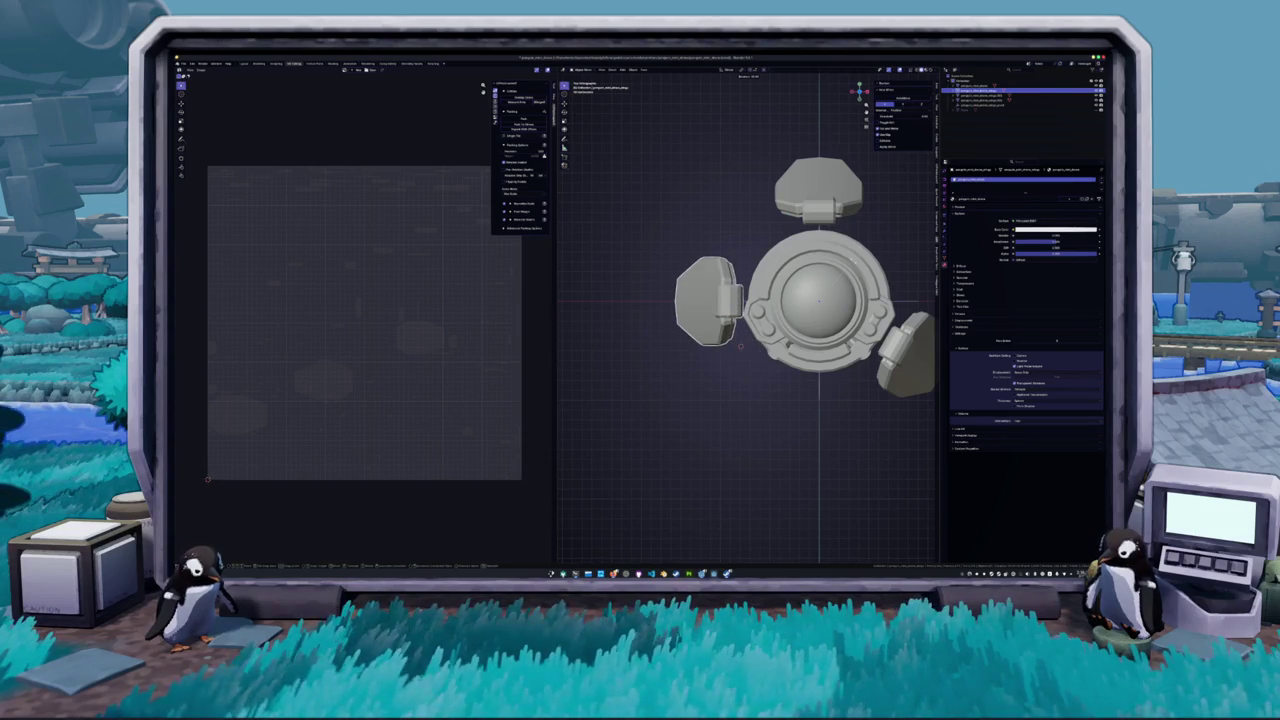
pyautogui.press('Return')
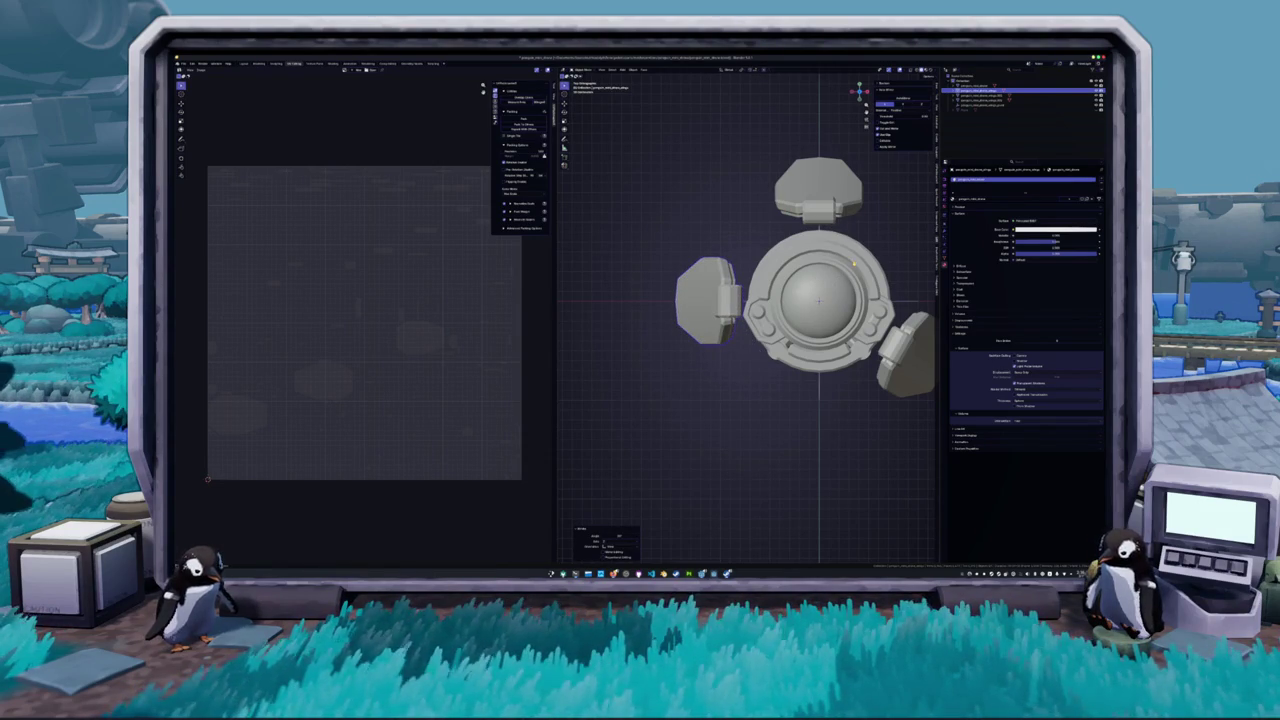
# - Reselect the left pod and move its pivot point again with Set Origin
pyautogui.click(727, 300)
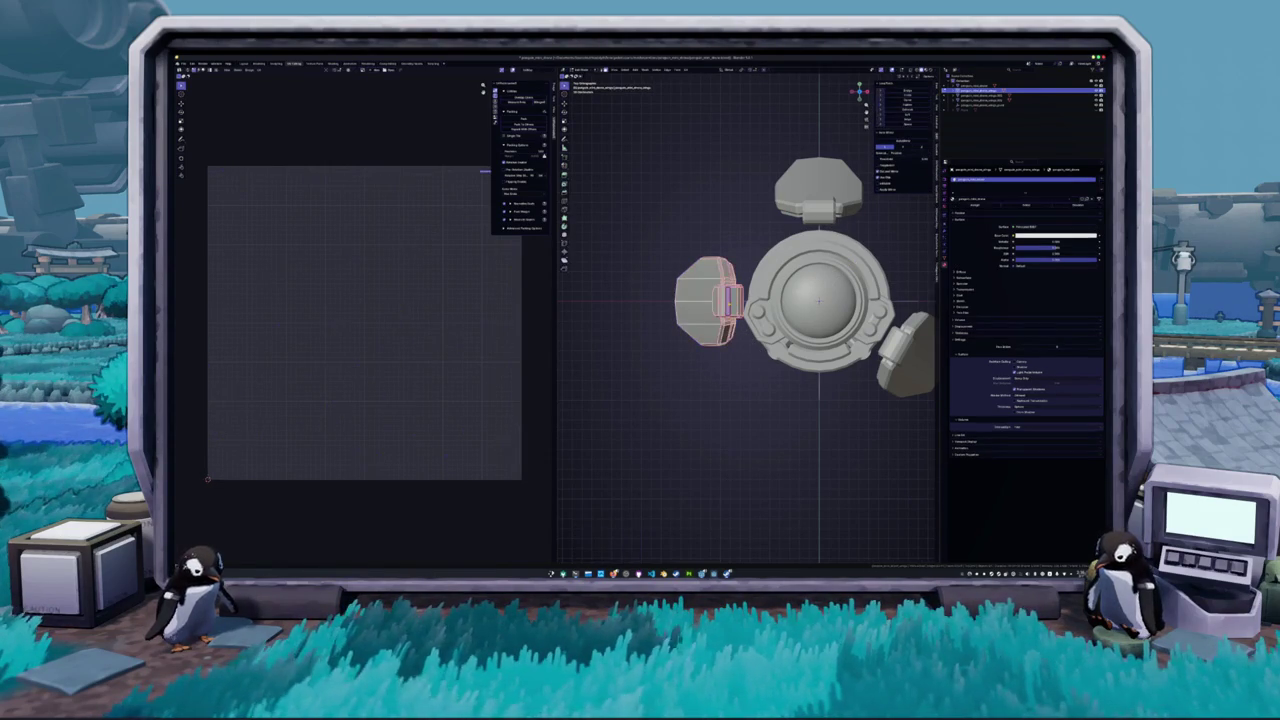
pyautogui.click(728, 300)
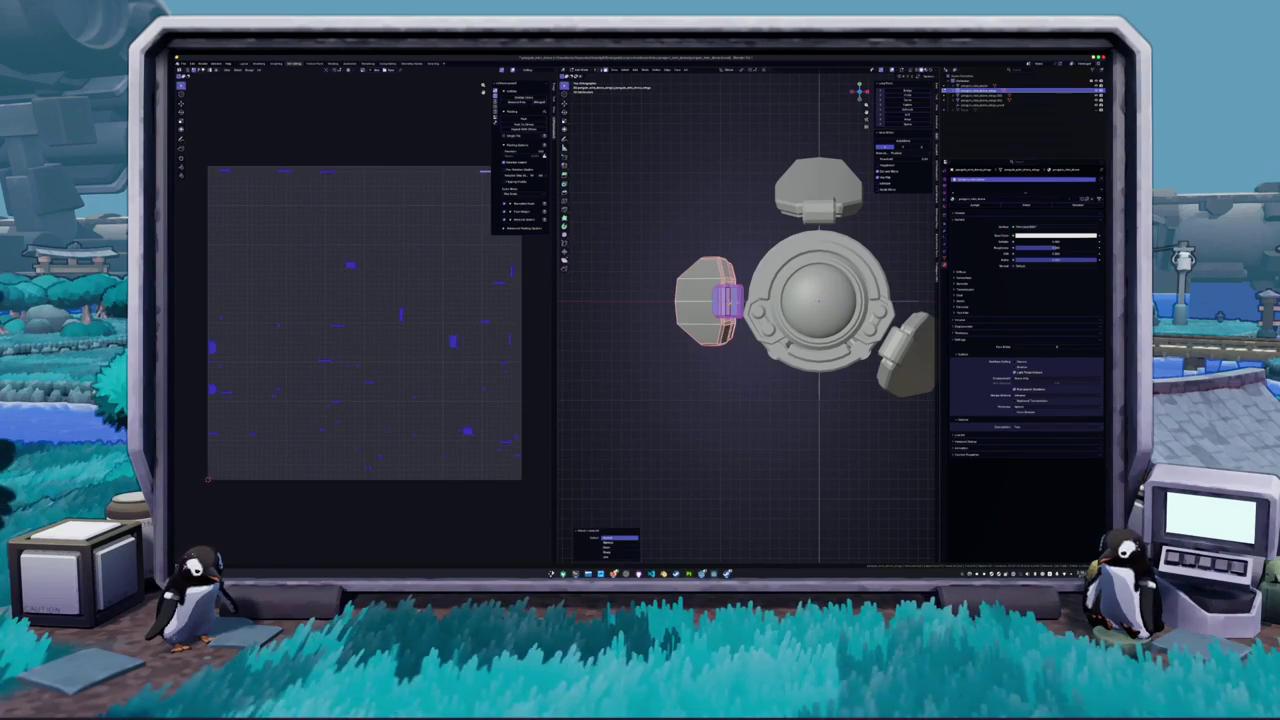
pyautogui.press('Tab')
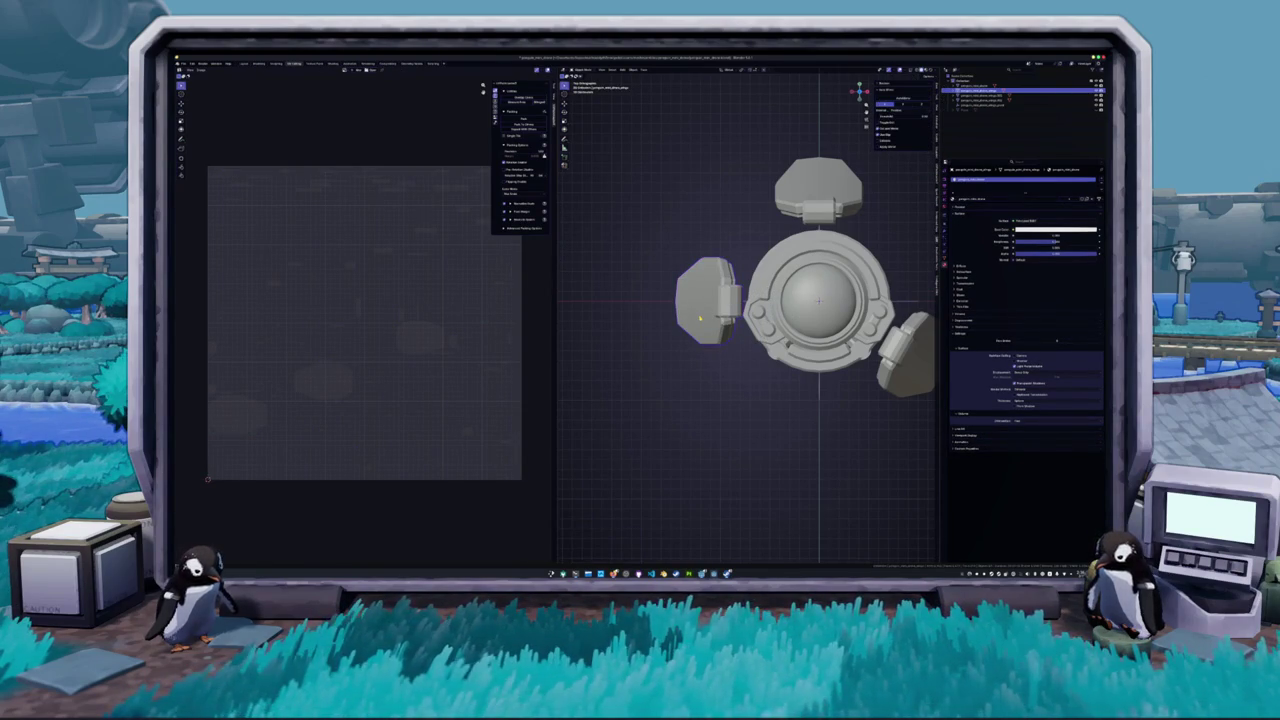
pyautogui.press('Tab')
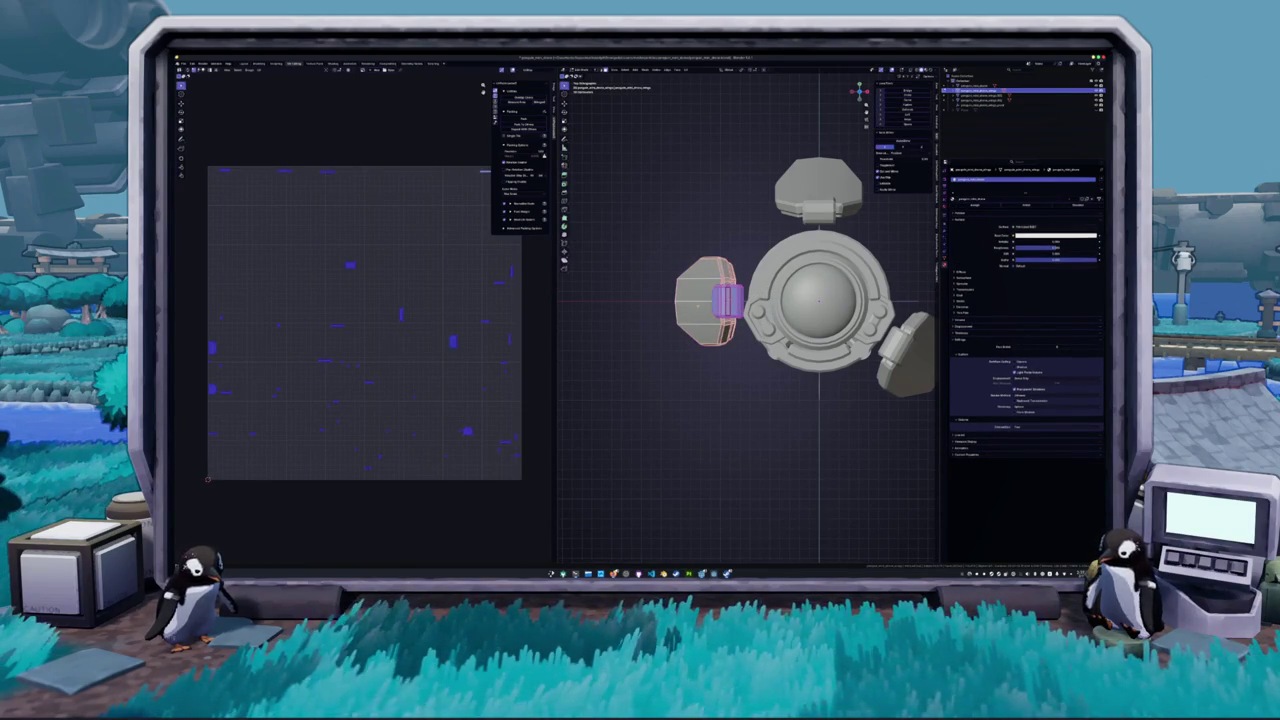
pyautogui.press('Tab')
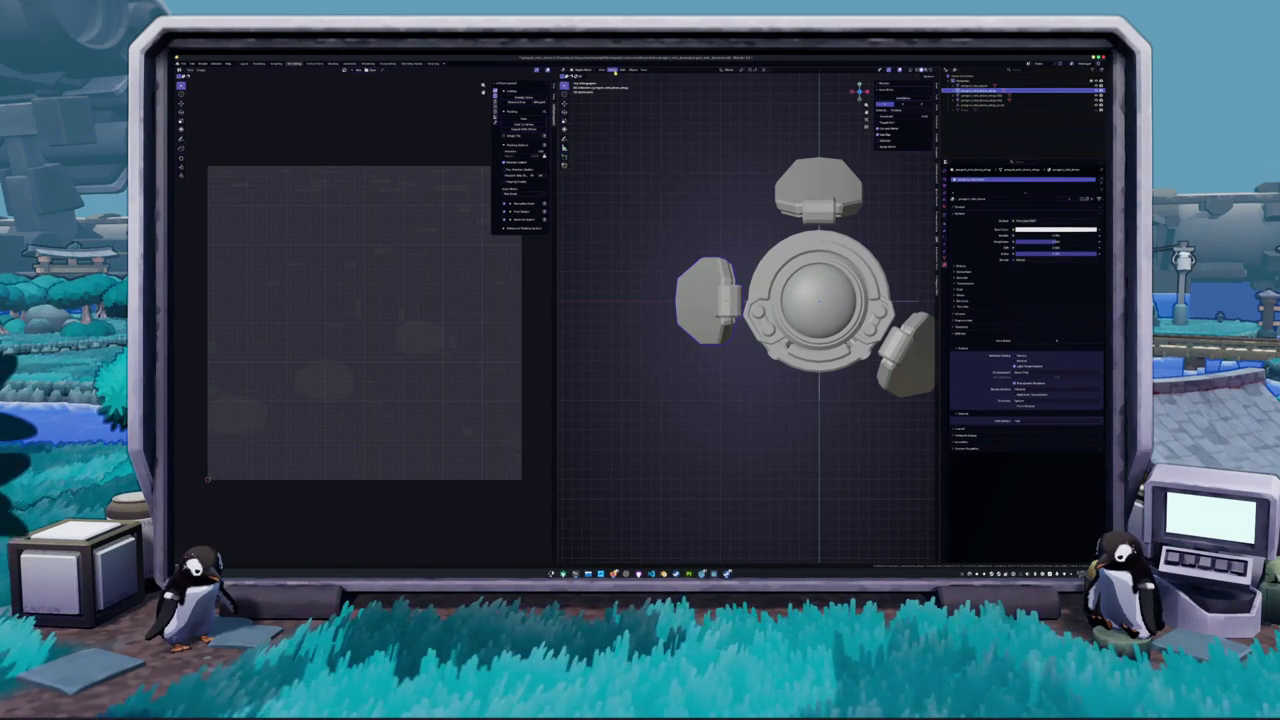
pyautogui.click(633, 70)
pyautogui.moveTo(650, 79)
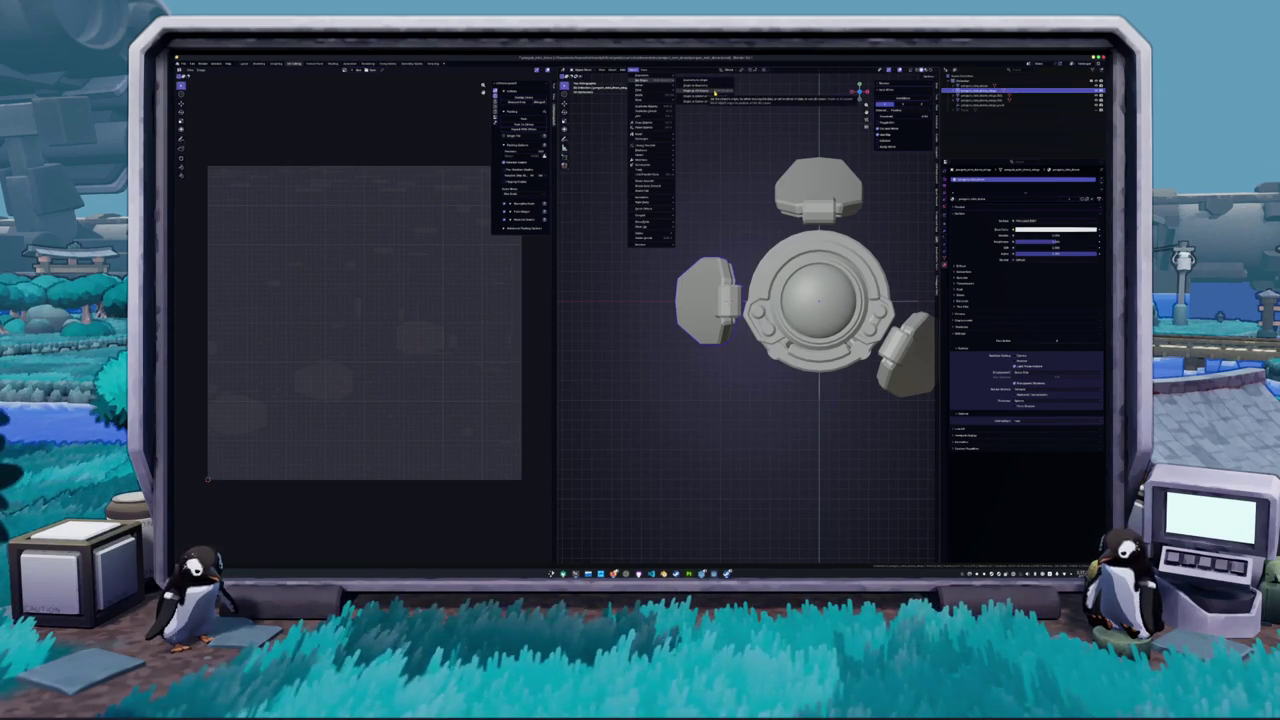
pyautogui.click(714, 93)
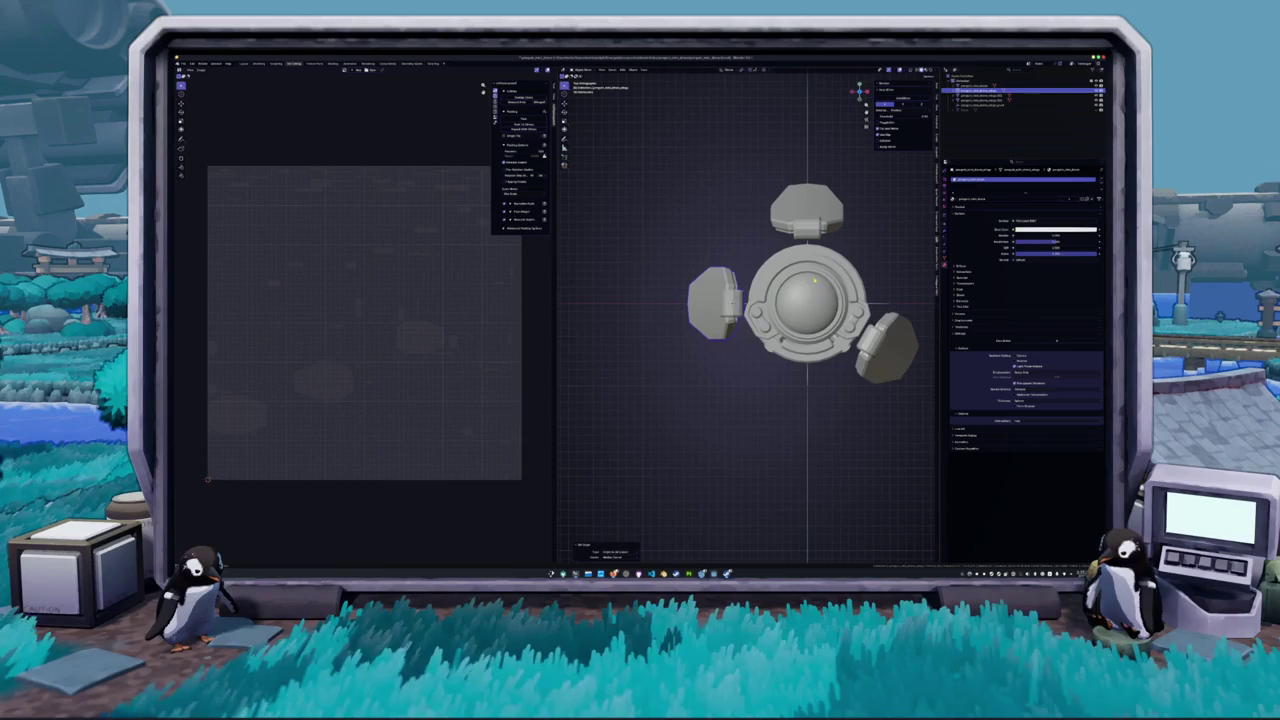
# - Rotate the left pod to a new angle beside the body
pyautogui.scroll(-1, 808, 300)
pyautogui.click(866, 307)
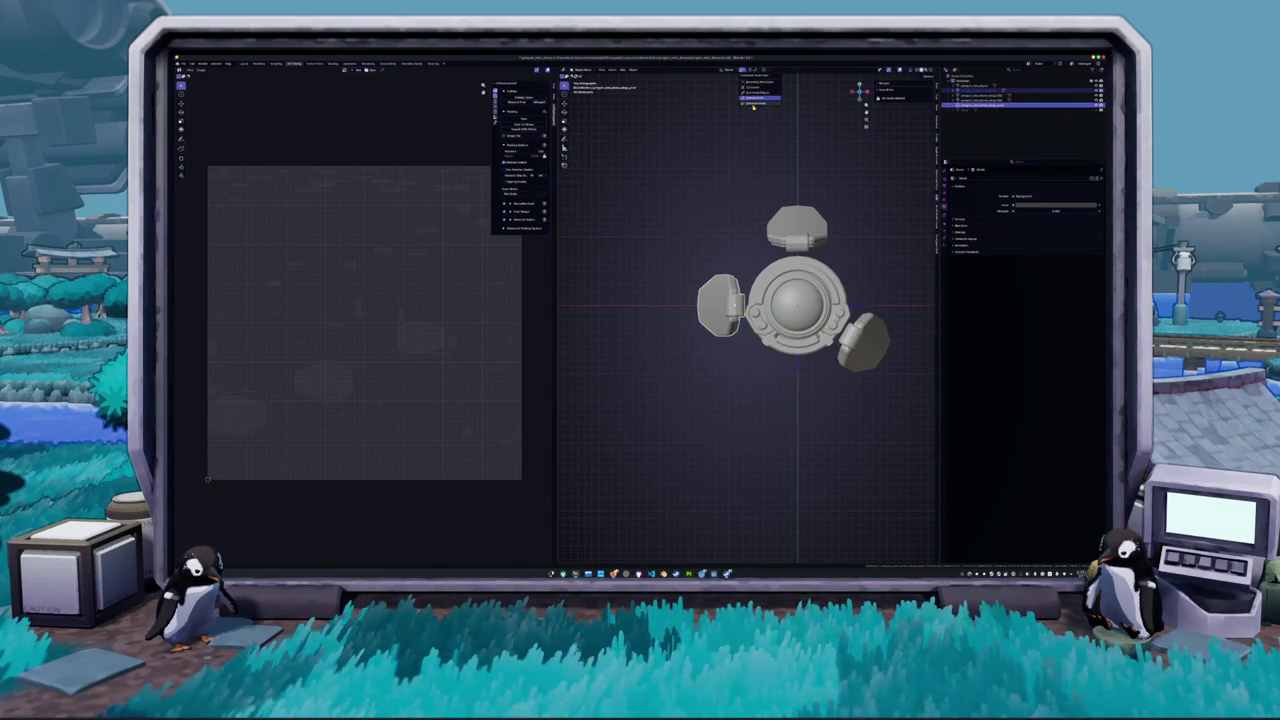
pyautogui.press('r')
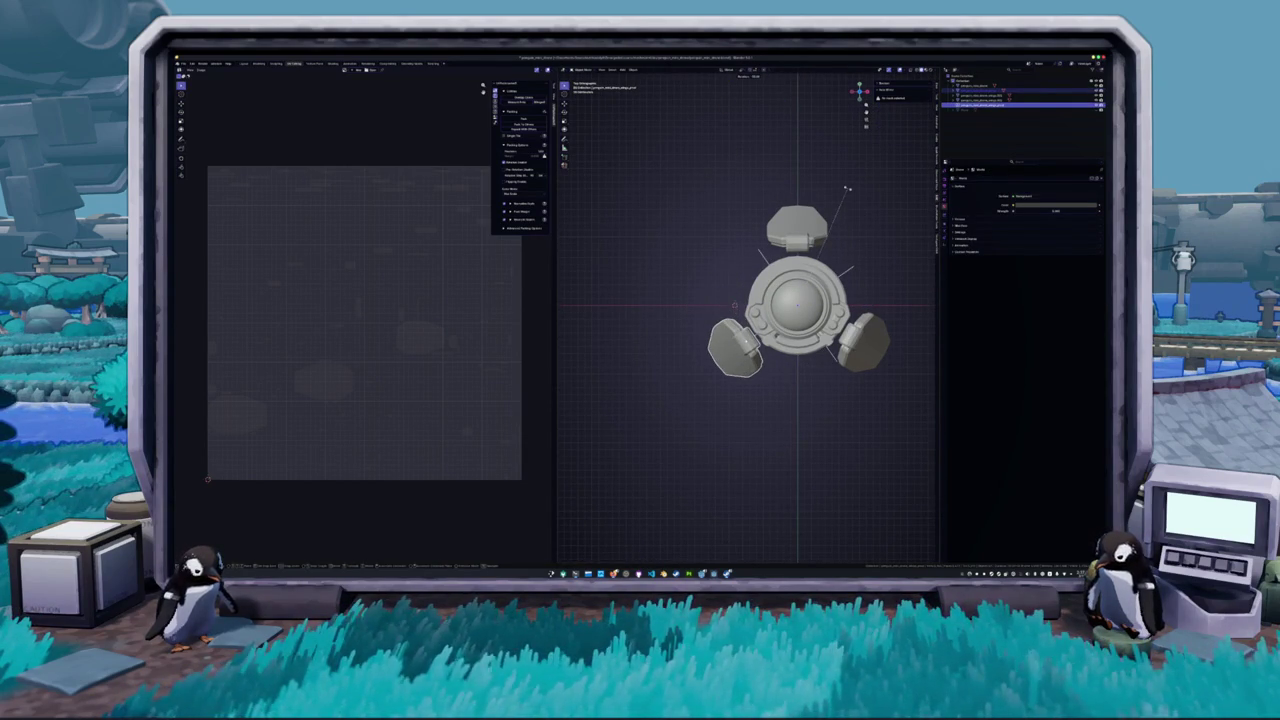
pyautogui.click(849, 197)
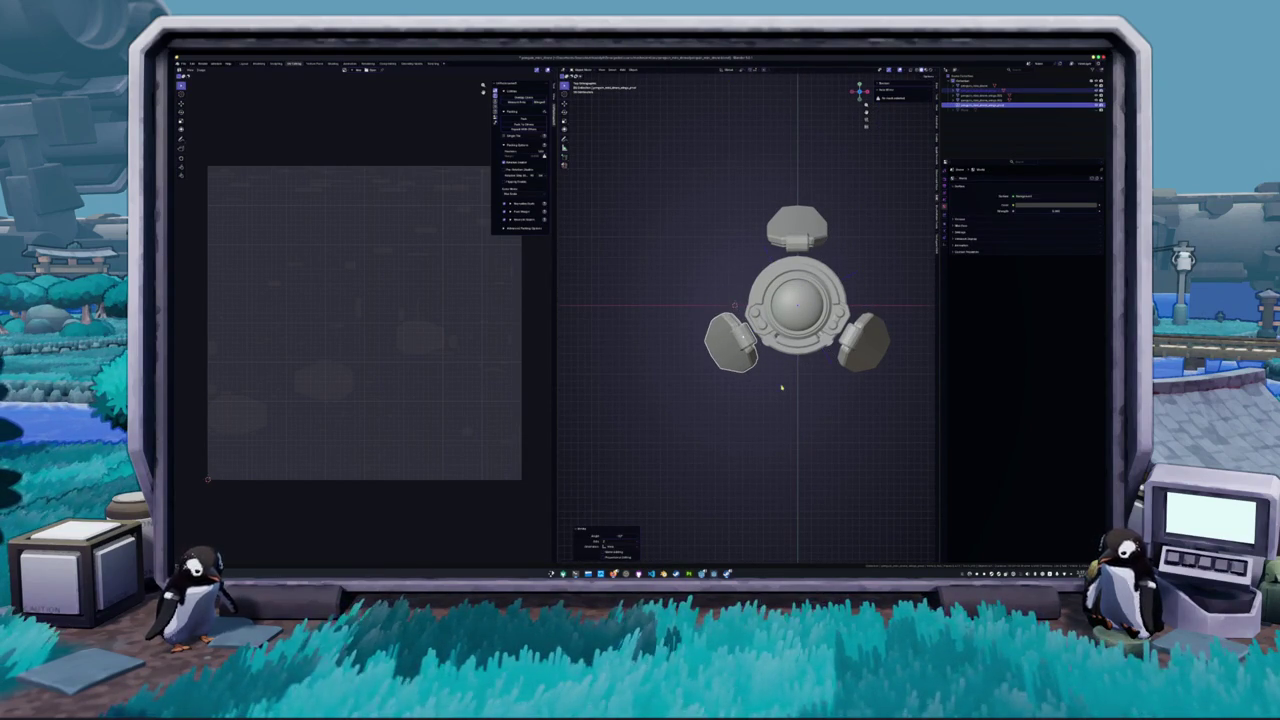
pyautogui.click(831, 361)
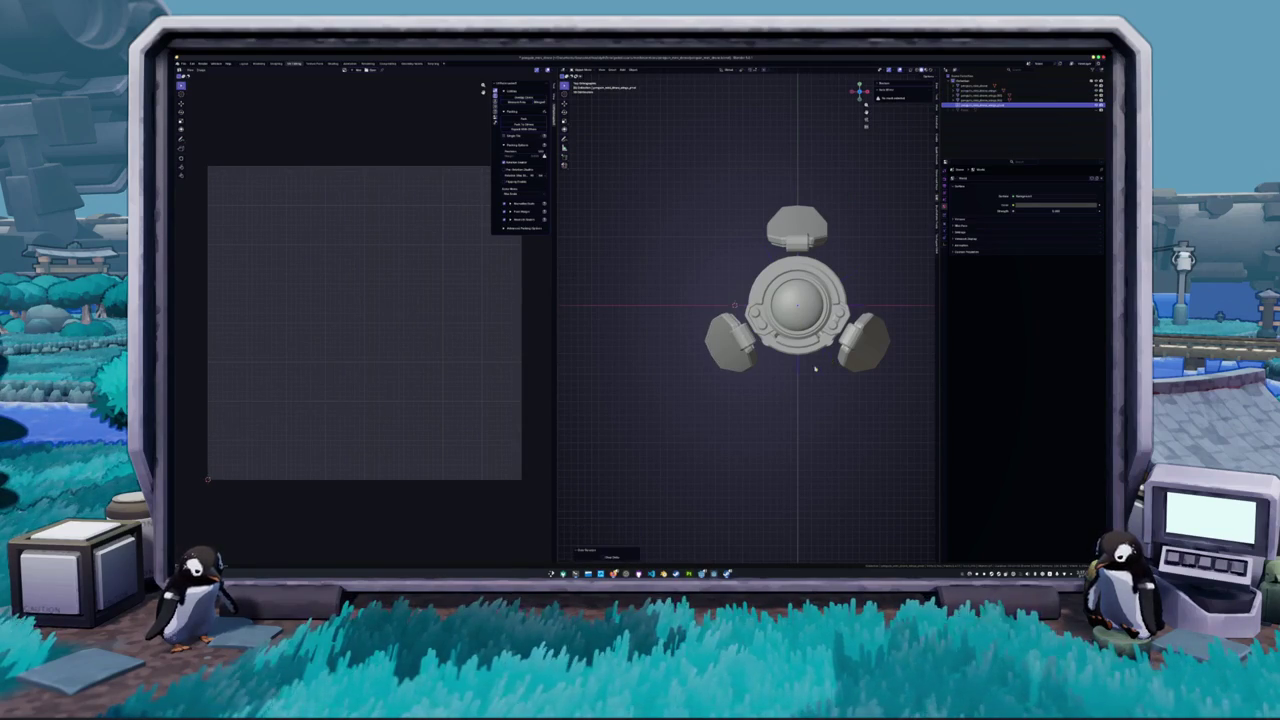
# - Rotate the left arm piece about Z into an upright pose and apply its rotation
pyautogui.click(740, 345)
pyautogui.press('r')
pyautogui.press('z')
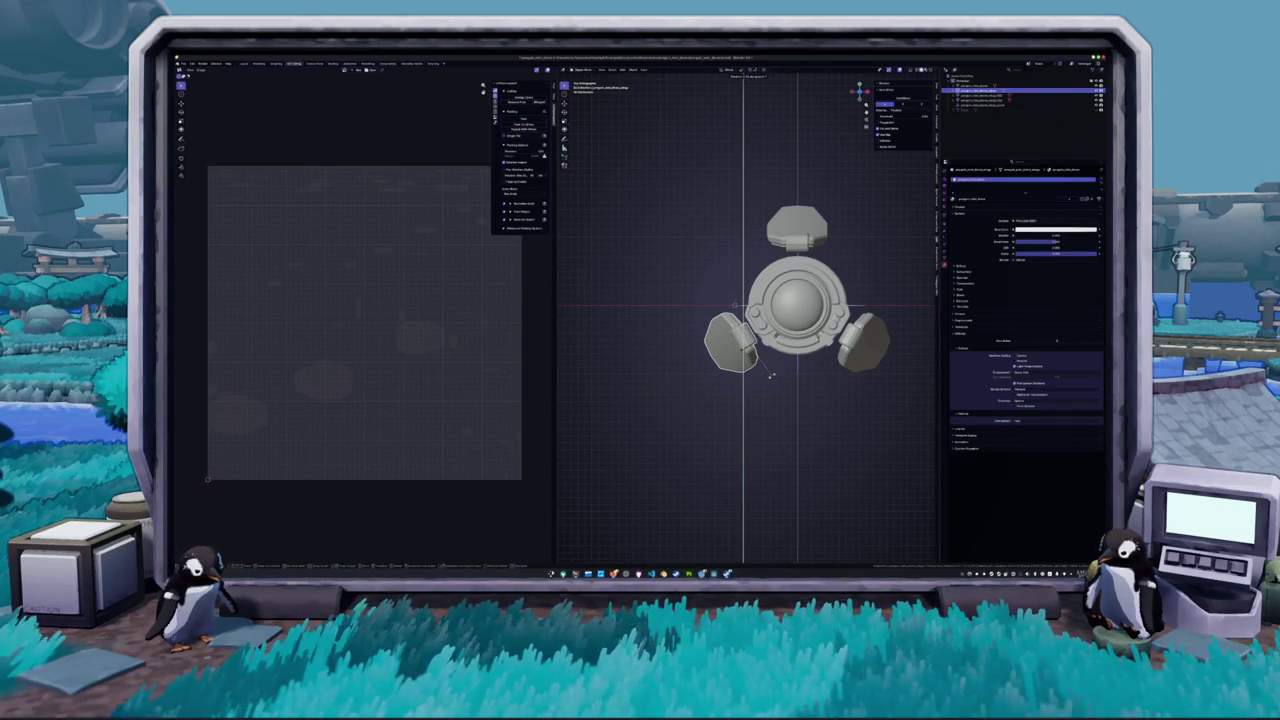
pyautogui.click(755, 330)
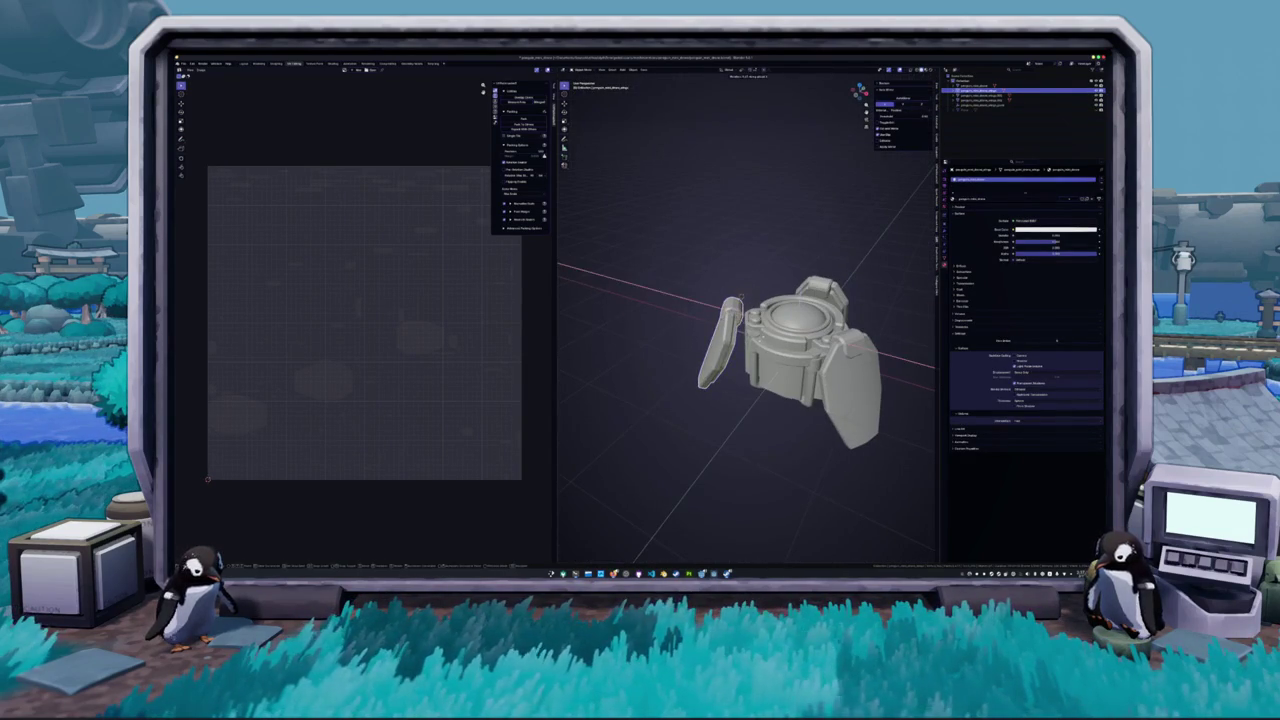
pyautogui.press('r')
pyautogui.press('z')
pyautogui.click(741, 297)
pyautogui.press('r')
pyautogui.click(737, 298)
pyautogui.click(741, 297)
pyautogui.hotkey('ctrl', 'z')
pyautogui.hotkey('ctrl', 'z')
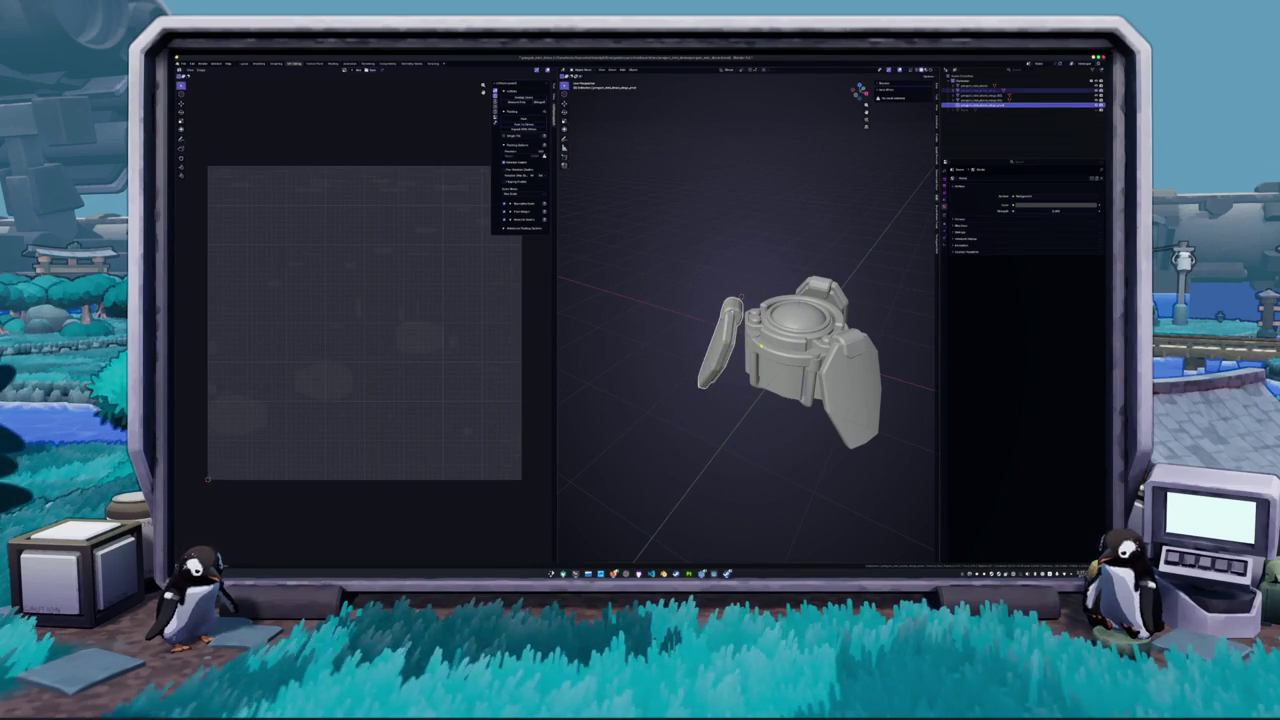
pyautogui.hotkey('ctrl', 'a')
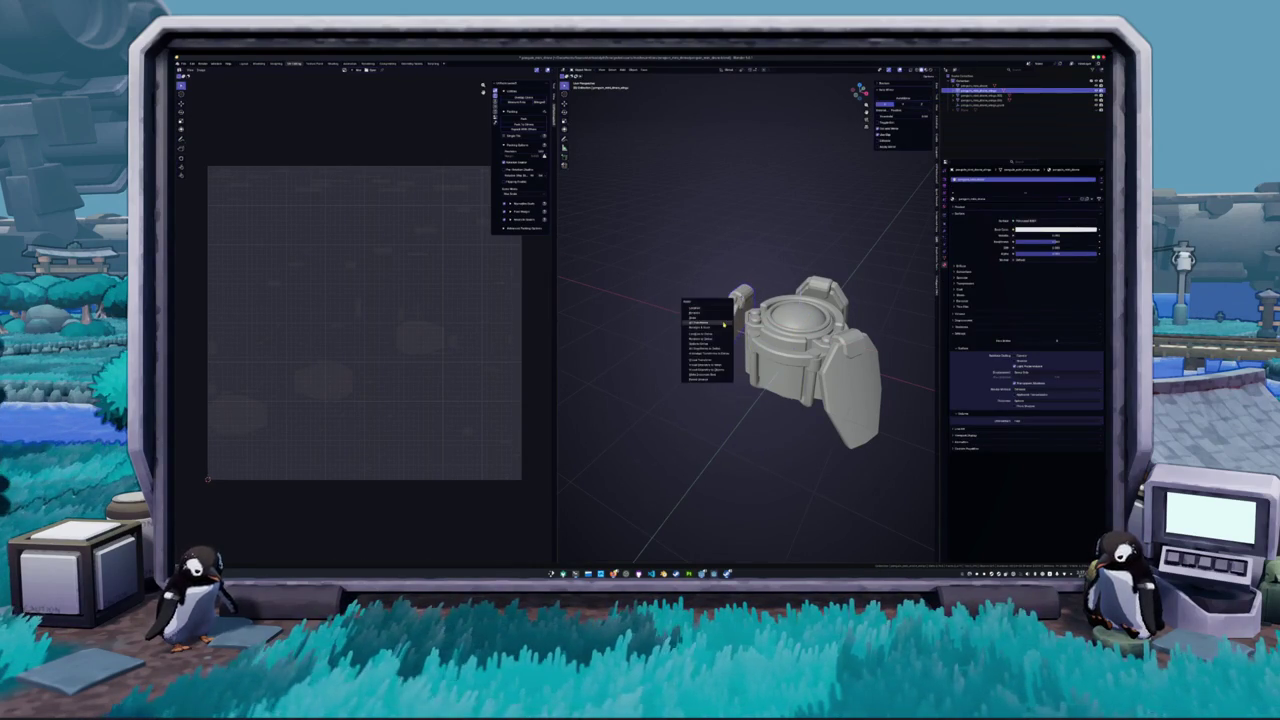
pyautogui.click(693, 318)
# - Rotate the left arm piece about Z again to an edge-on angle
pyautogui.press('r')
pyautogui.press('z')
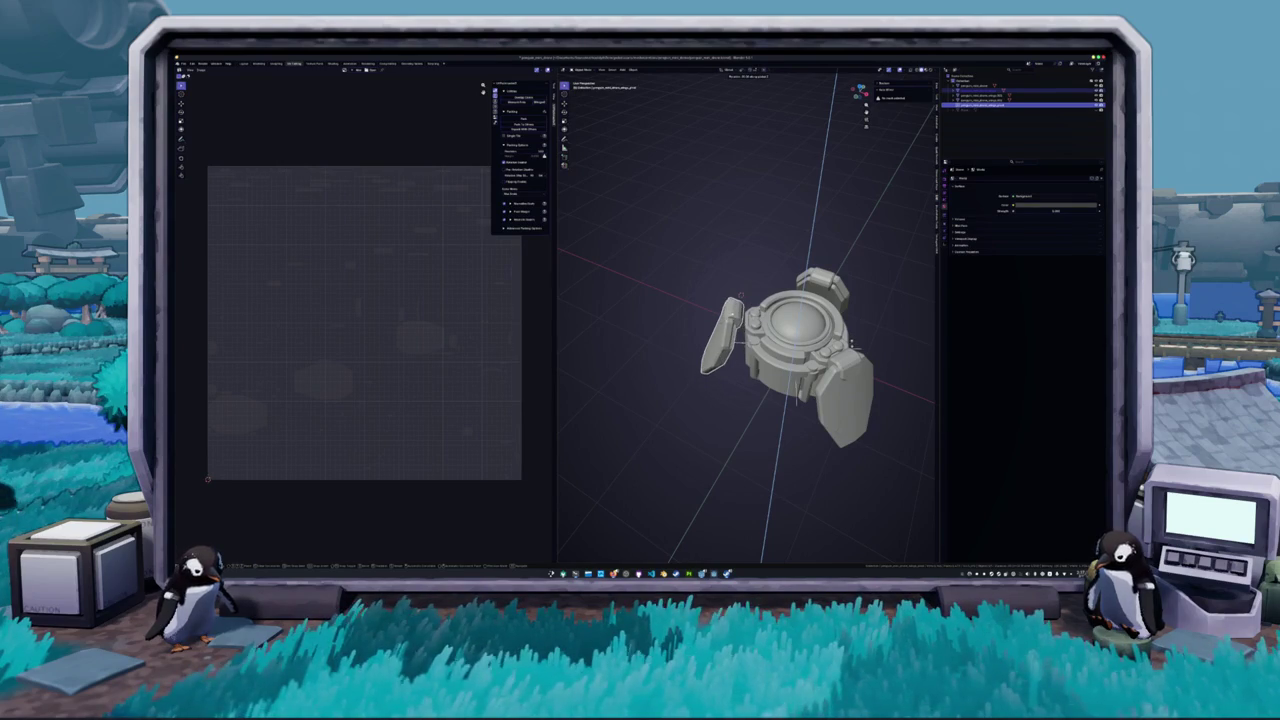
pyautogui.click(741, 297)
pyautogui.press('r')
pyautogui.press('x')
pyautogui.press('z')
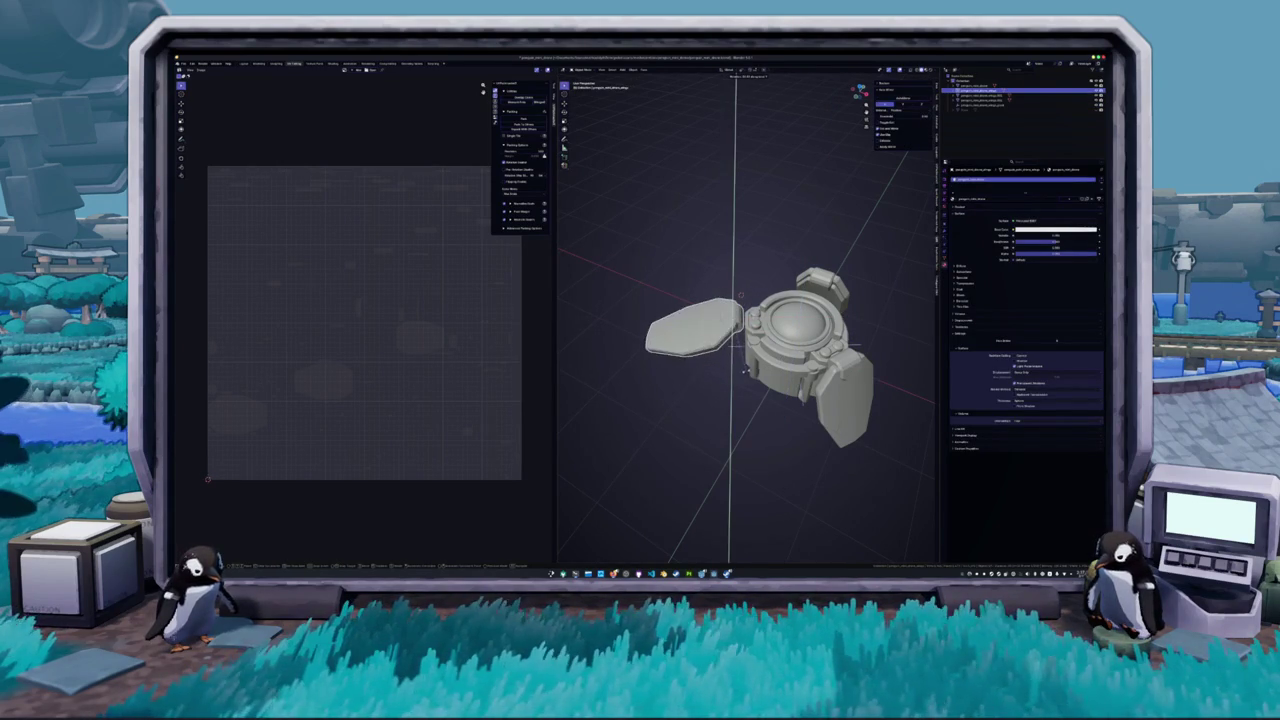
pyautogui.click(745, 370)
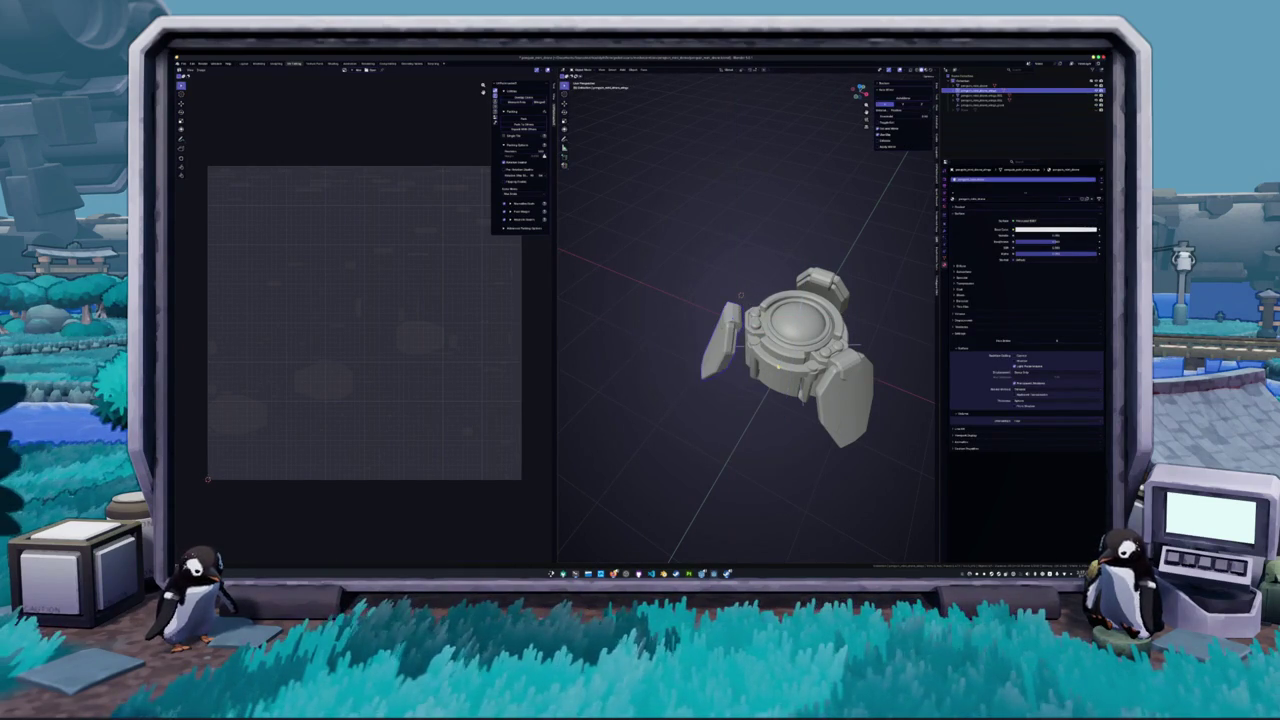
pyautogui.click(1000, 104)
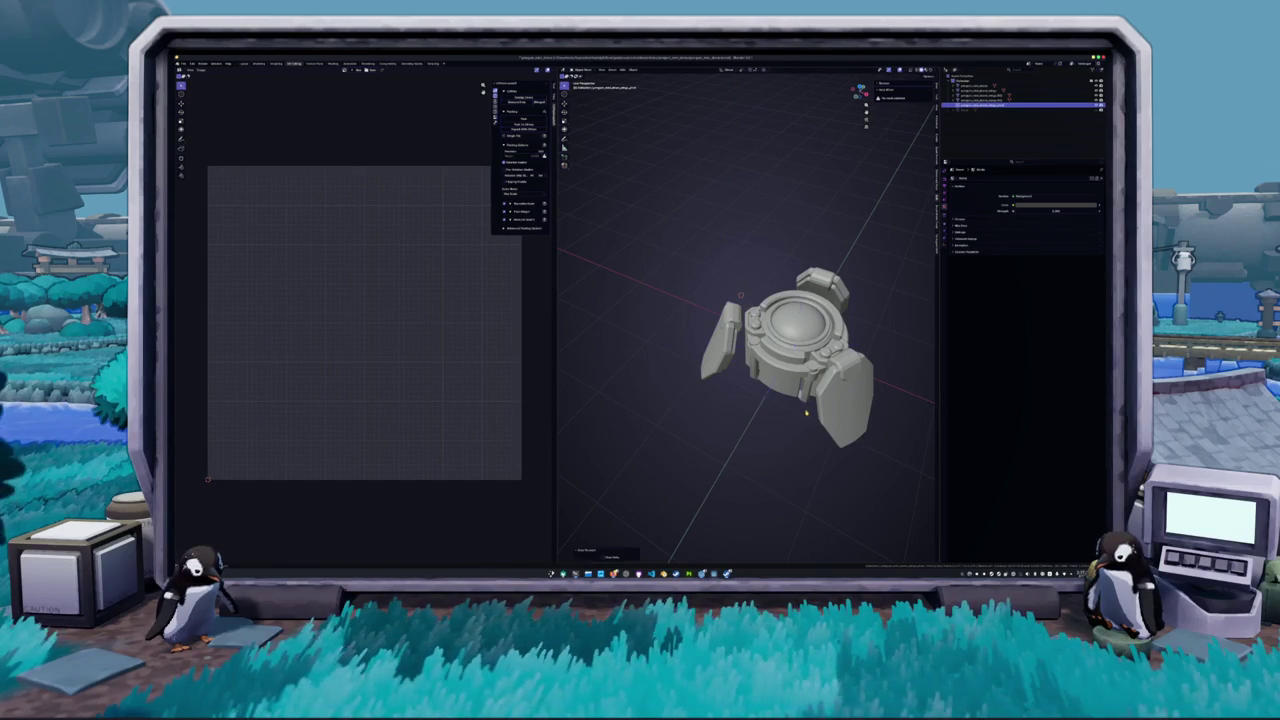
# - Rotate the right arm piece from top view and apply its rotation
pyautogui.click(805, 412)
pyautogui.moveTo(805, 412); pyautogui.dragTo(797, 393)
pyautogui.press('KP_7')
pyautogui.press('r')
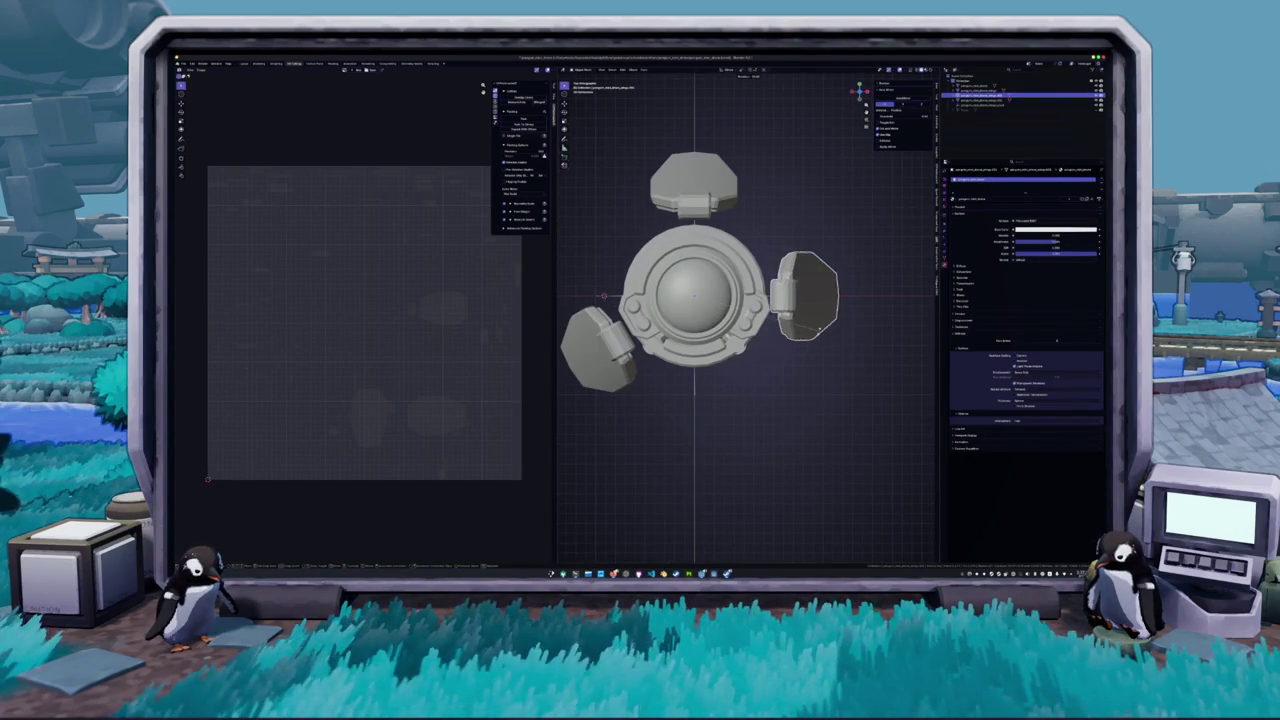
pyautogui.press('Return')
pyautogui.moveTo(860, 92); pyautogui.dragTo(845, 105)
pyautogui.press('Tab')
pyautogui.hotkey('alt', 'a')
pyautogui.press('2')
pyautogui.press('KP_7')
pyautogui.hotkey('ctrl', 'a')
pyautogui.click(815, 362)
# - Angle the right wing downward, trial another rotation and cancel it, then pick the top piece
pyautogui.press('Tab')
pyautogui.press('Tab')
pyautogui.hotkey('alt', 'a')
pyautogui.click(985, 86)
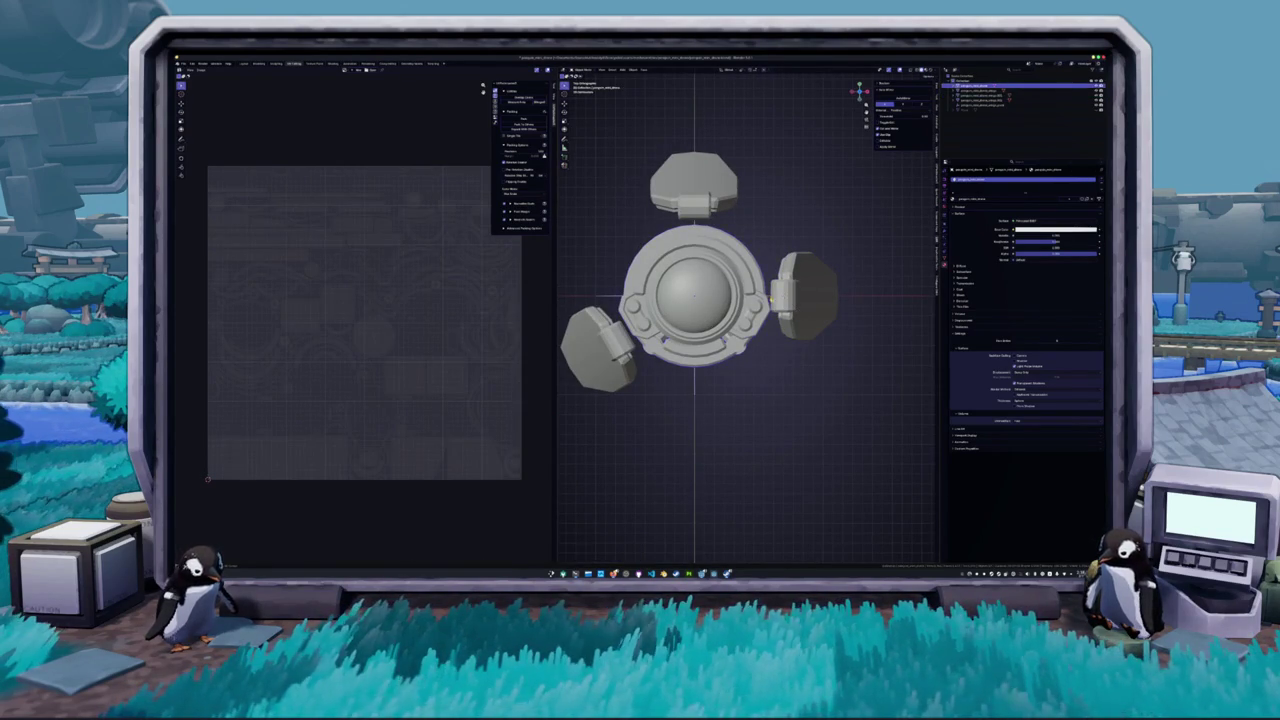
pyautogui.hotkey('alt', 'a')
pyautogui.moveTo(774, 275); pyautogui.dragTo(795, 323)
pyautogui.click(790, 392)
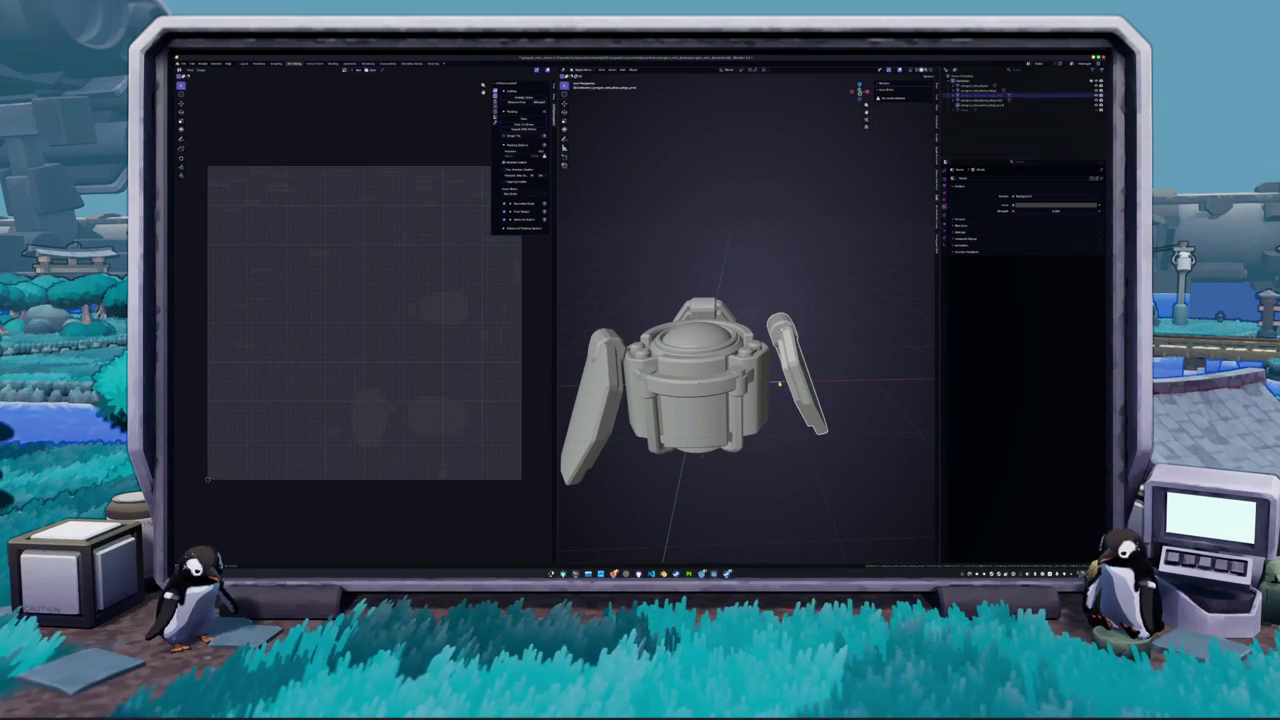
pyautogui.moveTo(780, 385); pyautogui.dragTo(814, 382)
pyautogui.press('r')
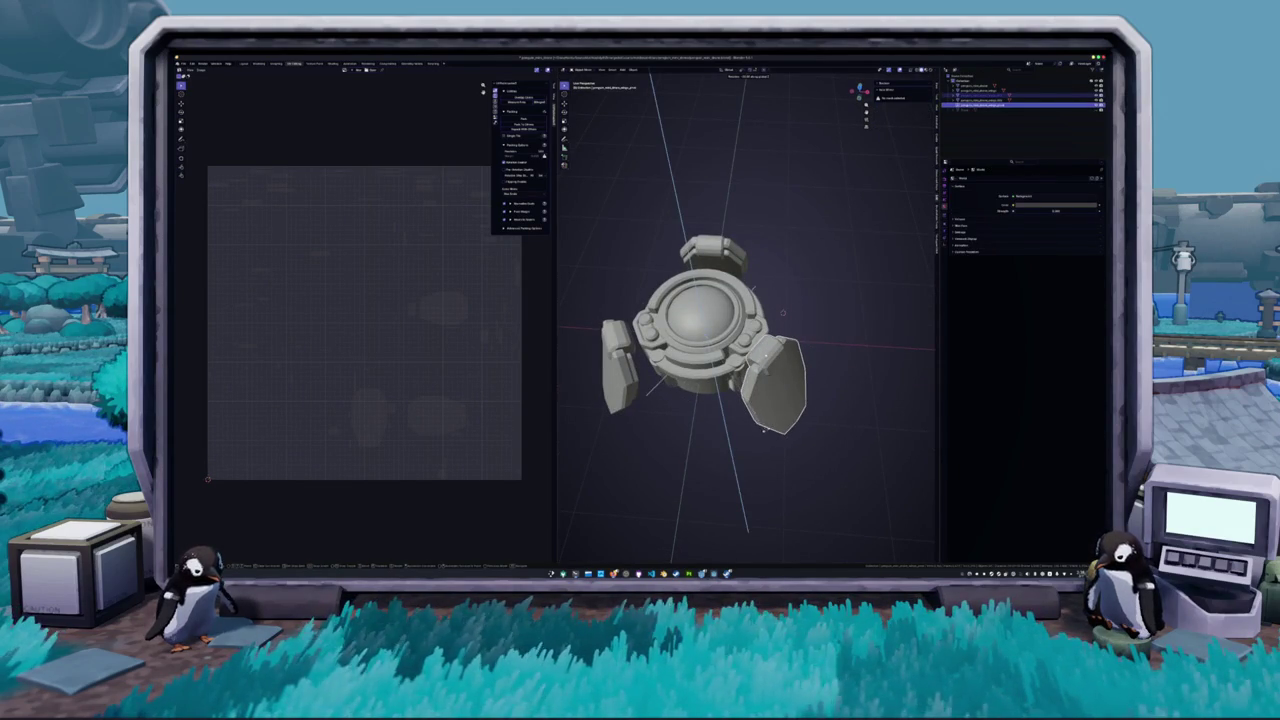
pyautogui.click(728, 436)
pyautogui.click(728, 436)
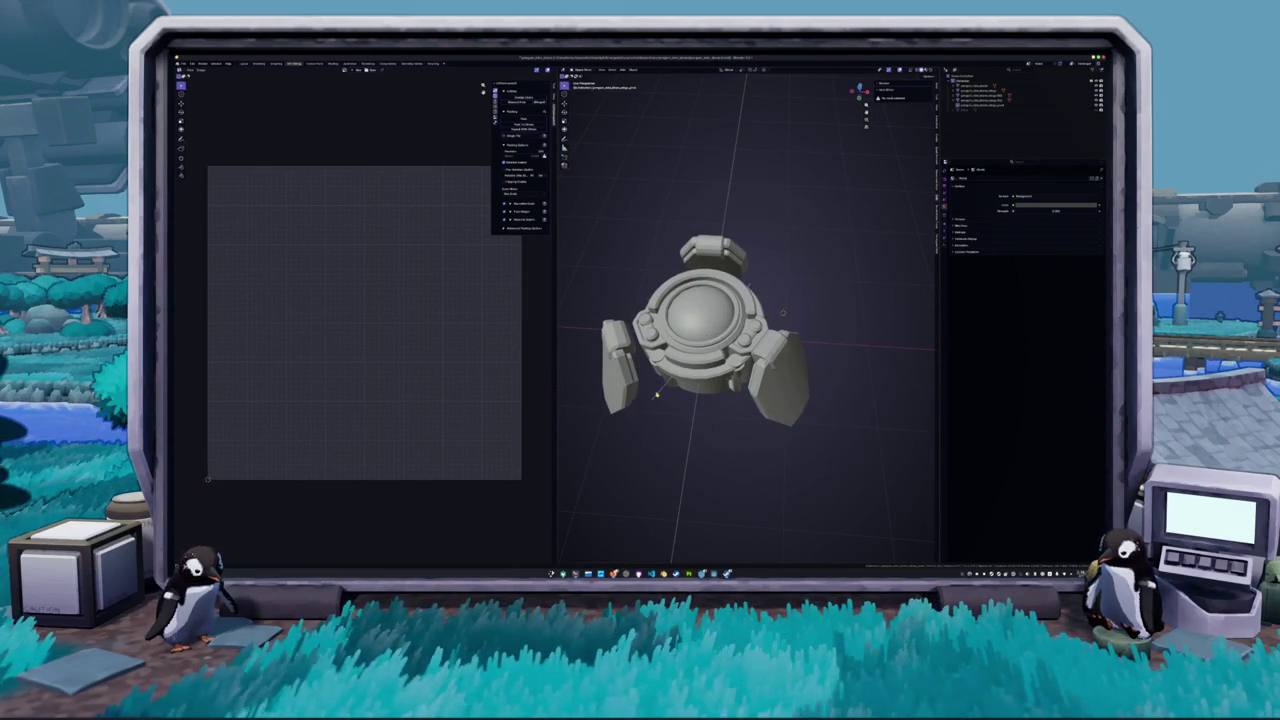
pyautogui.click(786, 398)
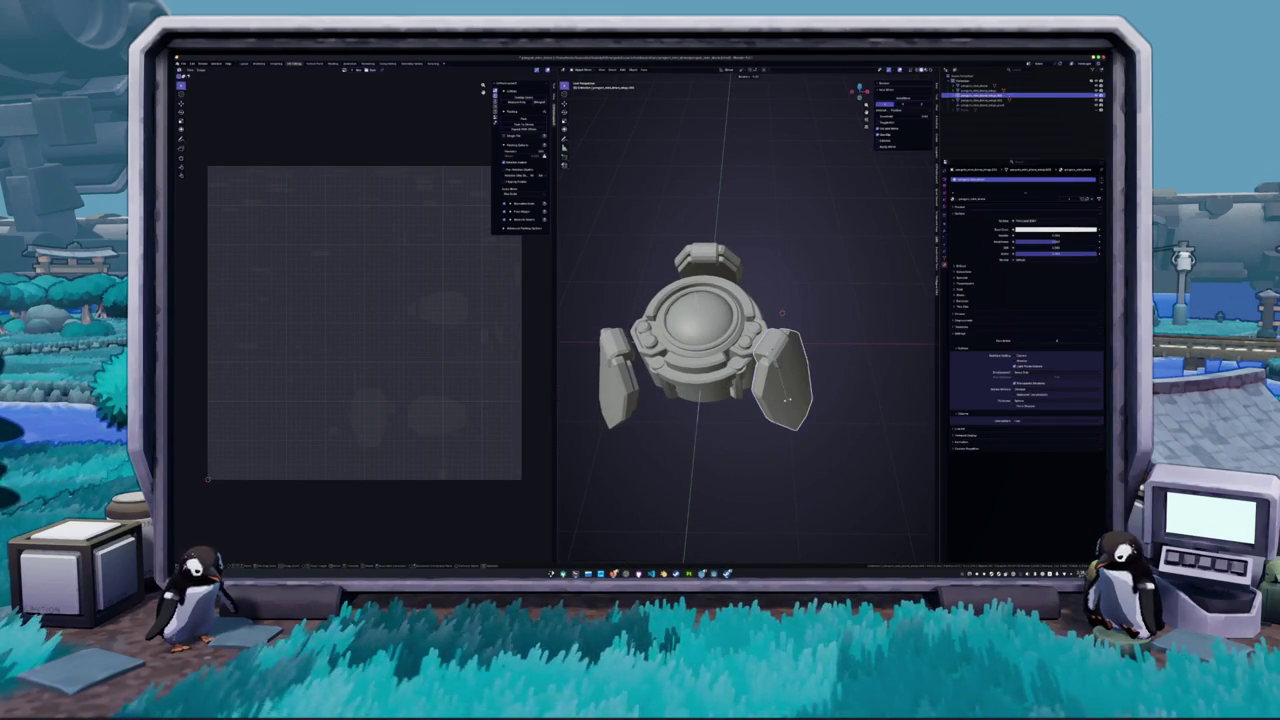
pyautogui.press('r')
pyautogui.press('Escape')
pyautogui.click(717, 264)
pyautogui.press('KP_7')
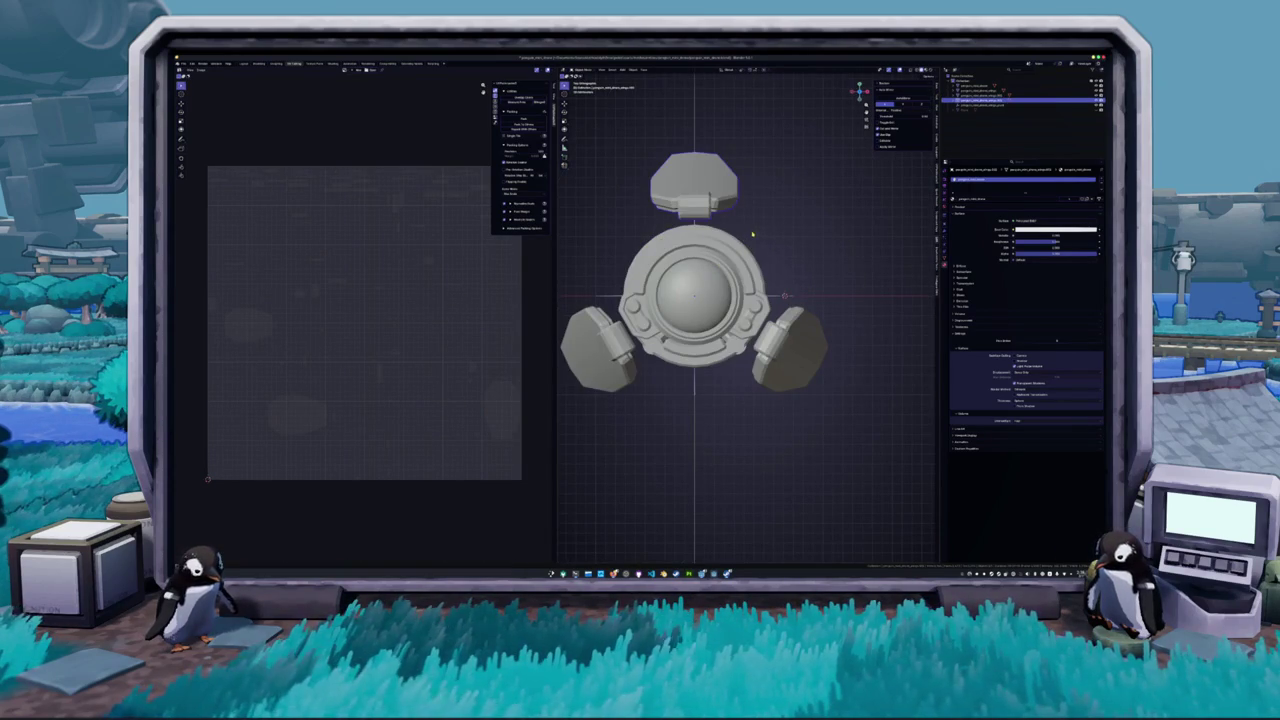
# - Rotate the top piece toward the drone's right side and check the wing in Edit Mode
pyautogui.press('r')
pyautogui.click(770, 355)
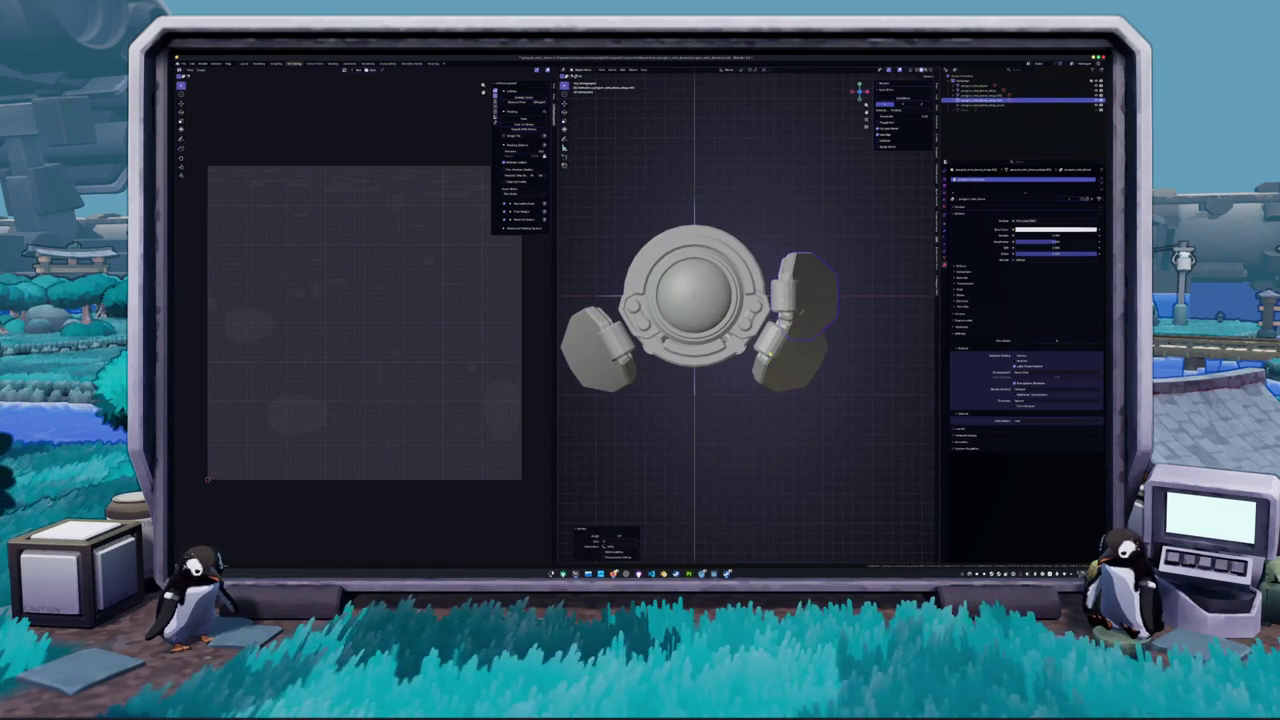
pyautogui.press('Tab')
pyautogui.click(785, 296)
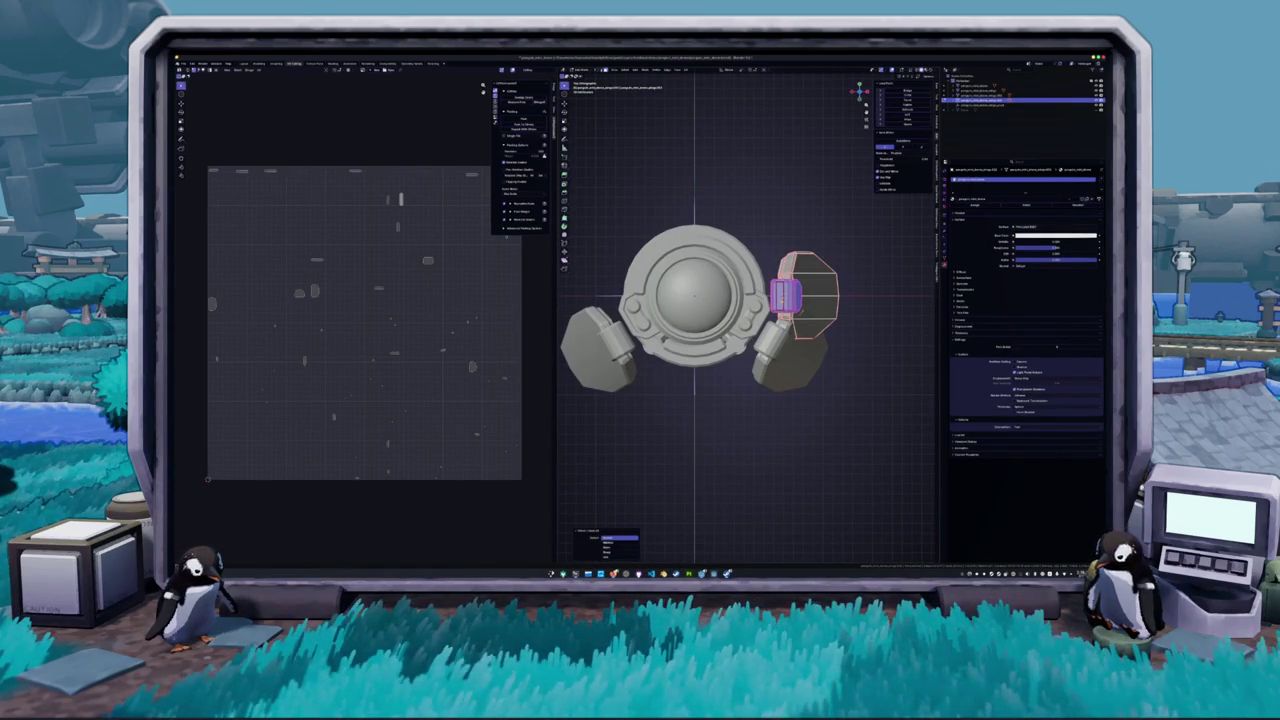
pyautogui.press('Tab')
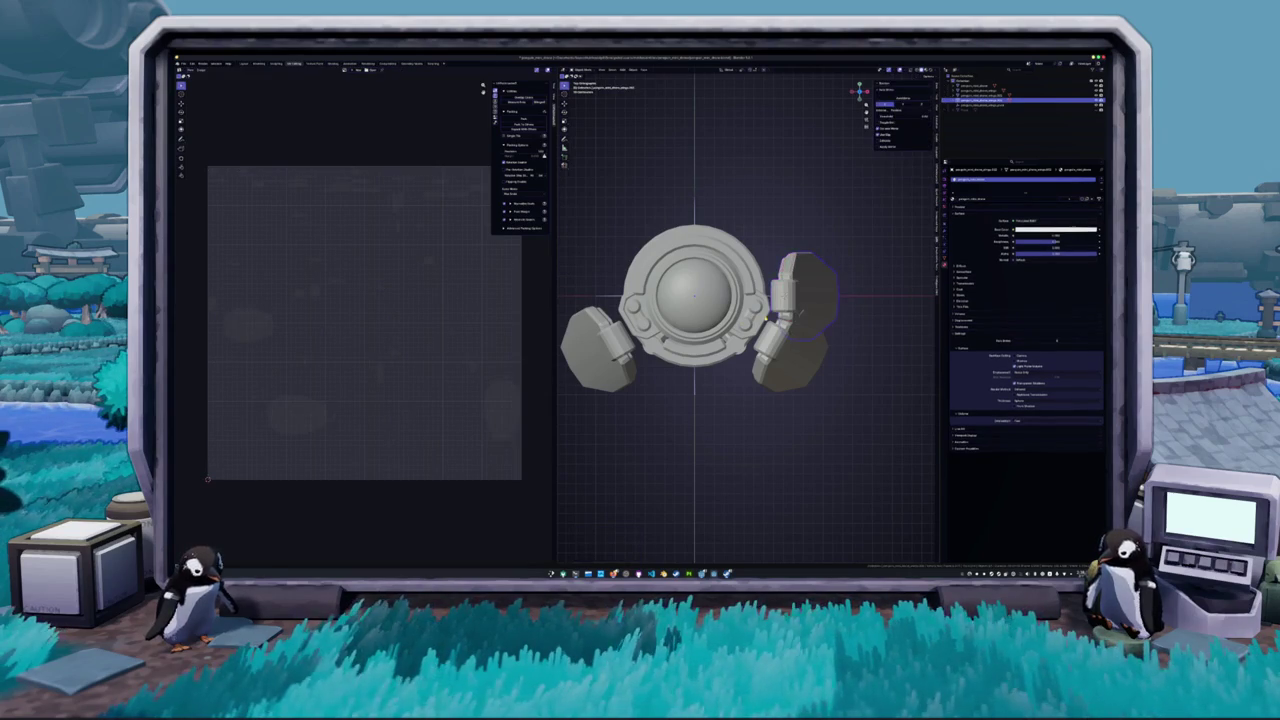
# - Swing the upper-right wing to the top centre of the body and apply its rotation
pyautogui.click(770, 318)
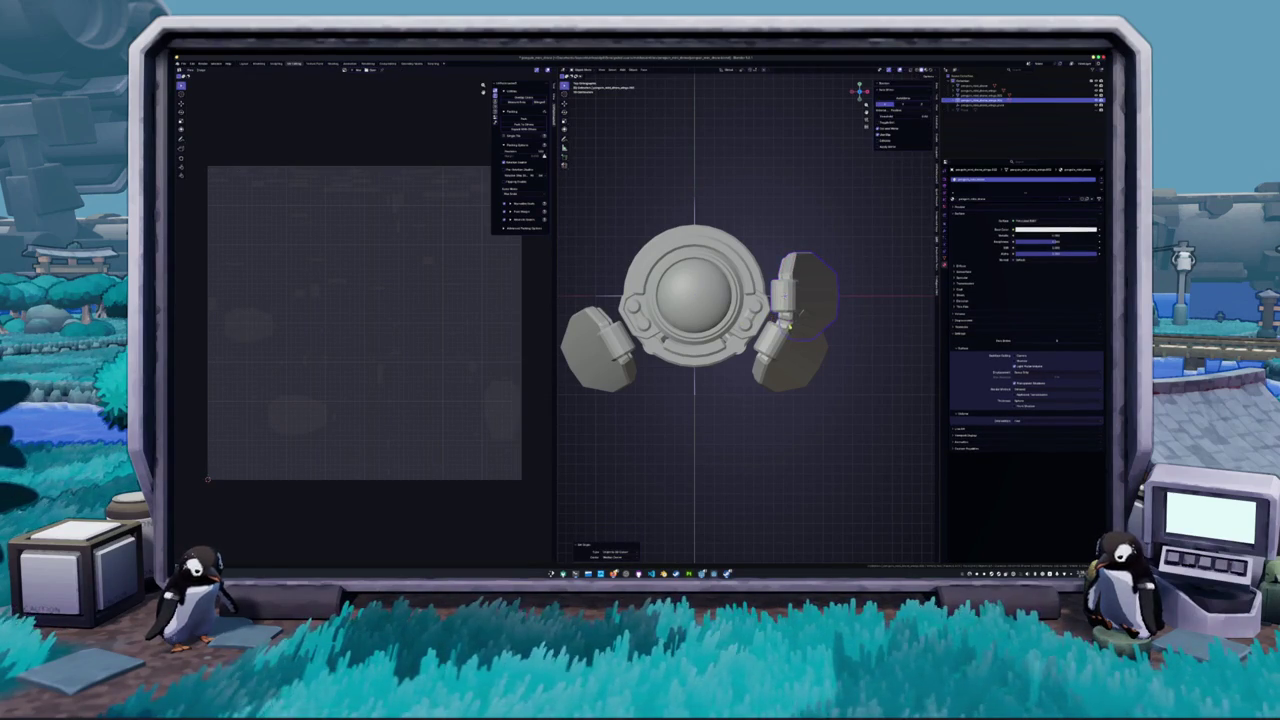
pyautogui.press('r')
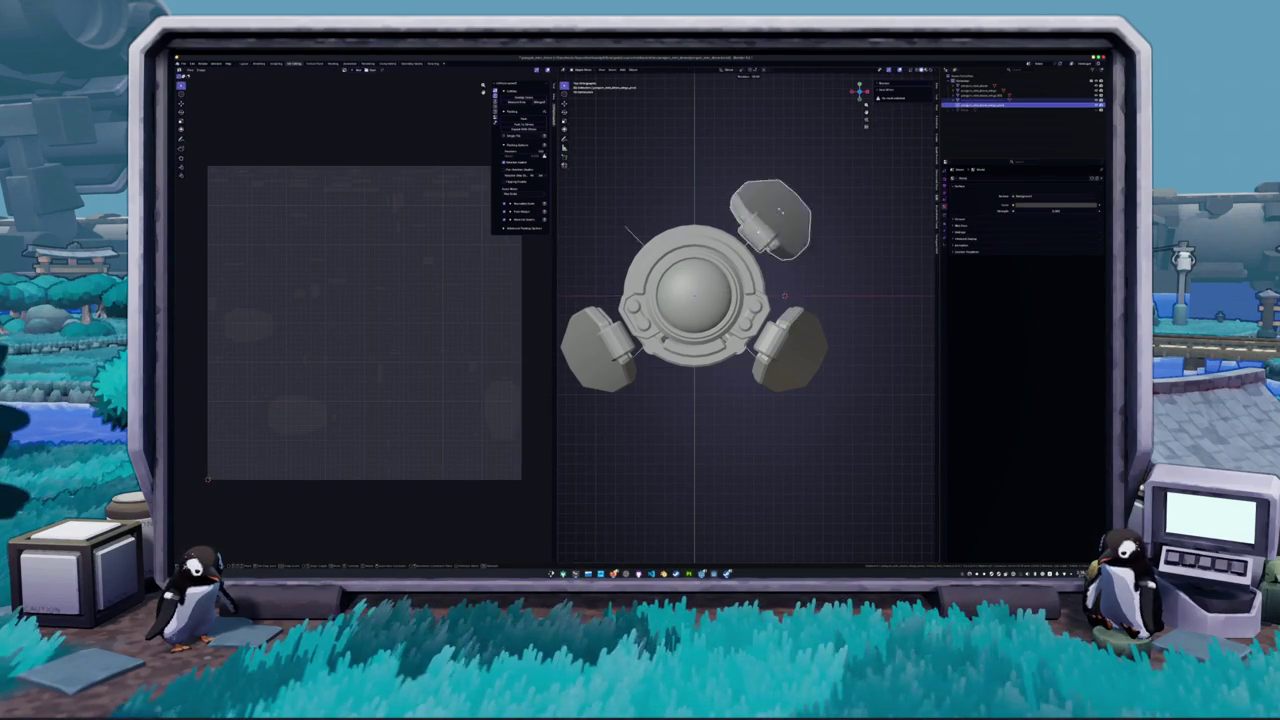
pyautogui.moveTo(597, 280); pyautogui.dragTo(598, 290)
pyautogui.click(597, 296)
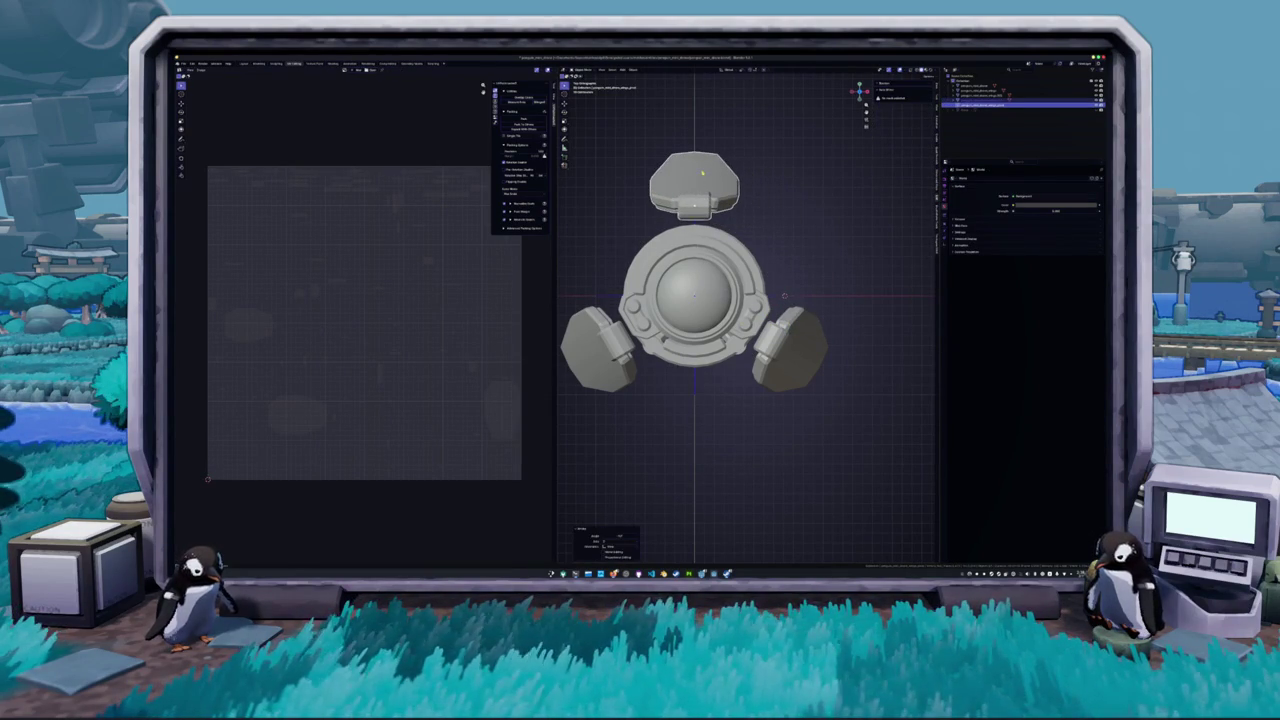
pyautogui.click(720, 200)
pyautogui.hotkey('ctrl', 'a')
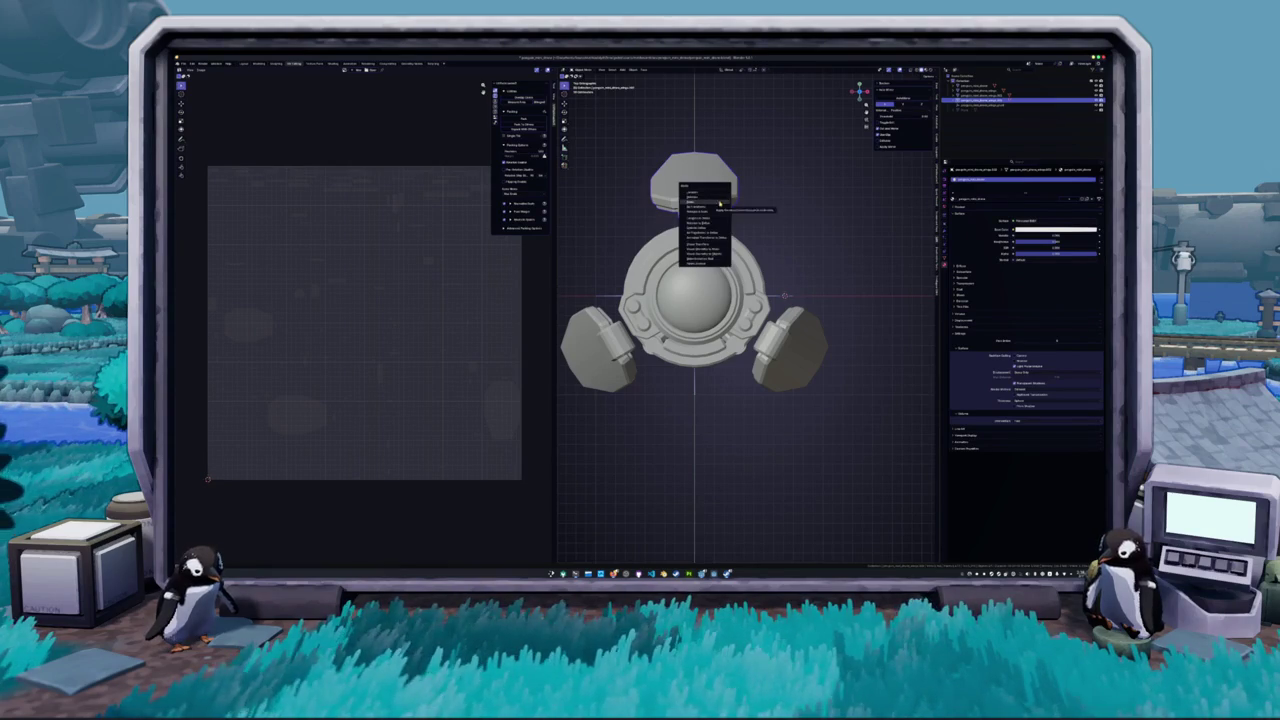
pyautogui.click(723, 202)
# - Rotate the top wing about Z until it stands upright, then apply its rotation
pyautogui.moveTo(723, 202); pyautogui.dragTo(780, 237)
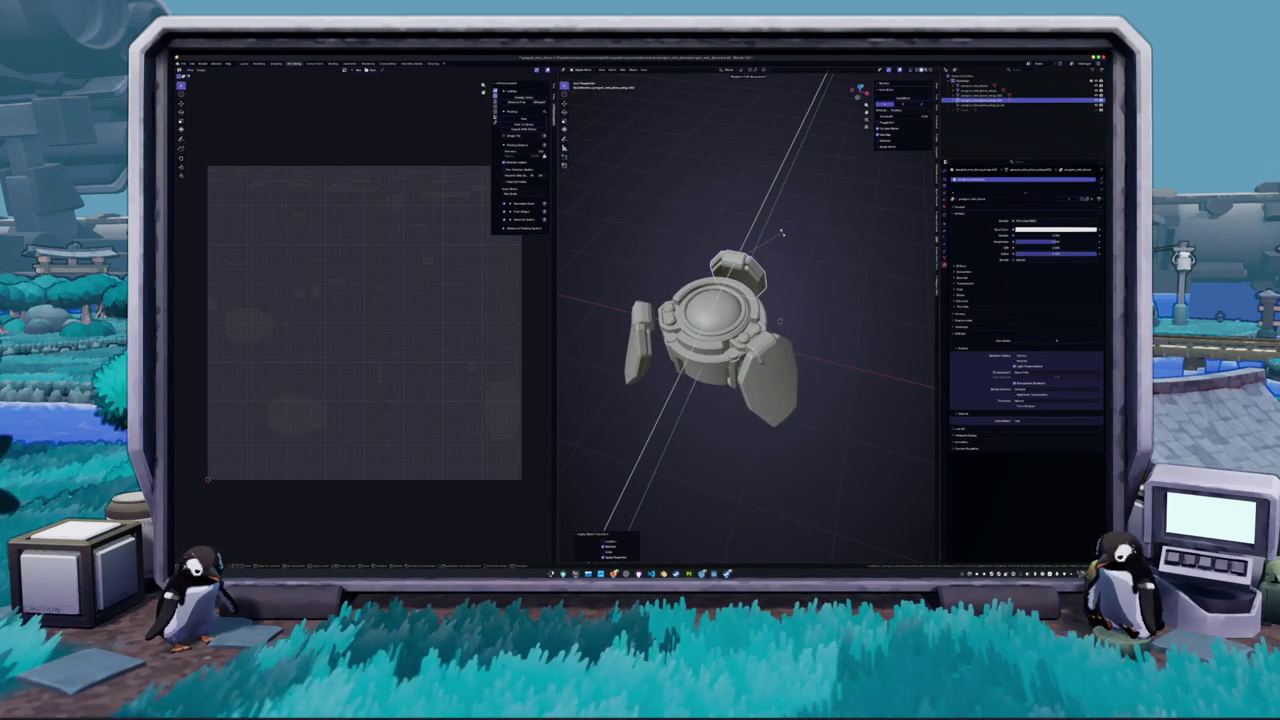
pyautogui.press('r')
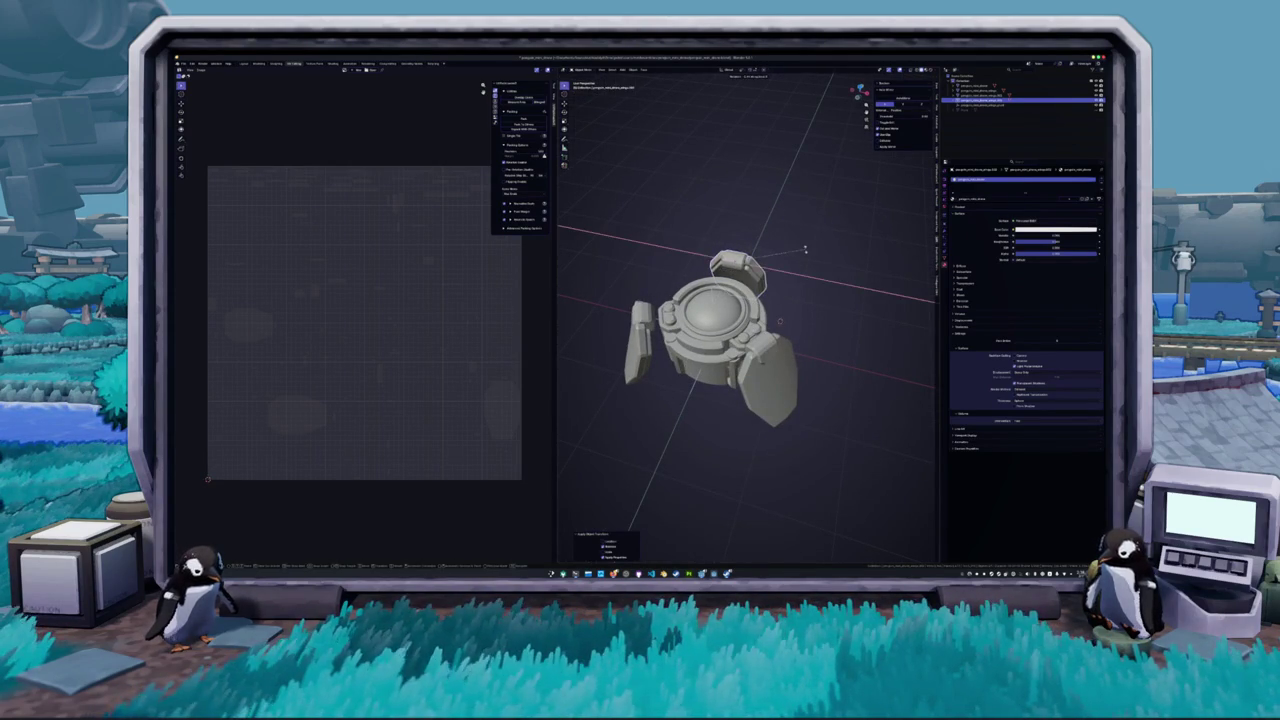
pyautogui.click(792, 190)
pyautogui.moveTo(792, 190); pyautogui.dragTo(787, 222)
pyautogui.press('r')
pyautogui.press('z')
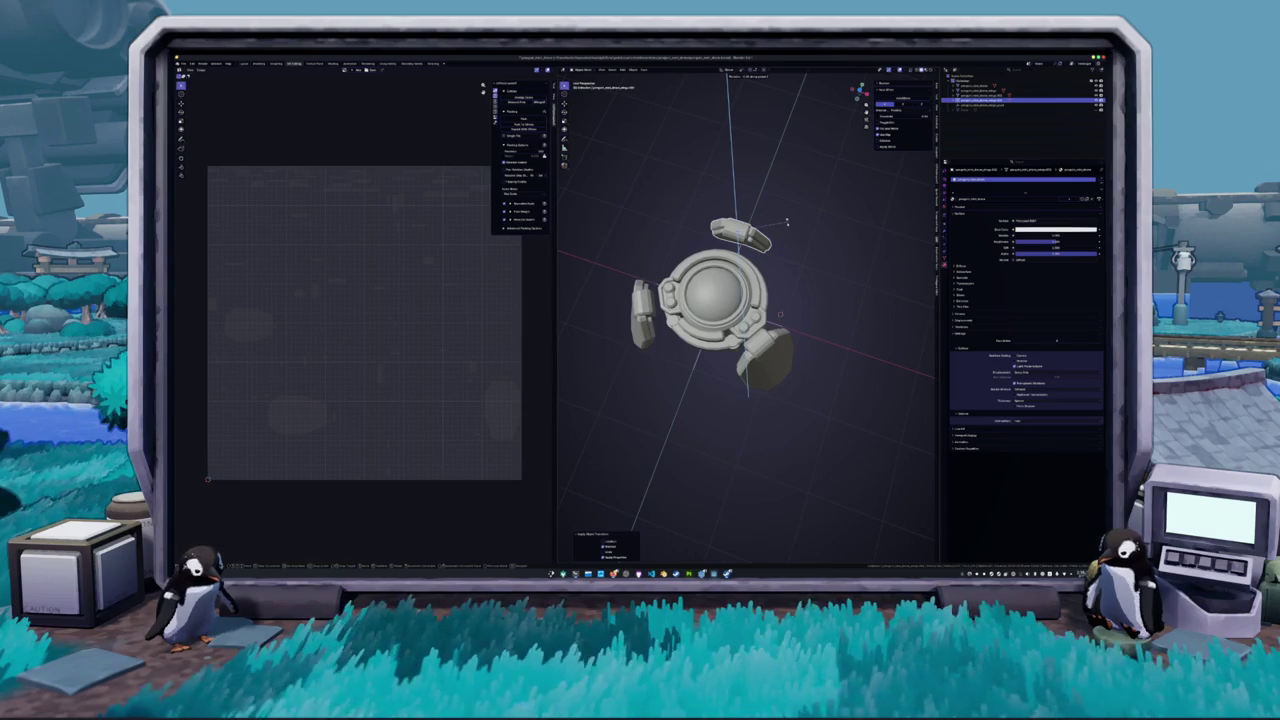
pyautogui.click(788, 222)
pyautogui.rightClick(789, 223)
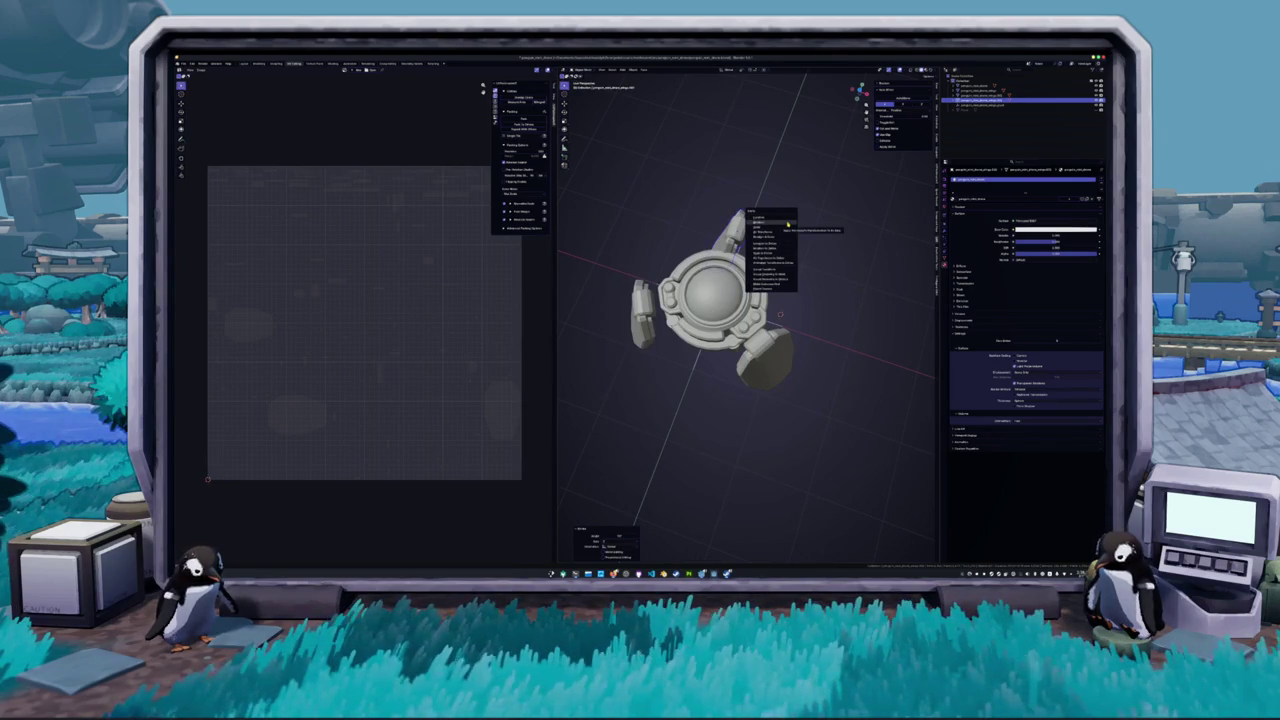
pyautogui.click(788, 224)
# - Try further Z and X rotations on the top and side wings, cancelling the X ones
pyautogui.press('r')
pyautogui.press('z')
pyautogui.click(787, 222)
pyautogui.press('r')
pyautogui.press('x')
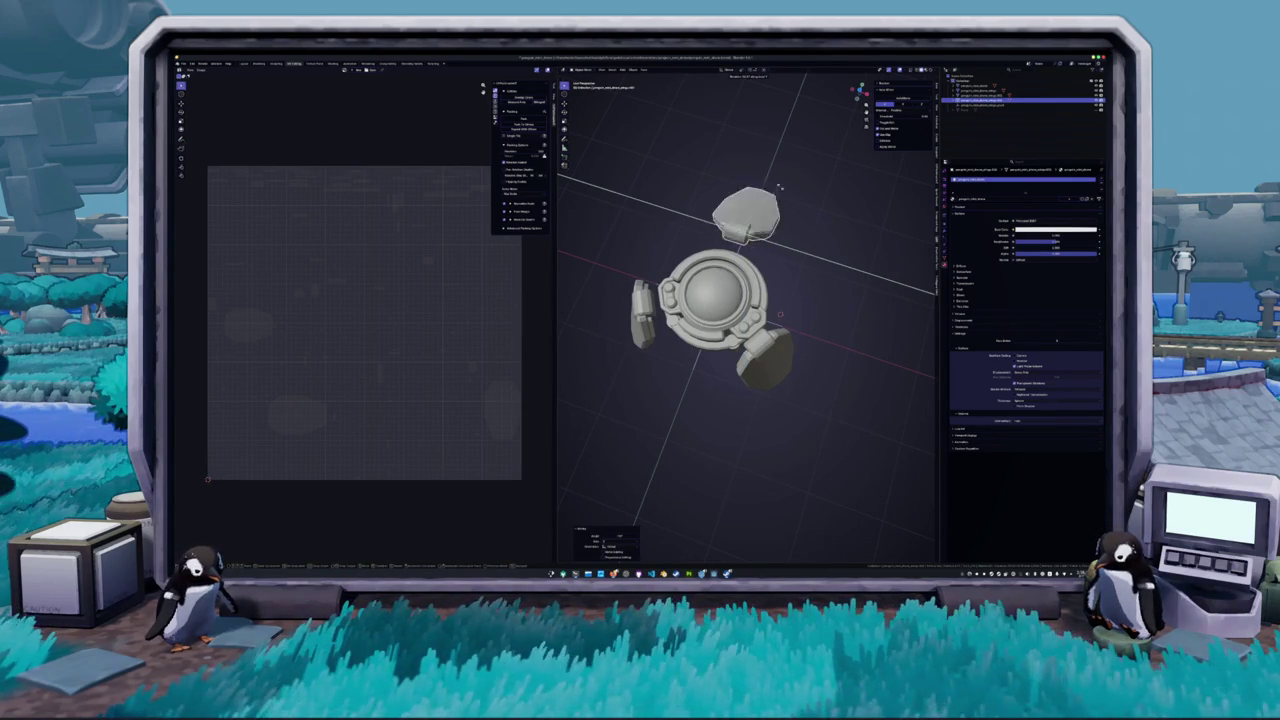
pyautogui.rightClick(781, 210)
pyautogui.click(768, 372)
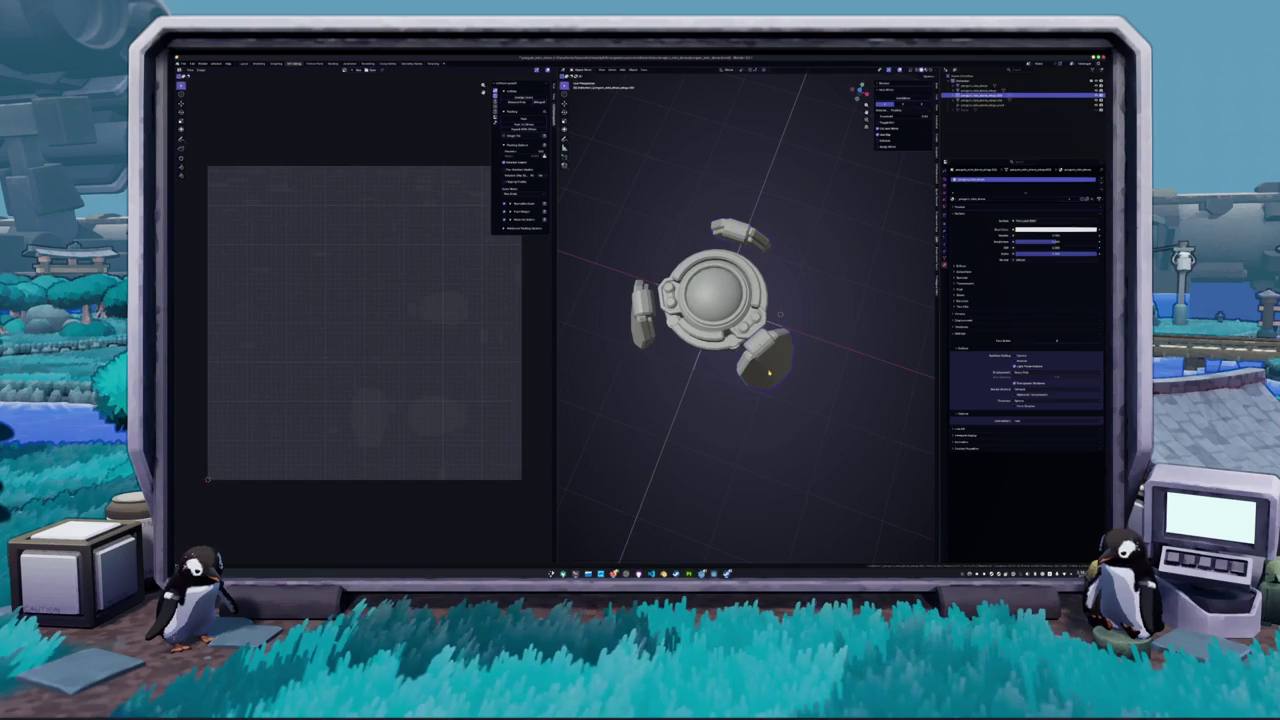
pyautogui.press('KP_1')
pyautogui.press('r')
pyautogui.press('x')
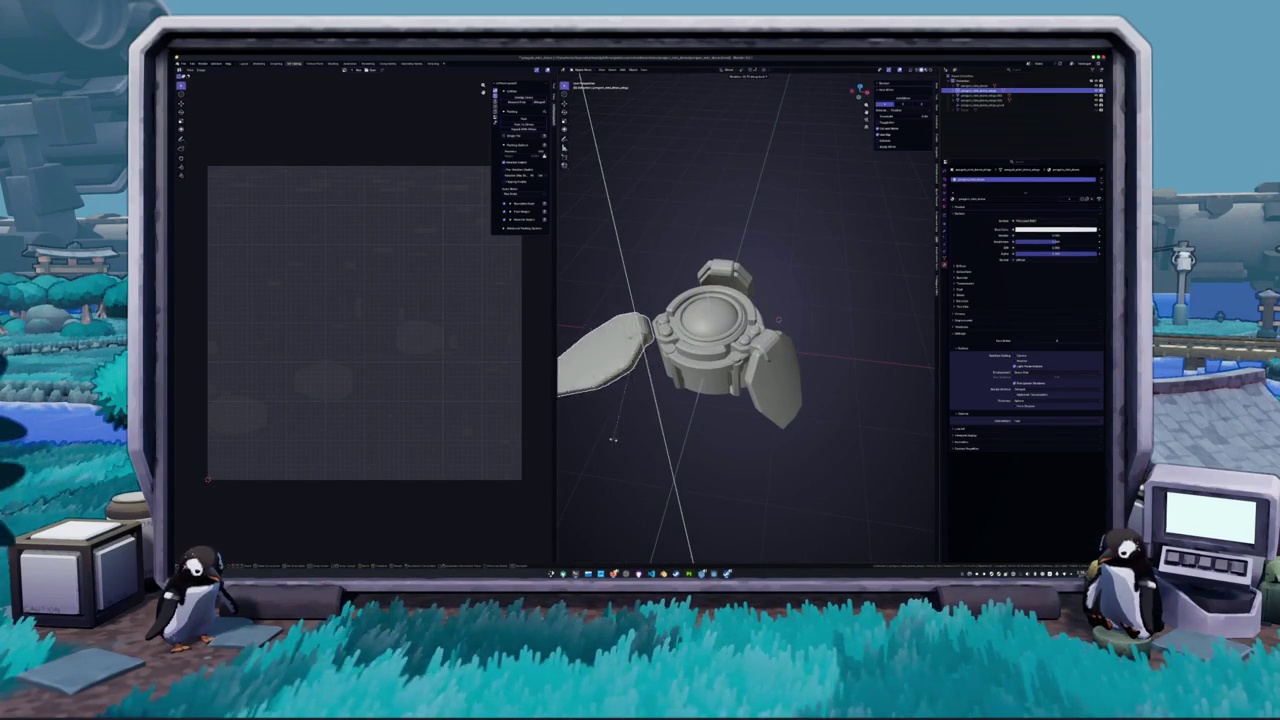
pyautogui.rightClick(655, 423)
pyautogui.click(985, 95)
# - Select the wing pieces, undoing an accidental deletion to restore the selection
pyautogui.click(985, 100)
pyautogui.click(706, 258)
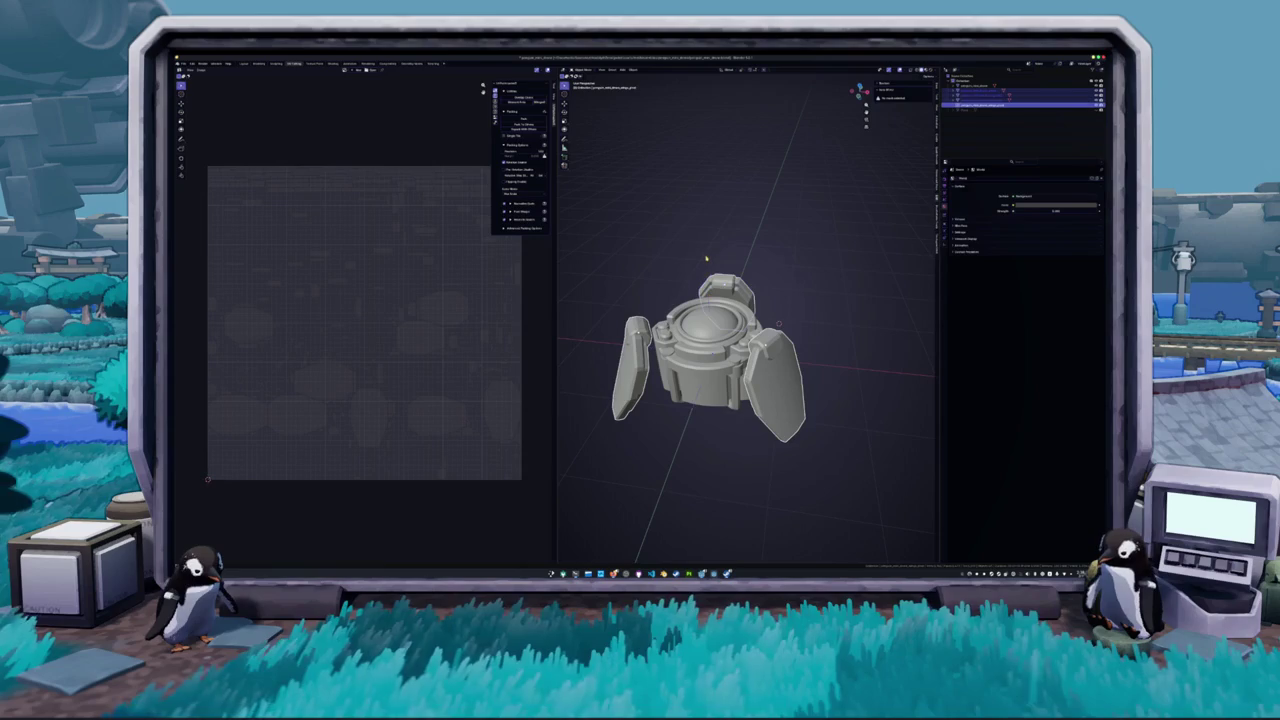
pyautogui.press('x')
pyautogui.click(706, 258)
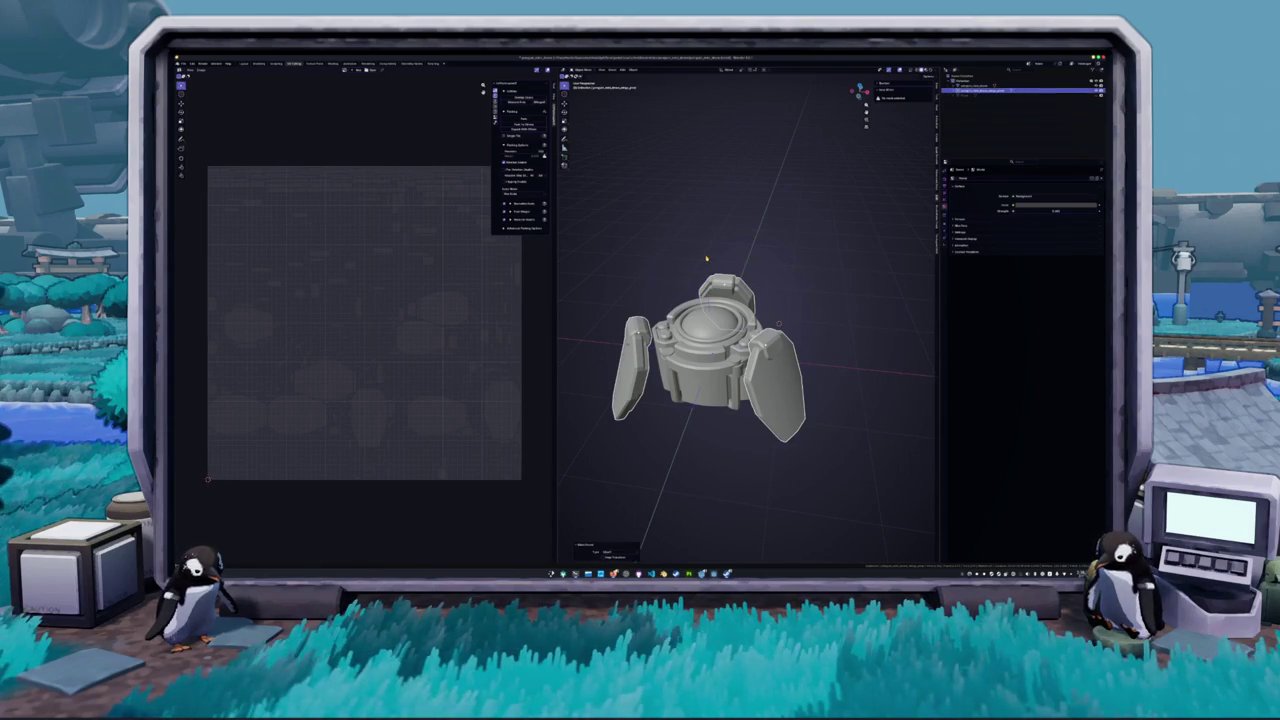
pyautogui.hotkey('ctrl', 'z')
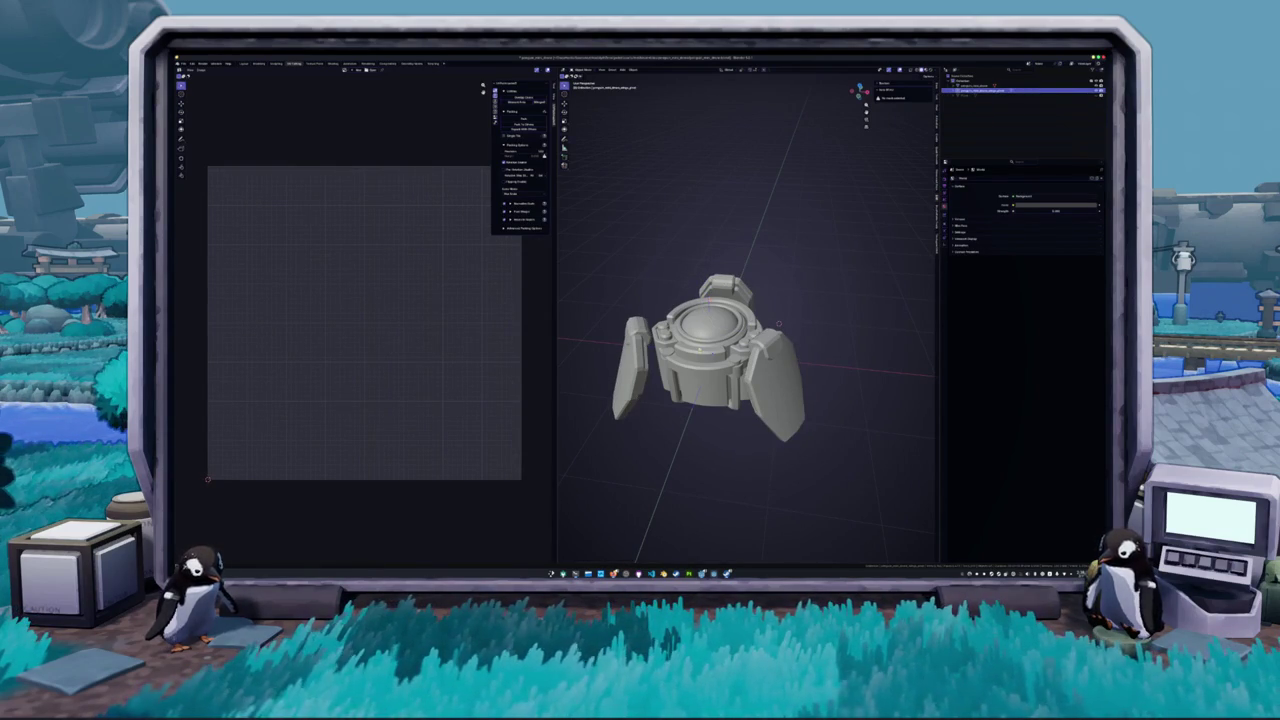
pyautogui.hotkey('ctrl', 'z')
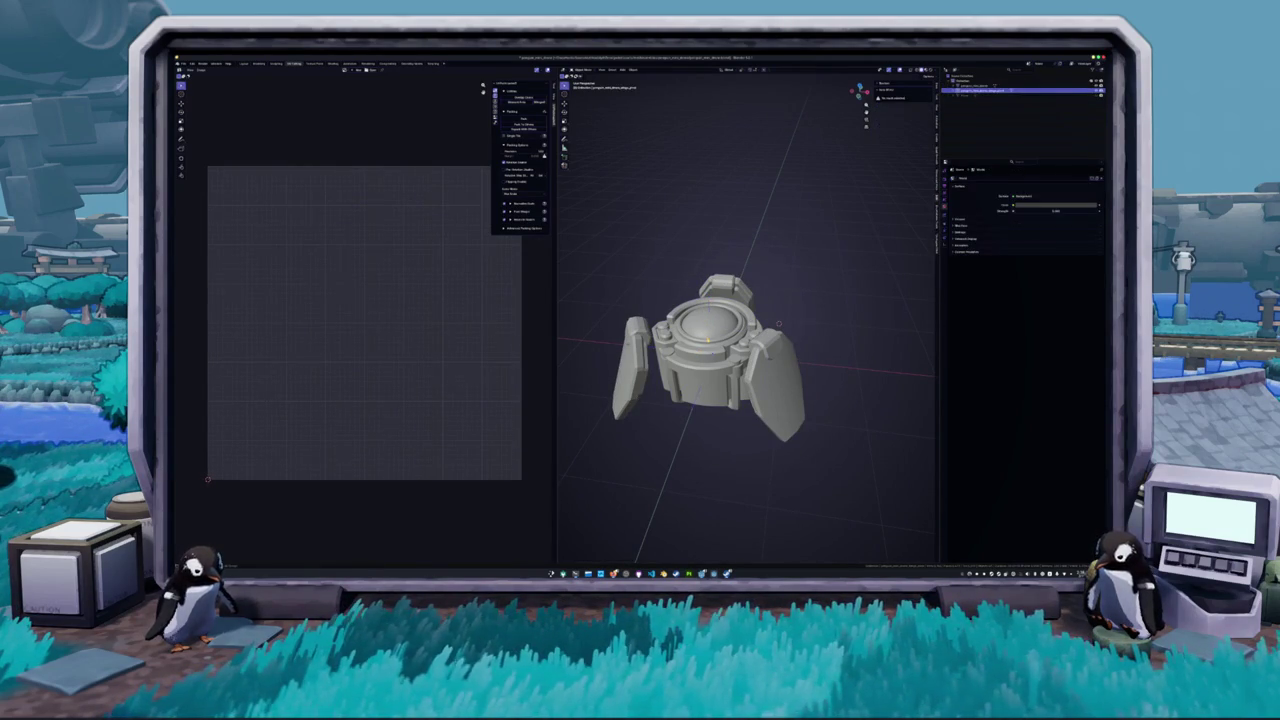
# - Parent the wings to the drone body and verify the hierarchy in the Outliner
pyautogui.hotkey('ctrl', 'p')
pyautogui.click(709, 338)
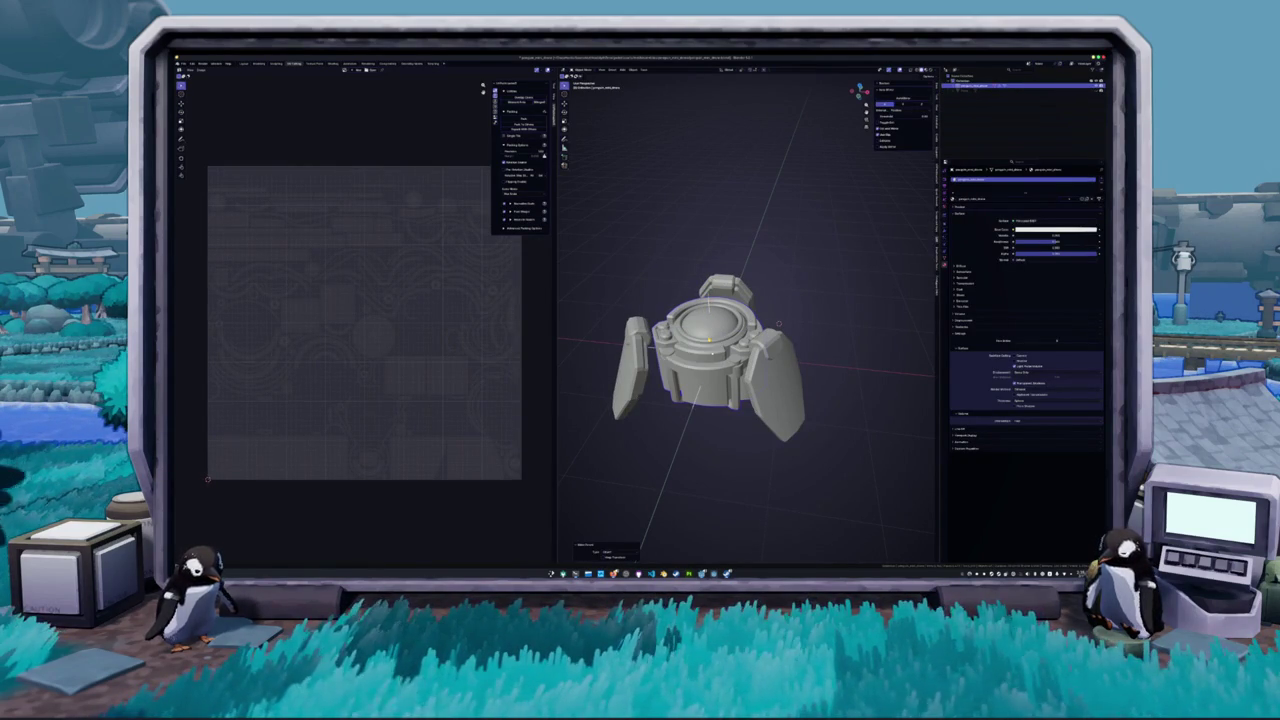
pyautogui.click(956, 87)
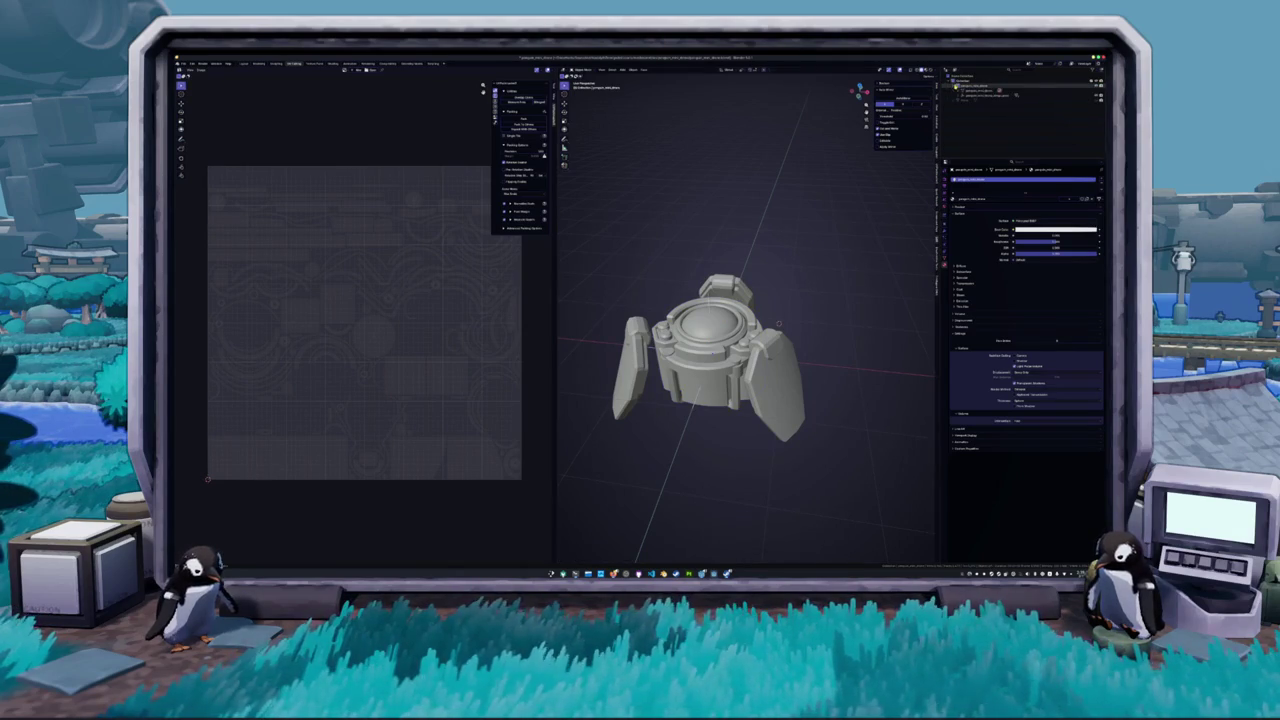
pyautogui.click(955, 93)
pyautogui.click(983, 102)
pyautogui.click(984, 101)
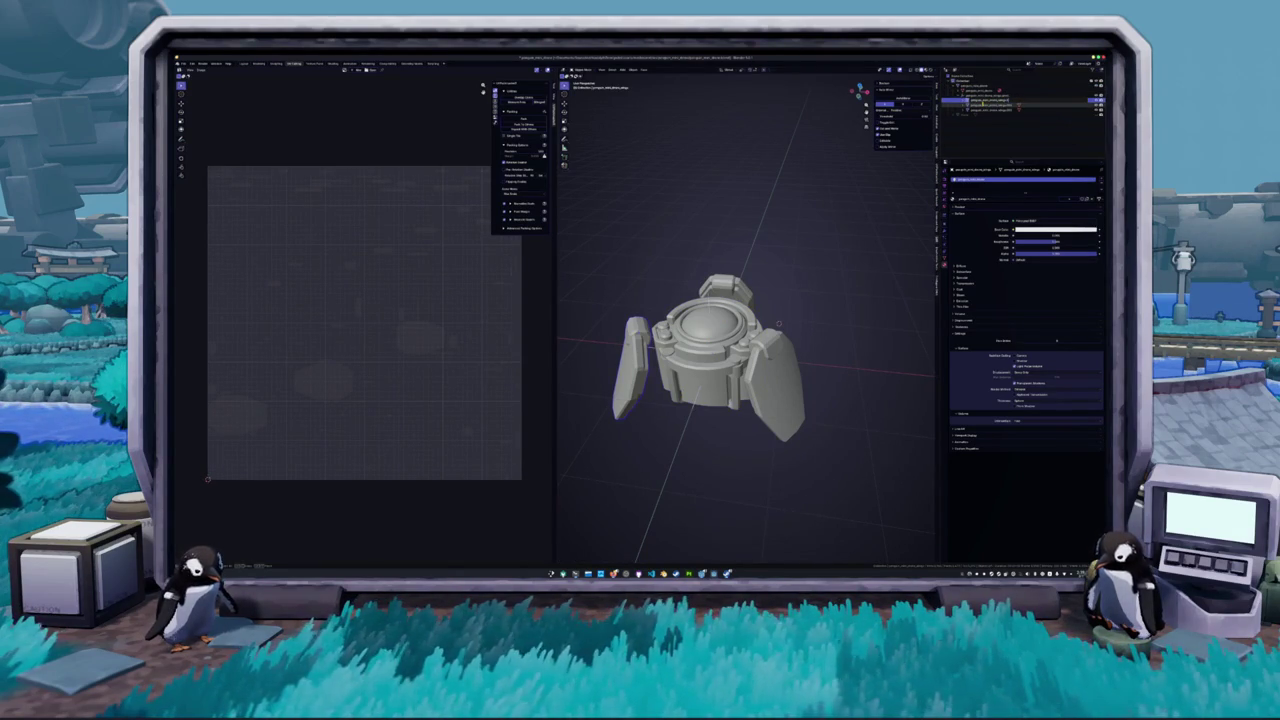
pyautogui.click(984, 104)
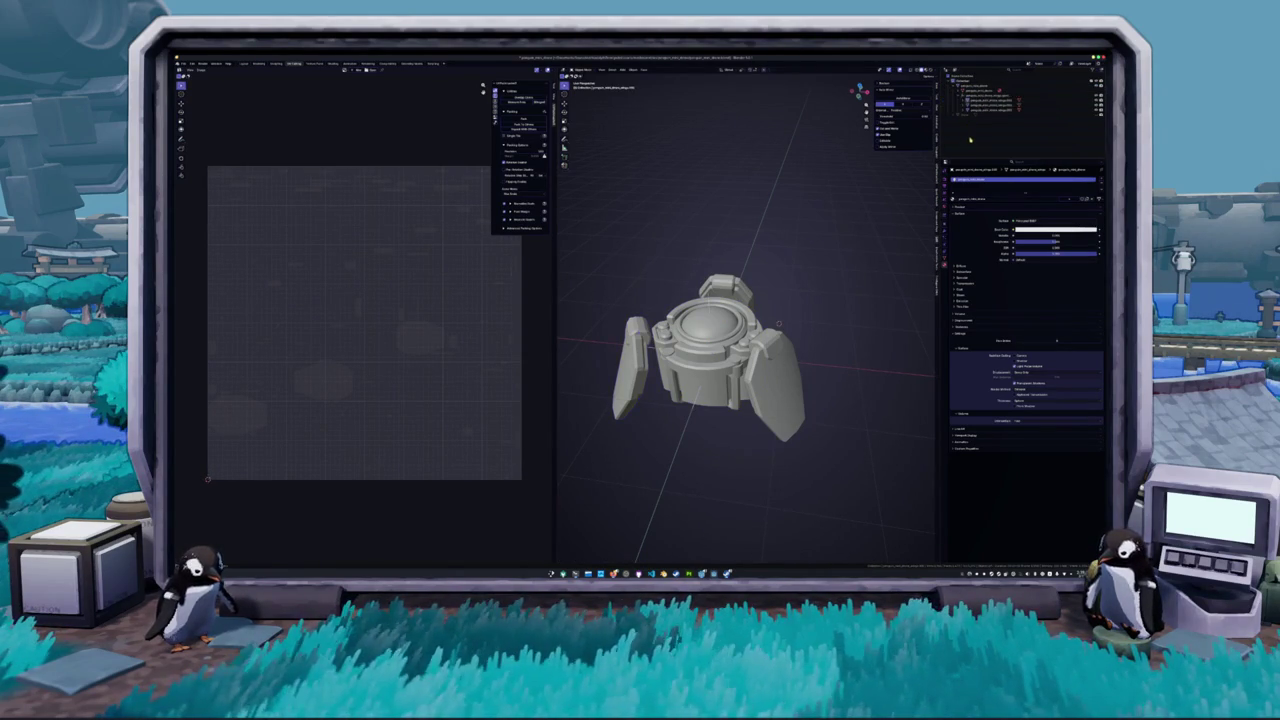
# - Select the whole drone hierarchy and apply All Transforms to it
pyautogui.keyDown('shift'); pyautogui.click(984, 108); pyautogui.keyUp('shift')
pyautogui.press('KP_Decimal')
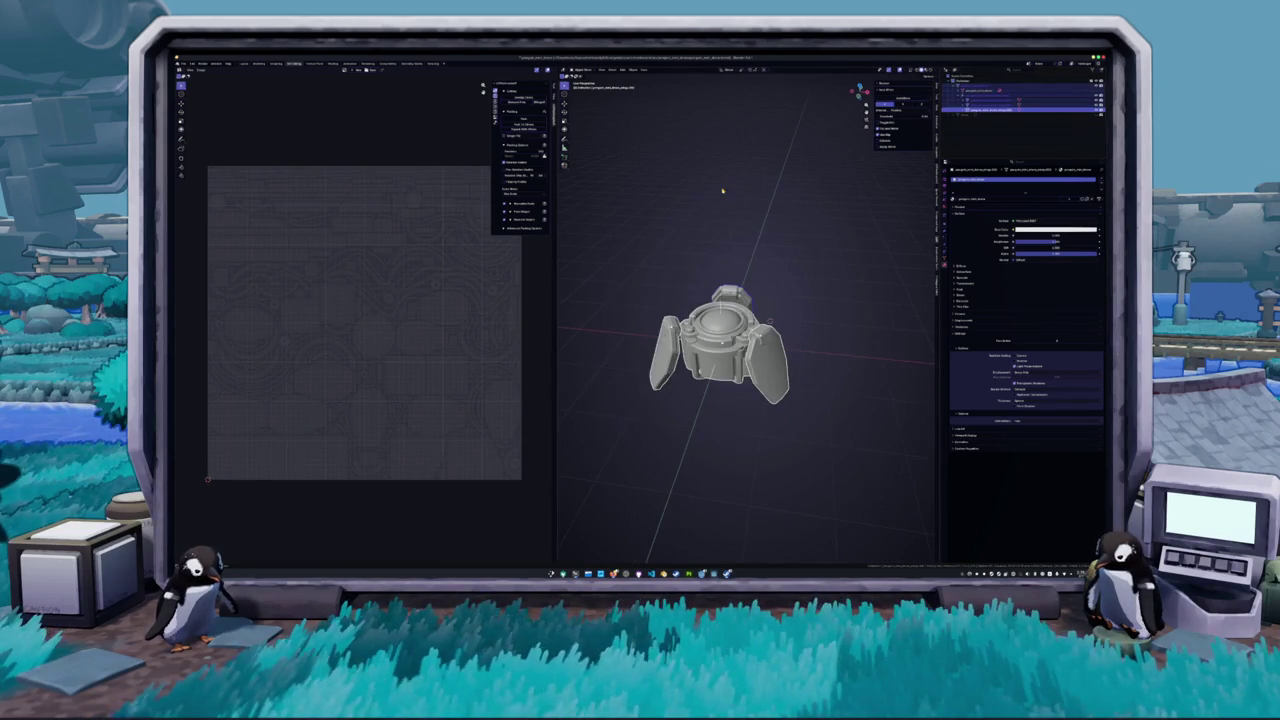
pyautogui.hotkey('ctrl', 'a')
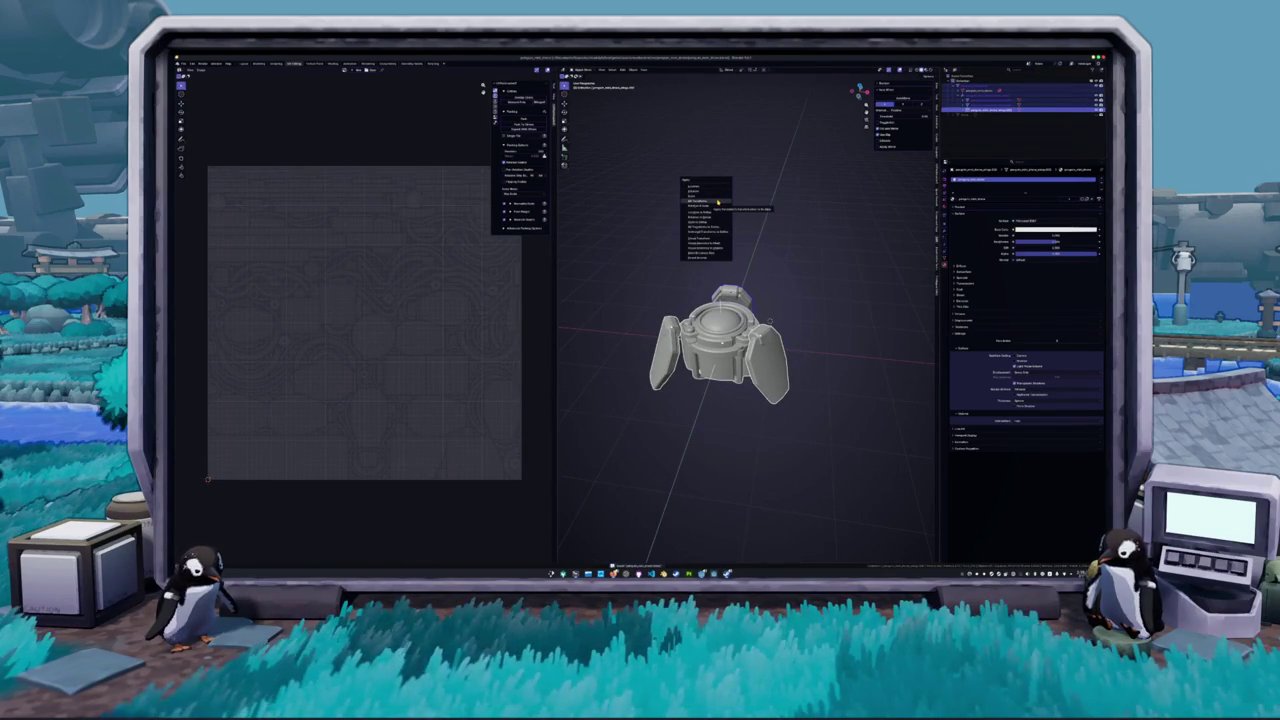
pyautogui.click(717, 202)
pyautogui.hotkey('ctrl', 'a')
pyautogui.press('Escape')
pyautogui.press('KP_2')
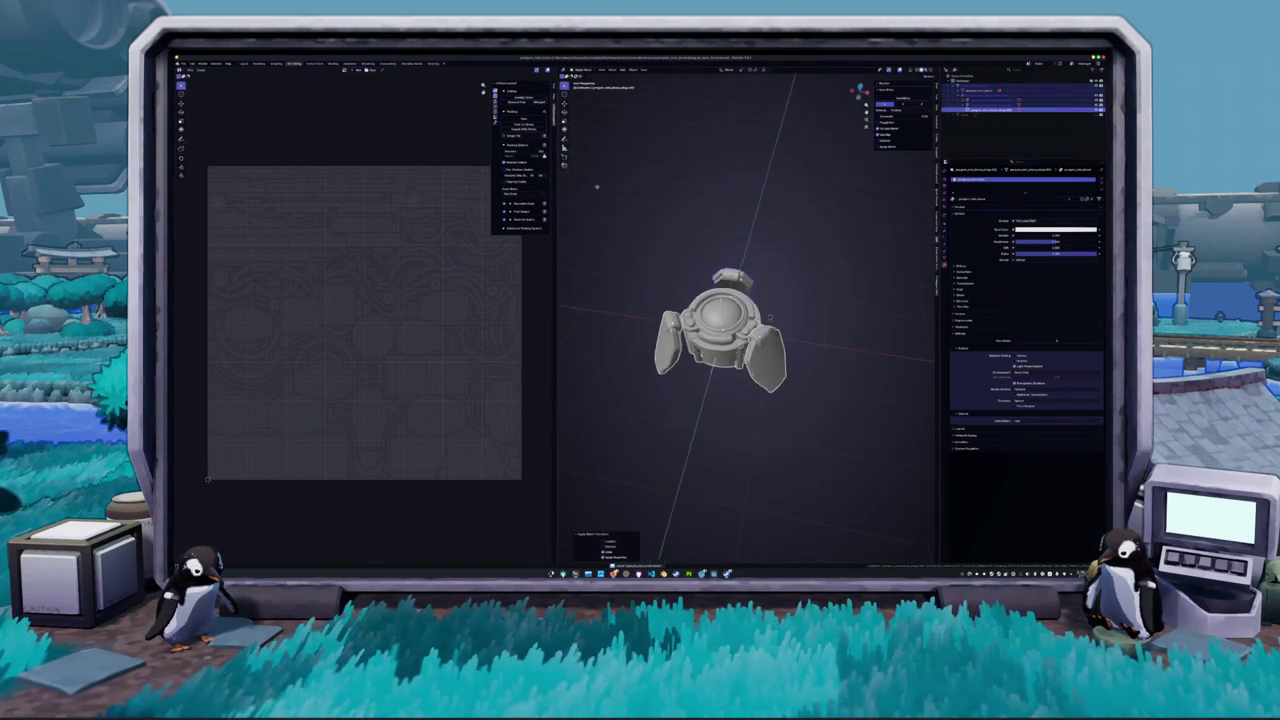
pyautogui.click(191, 63)
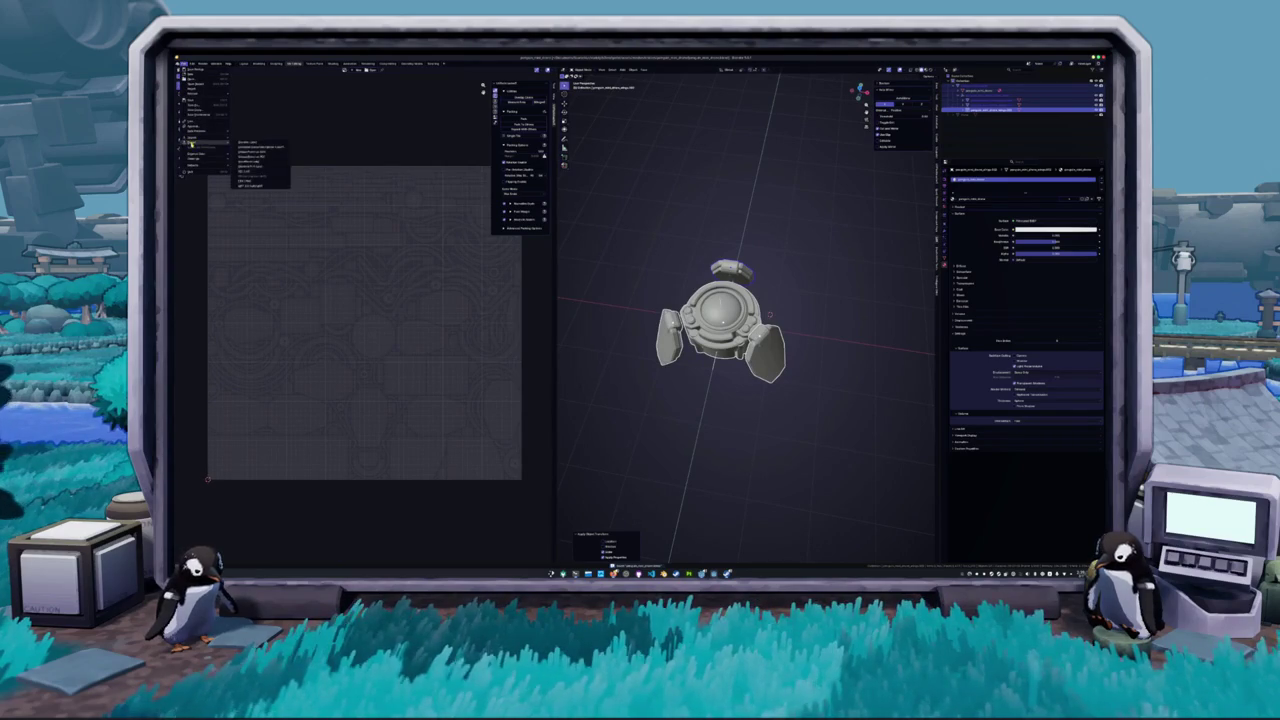
# - Rotate the drone's top-level object -90° about the X axis
pyautogui.press('KP_6')
pyautogui.press('r')
pyautogui.press('x')
pyautogui.click(708, 233)
pyautogui.click(1000, 86)
pyautogui.write('rx-90')
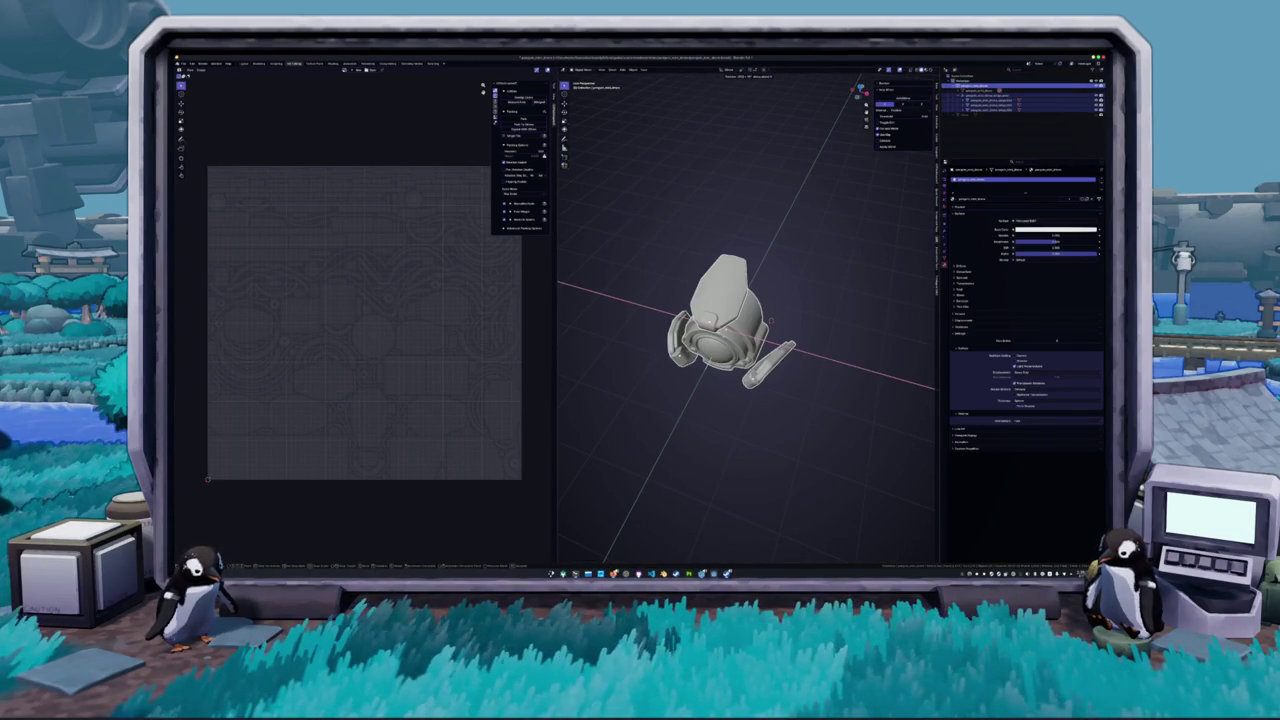
pyautogui.press('Return')
pyautogui.press('KP_6')
pyautogui.press('KP_6')
pyautogui.press('KP_6')
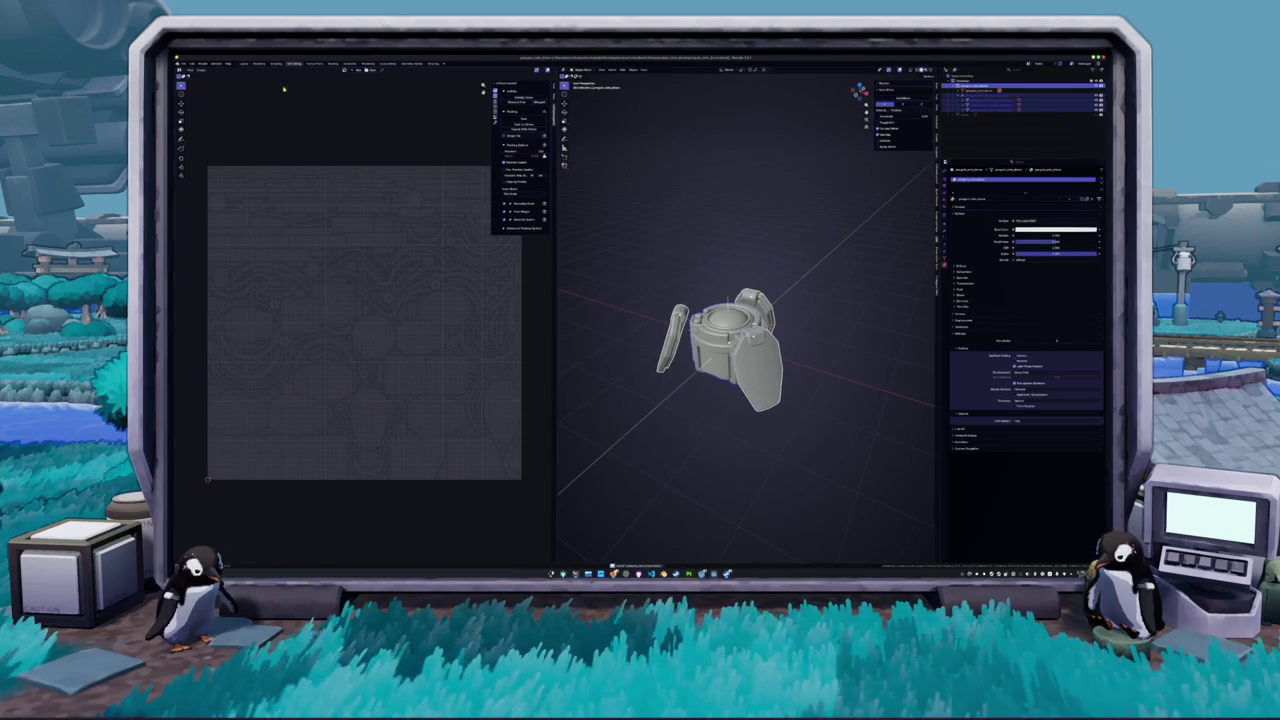
# - Open the File > Export browser for the drone
pyautogui.click(182, 63)
pyautogui.moveTo(194, 144)
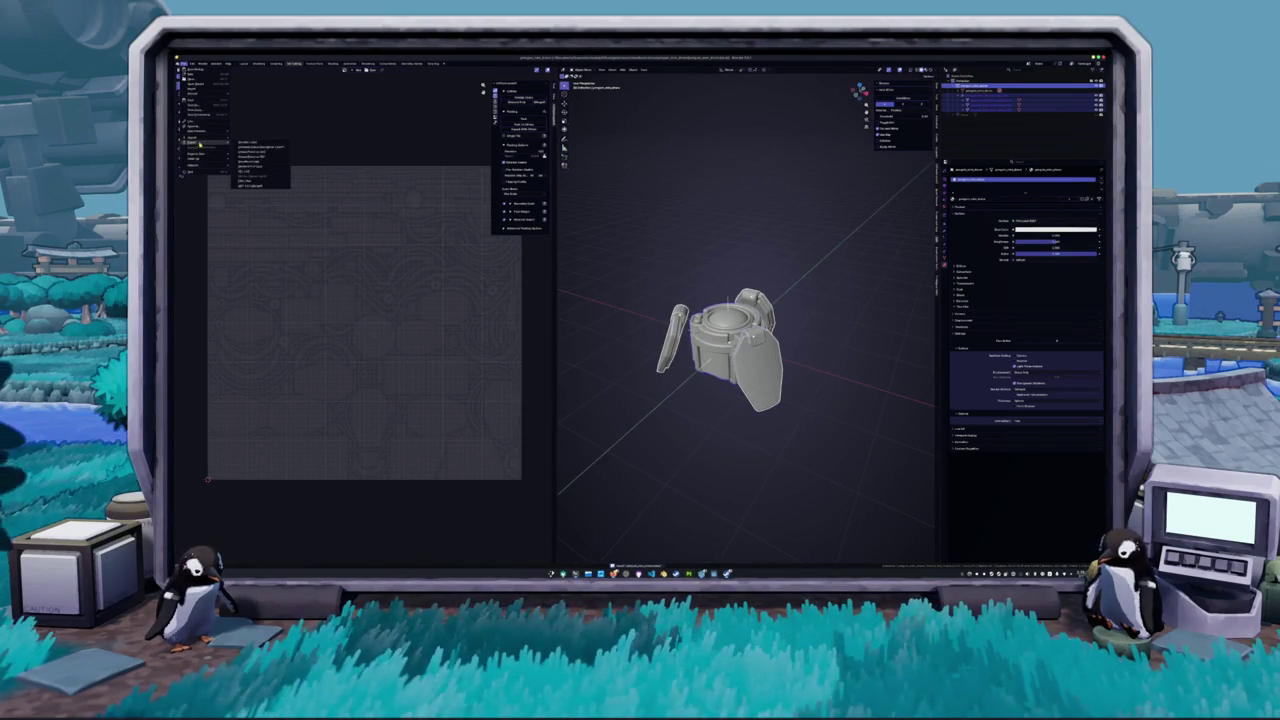
pyautogui.click(250, 185)
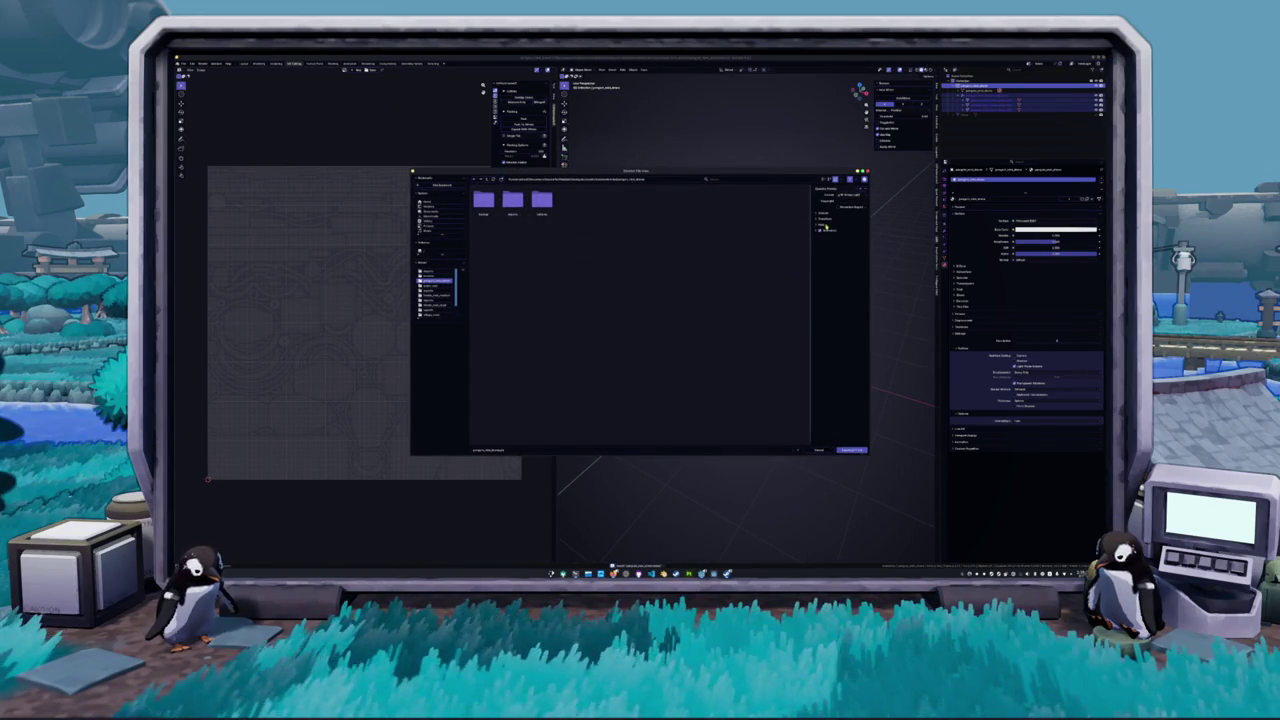